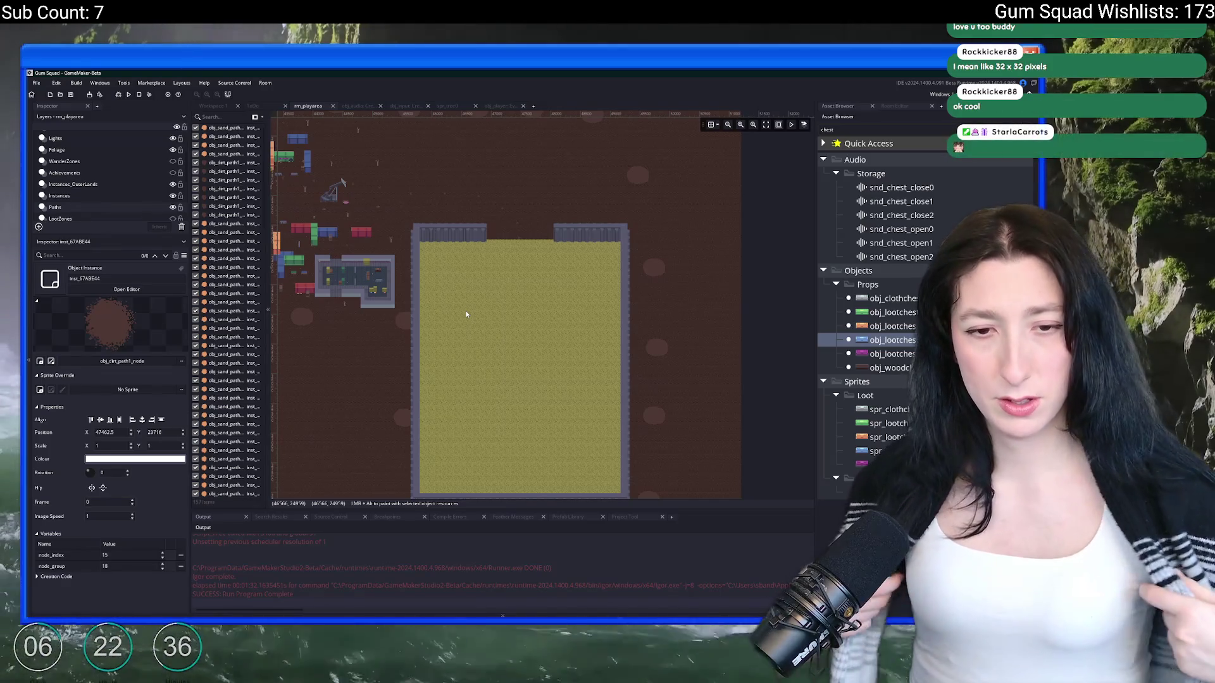
Step: Place a loot chest object into the play-area room
mouse_move(886, 340)
mouse_down()
mouse_move(839, 395)
mouse_move(570, 332)
mouse_move(628, 255)
mouse_up()
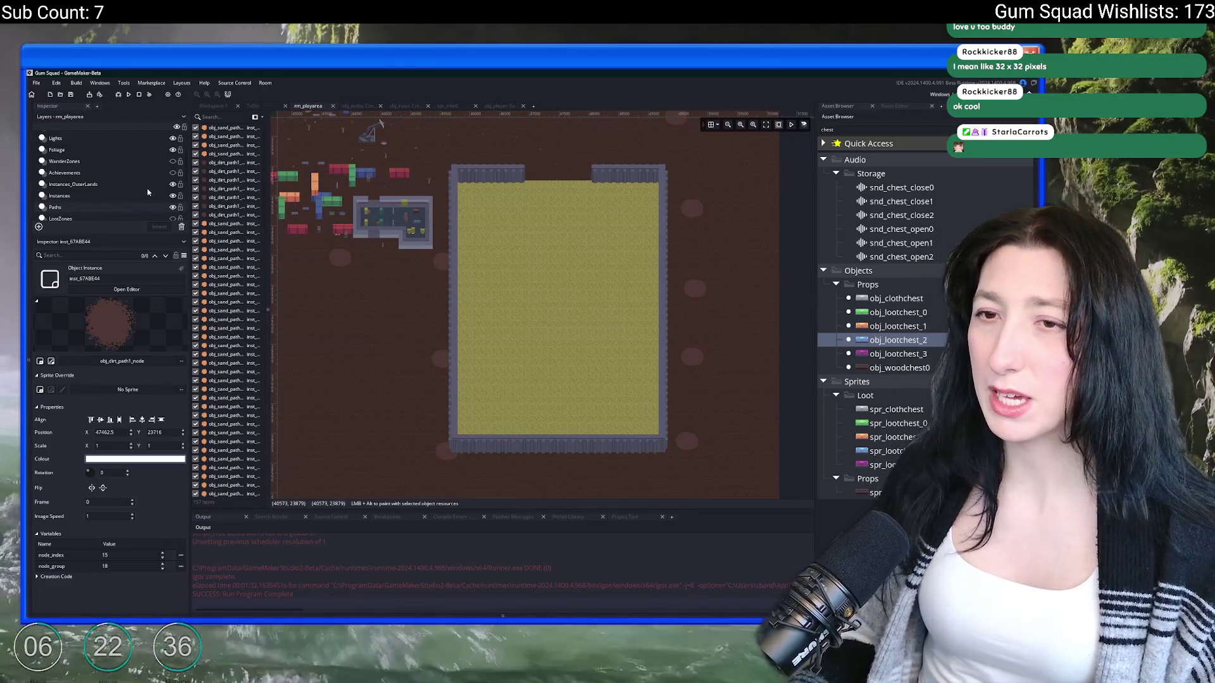
scroll(125, 172, down, 5)
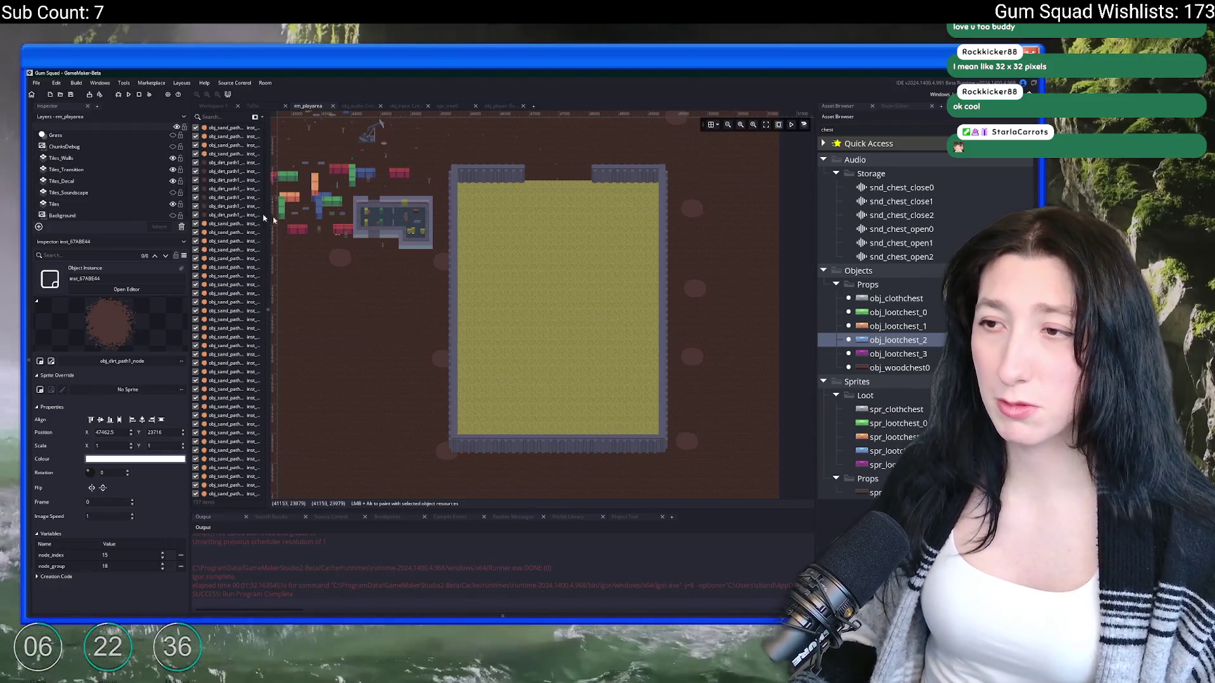
drag(485, 205, 520, 257)
Step: Select the Tiles_Soundscape layer in the Layers panel, past LootZones
scroll(83, 184, up, 5)
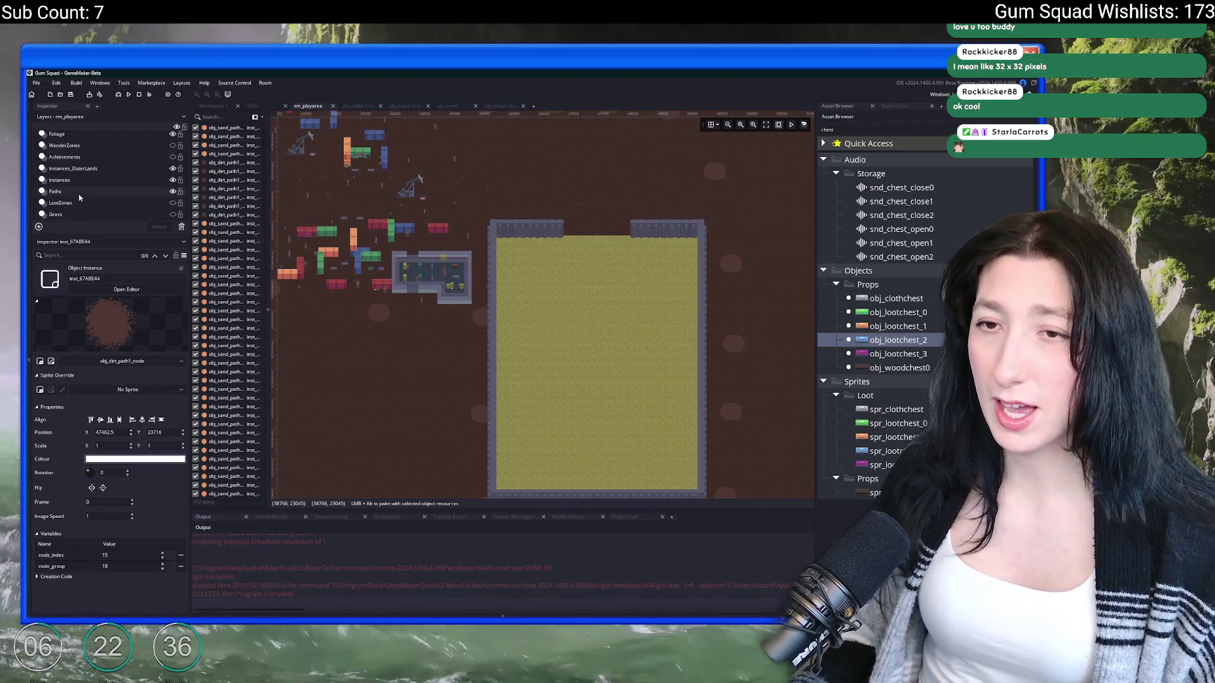
scroll(89, 184, down, 3)
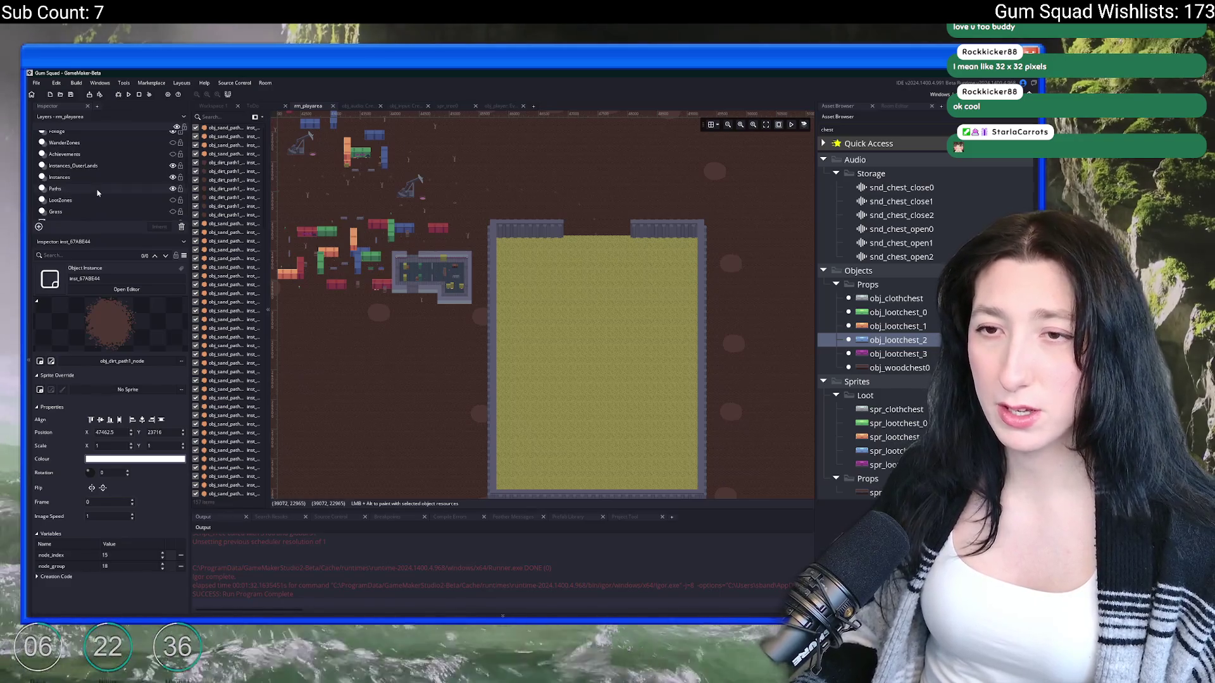
click(96, 187)
scroll(96, 193, down, 3)
click(97, 193)
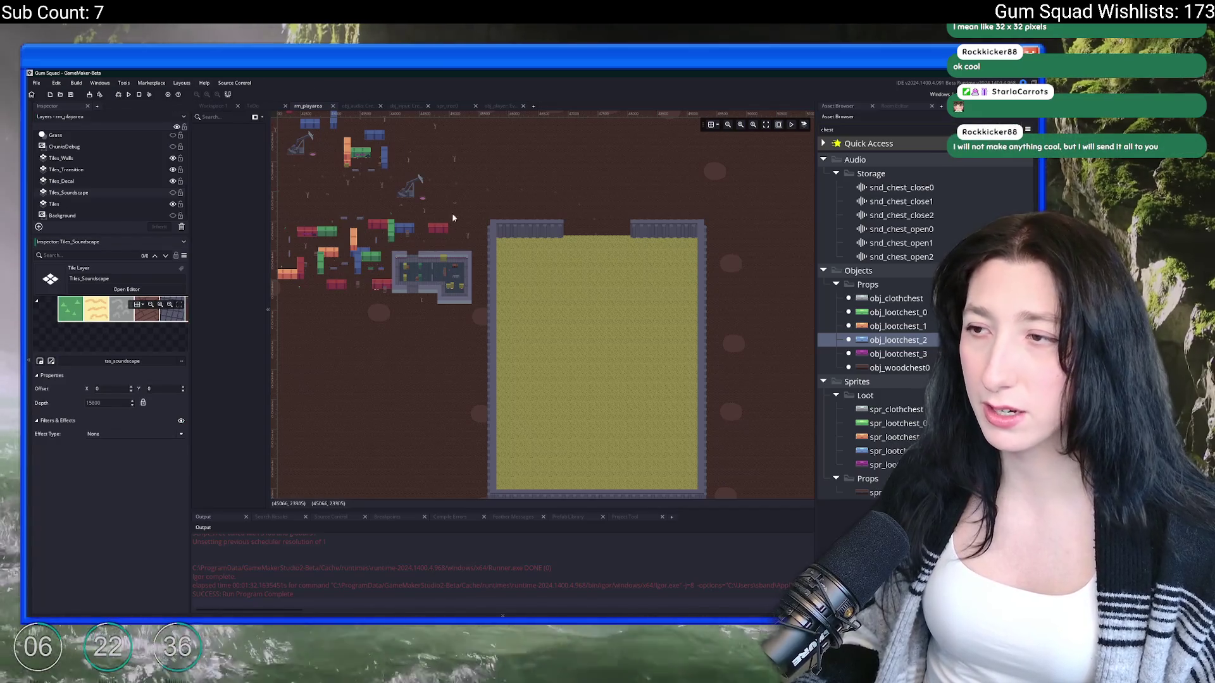
Step: Hide Tiles_Soundscape, choose the green tile, and paint it across the walled yard
click(173, 193)
click(893, 106)
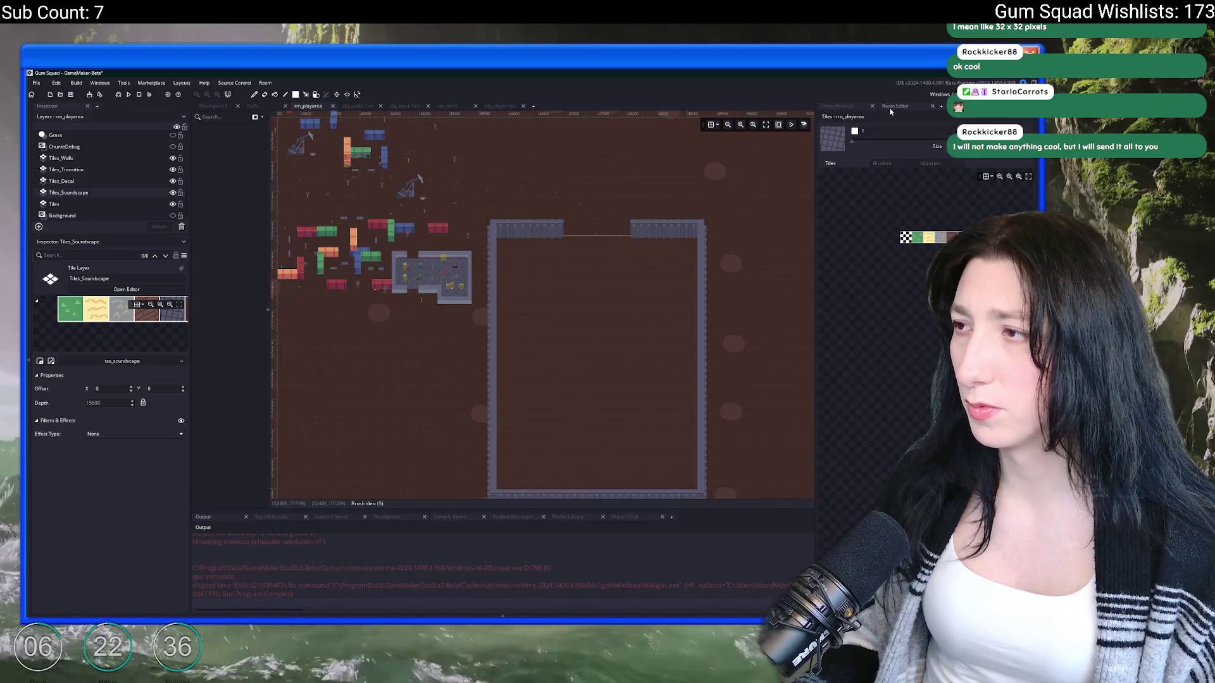
click(919, 239)
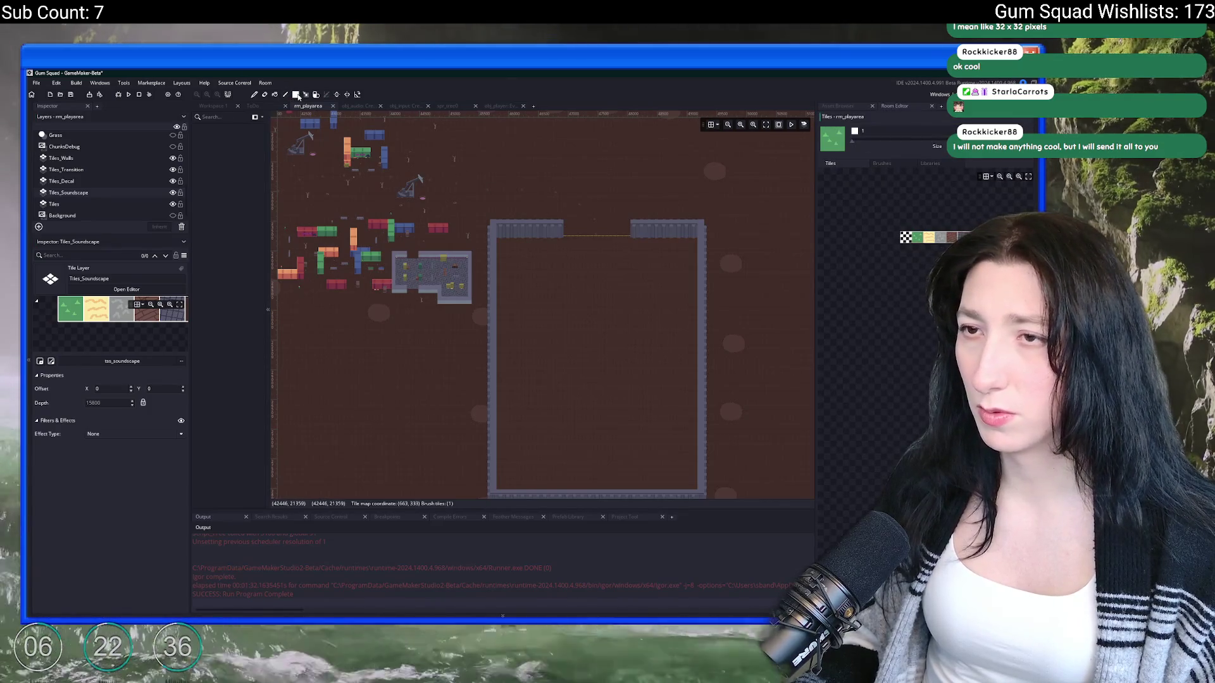
mouse_move(508, 257)
mouse_down()
mouse_move(660, 467)
mouse_move(698, 497)
mouse_up()
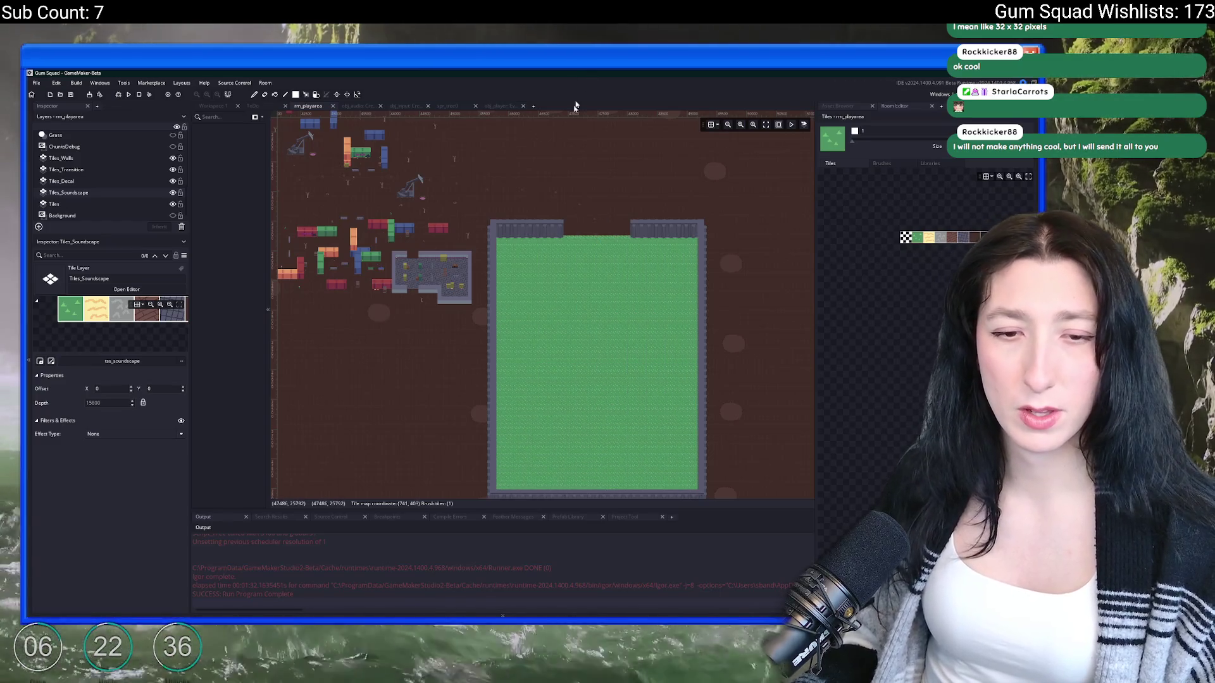
Step: Show the Tiles_Soundscape layer again and return to Workspace 1's object editors
scroll(534, 337, down, 3)
scroll(504, 342, up, 2)
scroll(410, 359, up, 2)
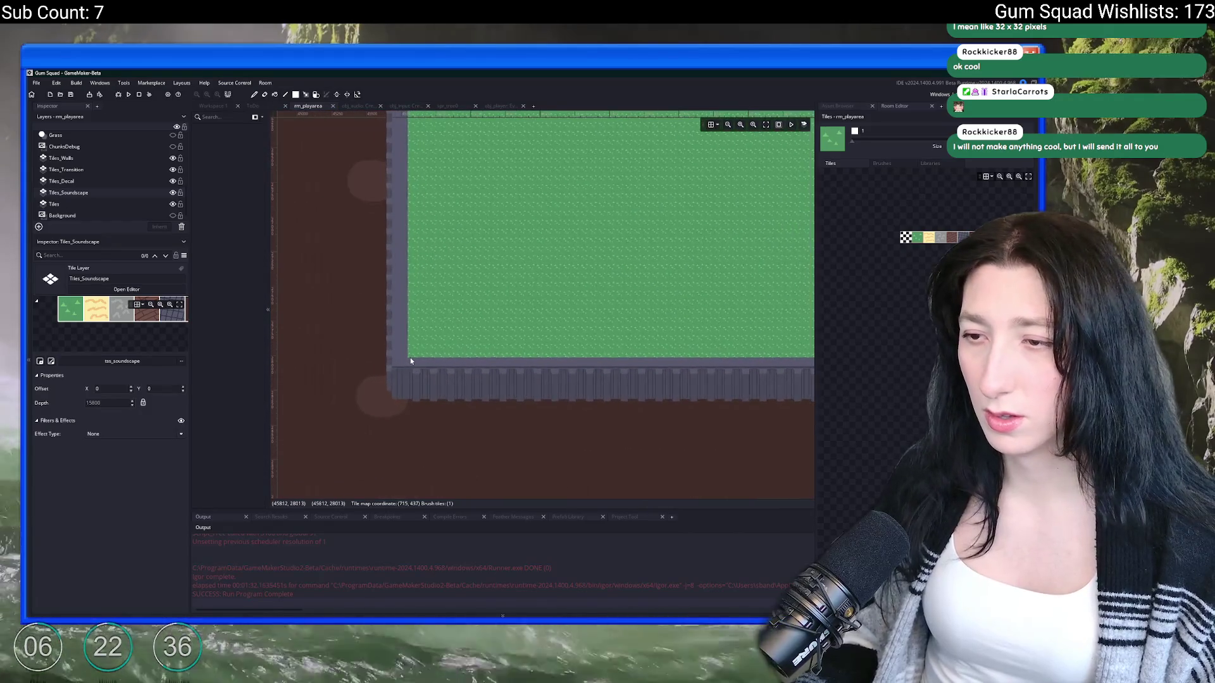
scroll(410, 358, down, 1)
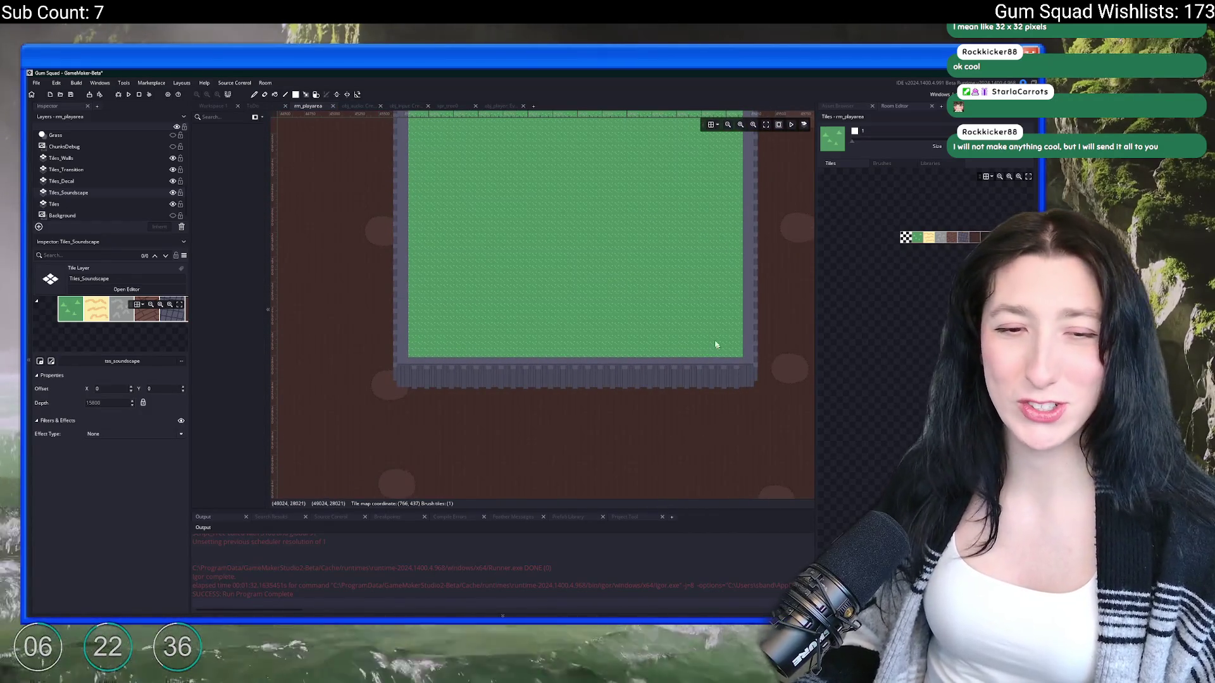
scroll(696, 348, up, 3)
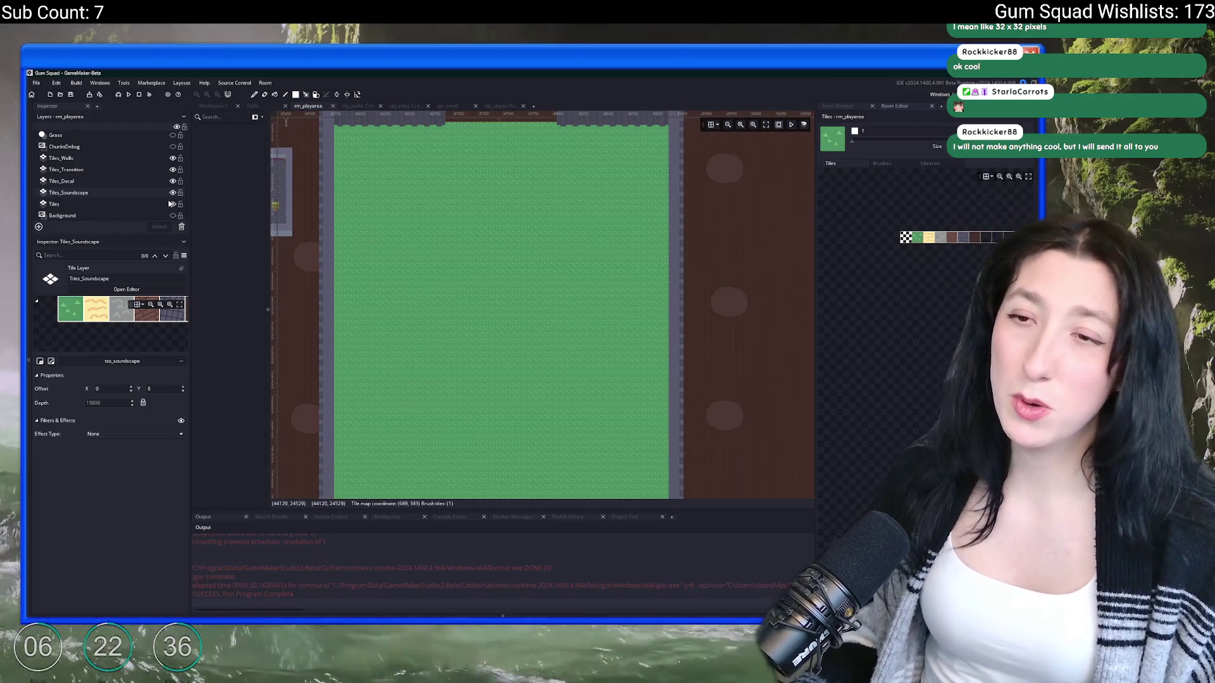
click(173, 193)
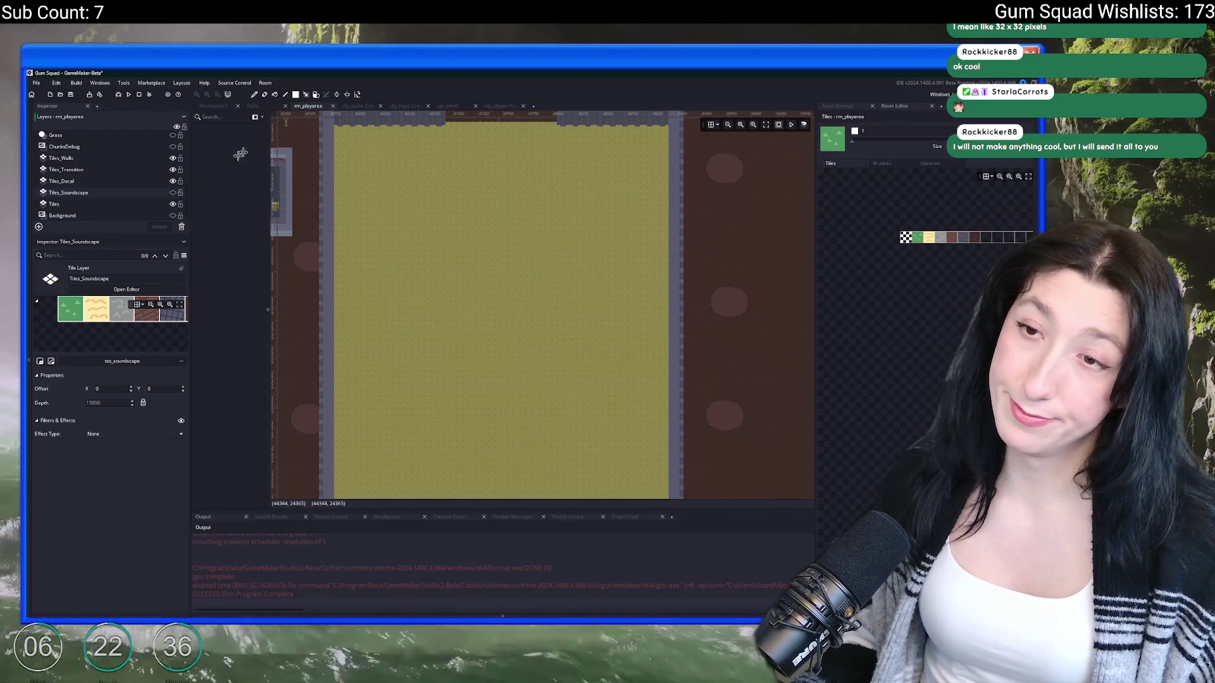
click(215, 107)
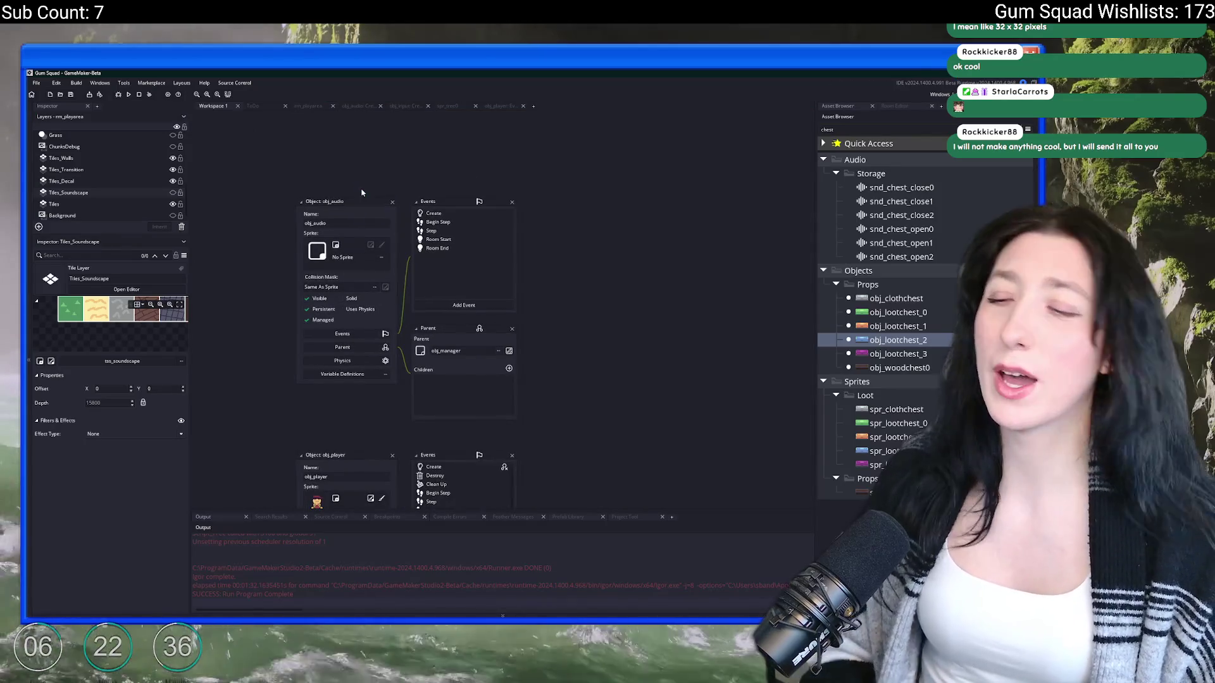
Step: Jump to the obj_player object editor via asset search for 'obj_pla'
scroll(515, 409, down, 1)
scroll(478, 445, down, 3)
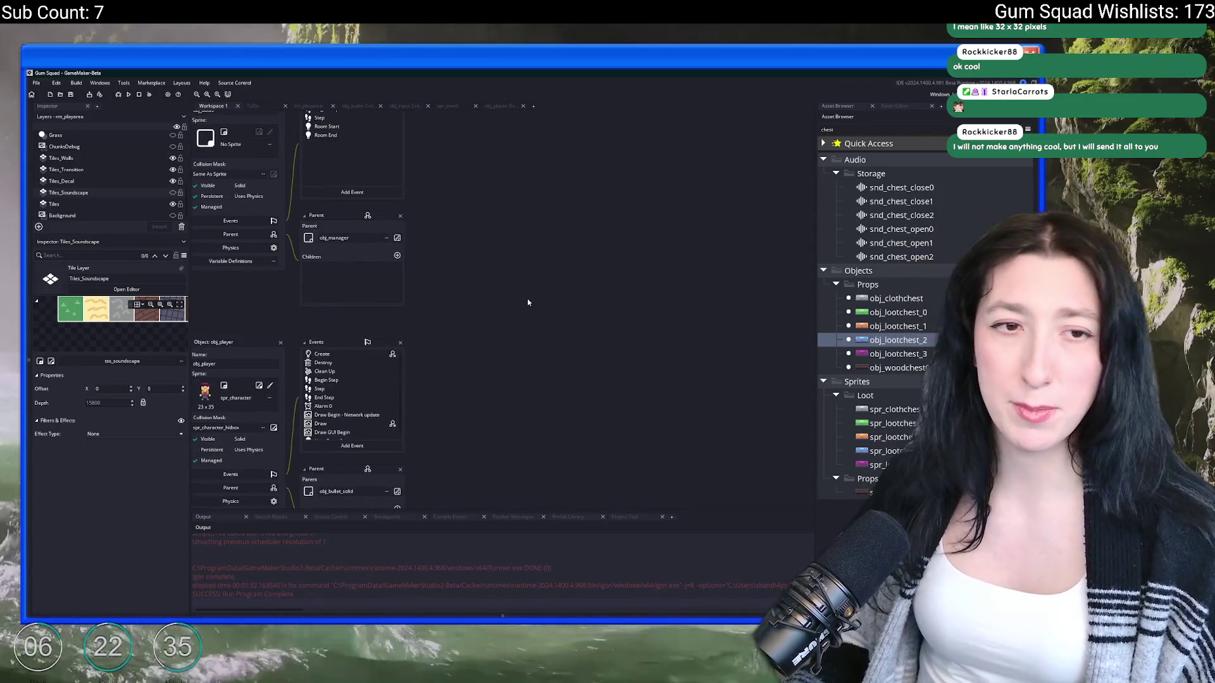
key(ctrl+t)
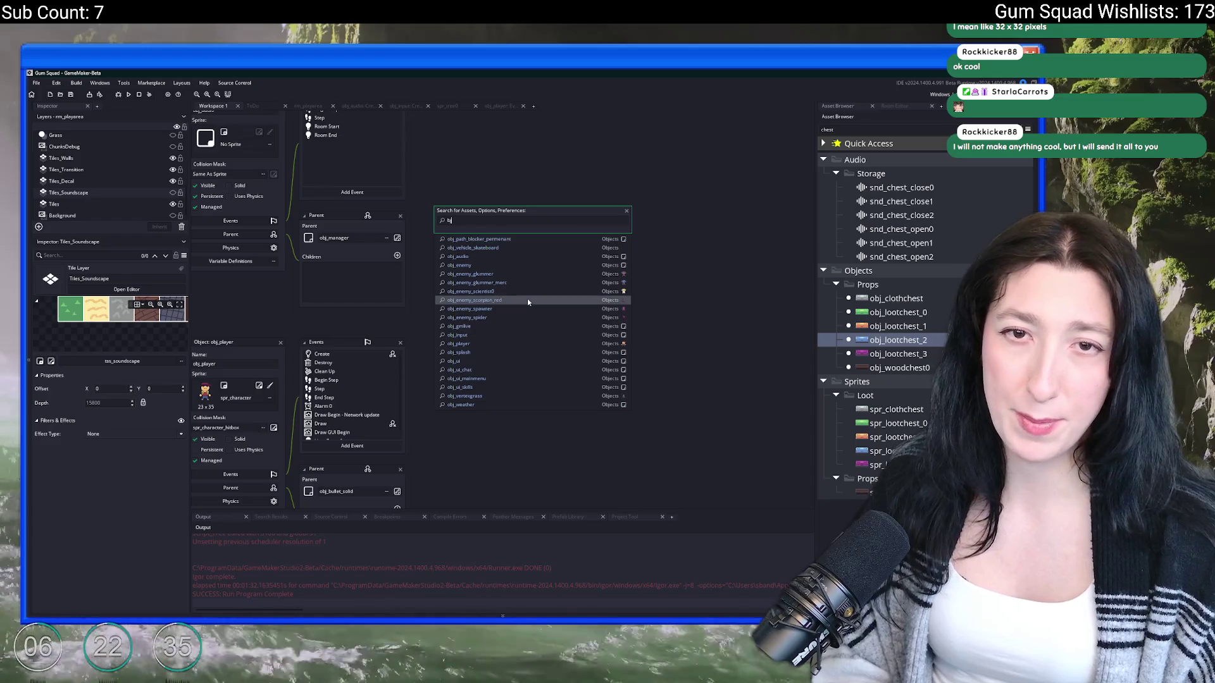
text(obj_pla)
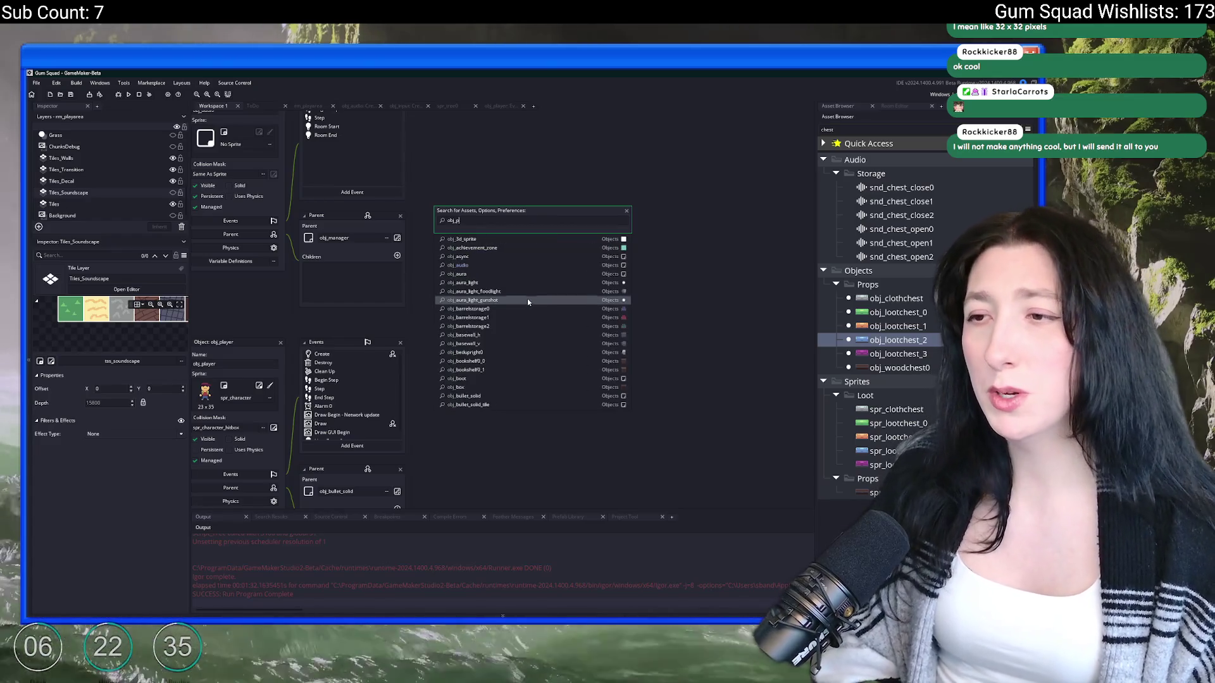
key(Return)
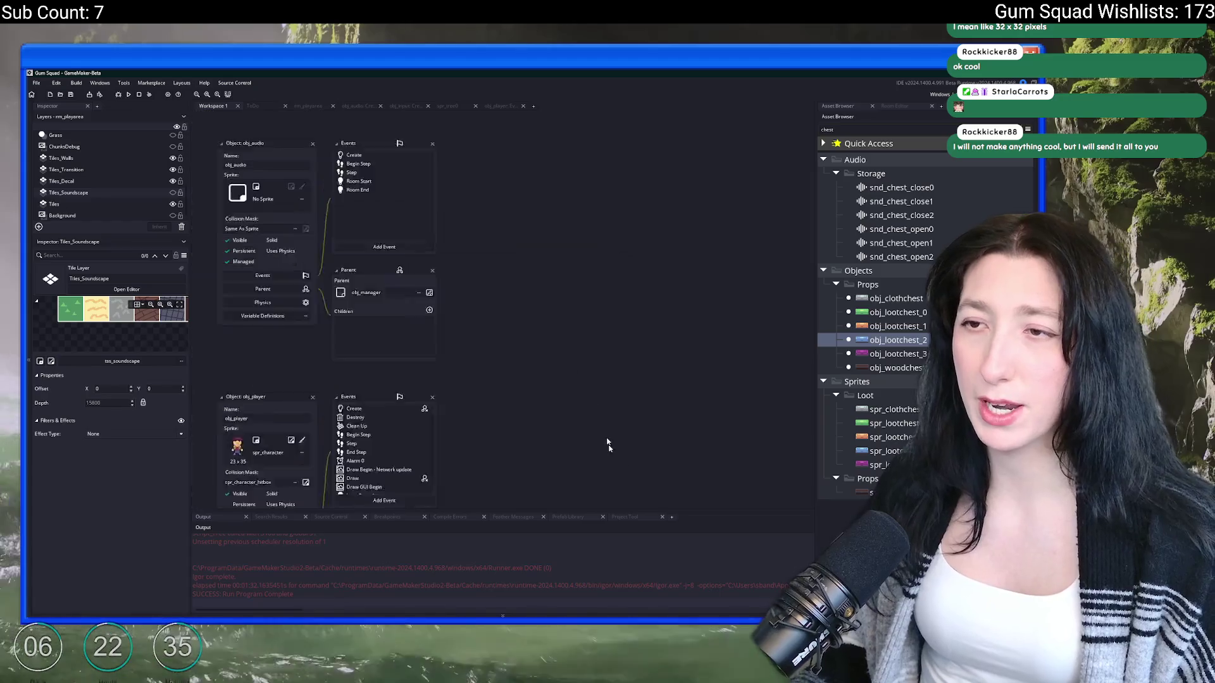
Step: Open obj_audio's Begin Step, Step and Create event code
double_click(381, 228)
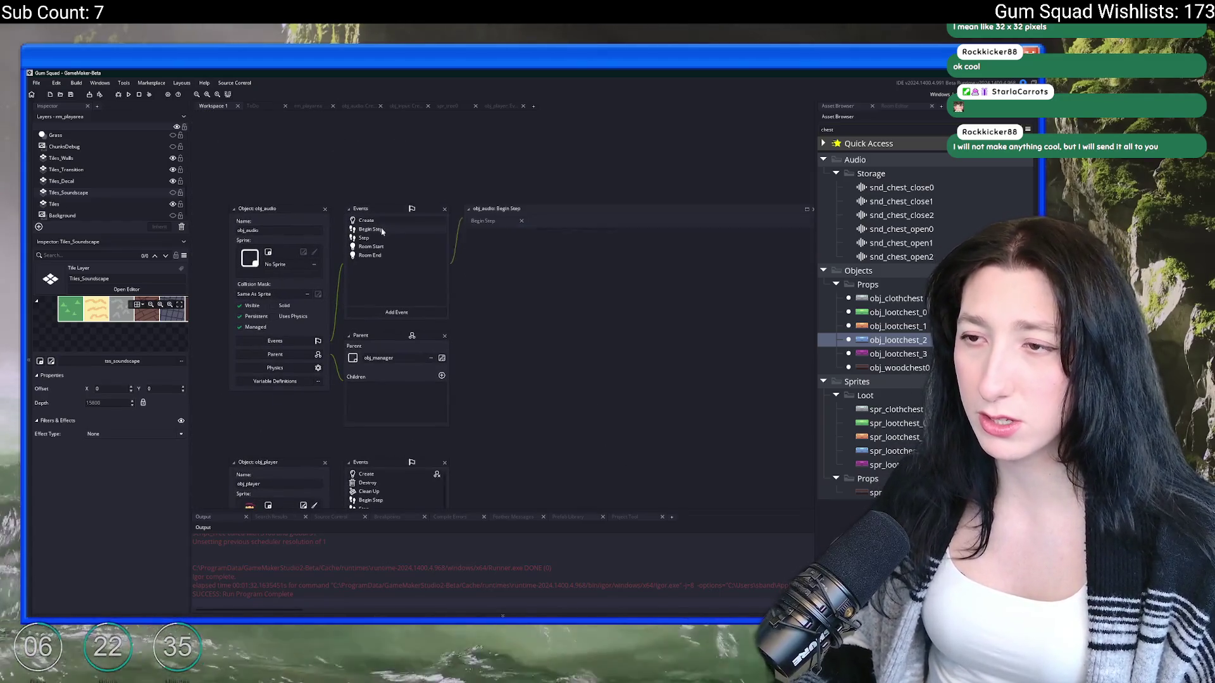
double_click(403, 240)
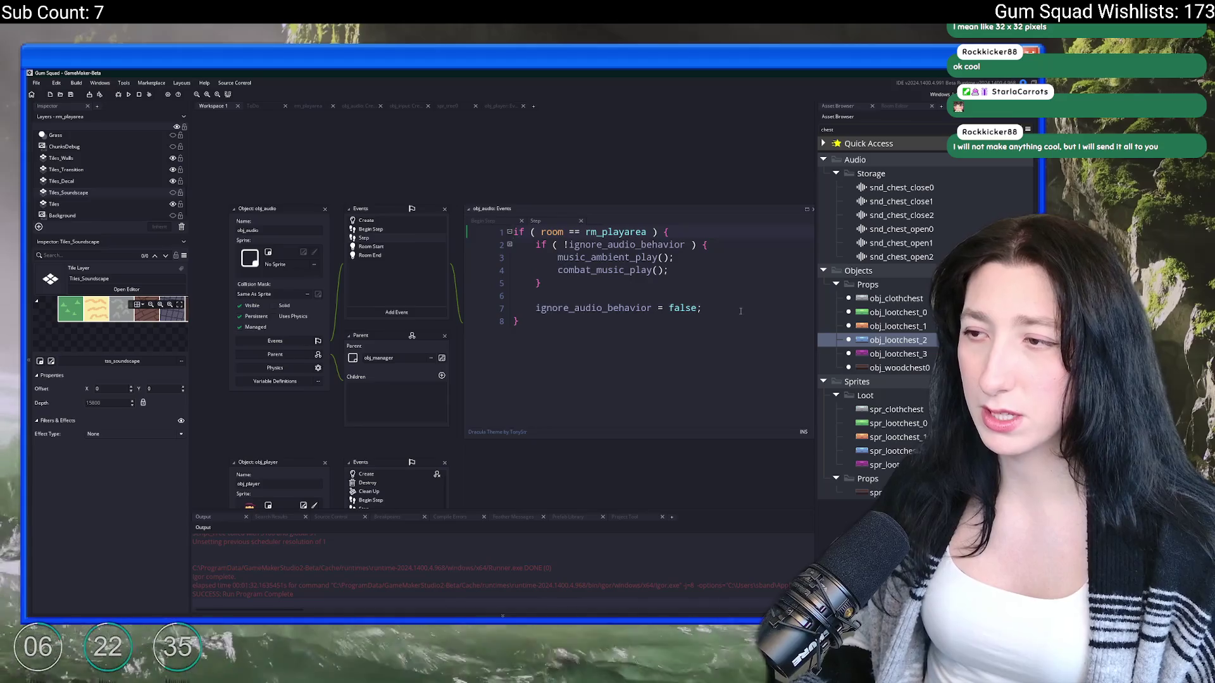
scroll(740, 311, down, 2)
click(482, 253)
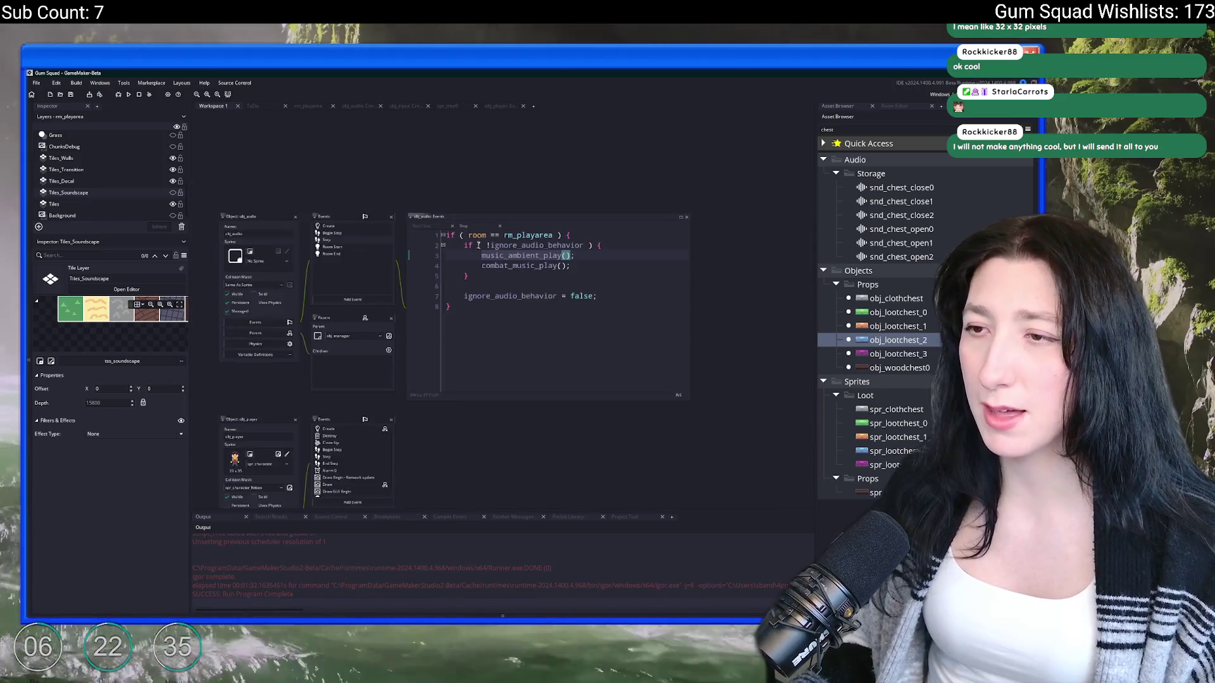
scroll(482, 248, up, 2)
double_click(303, 221)
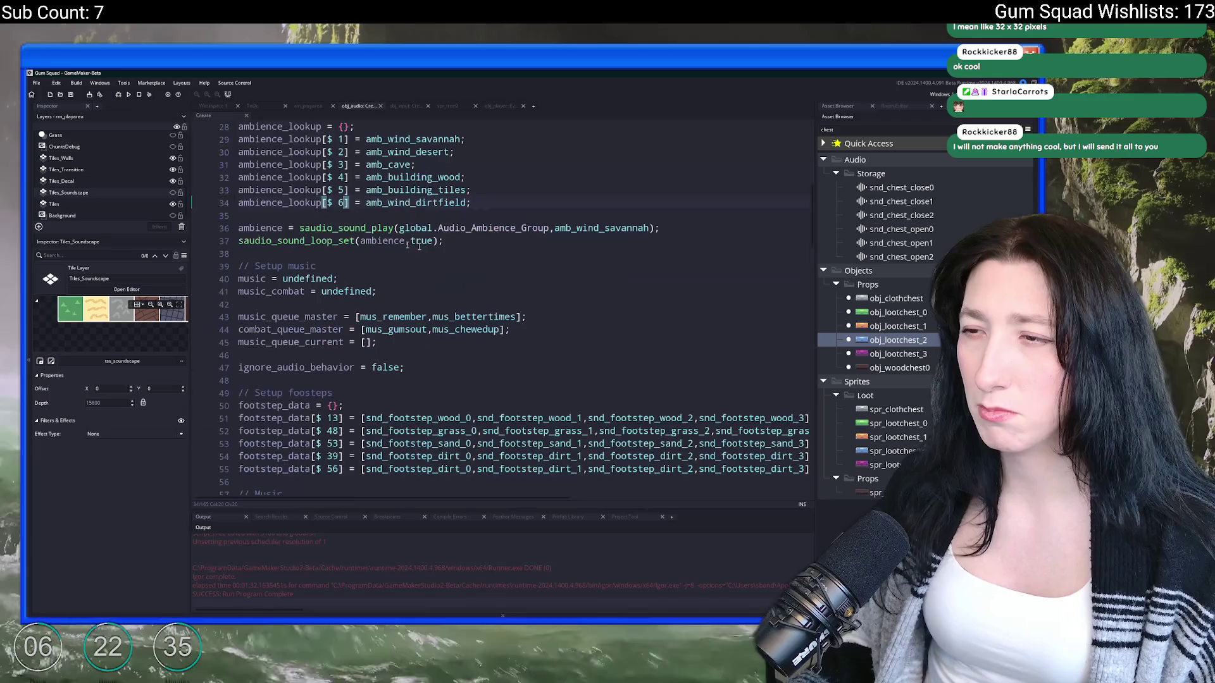
Step: Search the whole project for uses of the ambience_play function
text(music_ambient_play)
scroll(758, 228, up, 15)
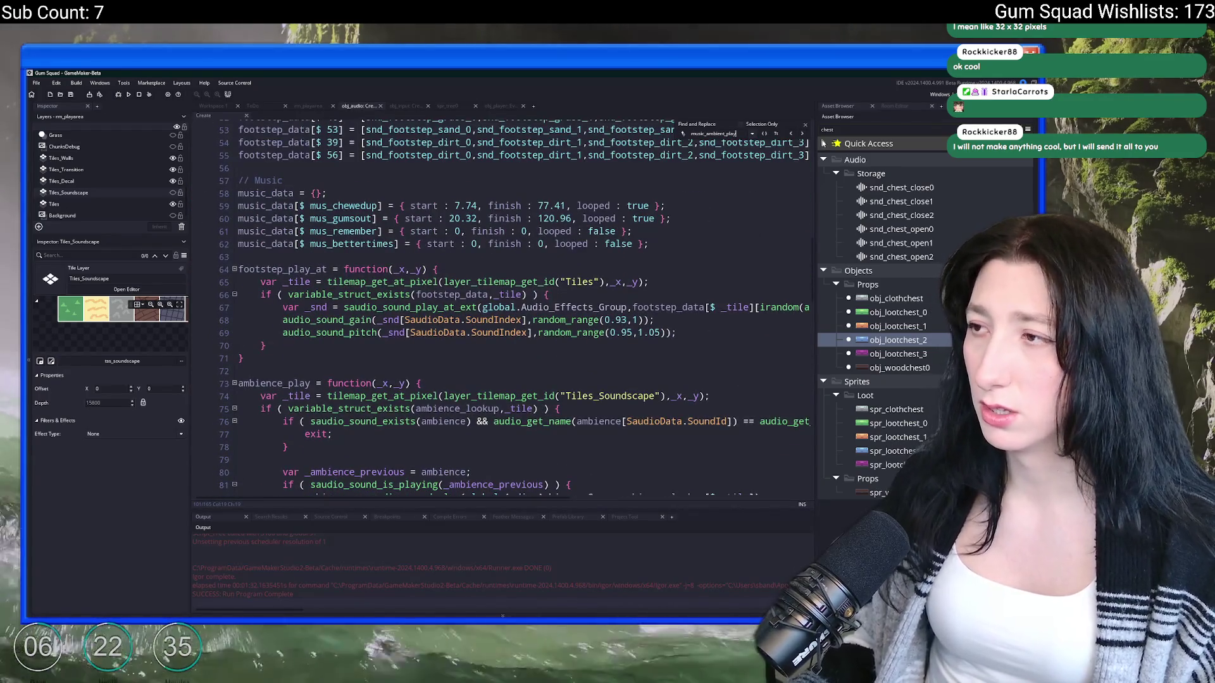
click(438, 333)
scroll(394, 347, down, 3)
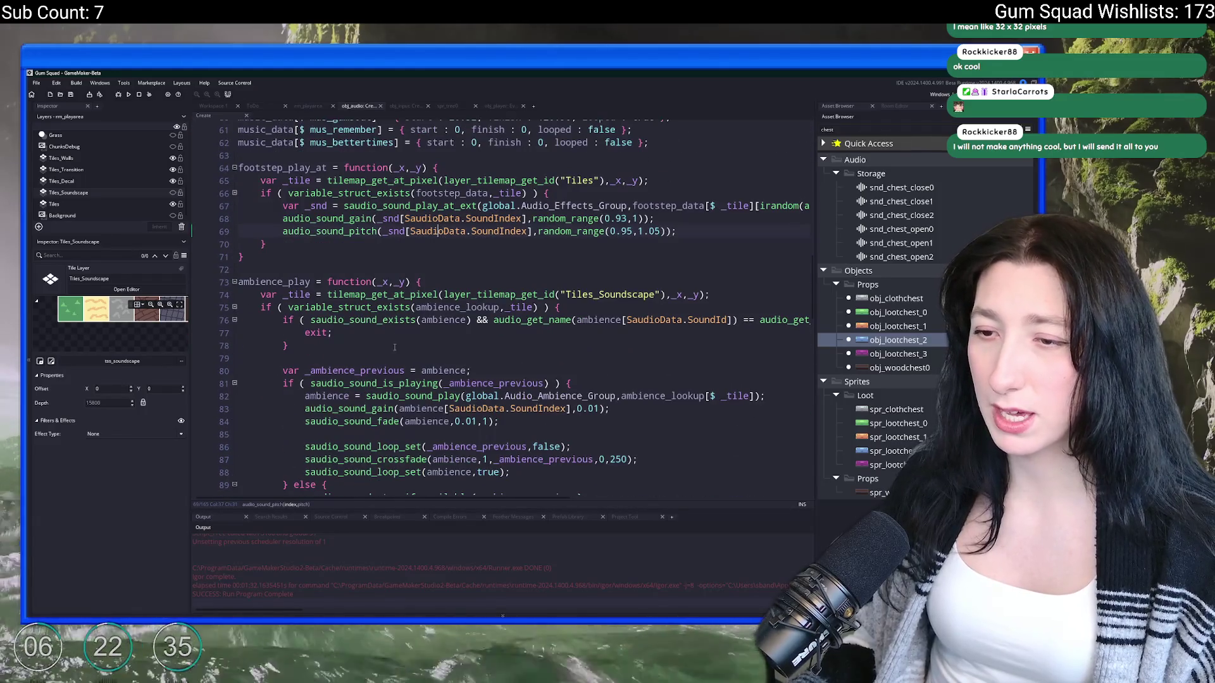
double_click(277, 280)
key(ctrl+shift+f)
key(Return)
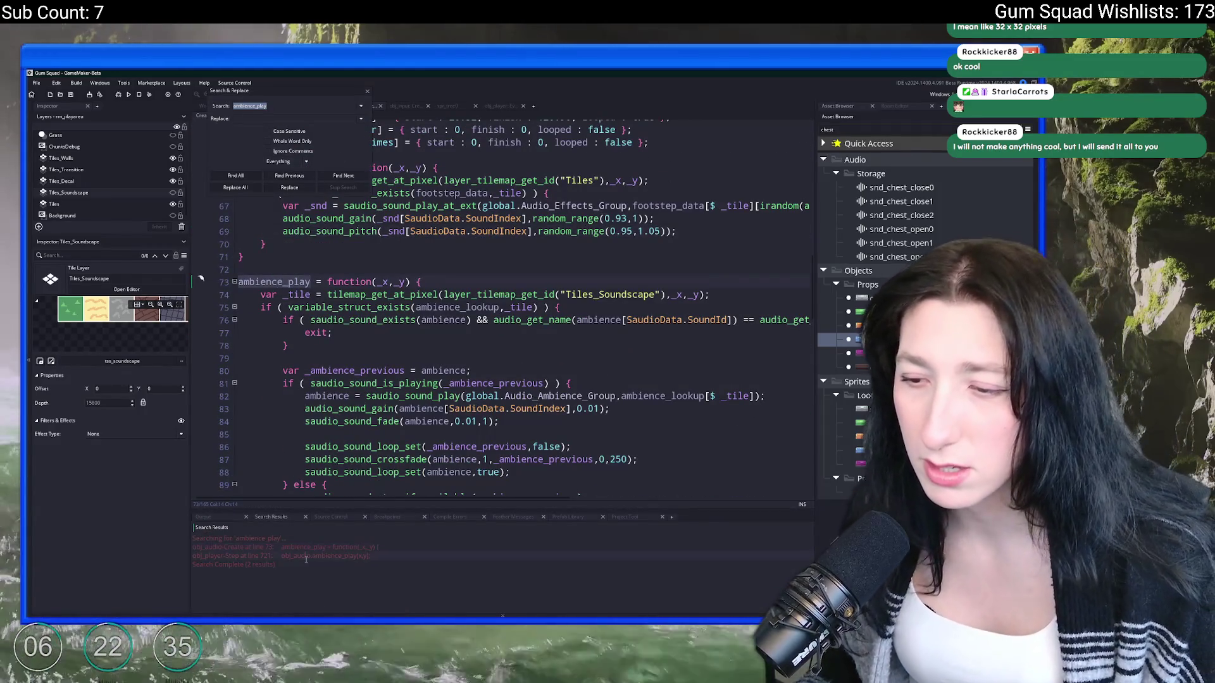
Step: Check obj_player's Step call to ambience_play, return to its definition, and close search
double_click(306, 556)
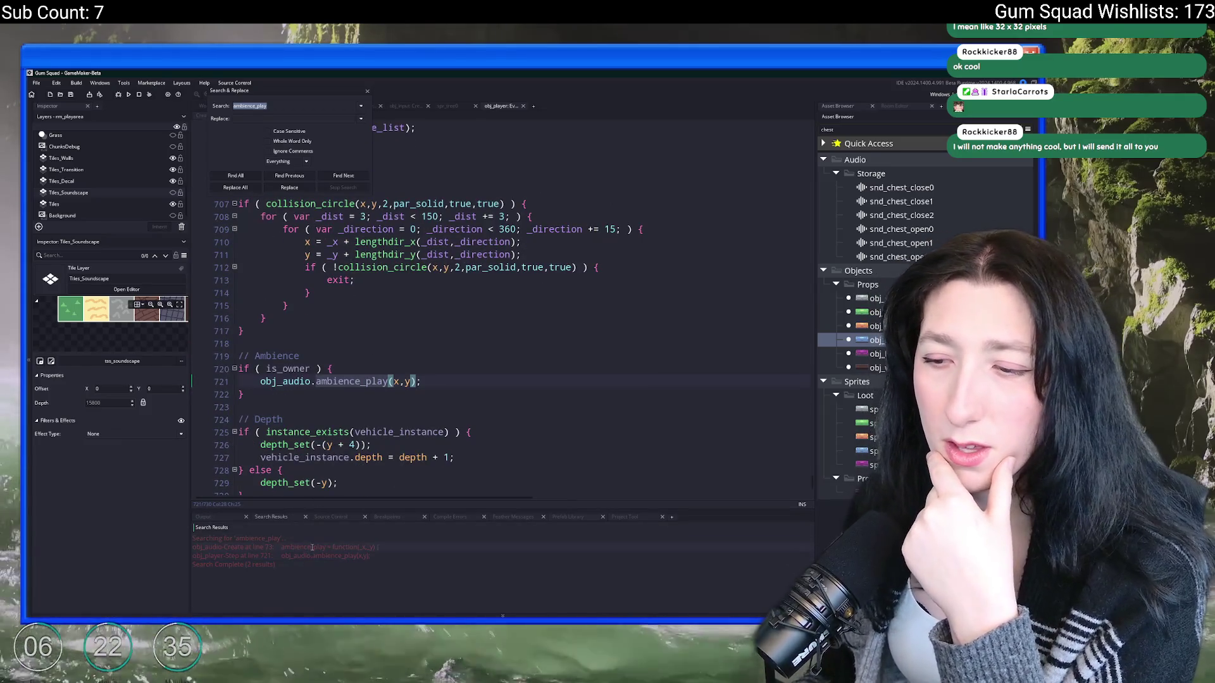
double_click(304, 546)
double_click(451, 230)
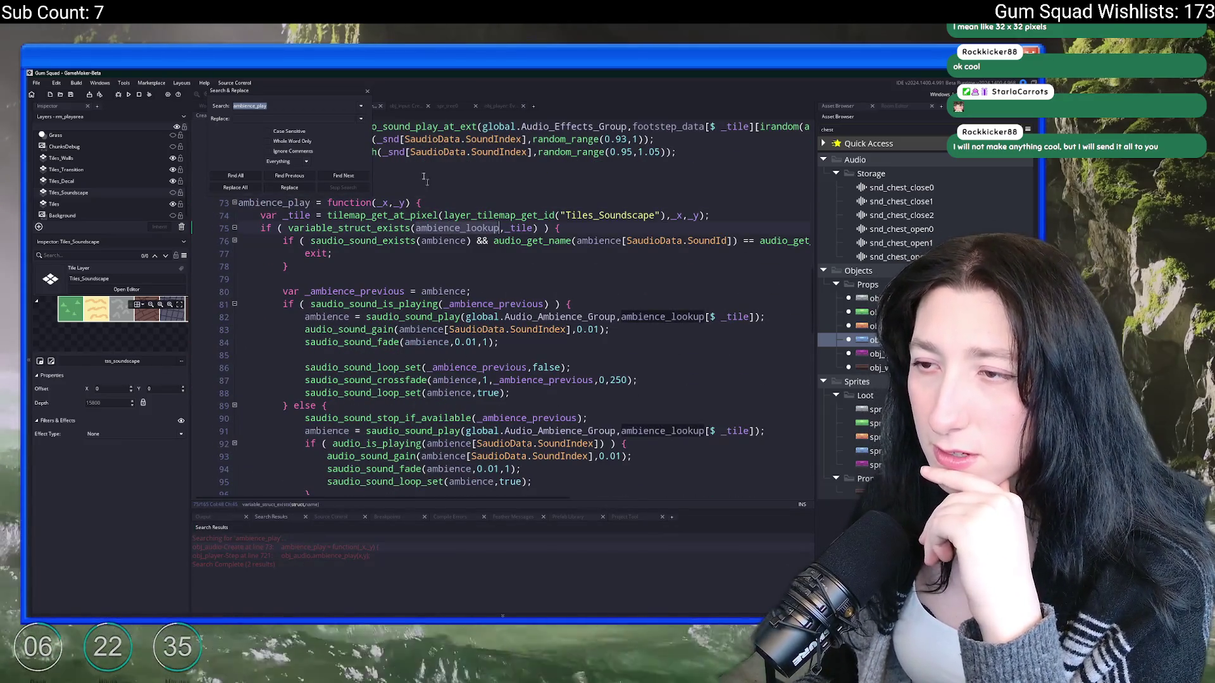
click(368, 93)
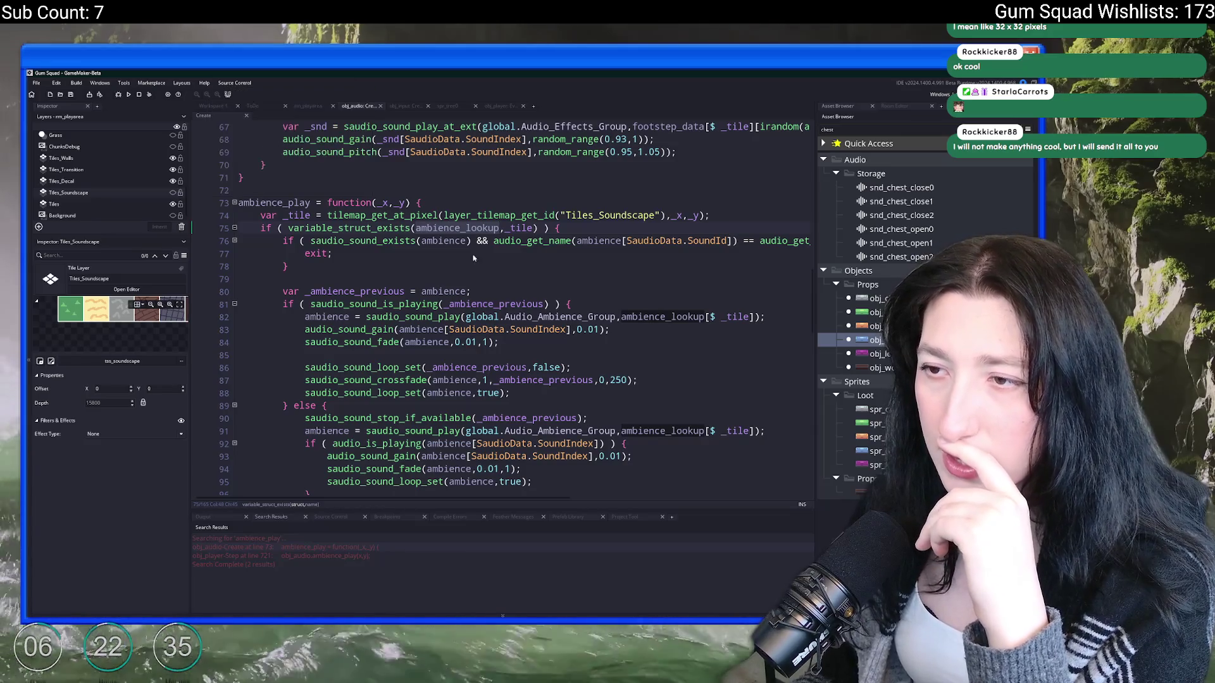
double_click(447, 241)
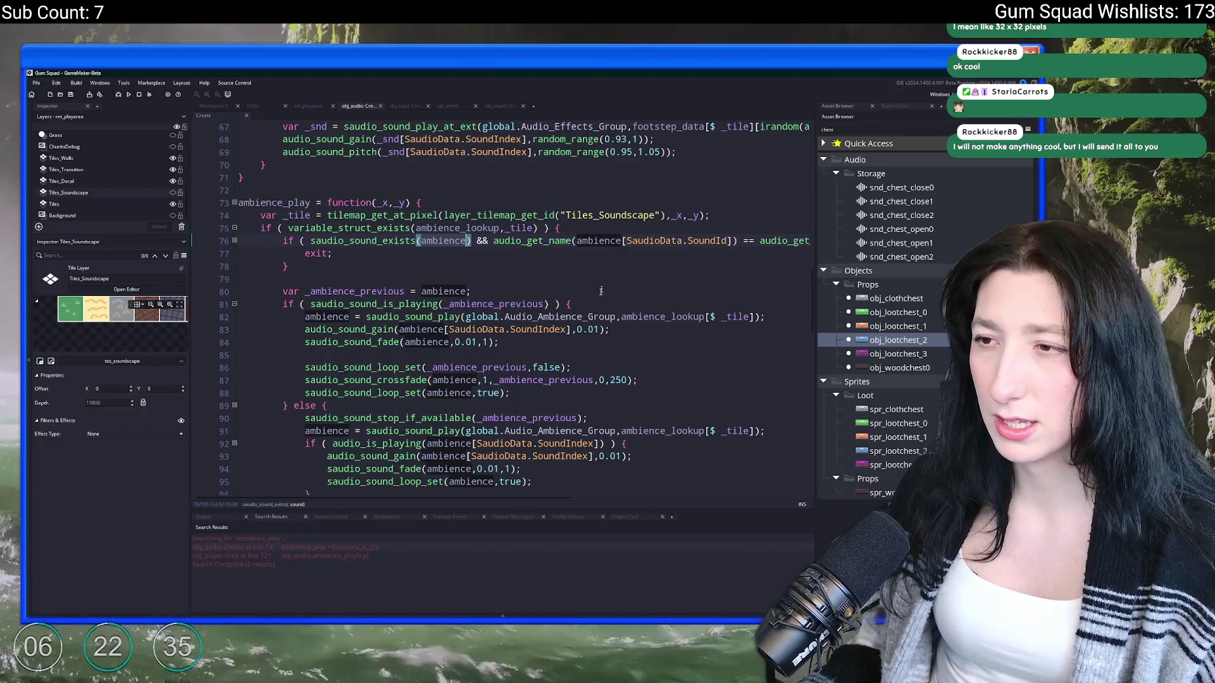
Step: Place the cursor before '&&' in line 76's early-exit condition
scroll(604, 281, down, 2)
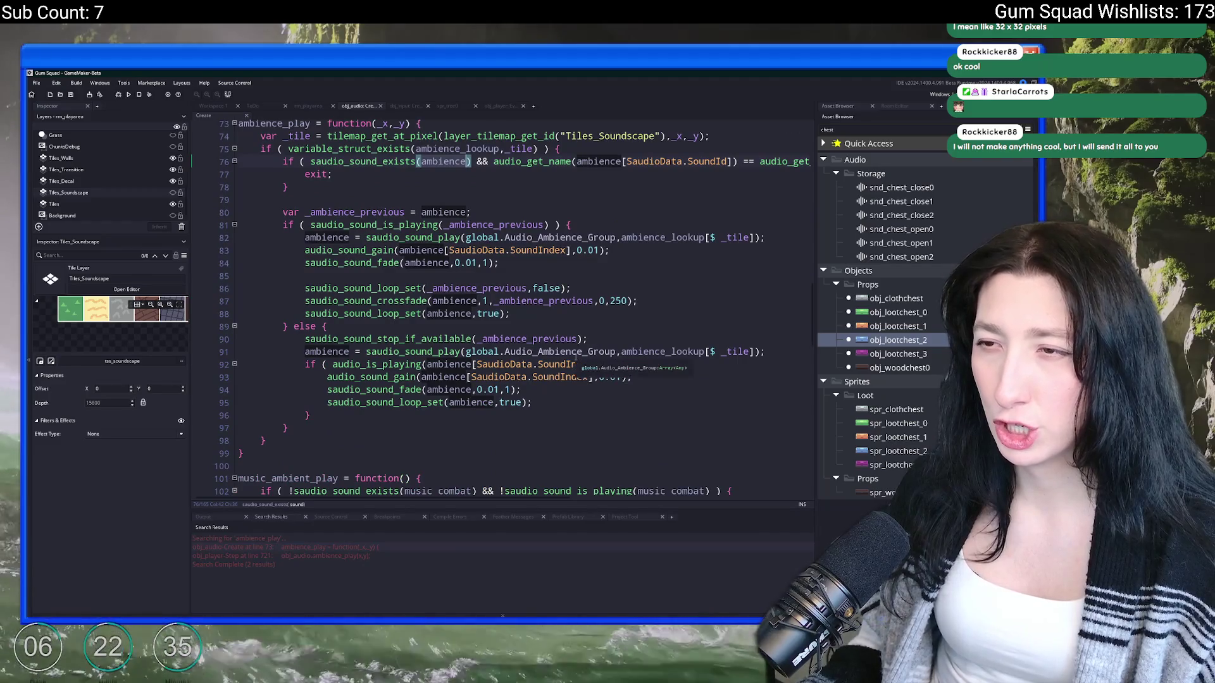
scroll(575, 358, up, 2)
click(793, 225)
scroll(793, 225, right, 3)
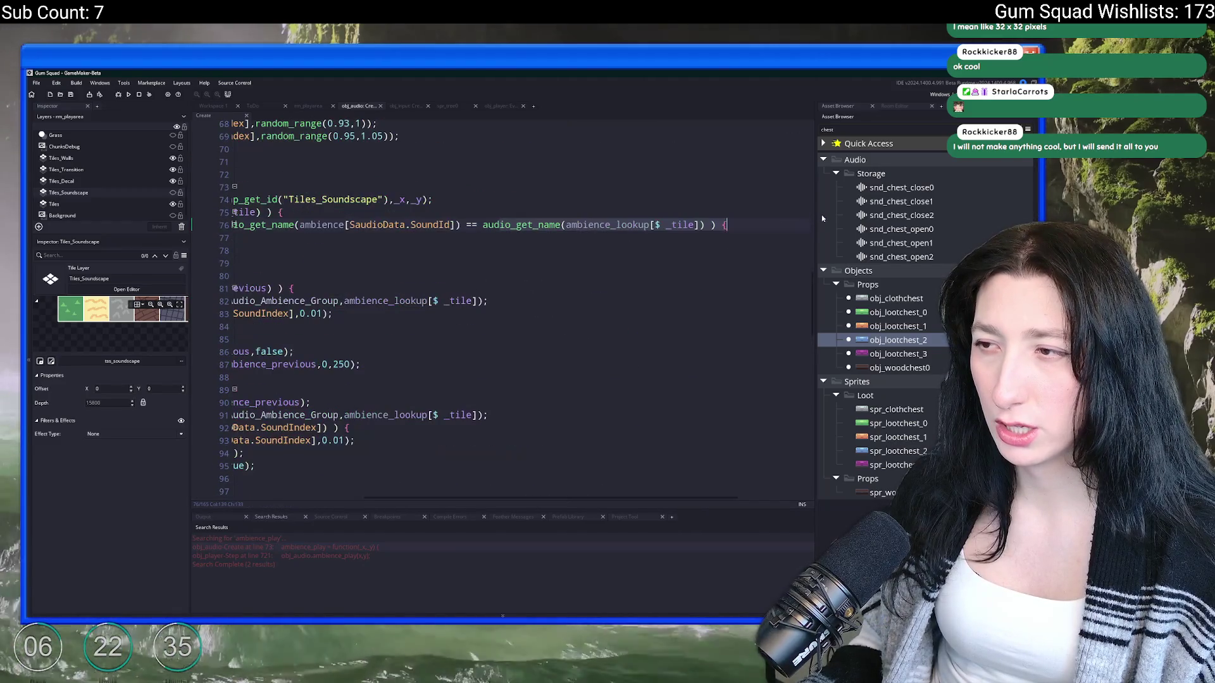
scroll(452, 225, left, 3)
click(478, 224)
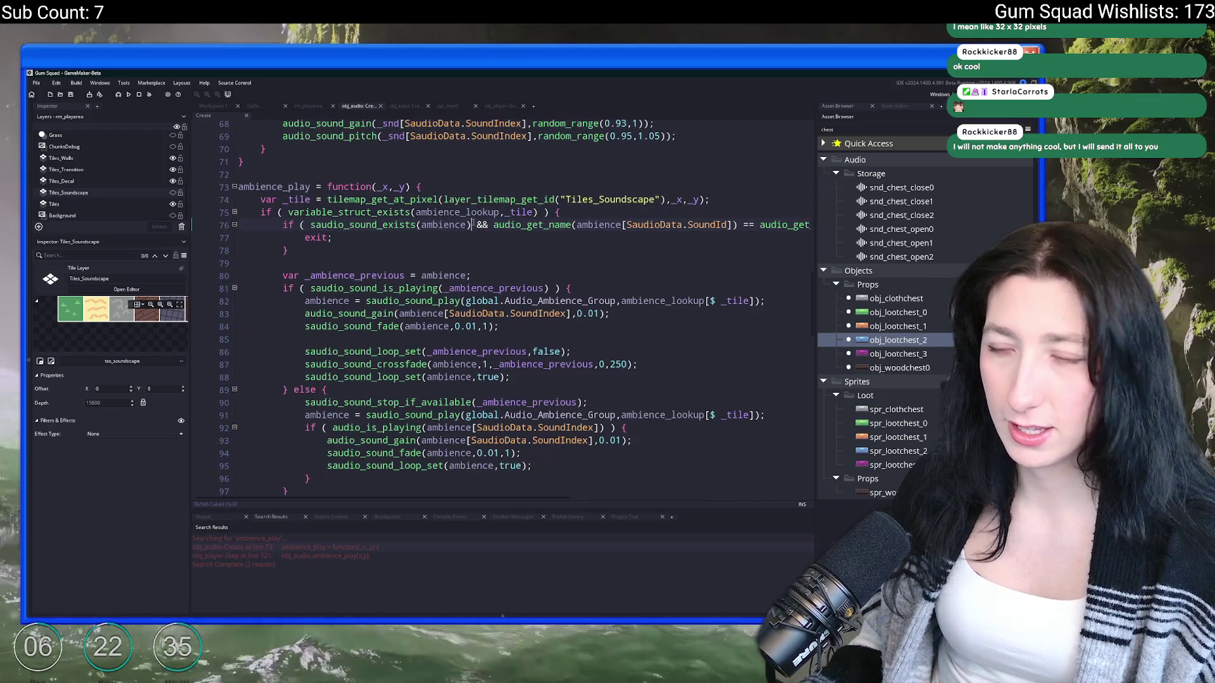
Step: Append '&& saudio_sound_is_playing(ambience)' to the exit condition on line 76
text(&& saudio_s)
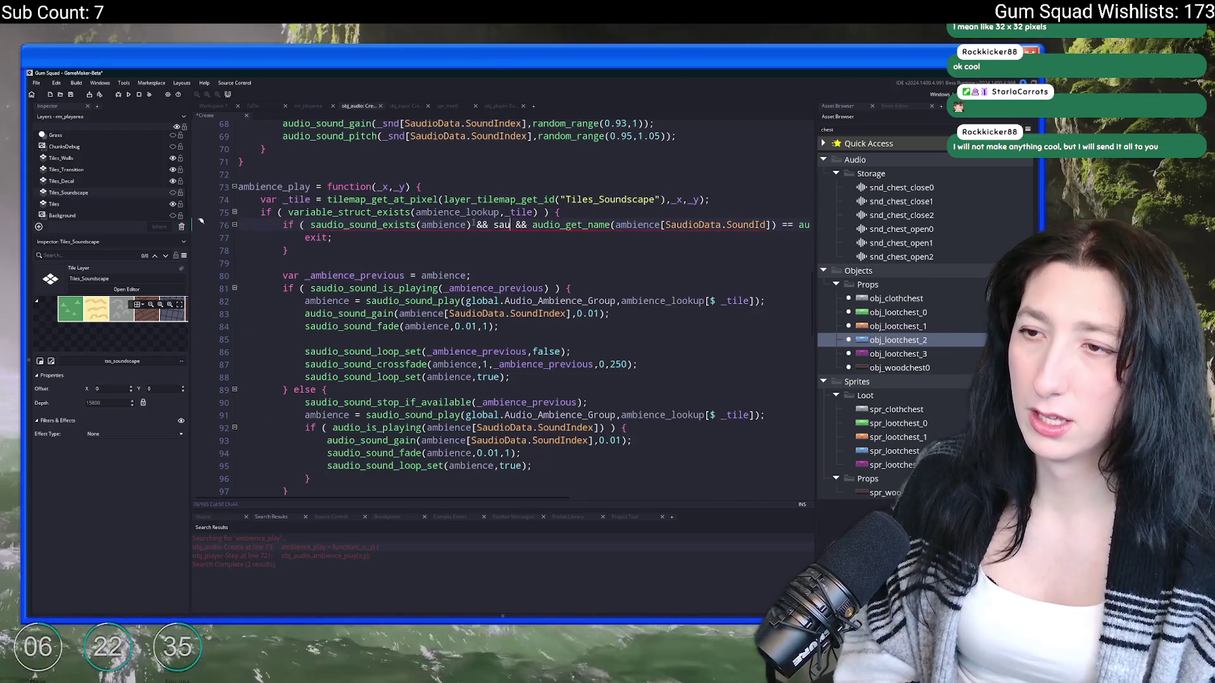
text(ound_is_playiu)
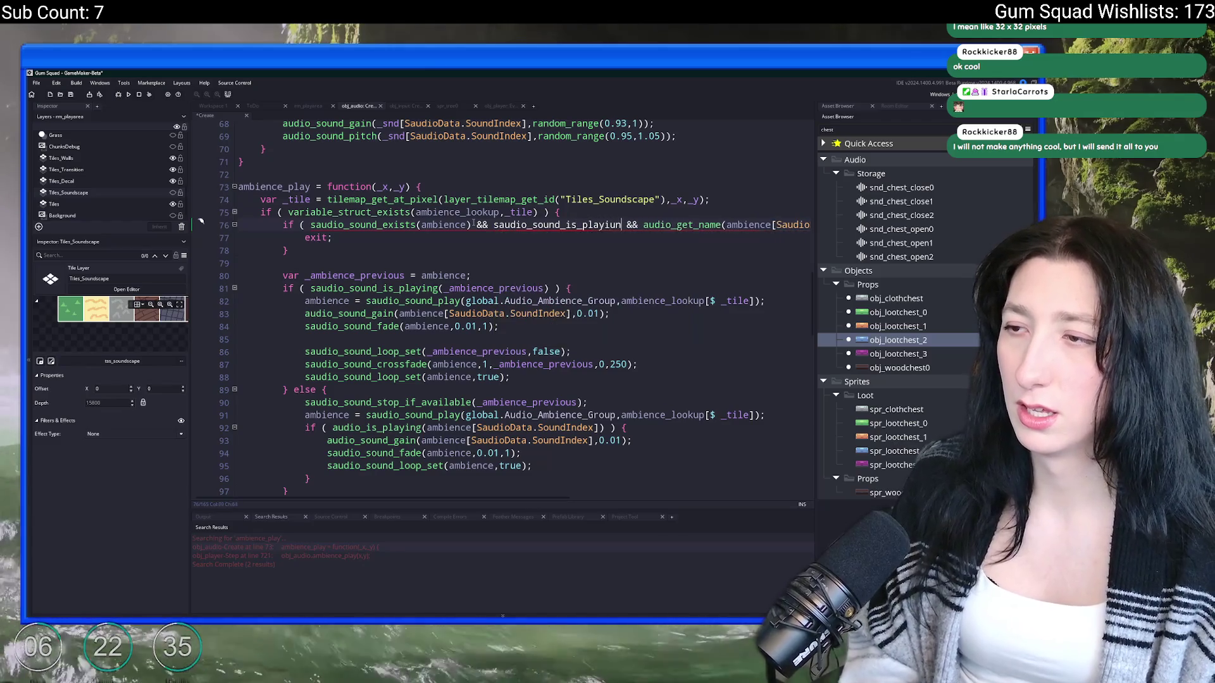
key(BackSpace)
text(ng(ambience))
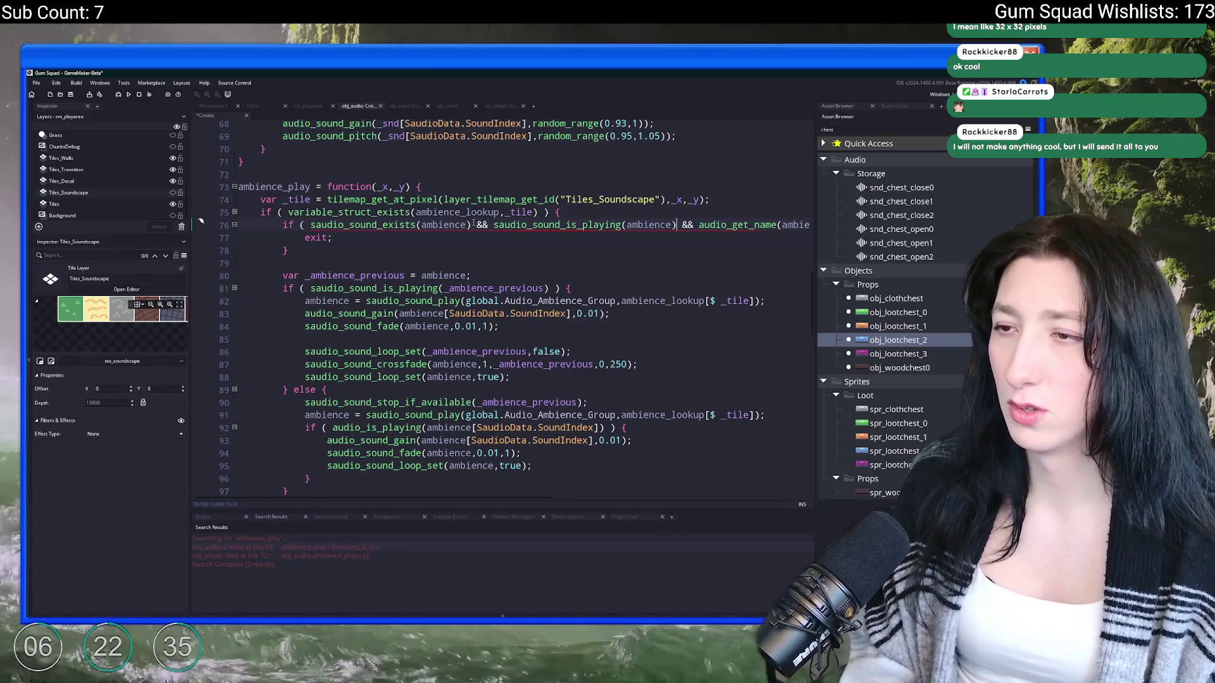
scroll(392, 190, up, 1)
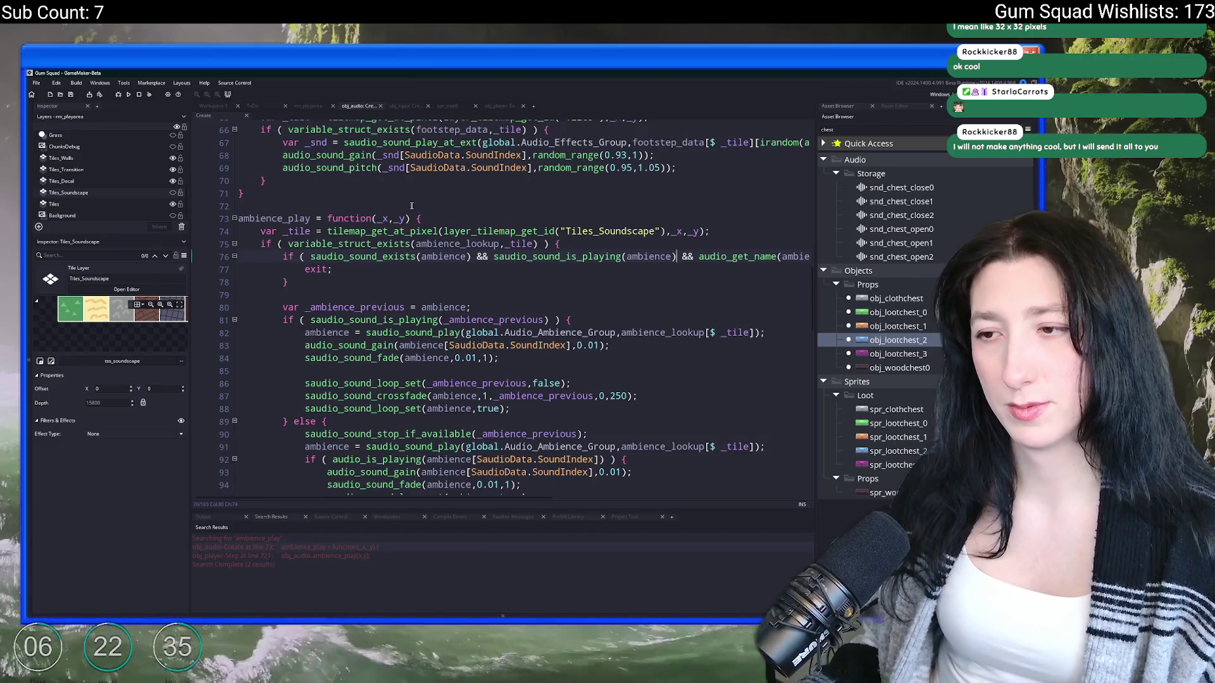
scroll(562, 250, up, 1)
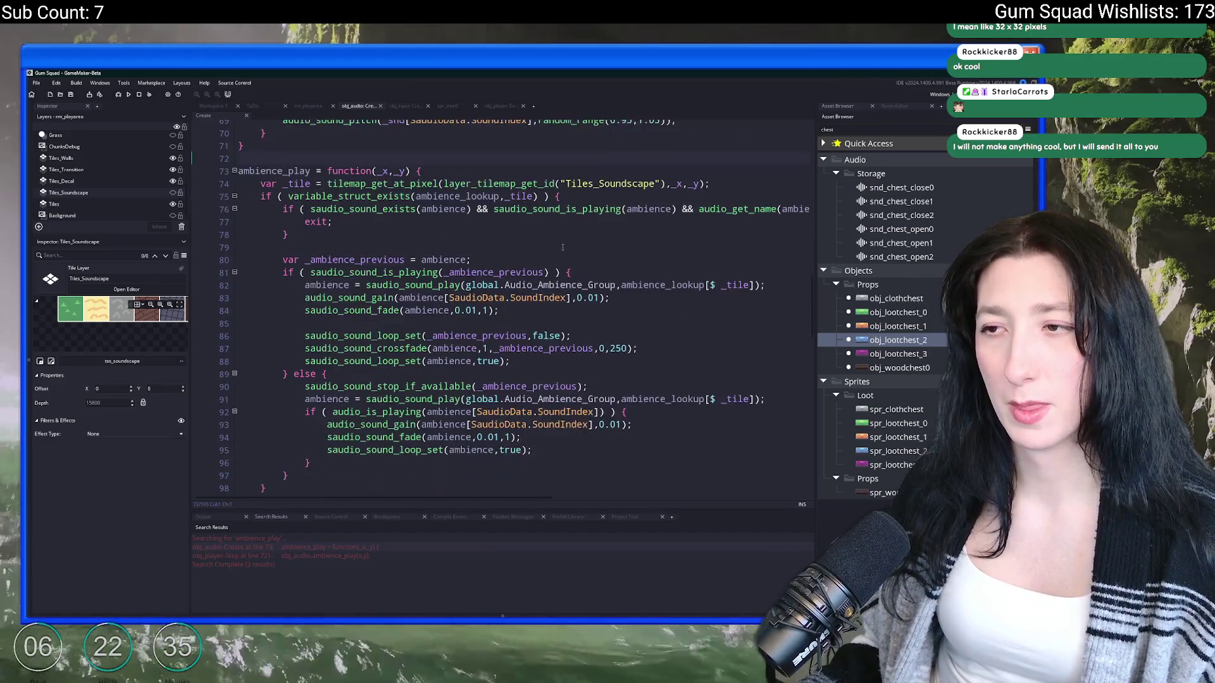
Step: Run the game with F5 to test the change
key(ctrl+t)
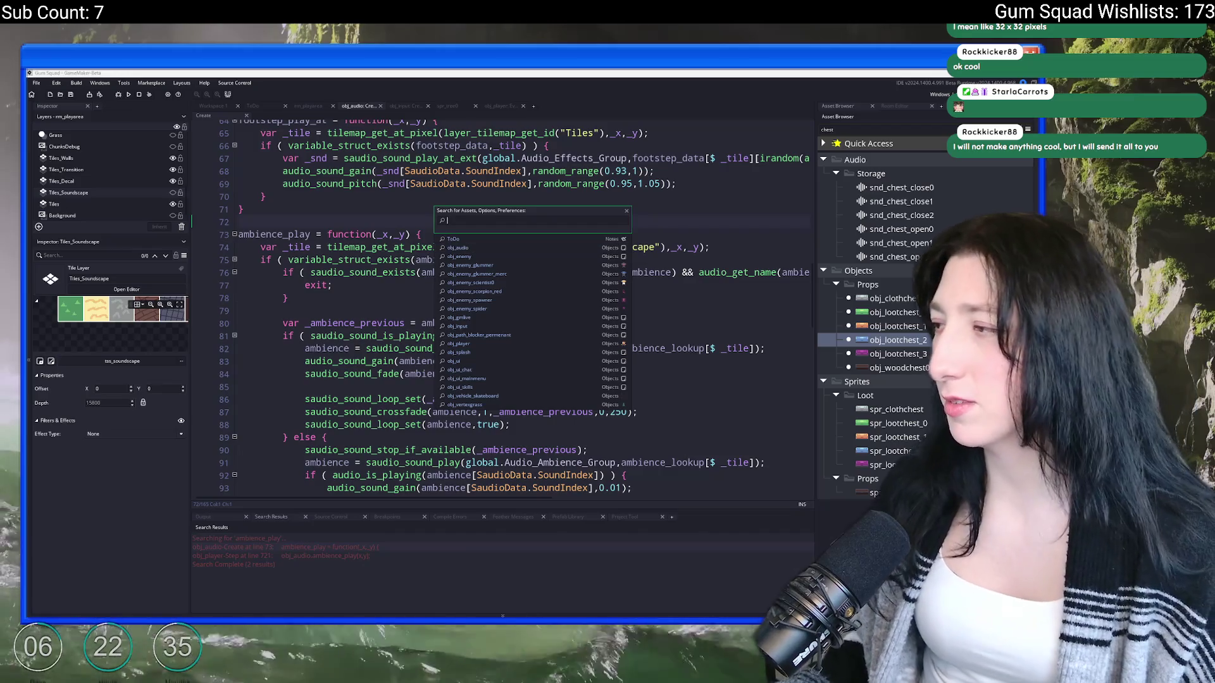
click(702, 213)
key(F5)
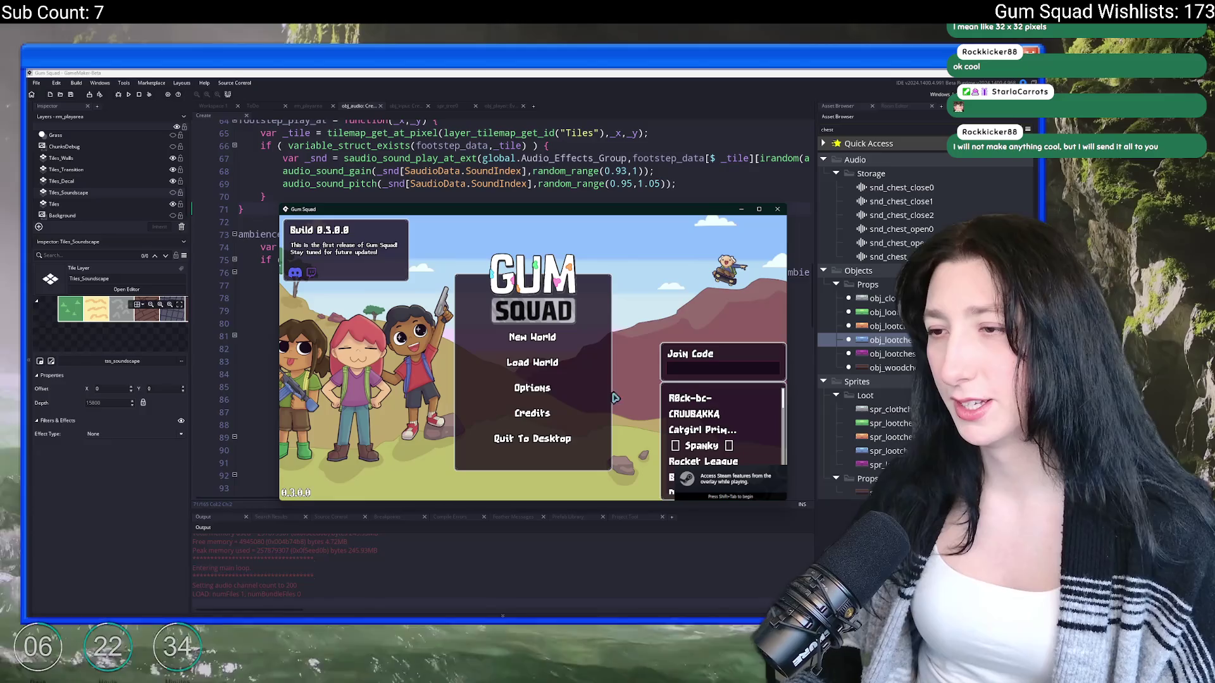
Step: Maximize the game window and look through the Options audio settings
click(541, 339)
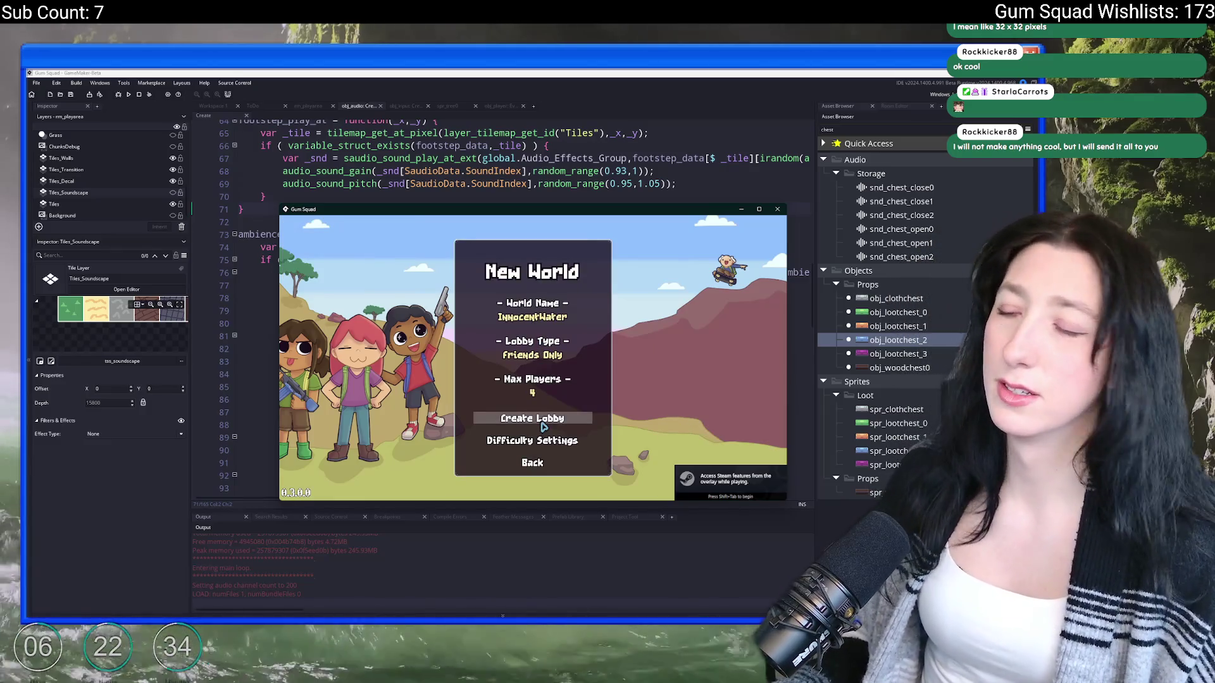
double_click(591, 216)
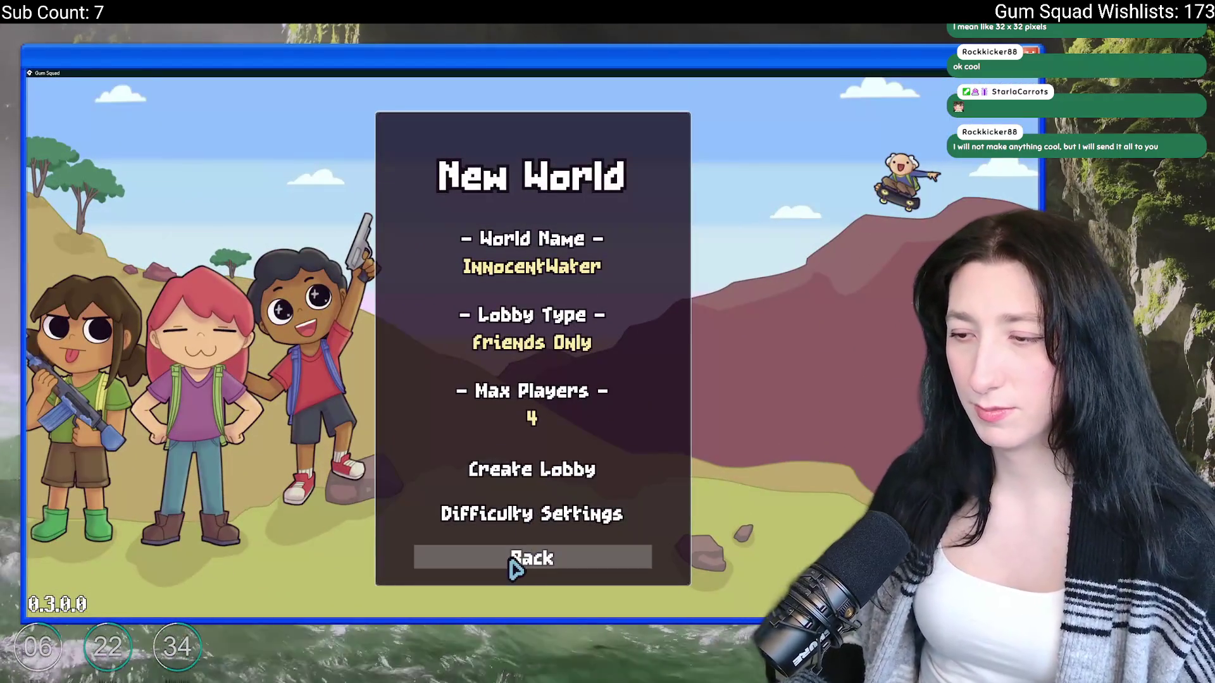
click(510, 562)
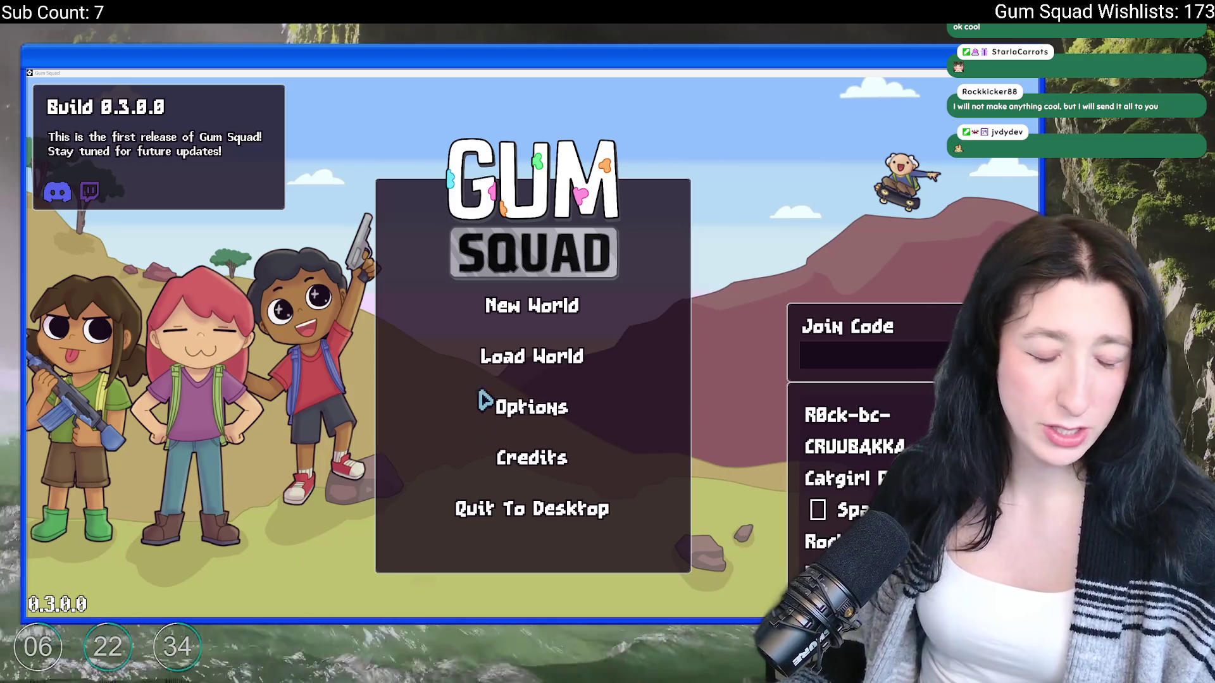
click(510, 407)
click(522, 372)
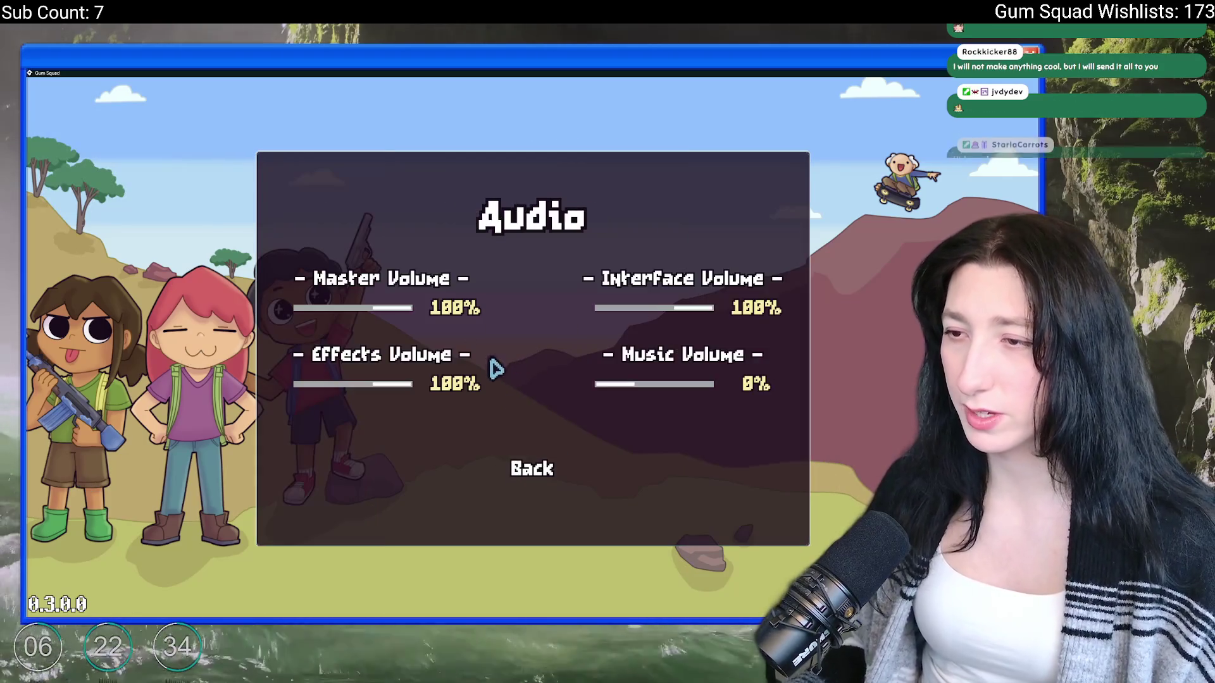
click(566, 487)
click(539, 480)
Step: Create a new world lobby, walk left into the torch-lit cave and back, then quit
click(530, 297)
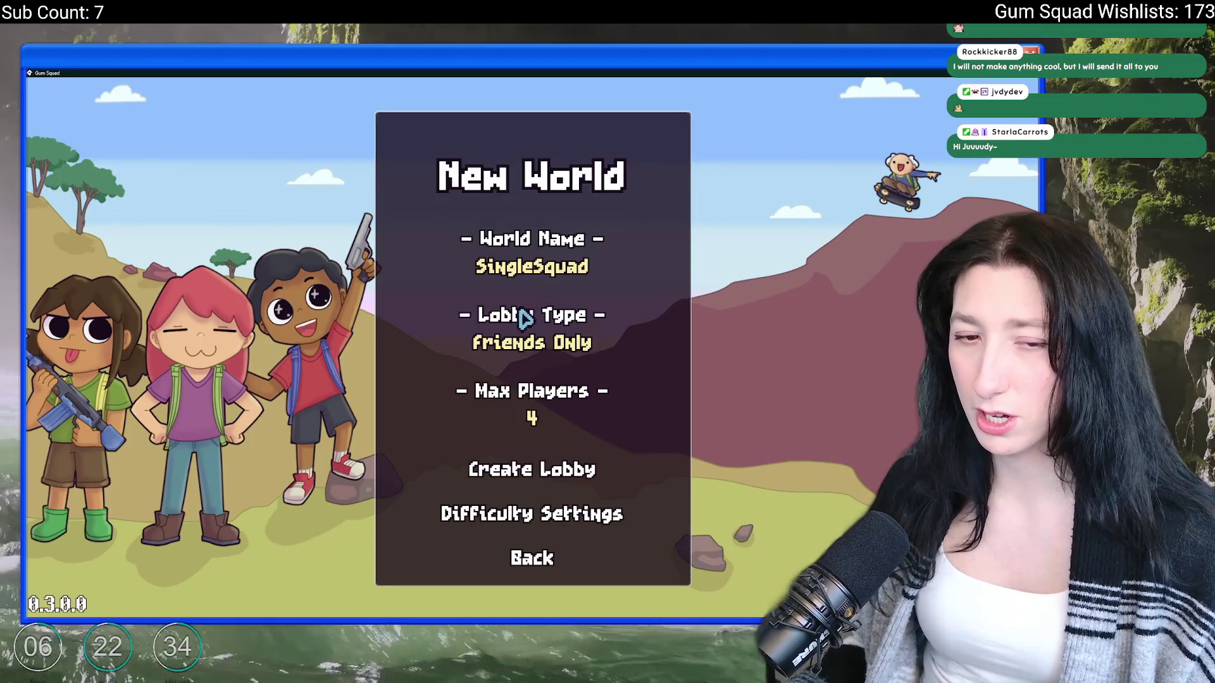
click(508, 479)
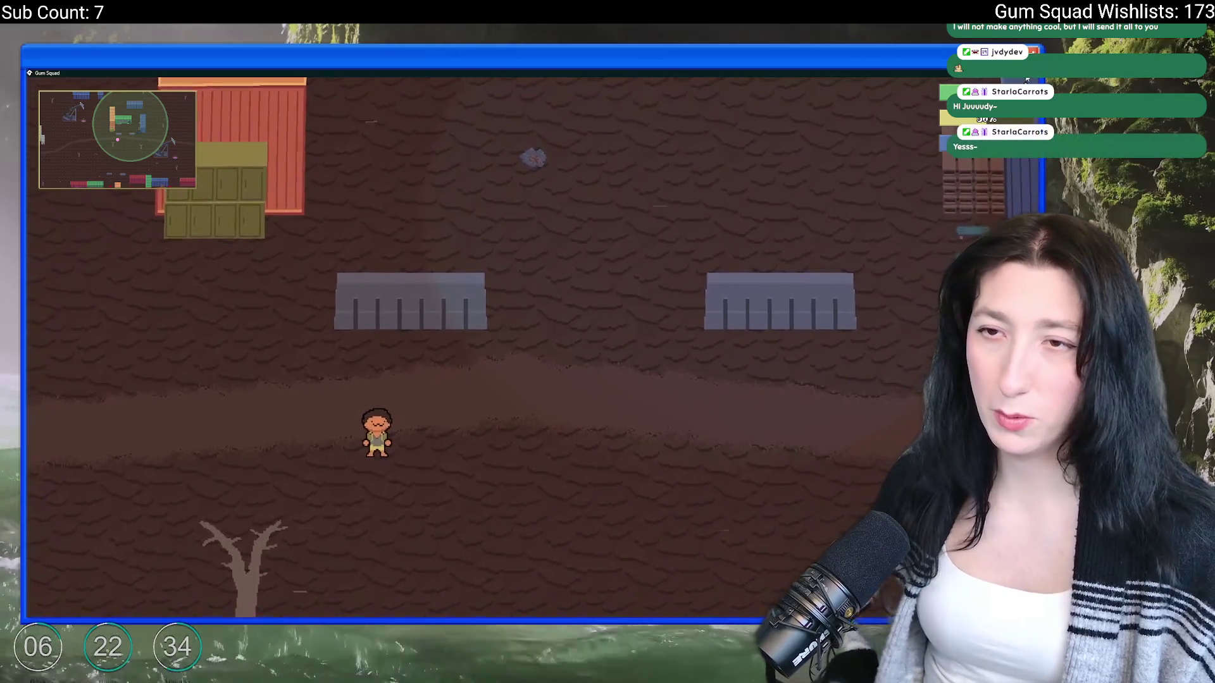
key(a)
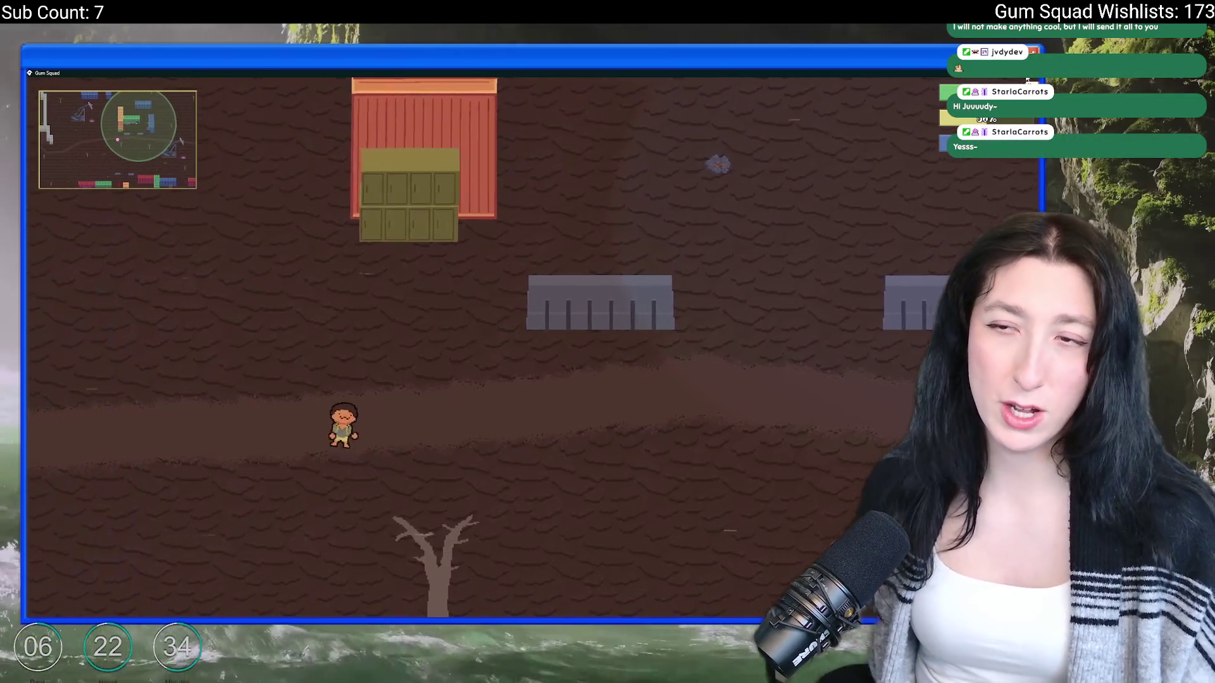
key(a)
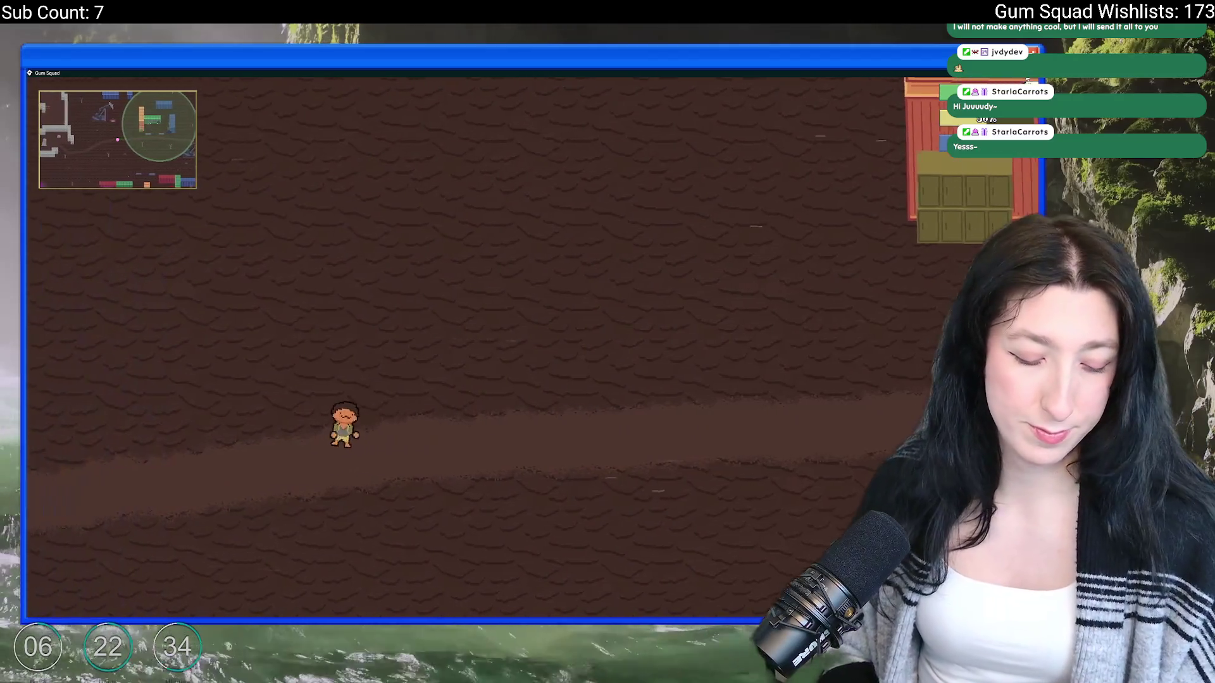
key(a)
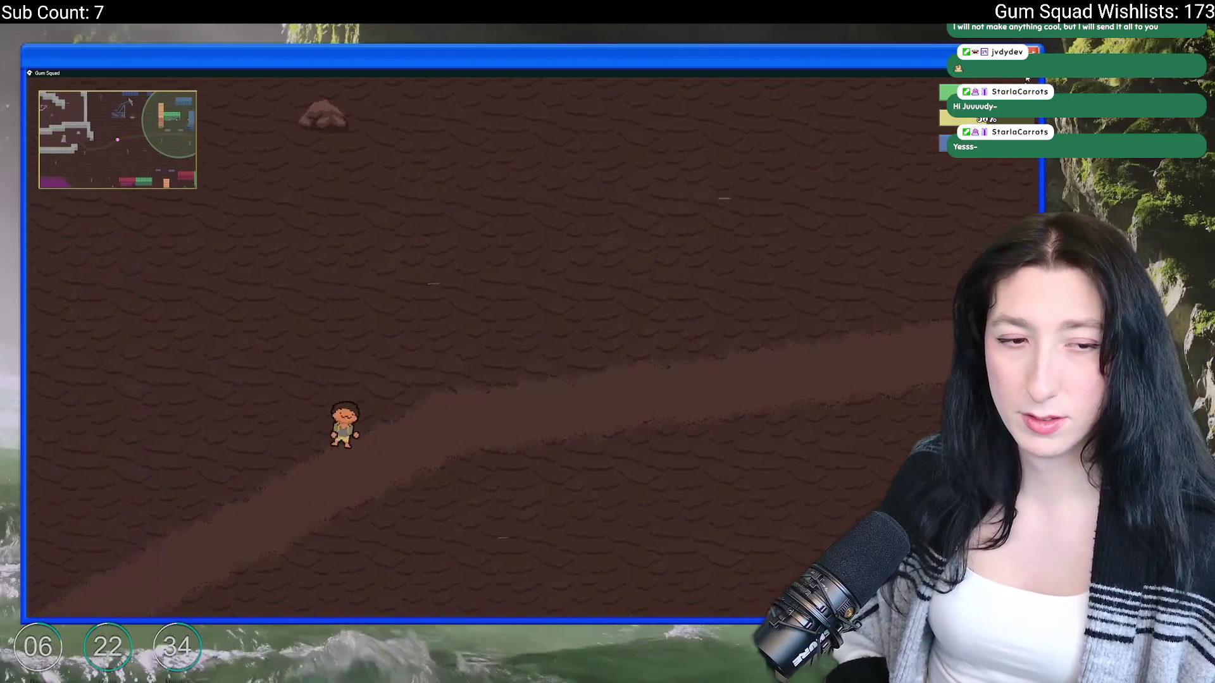
key(a)
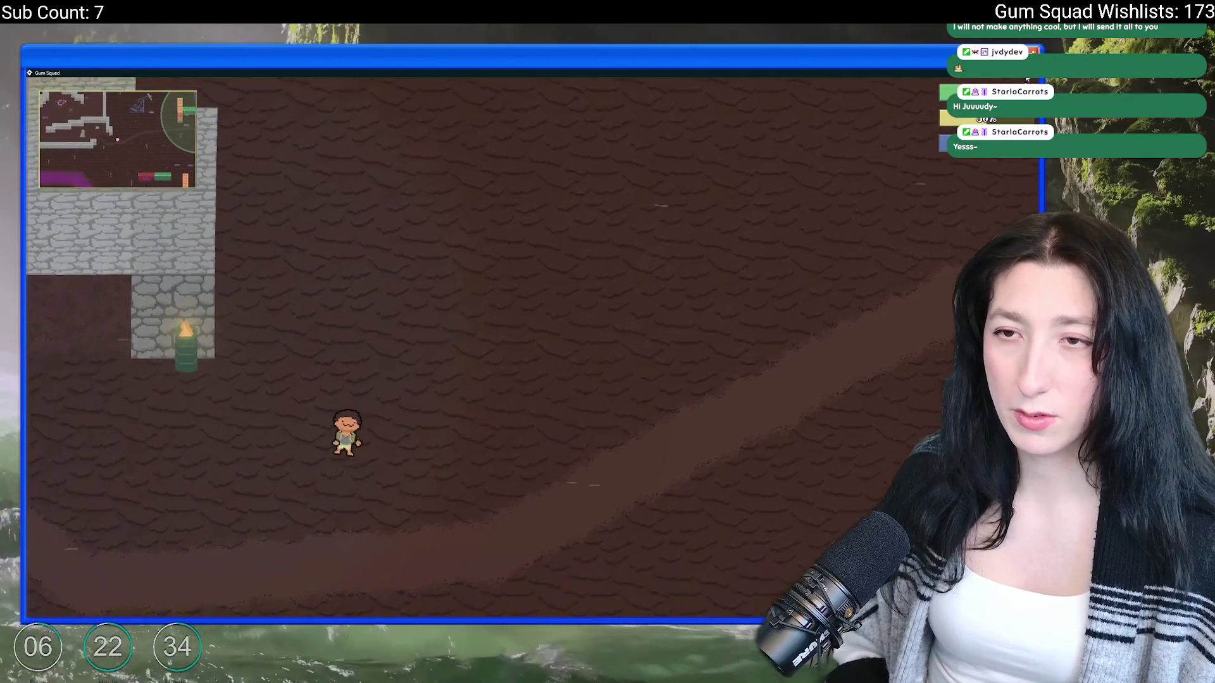
key(w)
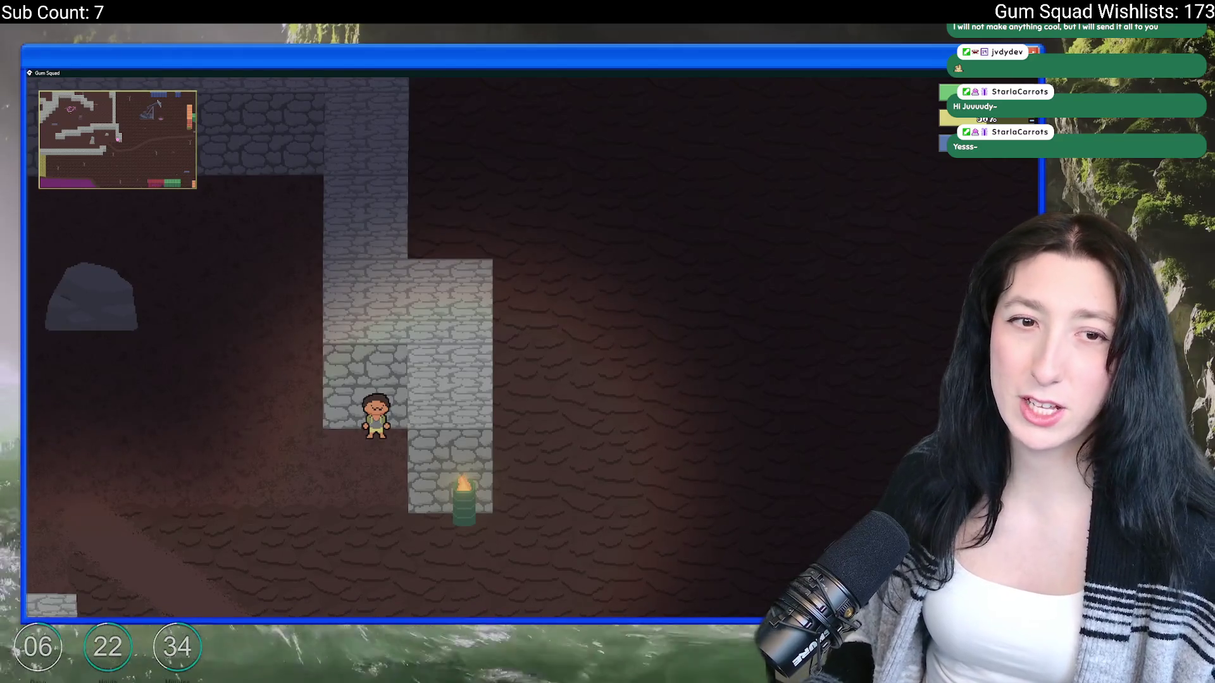
key(s)
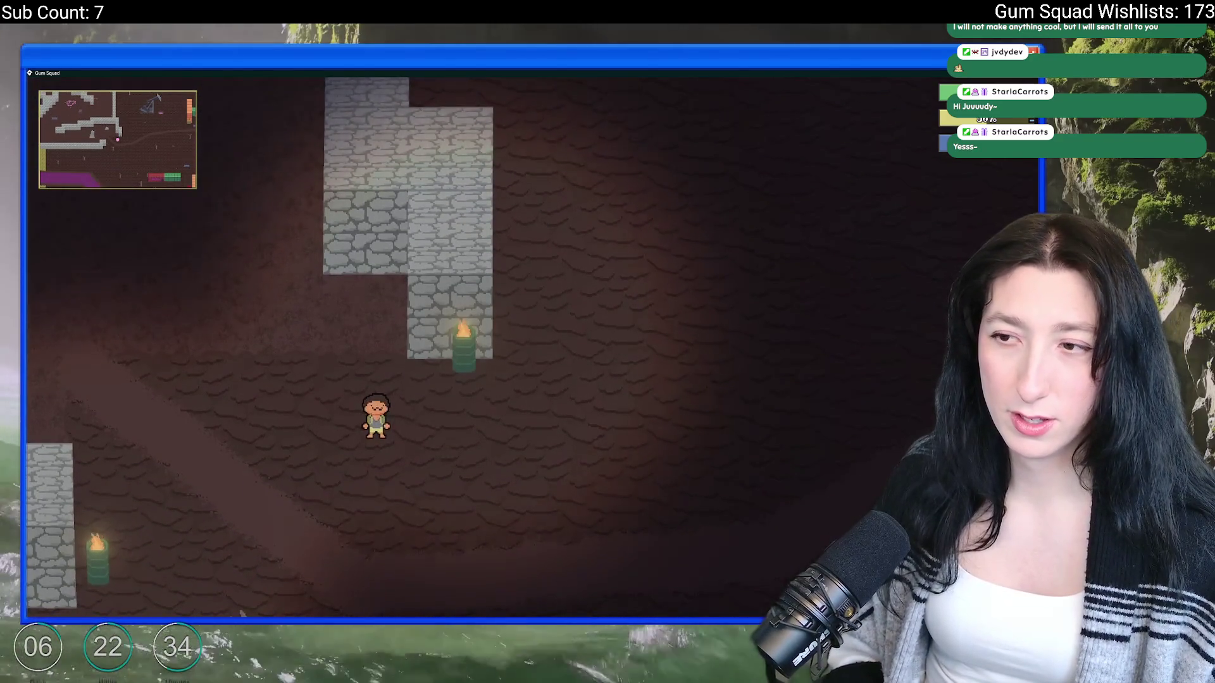
key(d)
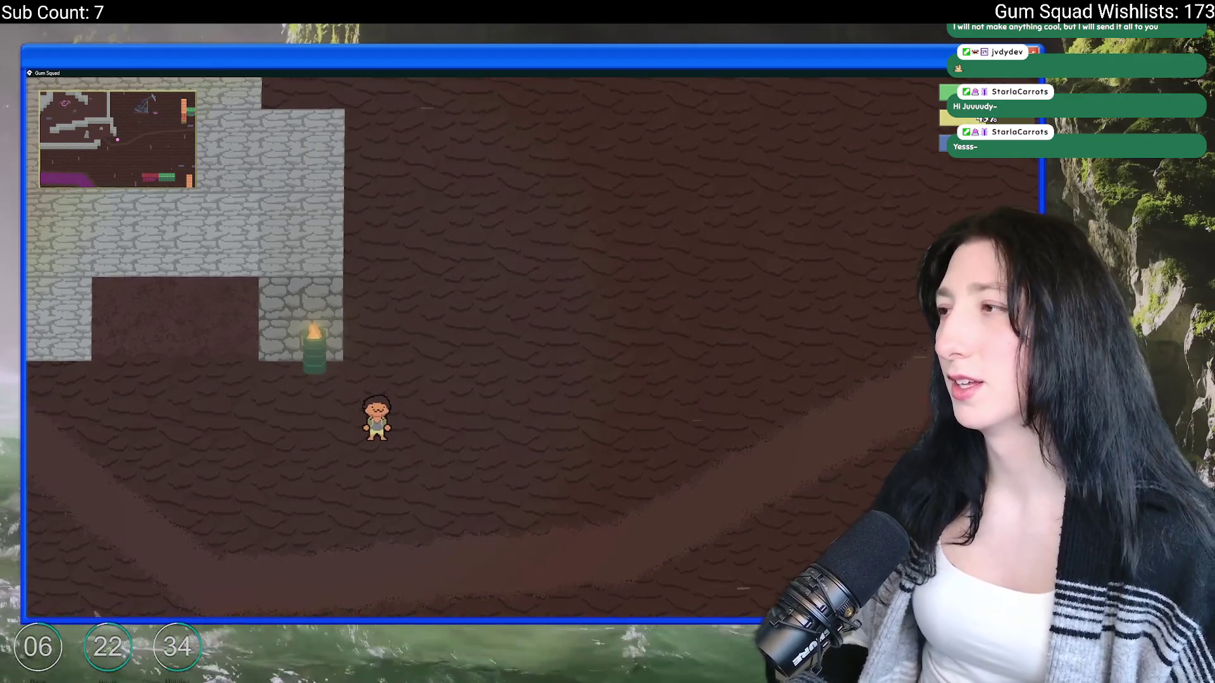
key(alt+F4)
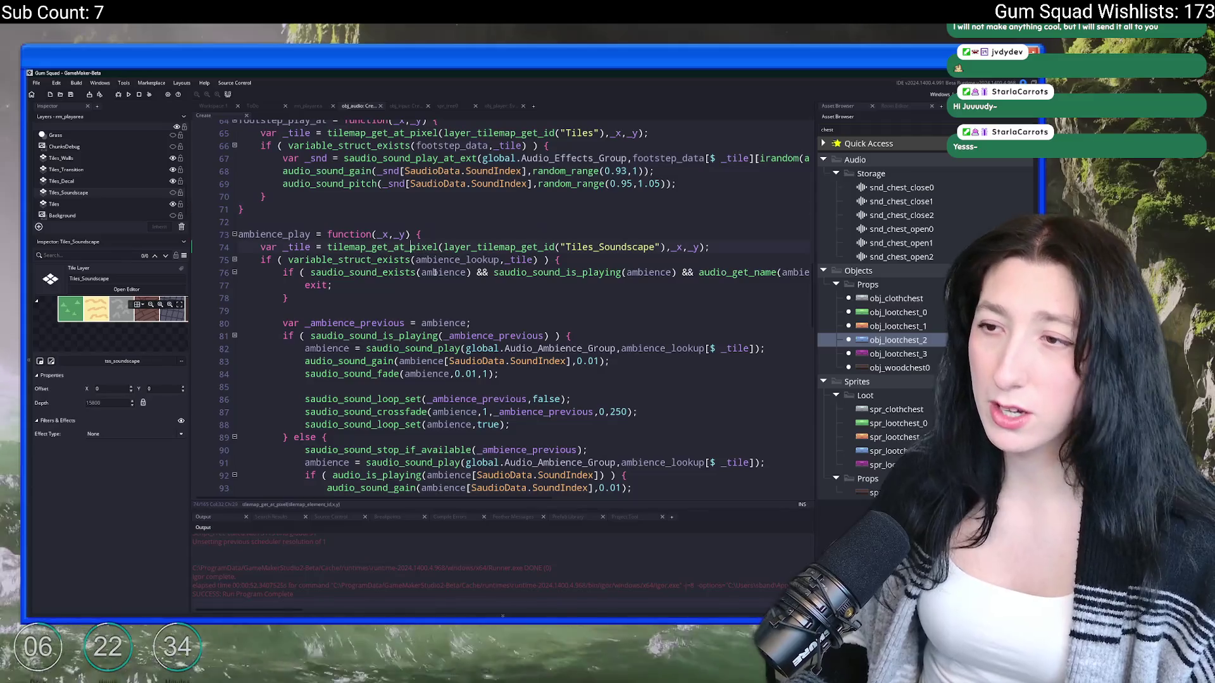
Step: Add a log(ambience); line at the top of ambience_play and rerun the game
click(745, 242)
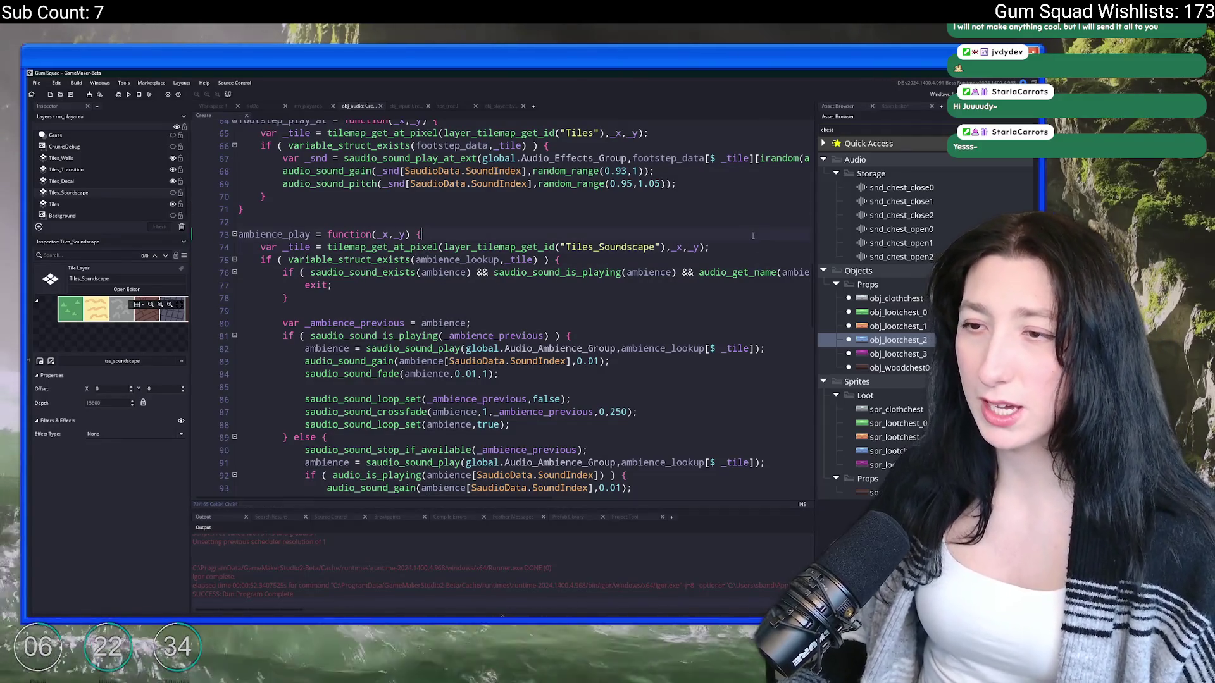
key(Up)
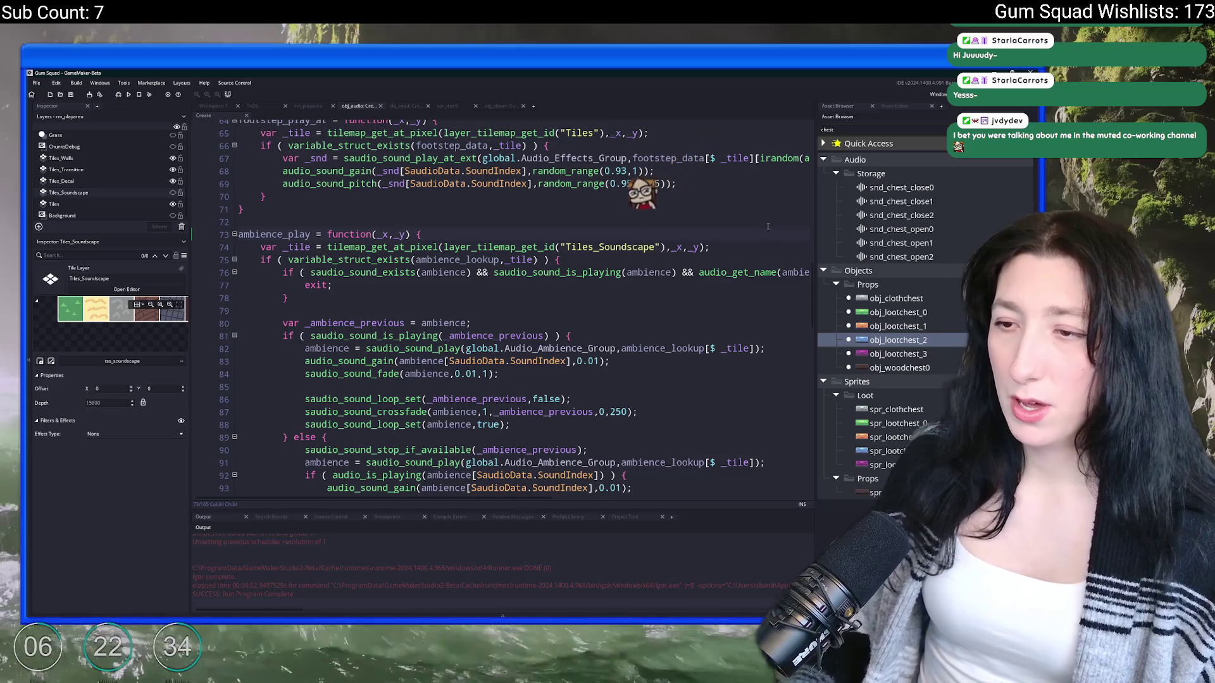
key(Return)
text(log(ambience);)
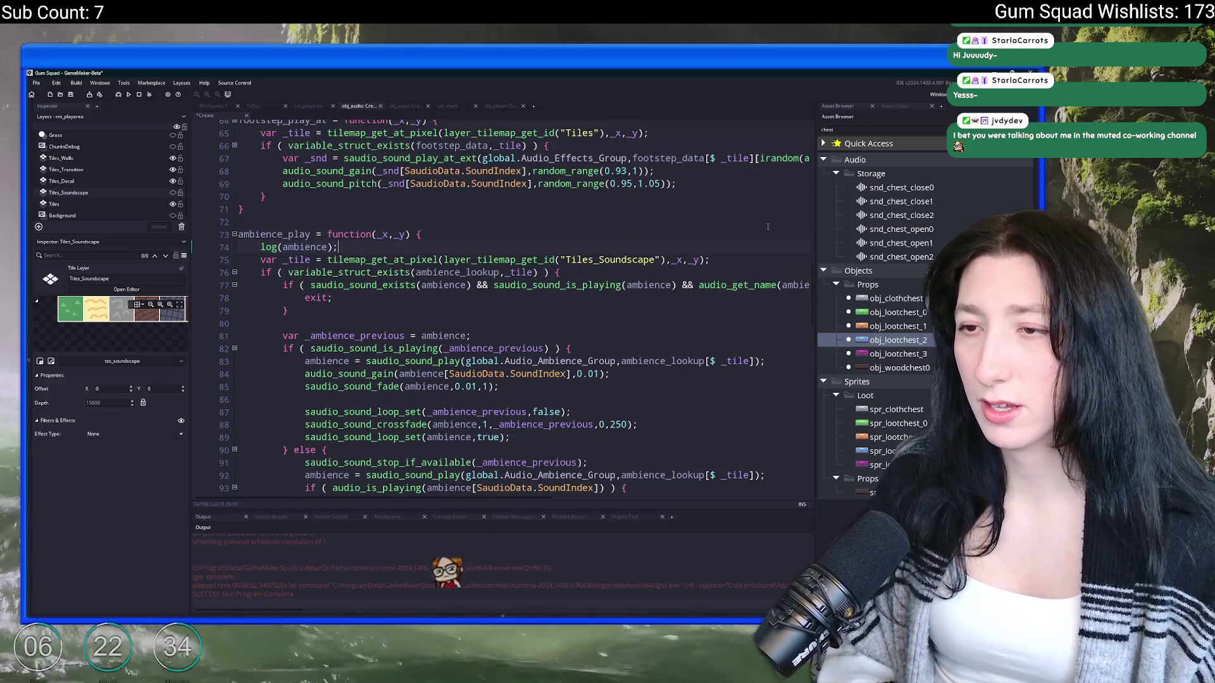
double_click(451, 272)
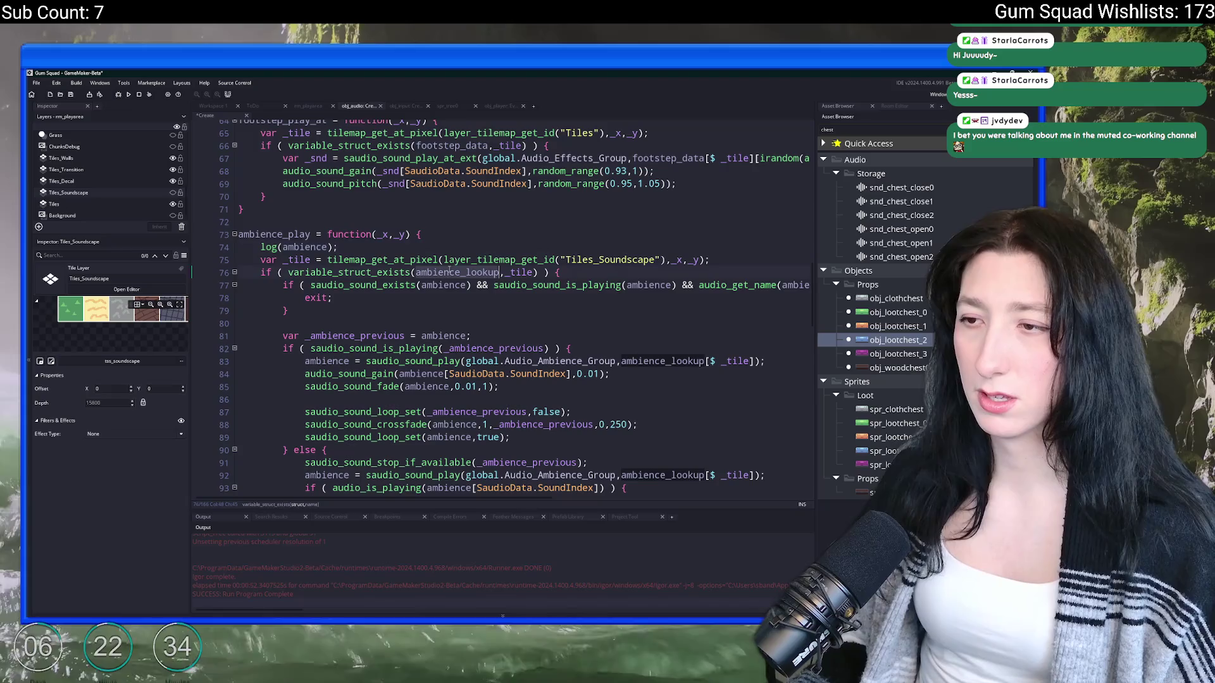
click(462, 242)
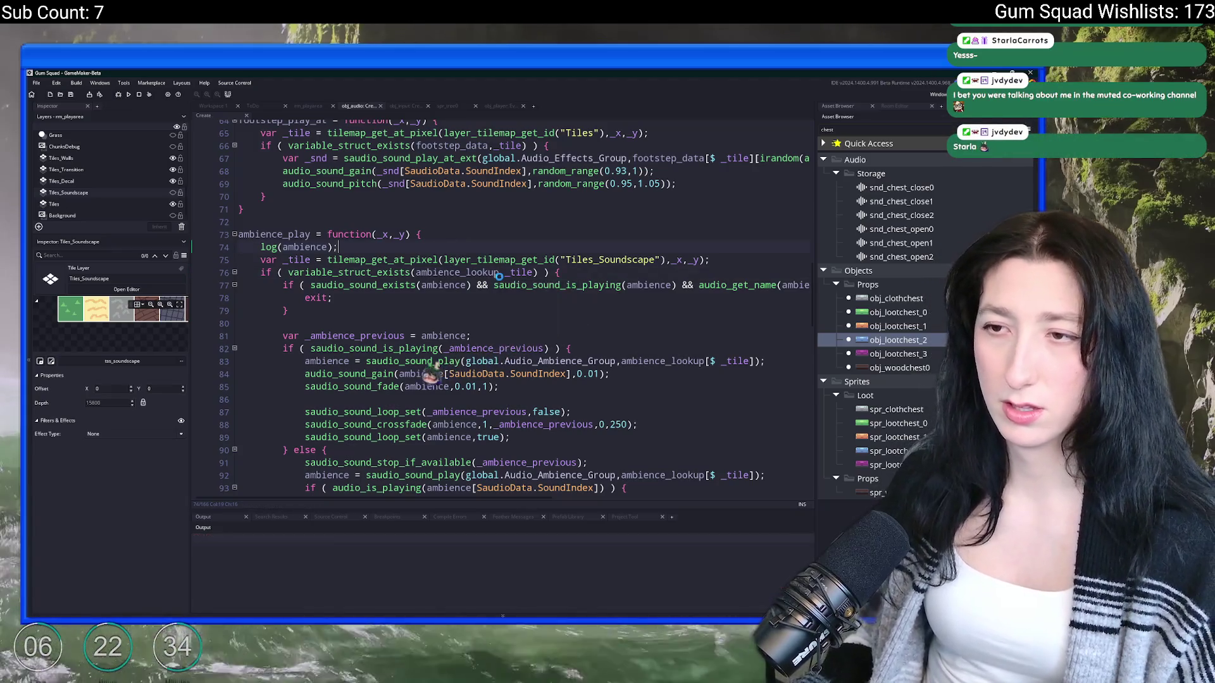
key(F5)
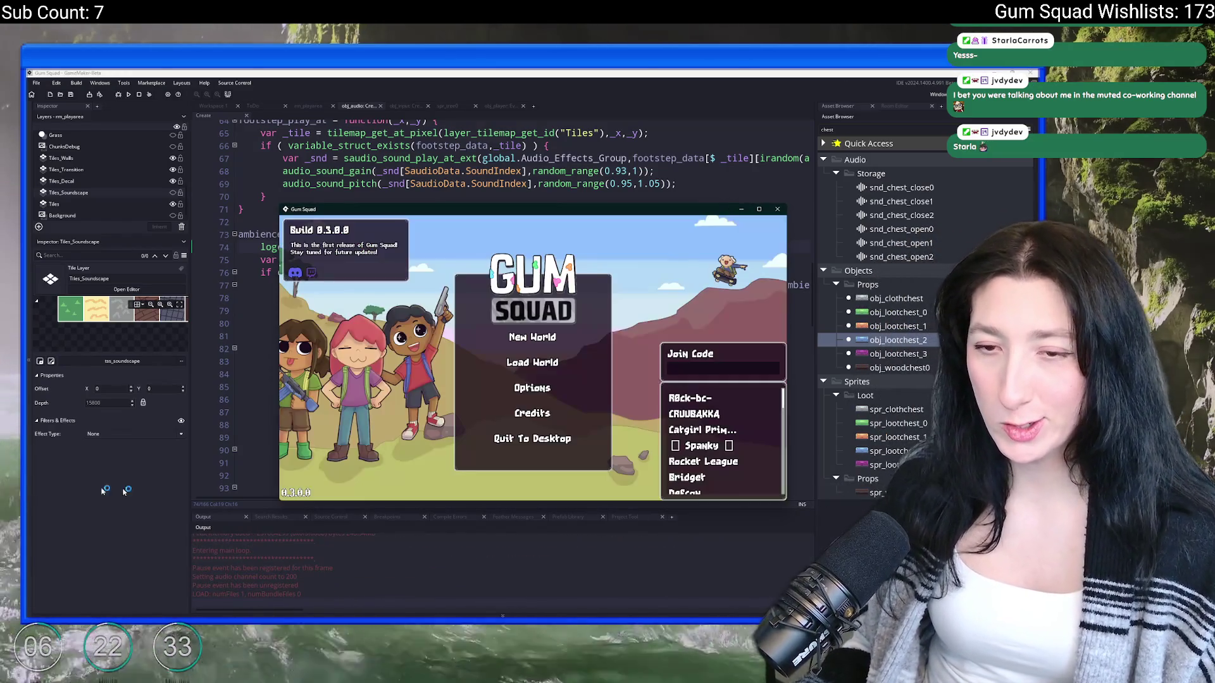
Step: Create a new world in the test build, then return to the ambience_play code
click(545, 345)
click(538, 416)
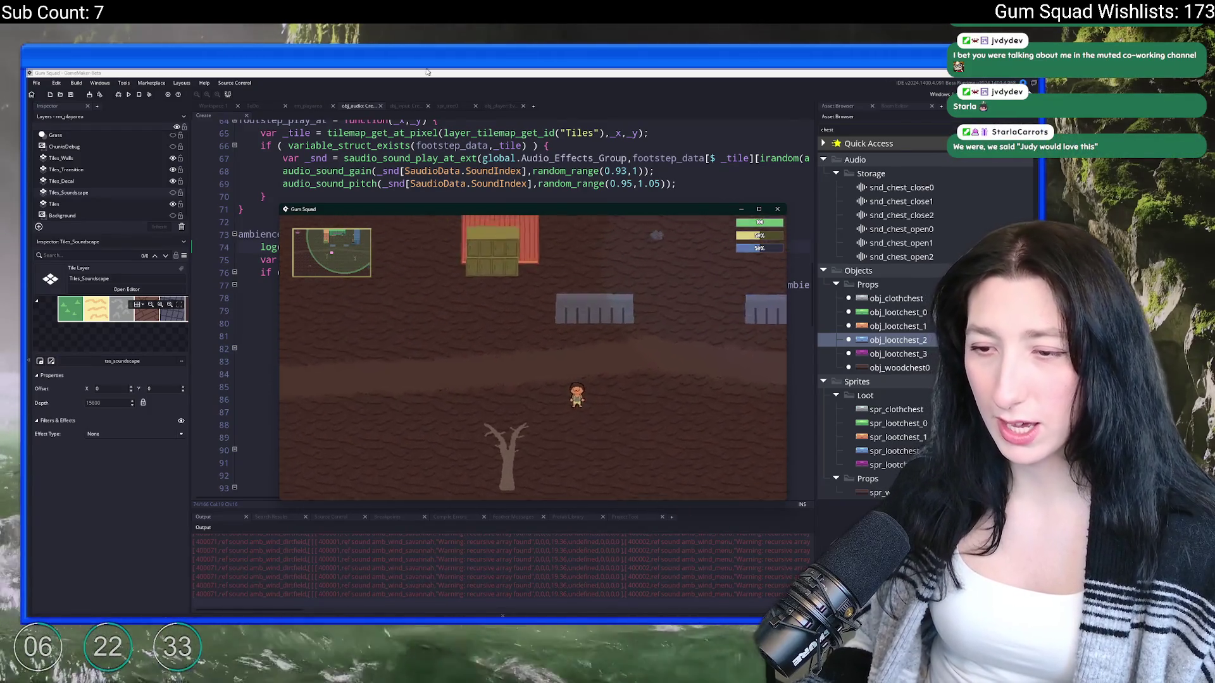
click(237, 126)
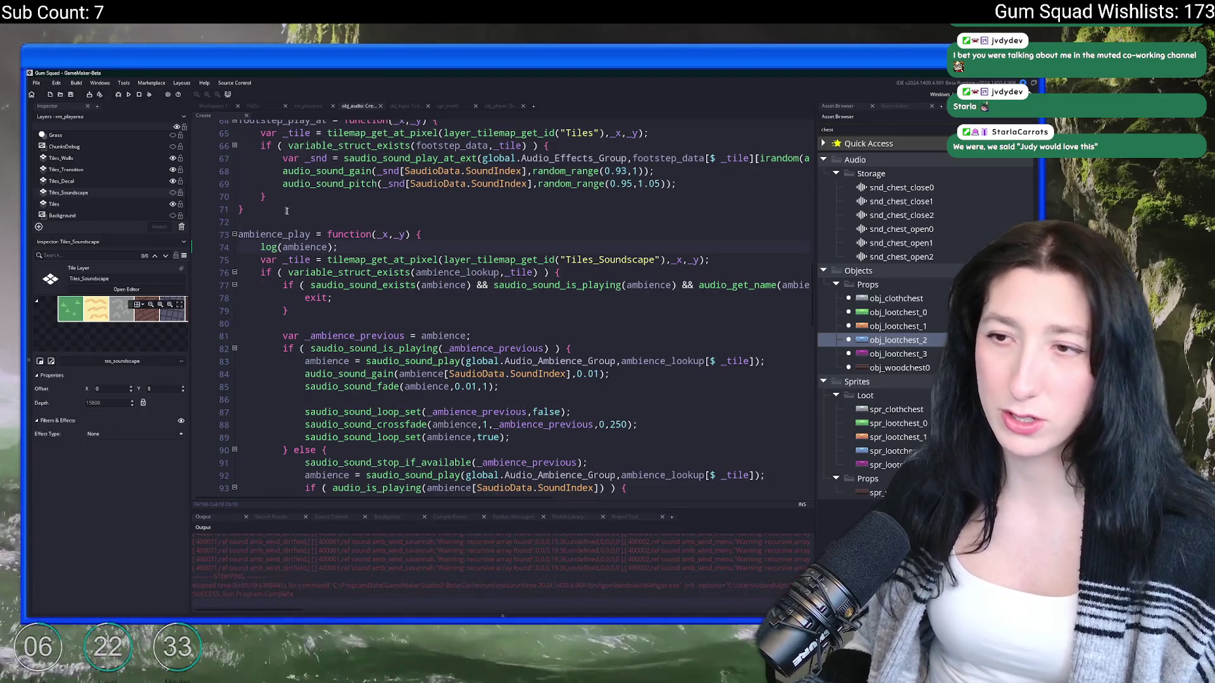
Step: Delete the log(ambience) line and inspect ambience and _ambience_previous on line 80
key(shift+Home)
key(BackSpace)
key(BackSpace)
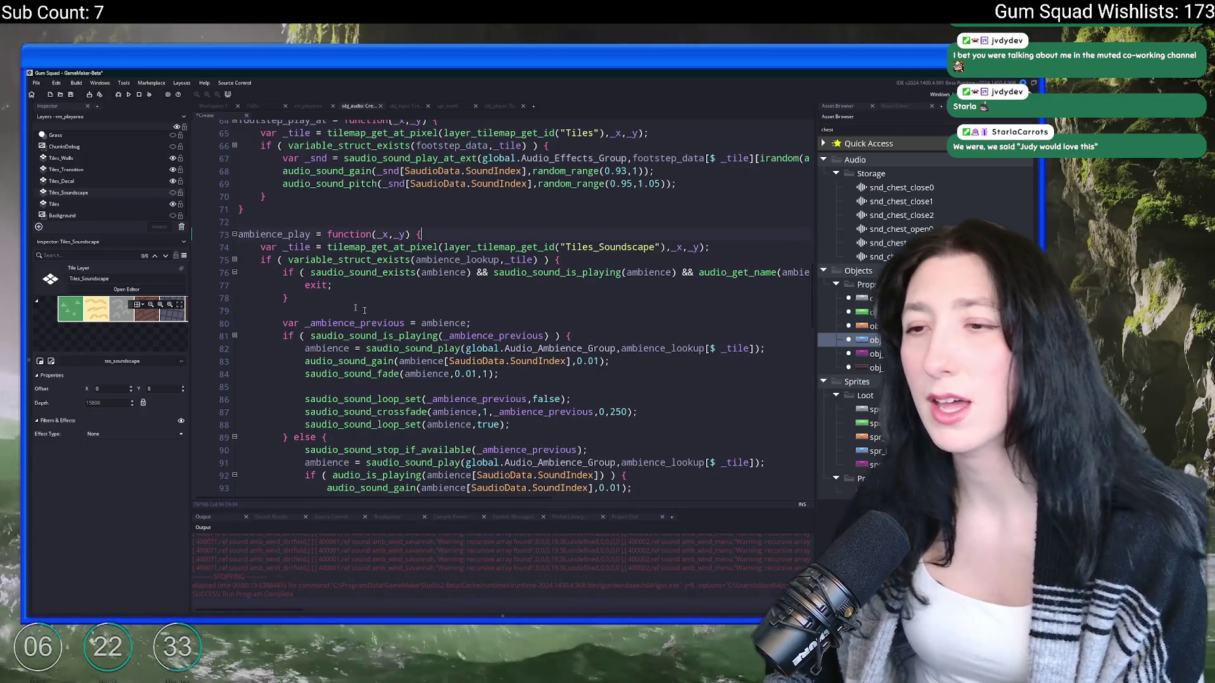
scroll(579, 344, down, 2)
click(461, 310)
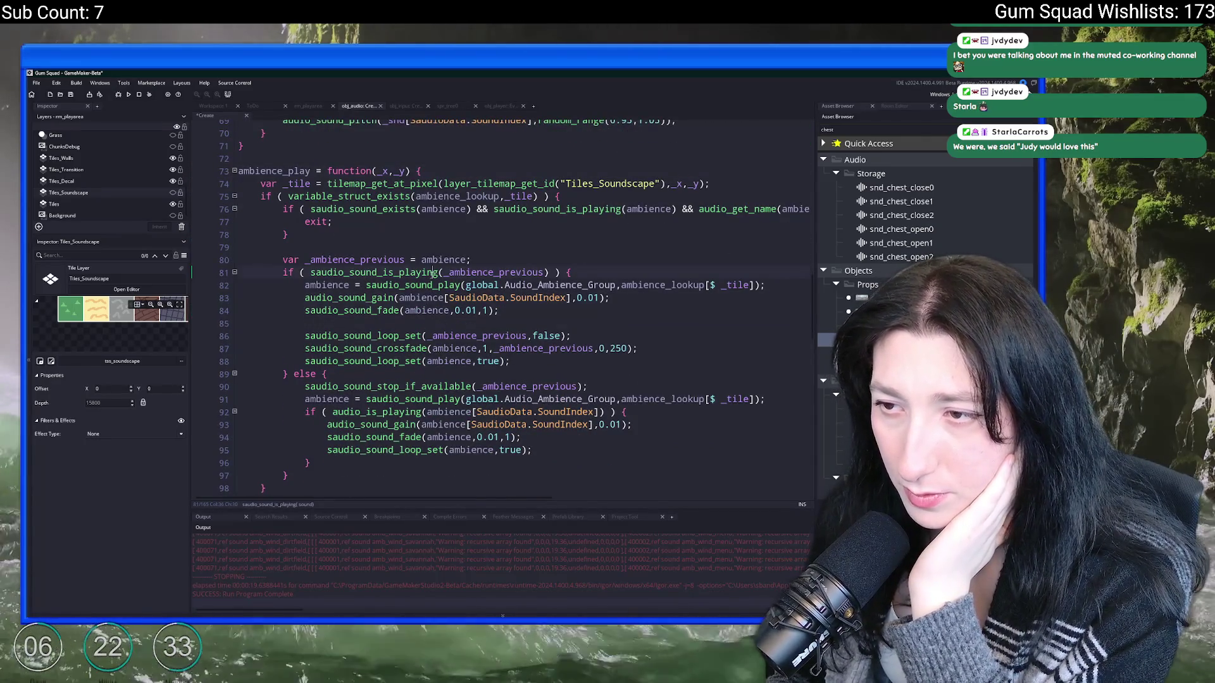
double_click(445, 260)
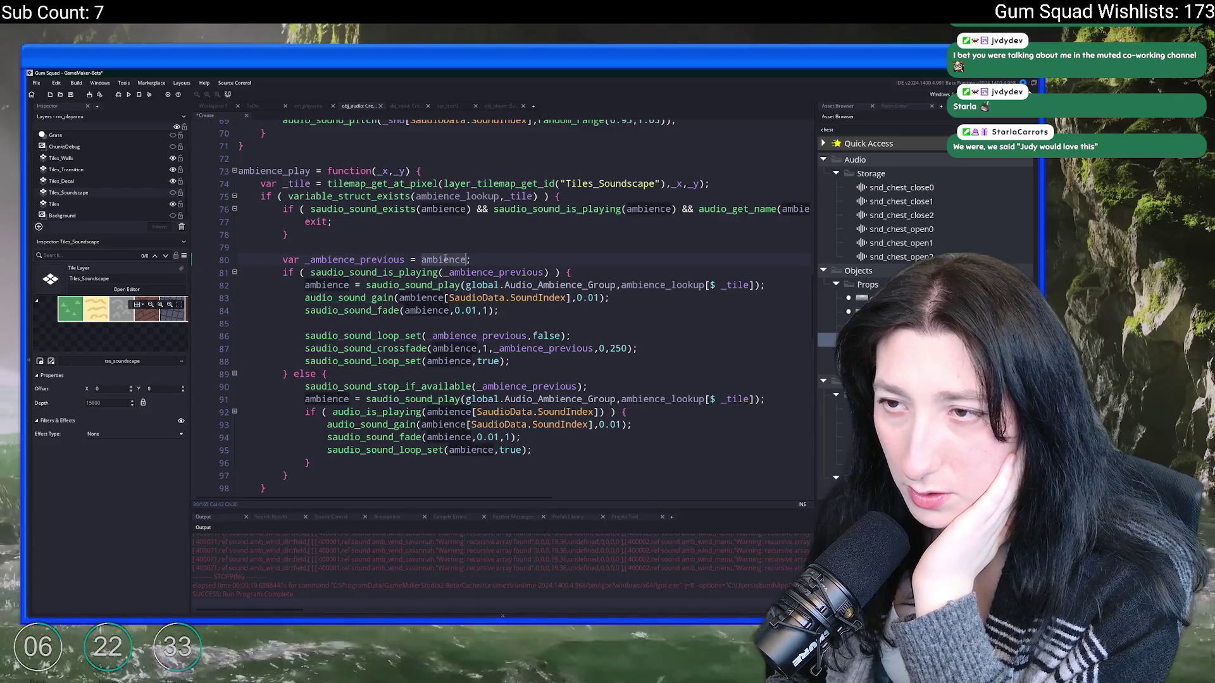
double_click(379, 259)
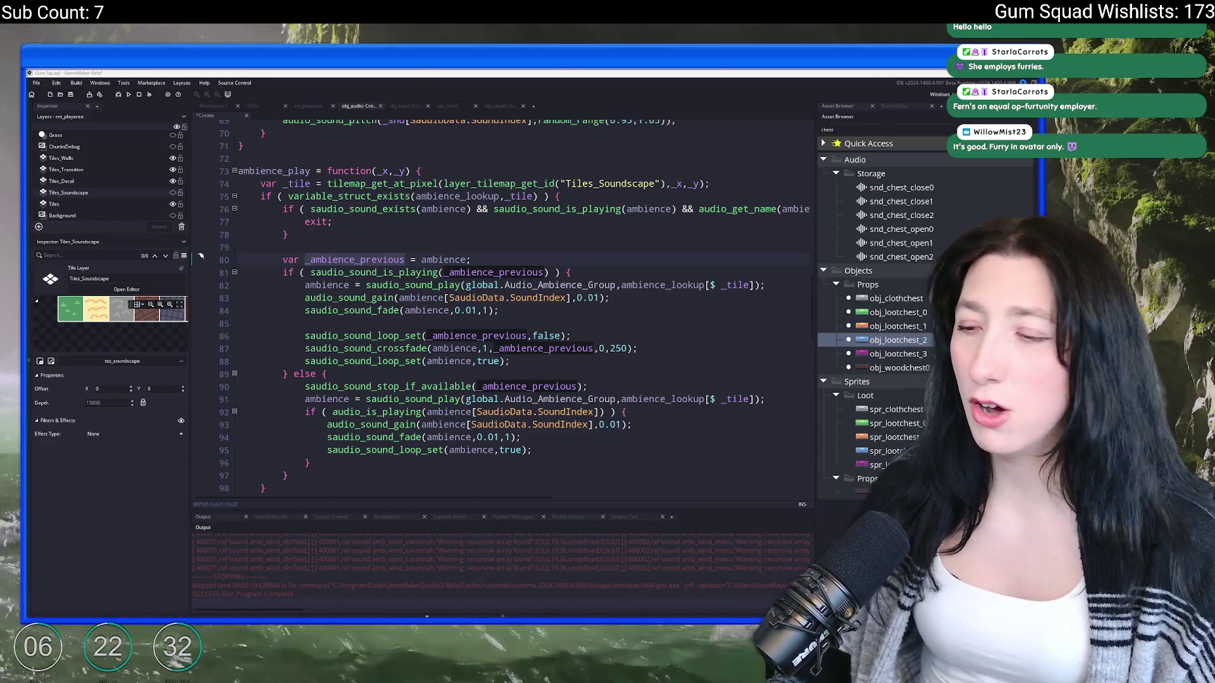
key(super)
Step: Open Steam, find Stream Avatars in the library with 'stre', and launch it
text(steam)
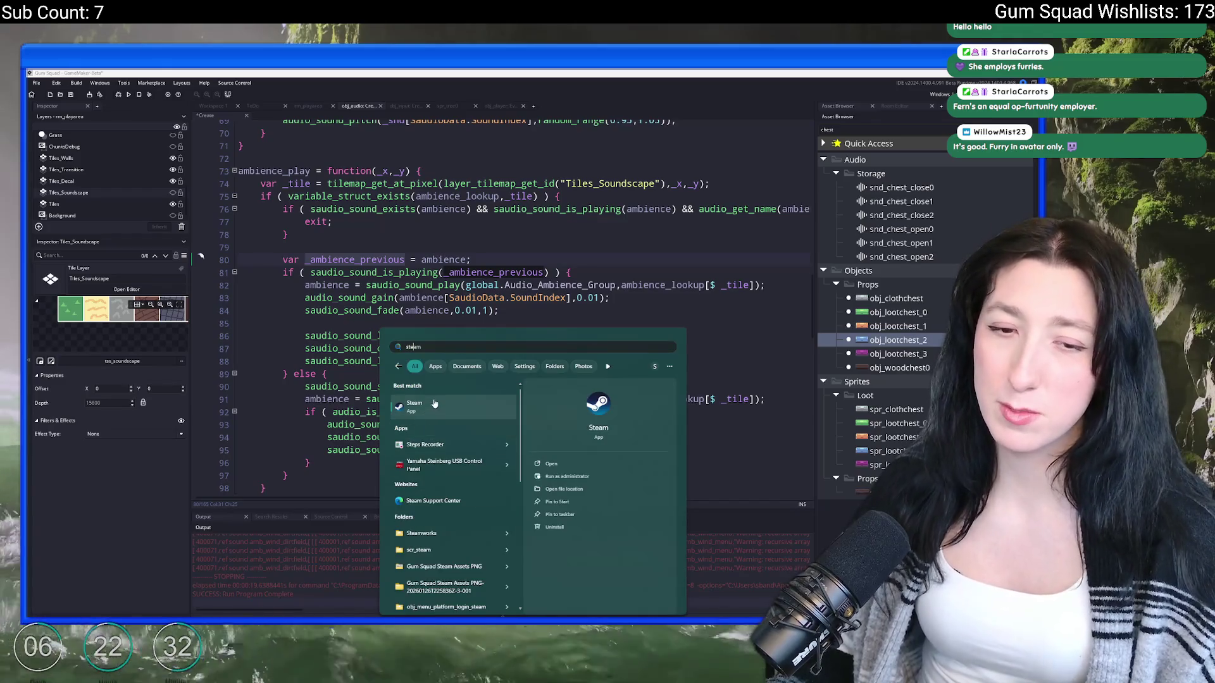
click(434, 404)
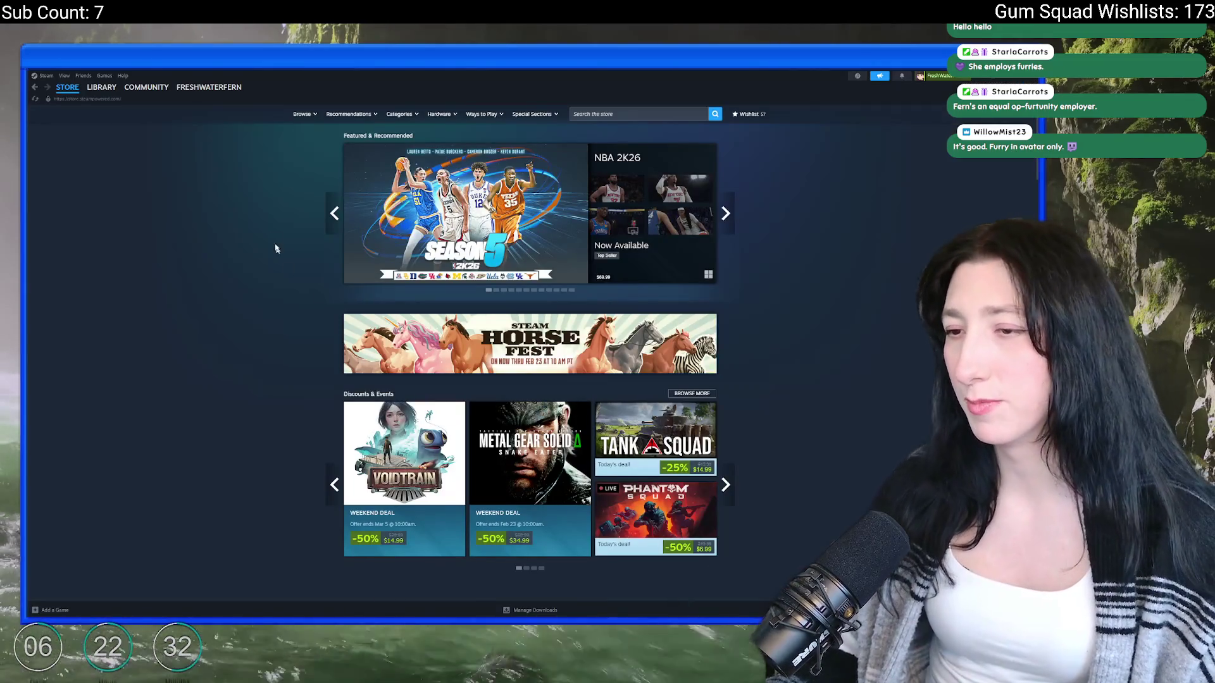
click(101, 86)
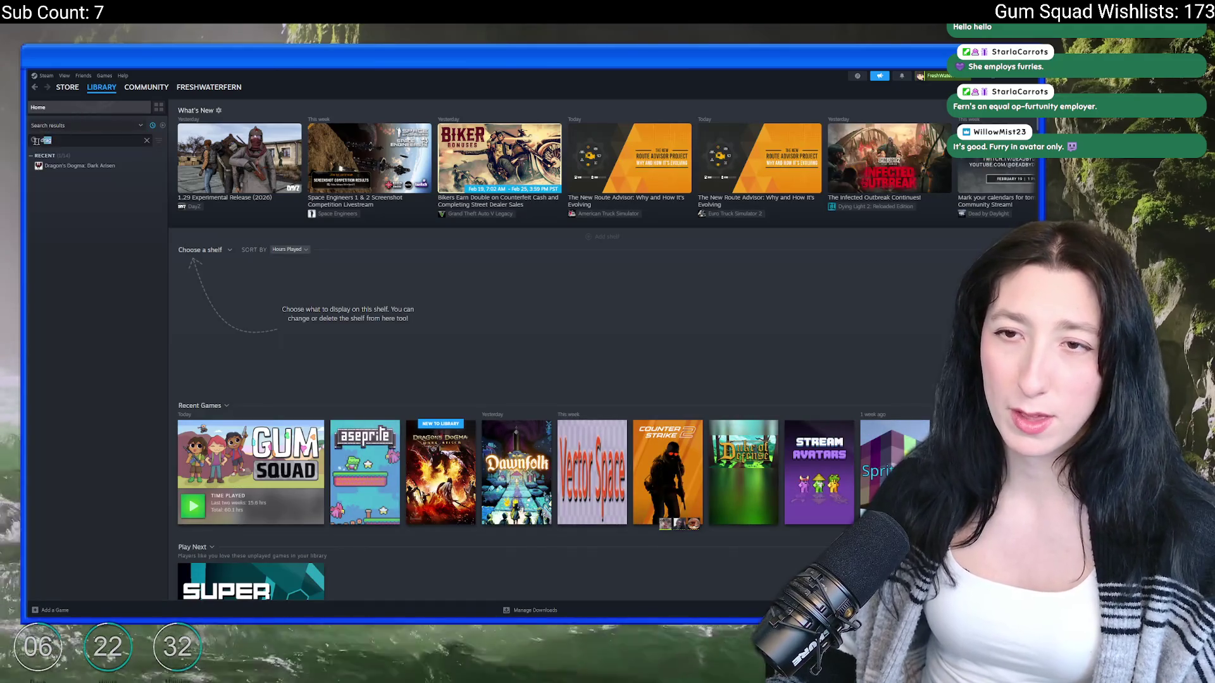
text(stre)
click(76, 167)
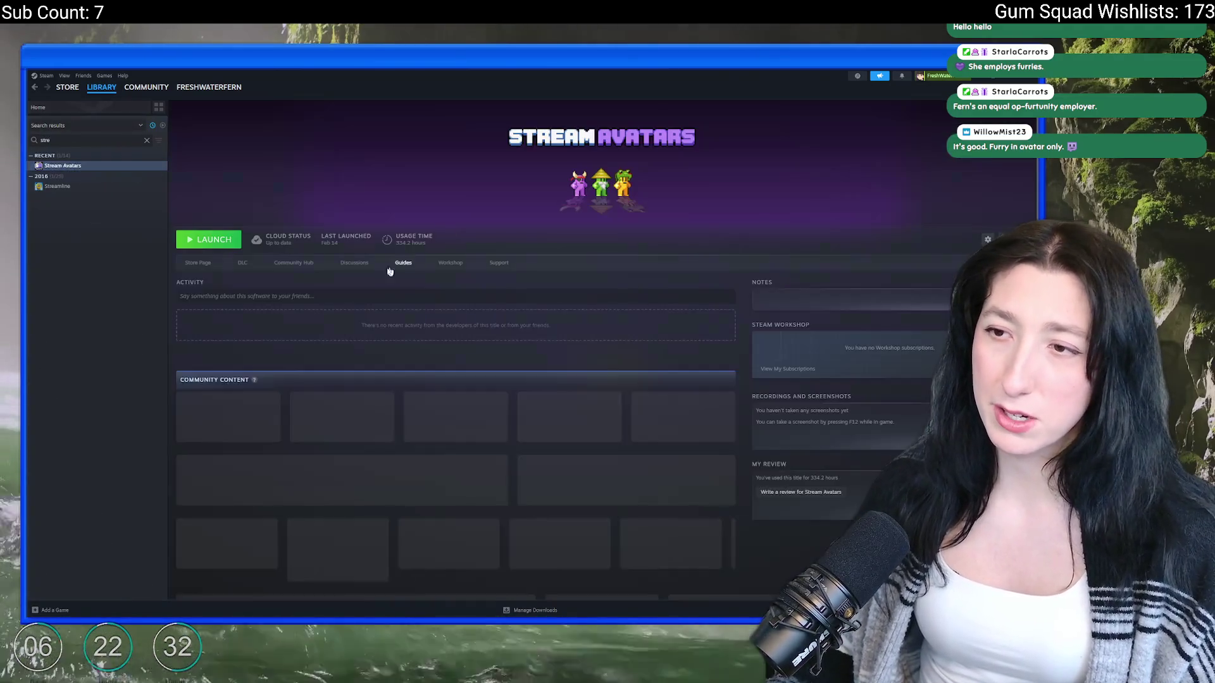
click(230, 246)
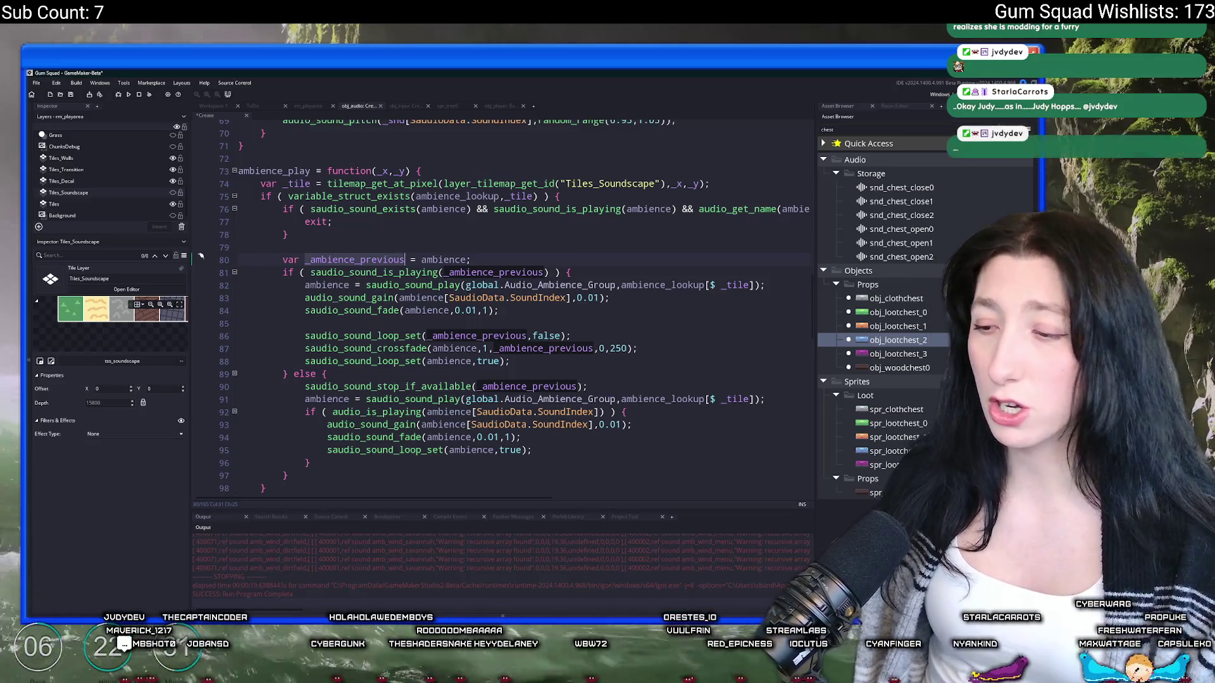
Step: Review the code around lines 80-84 and highlight every use of ambience
click(500, 310)
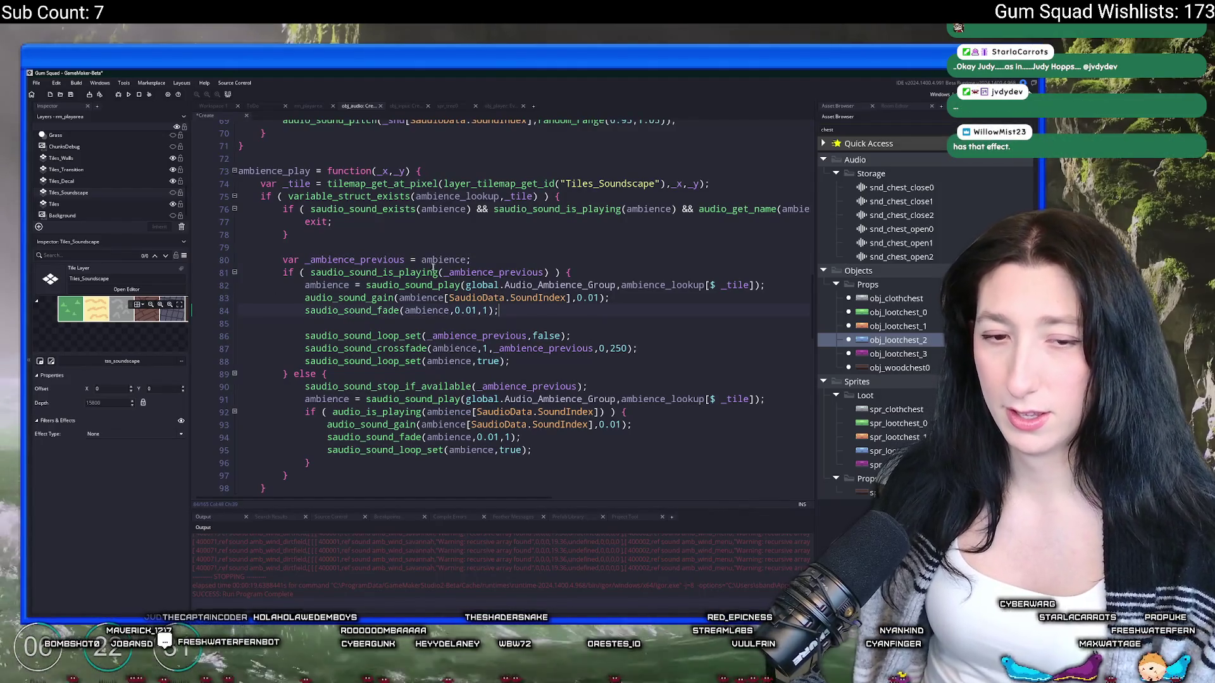
click(502, 261)
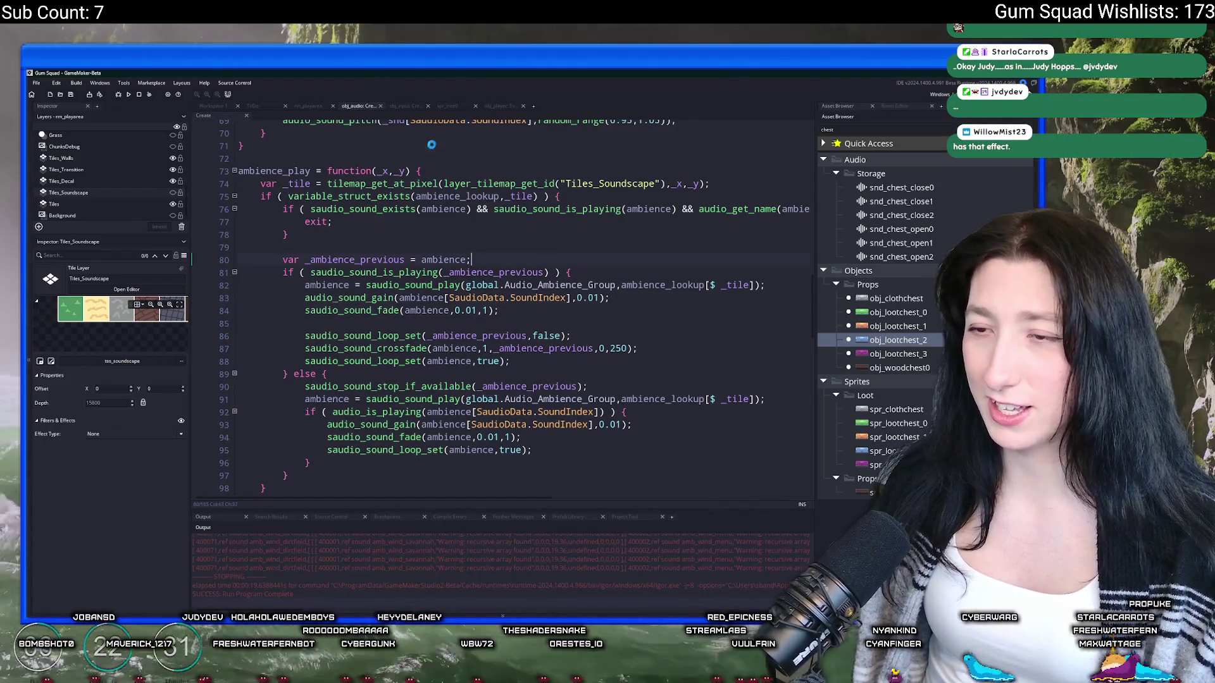
click(606, 312)
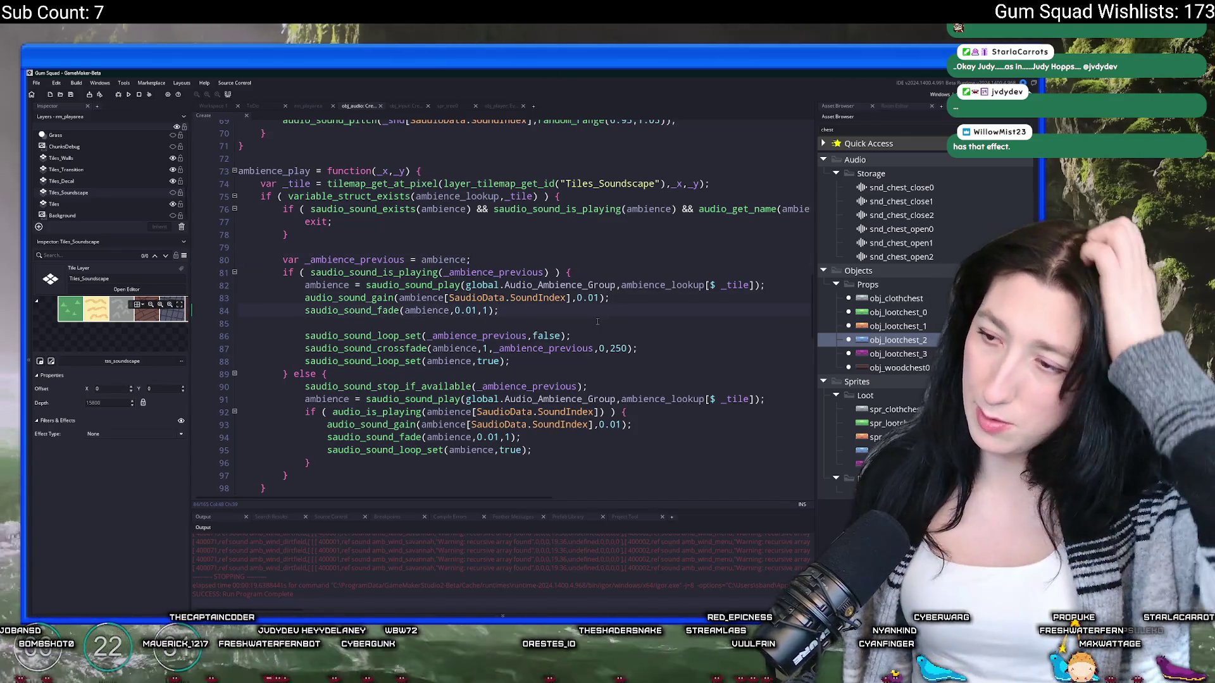
scroll(597, 322, down, 2)
scroll(580, 321, down, 2)
scroll(488, 324, up, 4)
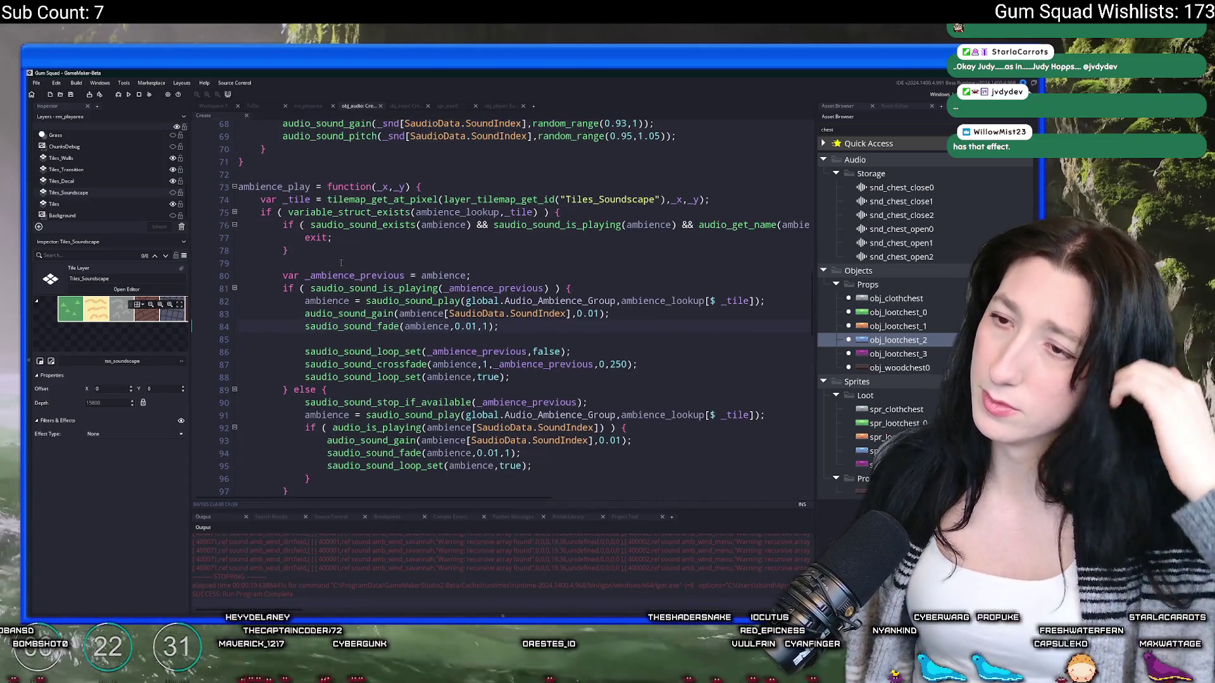
click(465, 277)
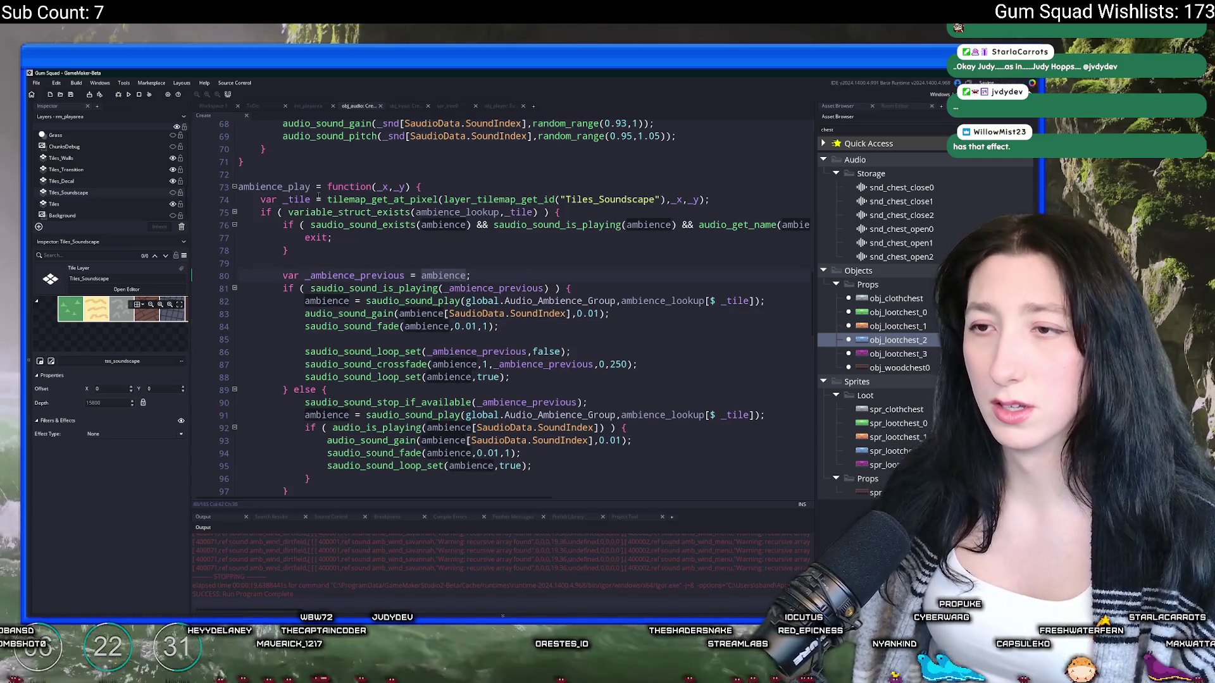
scroll(216, 112, up, 10)
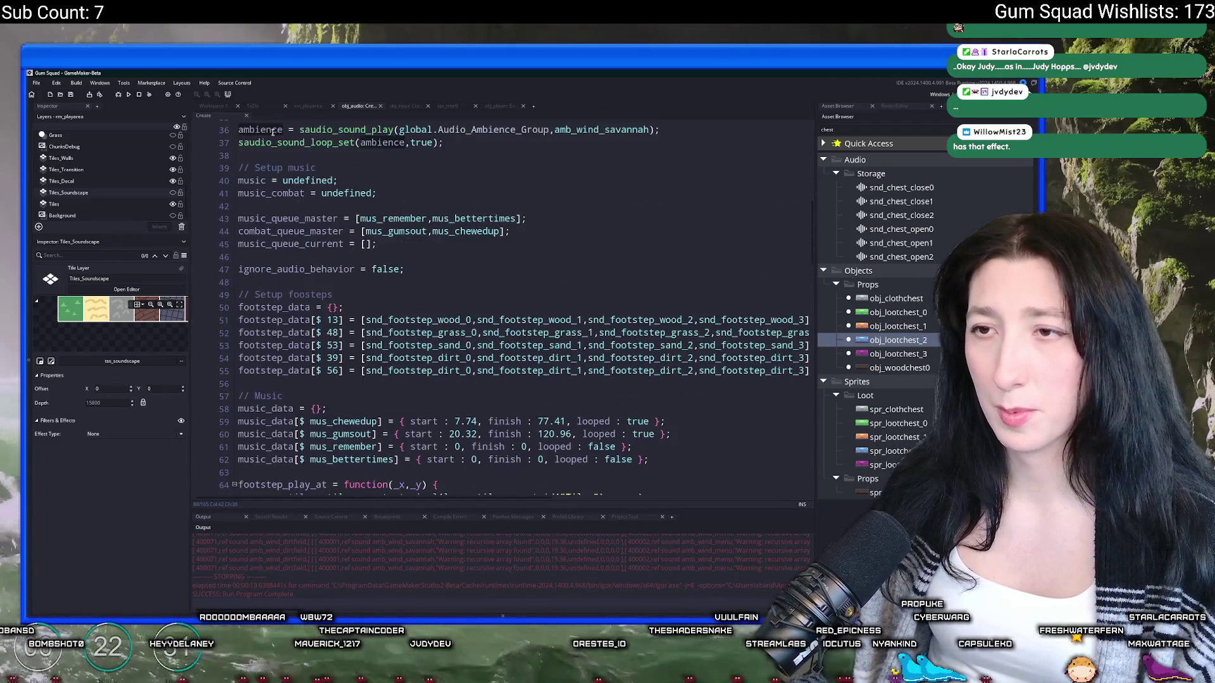
Step: Bring up obj_audio's Room Start event code in Workspace 1
click(223, 107)
click(272, 252)
click(747, 252)
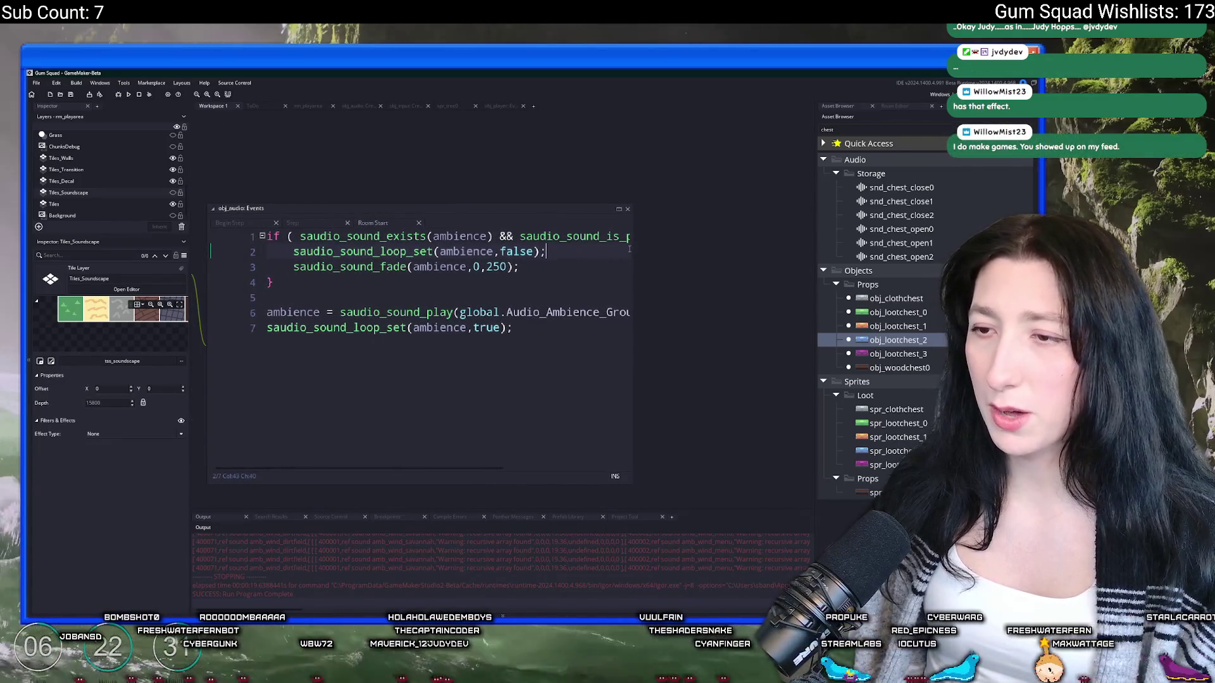
Step: Wrap the two ambience play lines in an indented 'if ( room == rm_mainmenu ) { }' block
drag(632, 250, 807, 251)
click(729, 343)
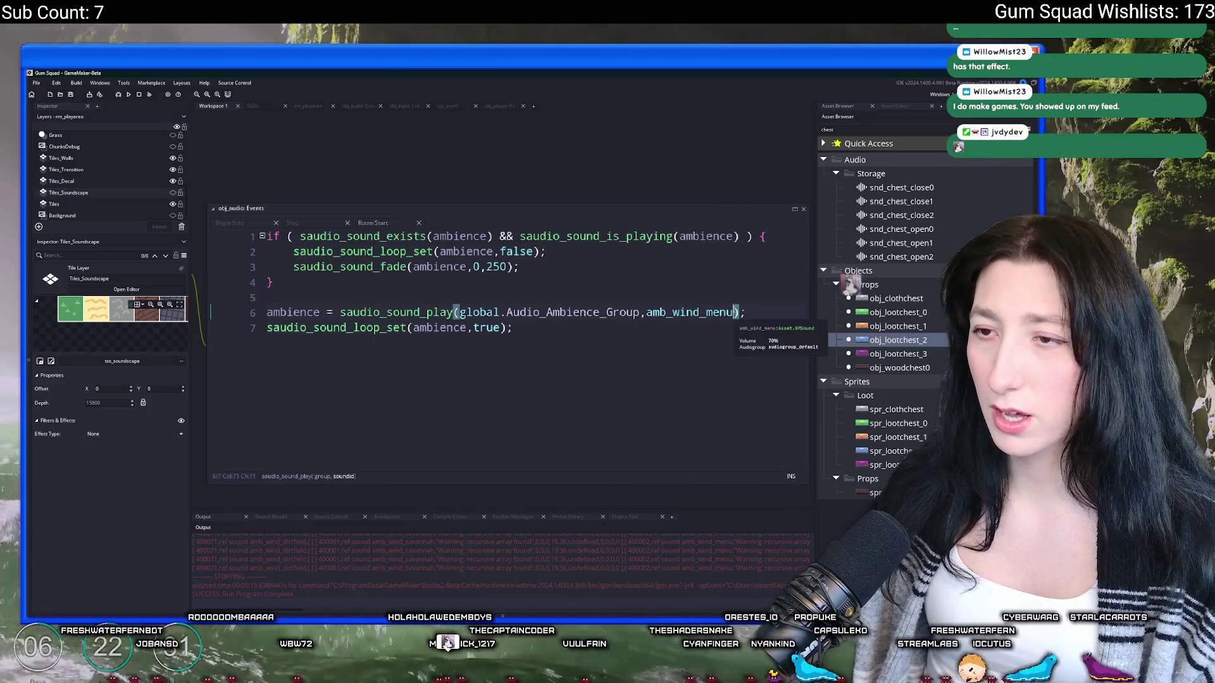
click(733, 302)
key(Return)
text(if ( ro)
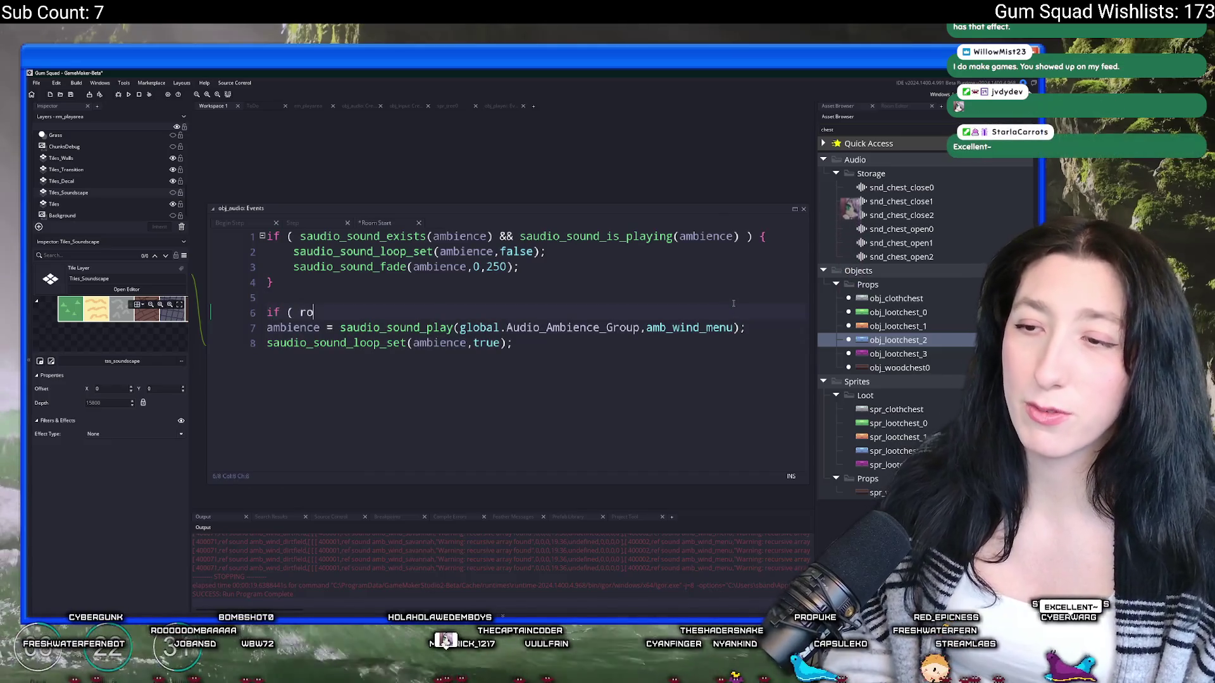
text(om == rm_mainmenu ) {)
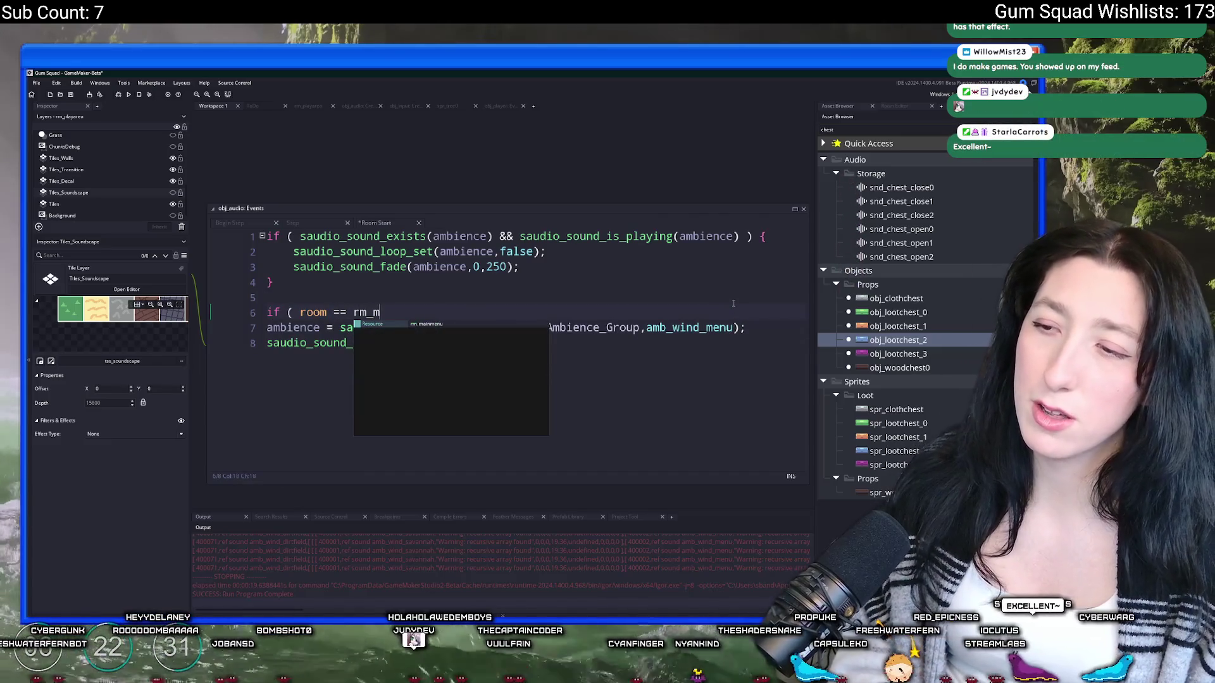
click(513, 342)
key(Return)
text(})
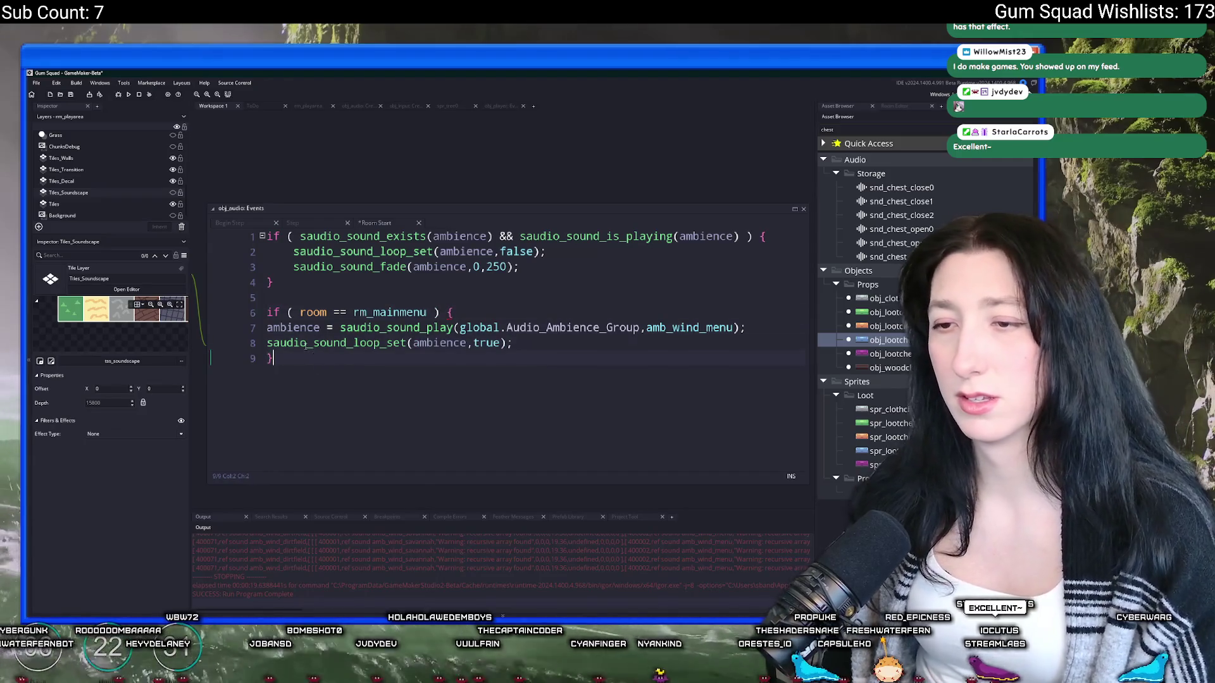
drag(267, 327, 288, 342)
key(Tab)
Step: Add an else branch setting 'ambience = undefined;', then run the game and start a new world
click(333, 357)
text(else {)
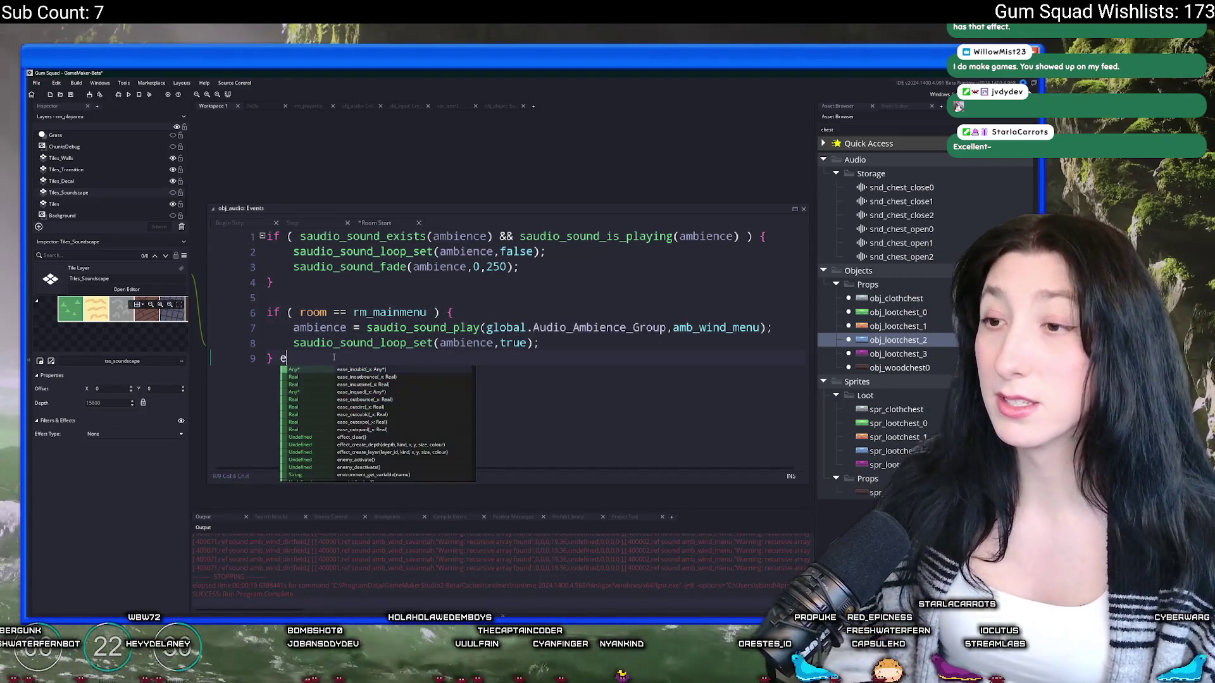
key(Return)
click(334, 358)
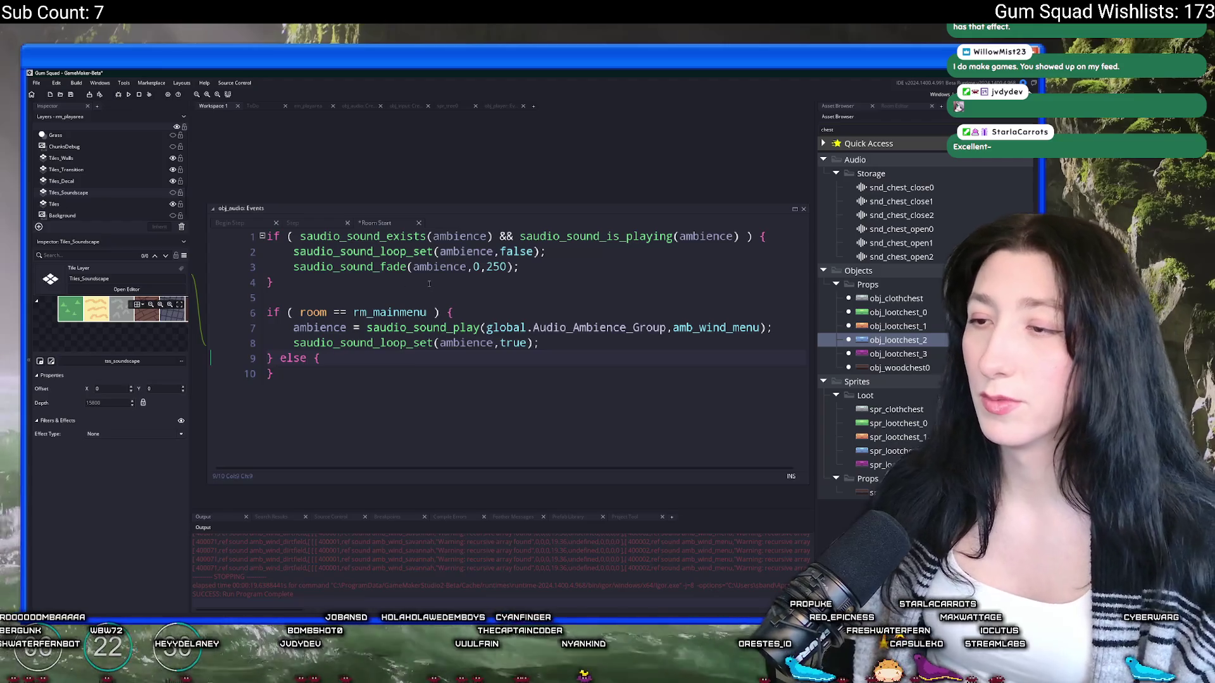
key(Return)
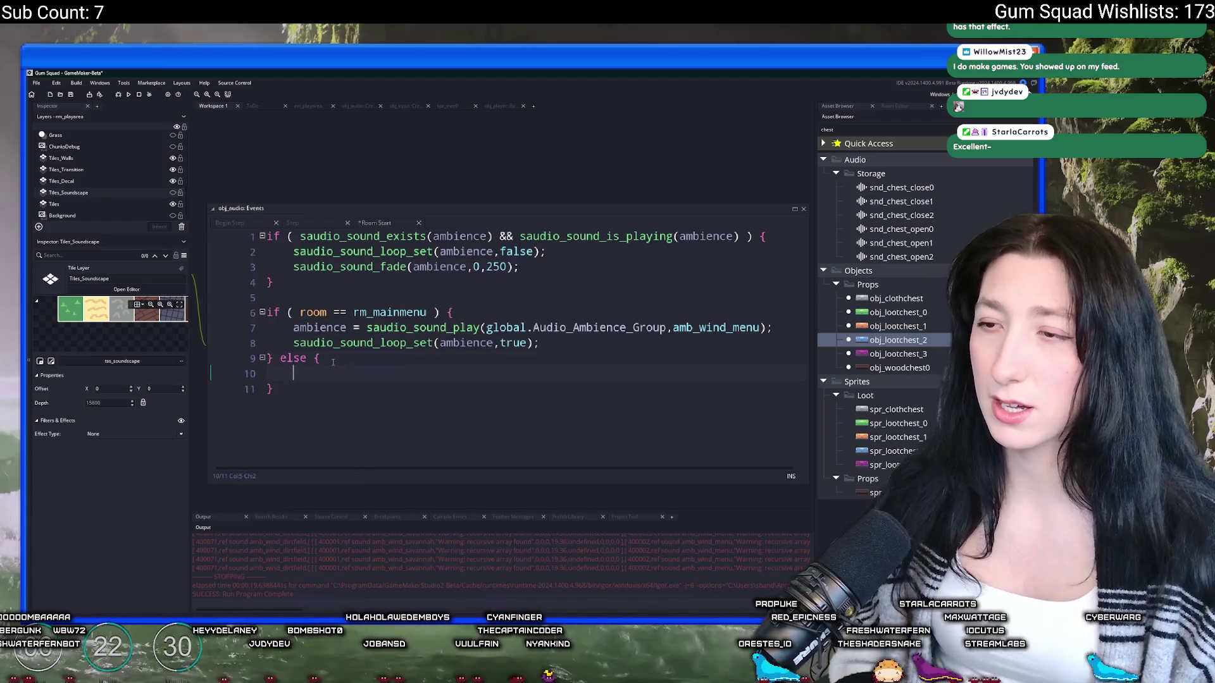
text(ambienc)
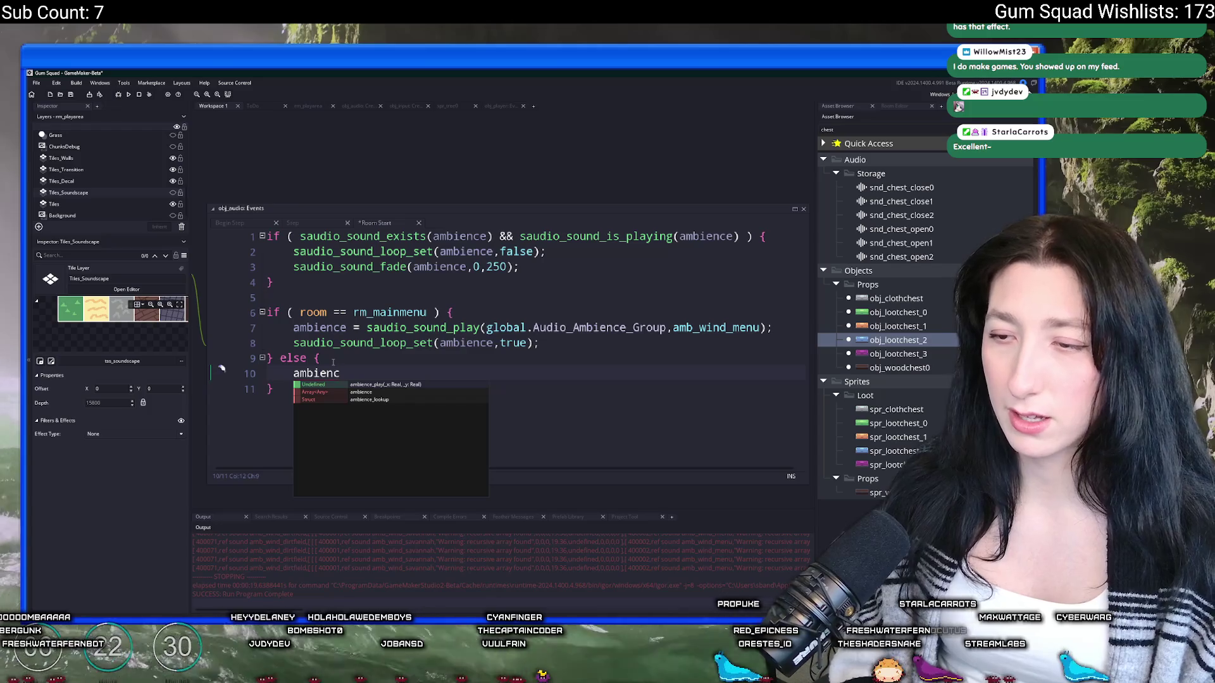
text(e = )
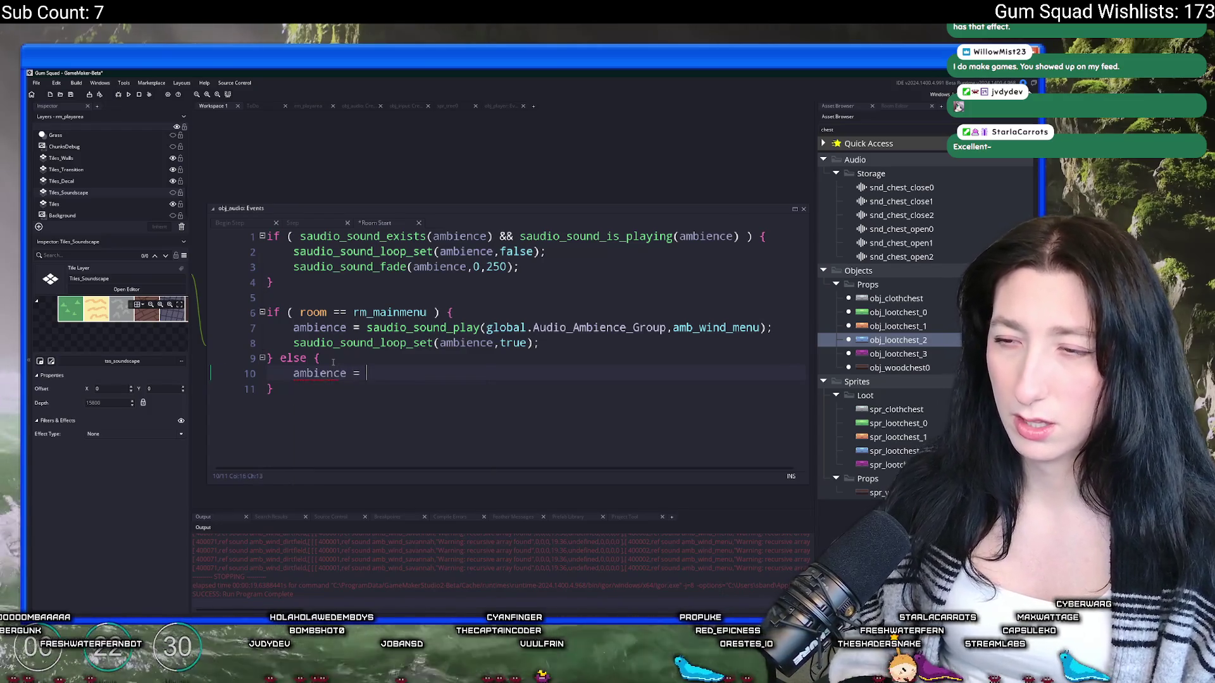
text(undefined;)
key(F5)
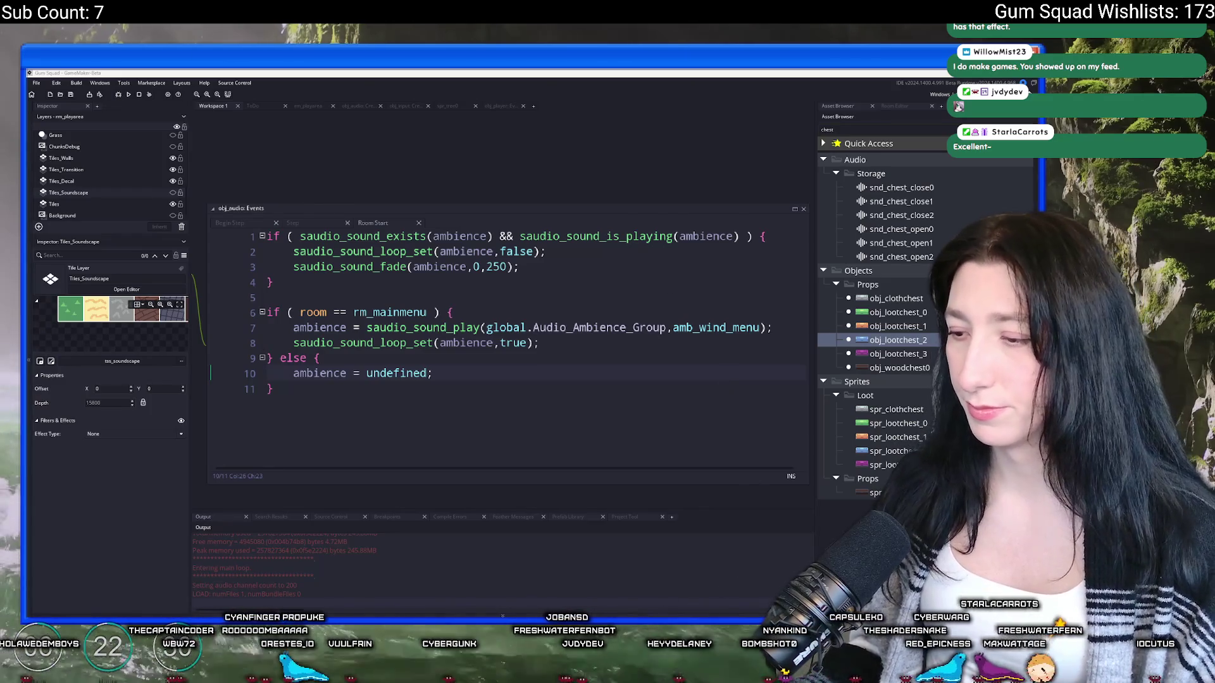
key(Return)
key(Return)
Step: Stop the Gum Squad playtest, return to line 5 of the Room Start code, then switch to YouTube
drag(619, 221, 573, 61)
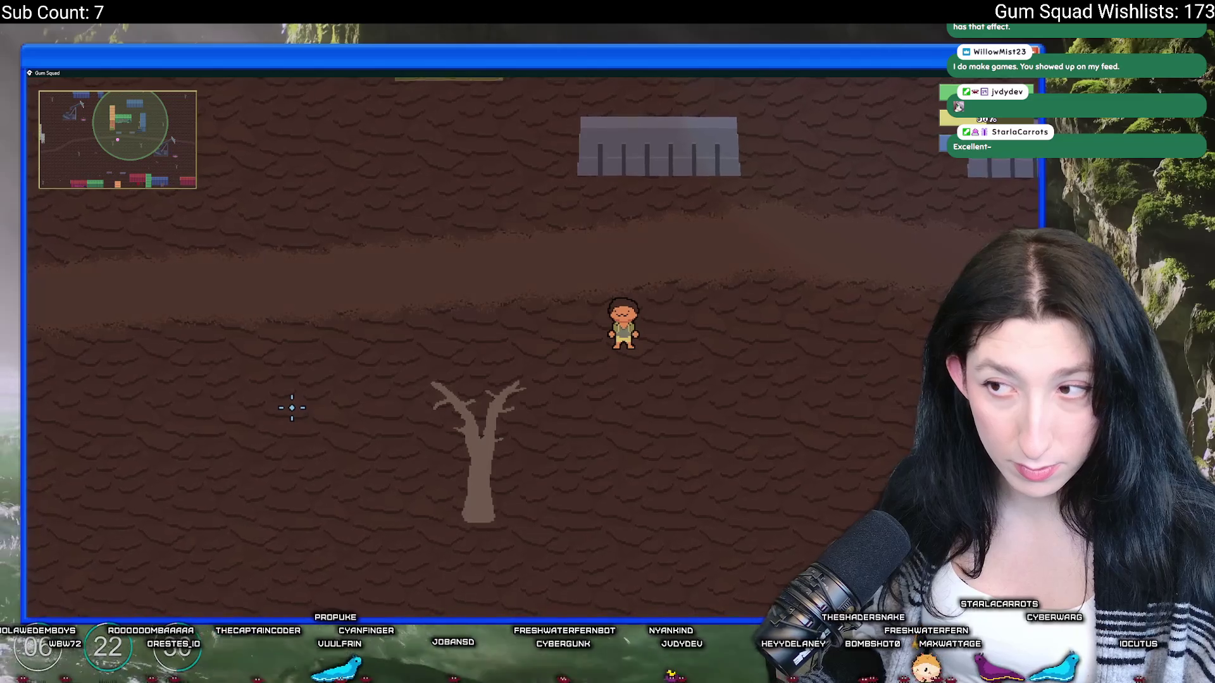
key(Escape)
click(486, 318)
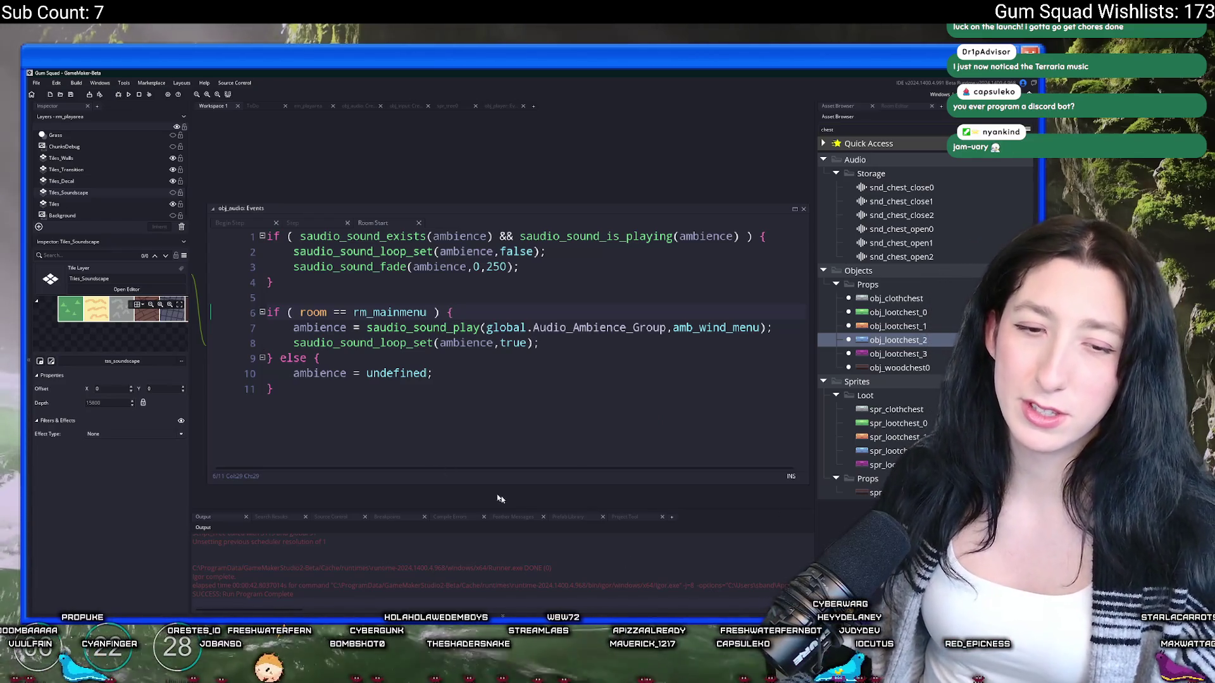
key(Up)
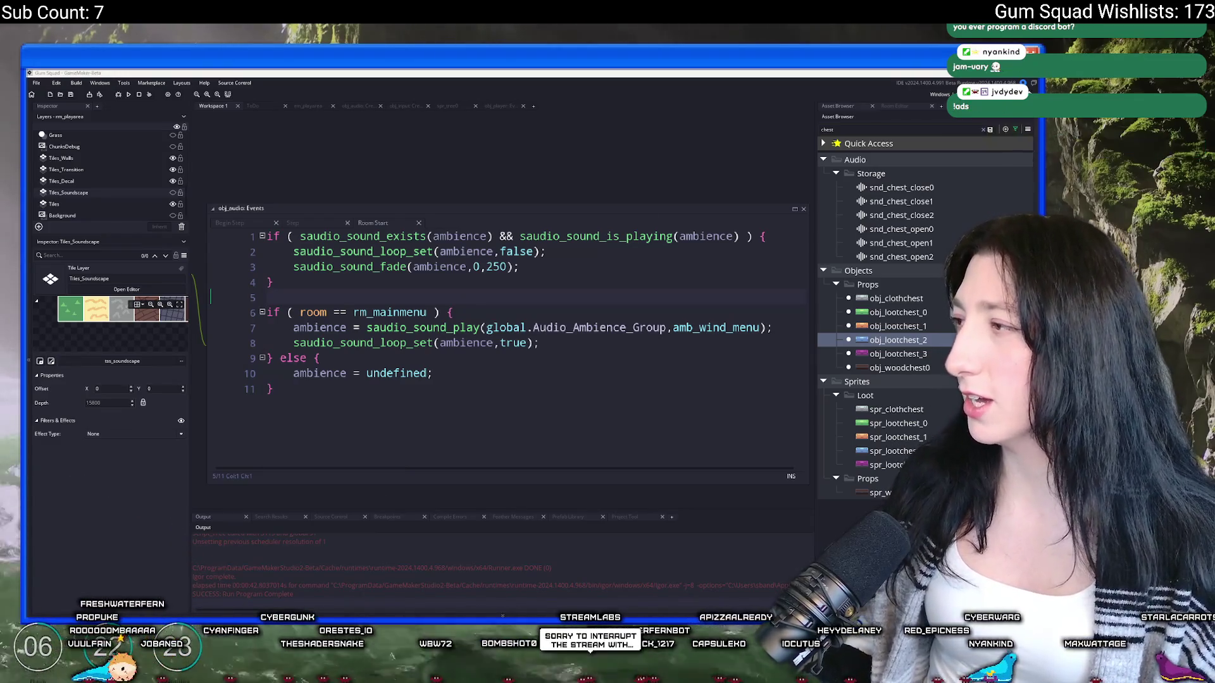
key(alt+Tab)
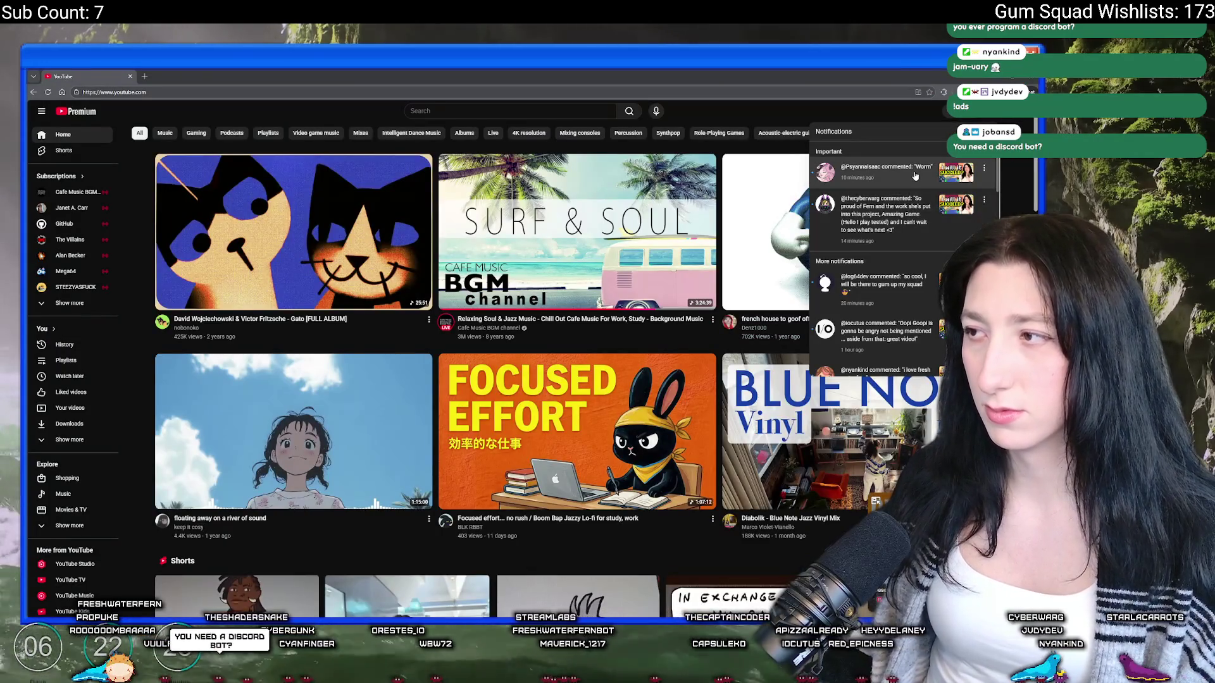
Step: Open YouTube Studio's Content list of uploaded videos, then switch to another window
click(1009, 113)
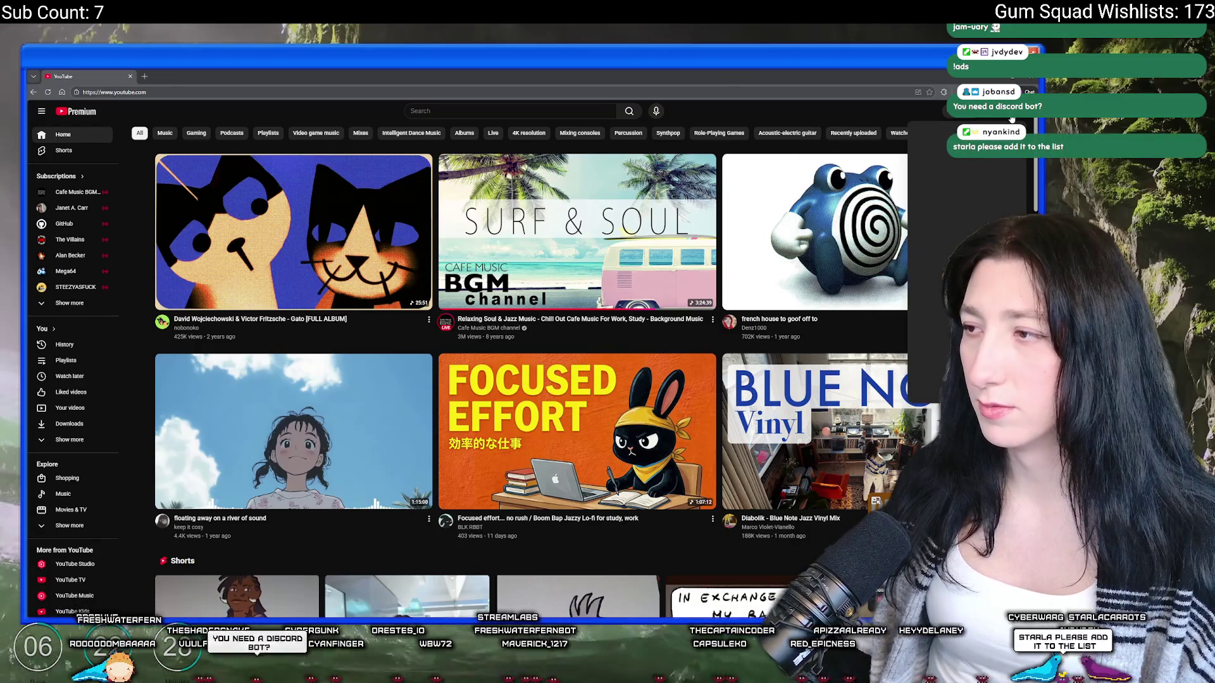
click(948, 227)
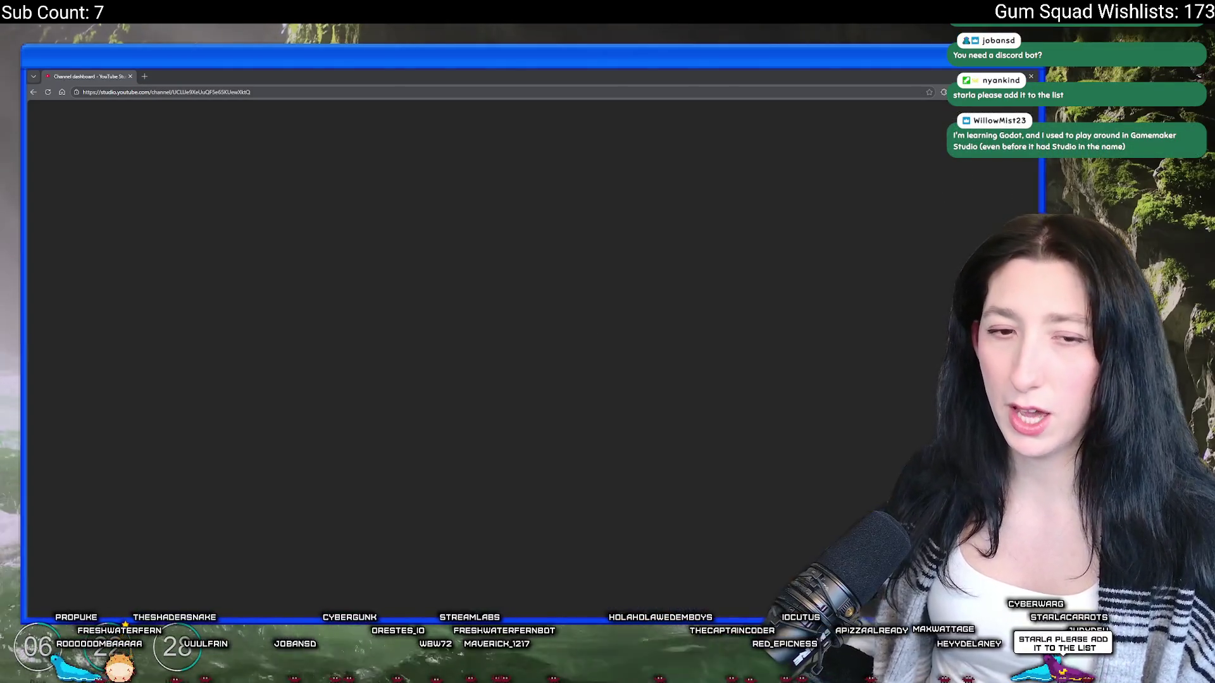
click(98, 246)
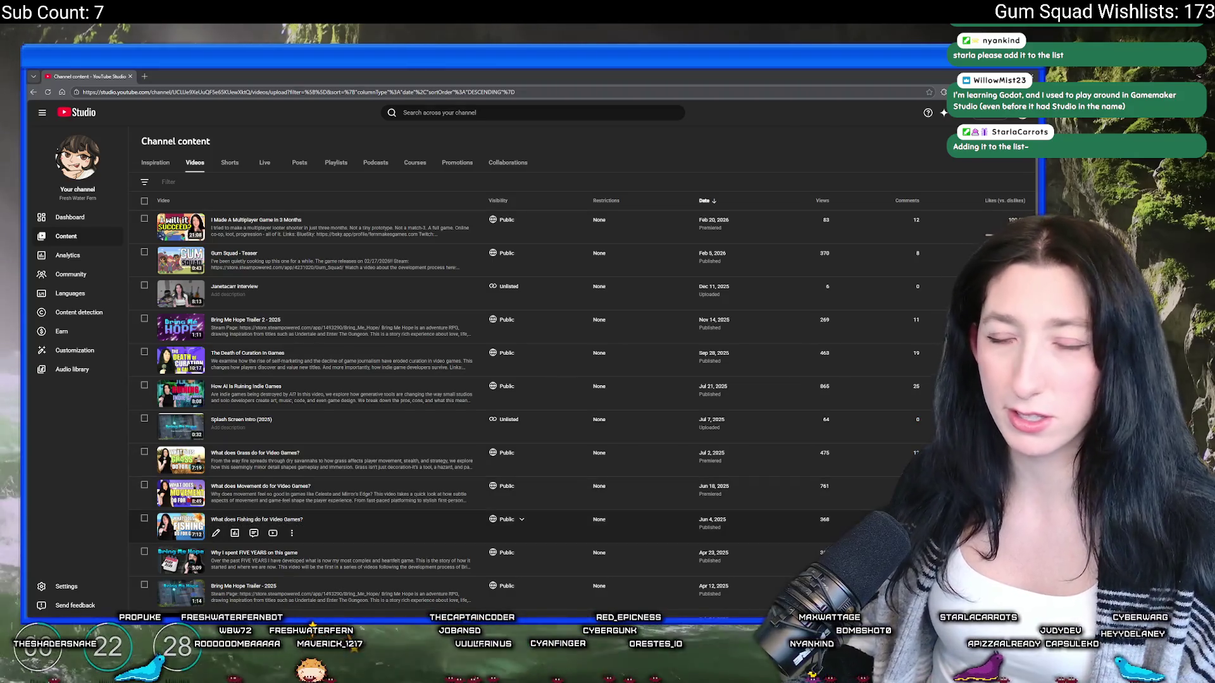
key(alt+Tab)
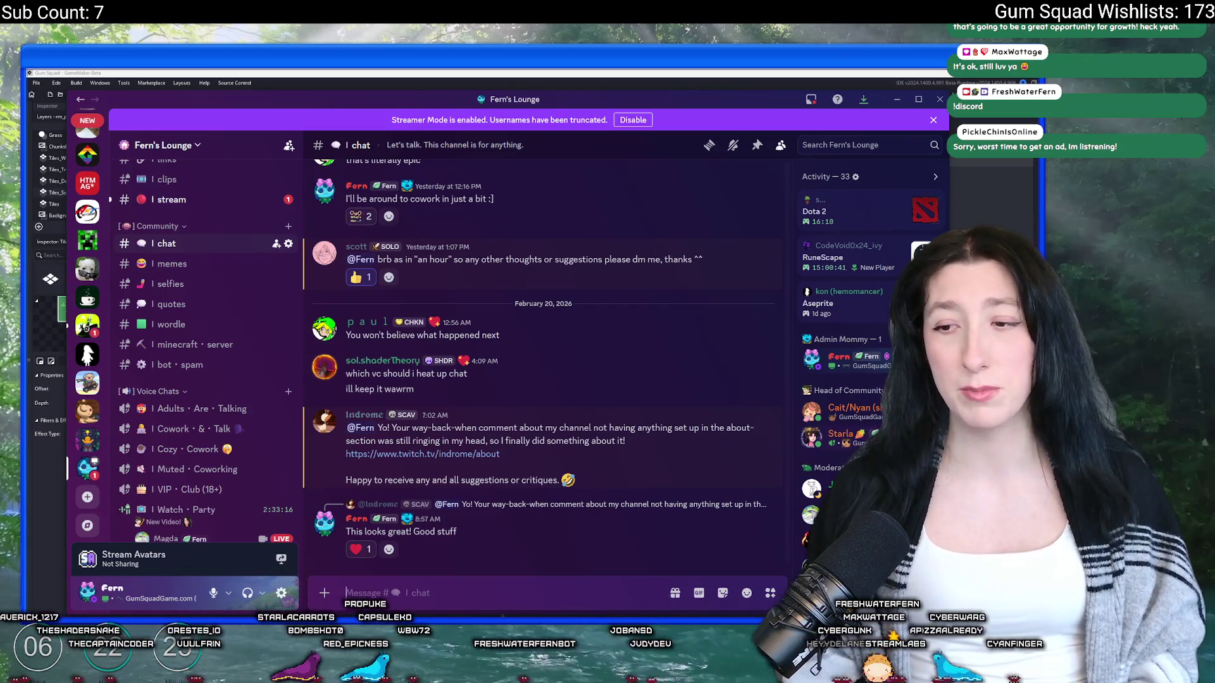
Step: Open the welcome channel and view the newly welcomed member's profile
scroll(214, 354, up, 3)
scroll(213, 354, down, 5)
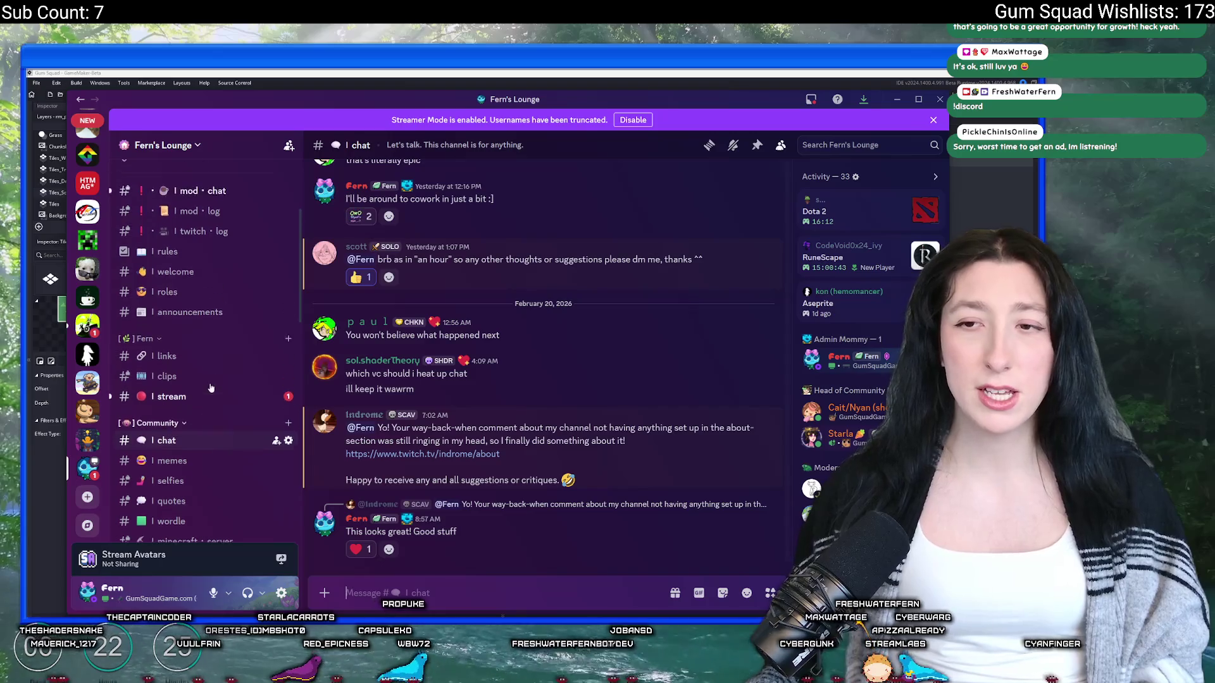
scroll(223, 371, down, 3)
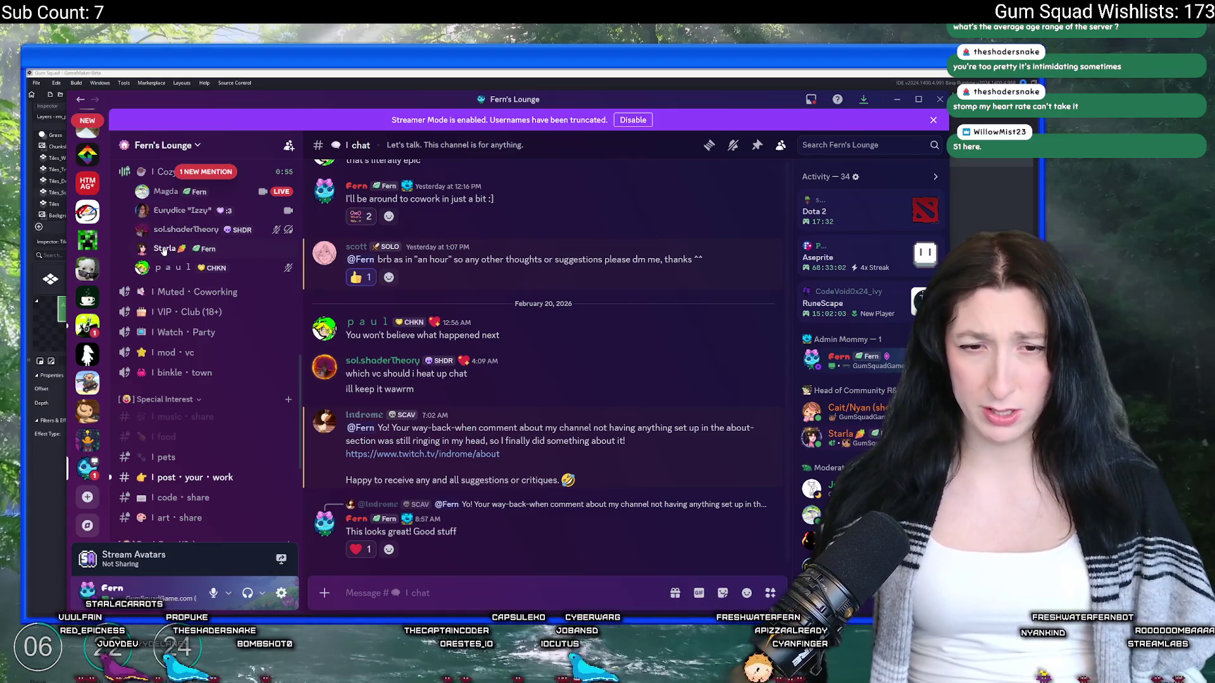
scroll(167, 291, up, 5)
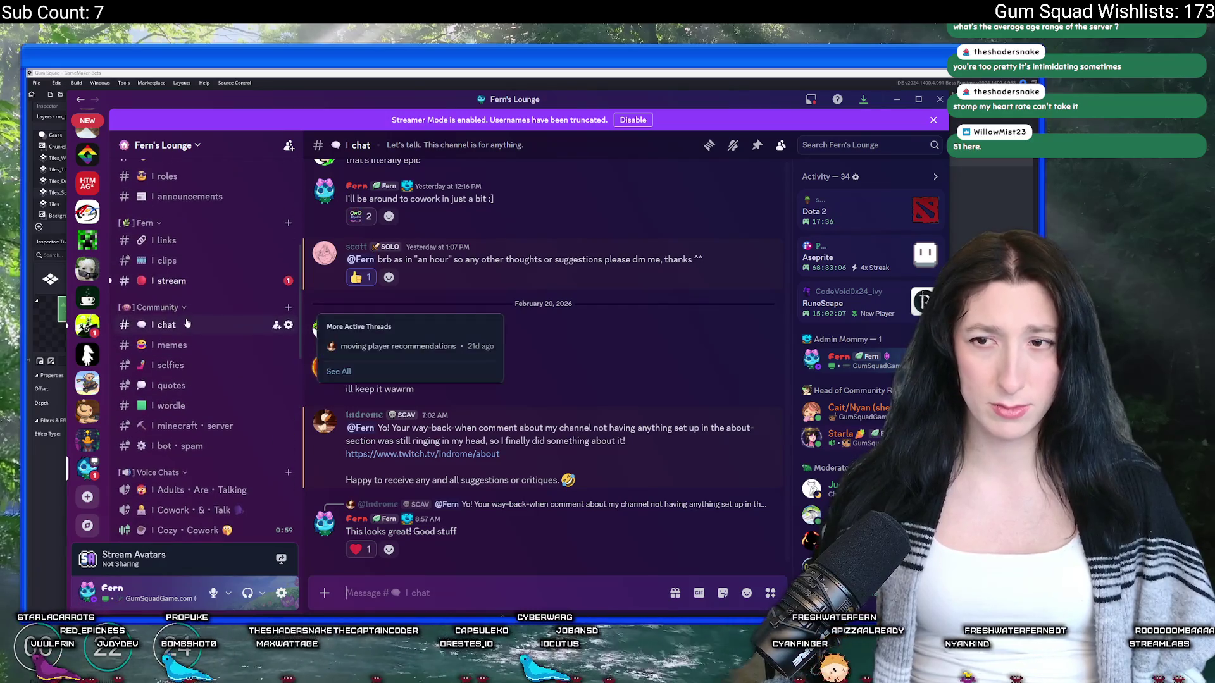
scroll(190, 317, up, 3)
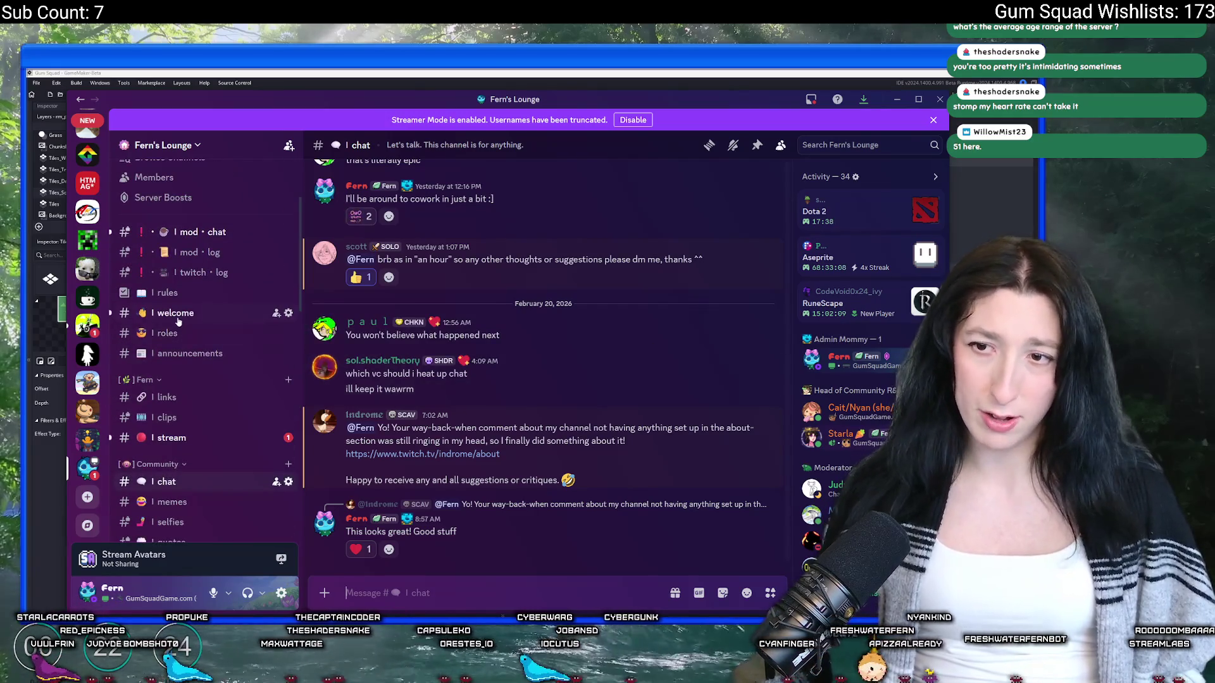
click(190, 313)
click(508, 554)
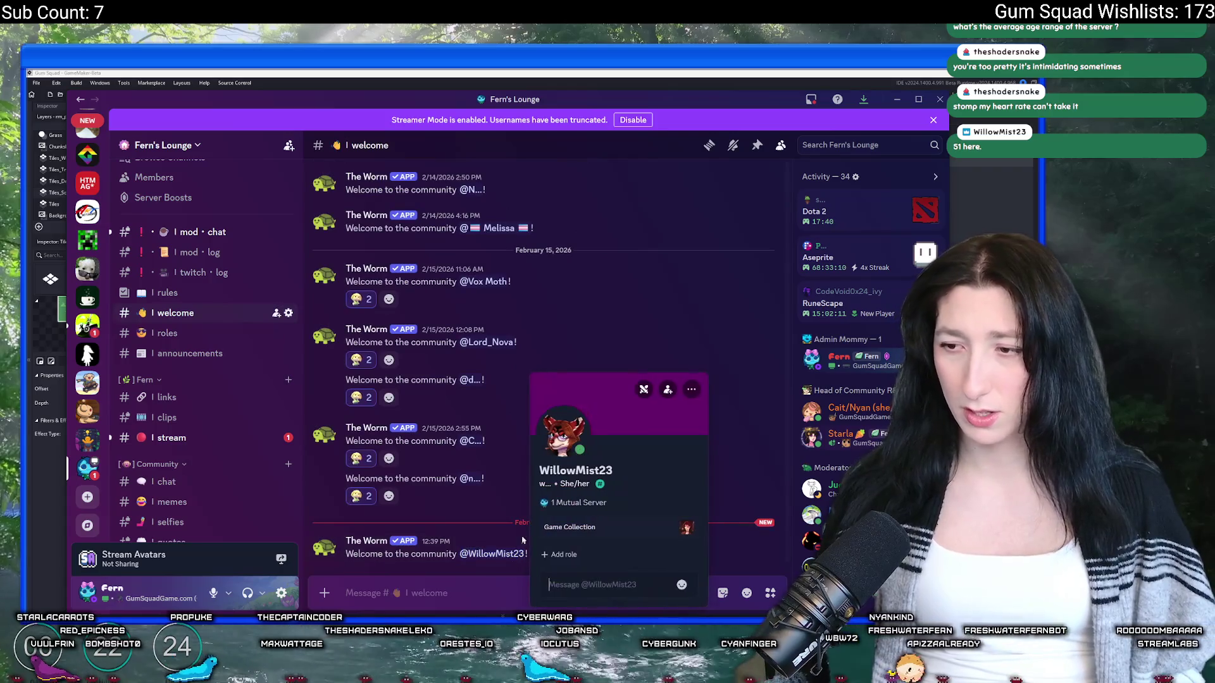
click(481, 554)
Step: Assign the welcomed member a server role, then switch back to the GameMaker code
right_click(481, 554)
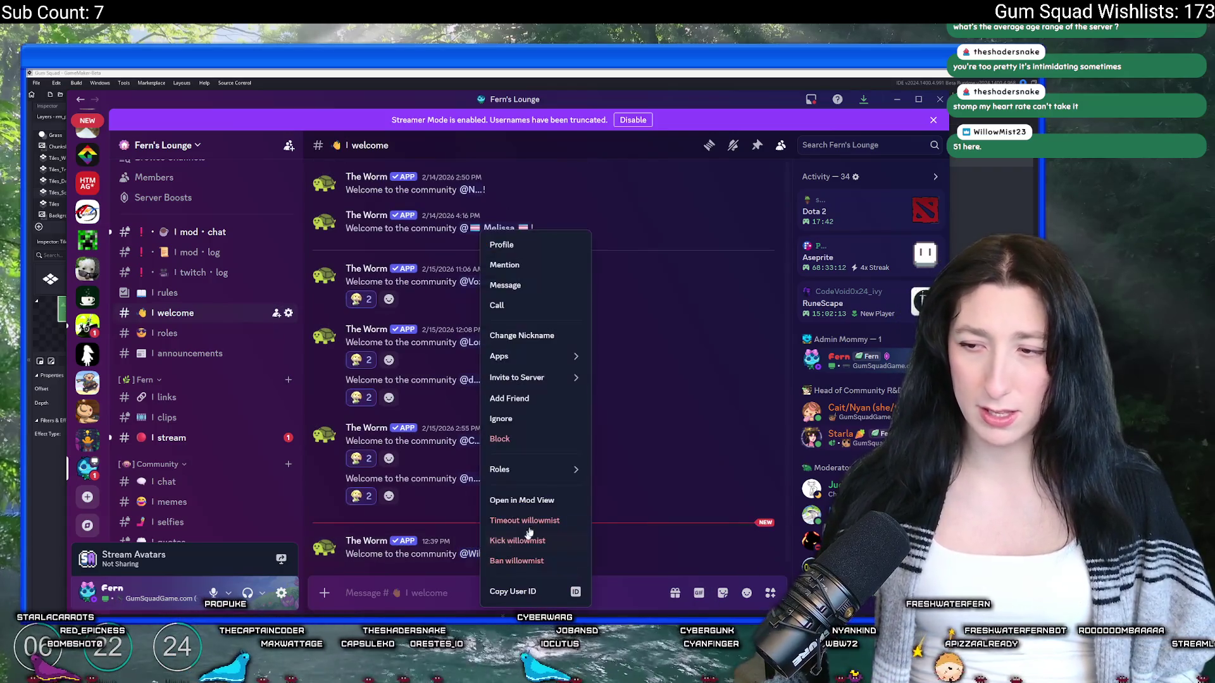
mouse_move(537, 469)
scroll(633, 411, down, 5)
click(749, 475)
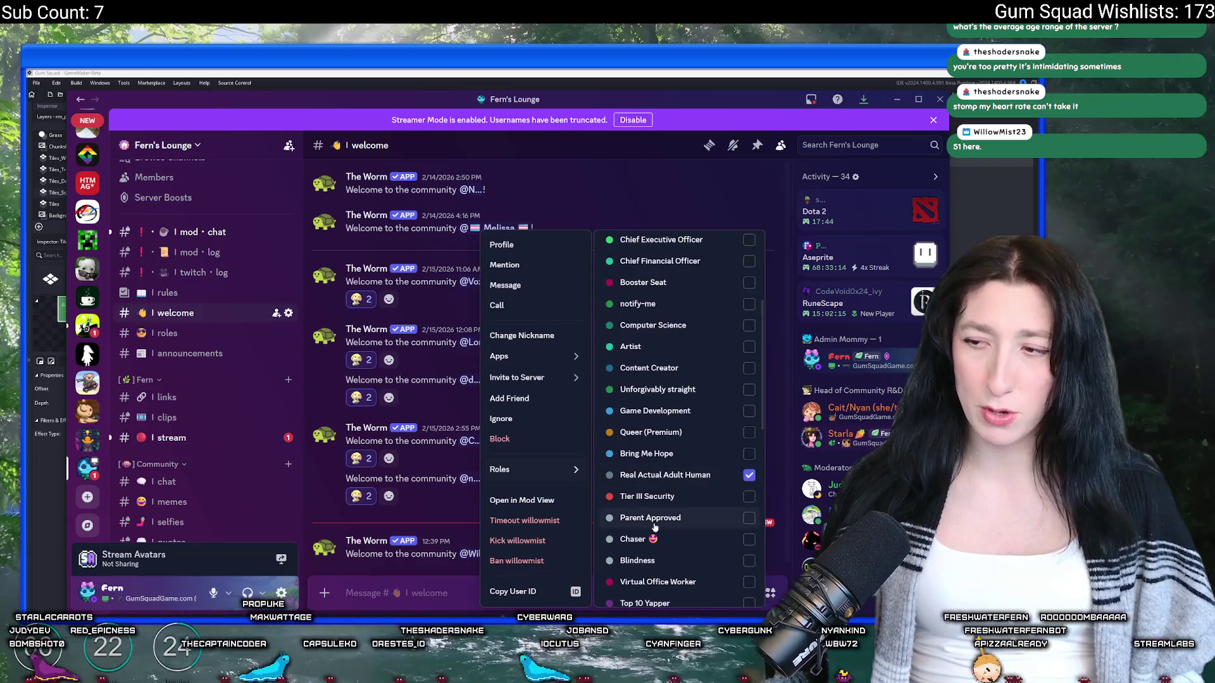
click(662, 215)
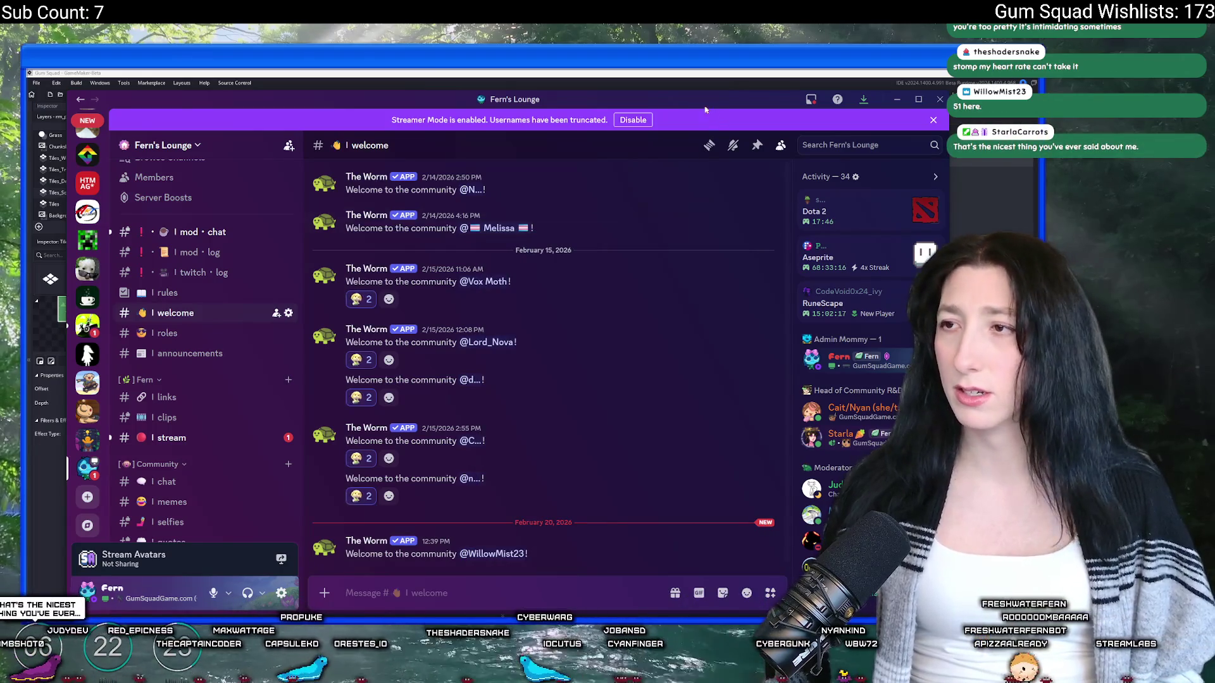
key(alt+Tab)
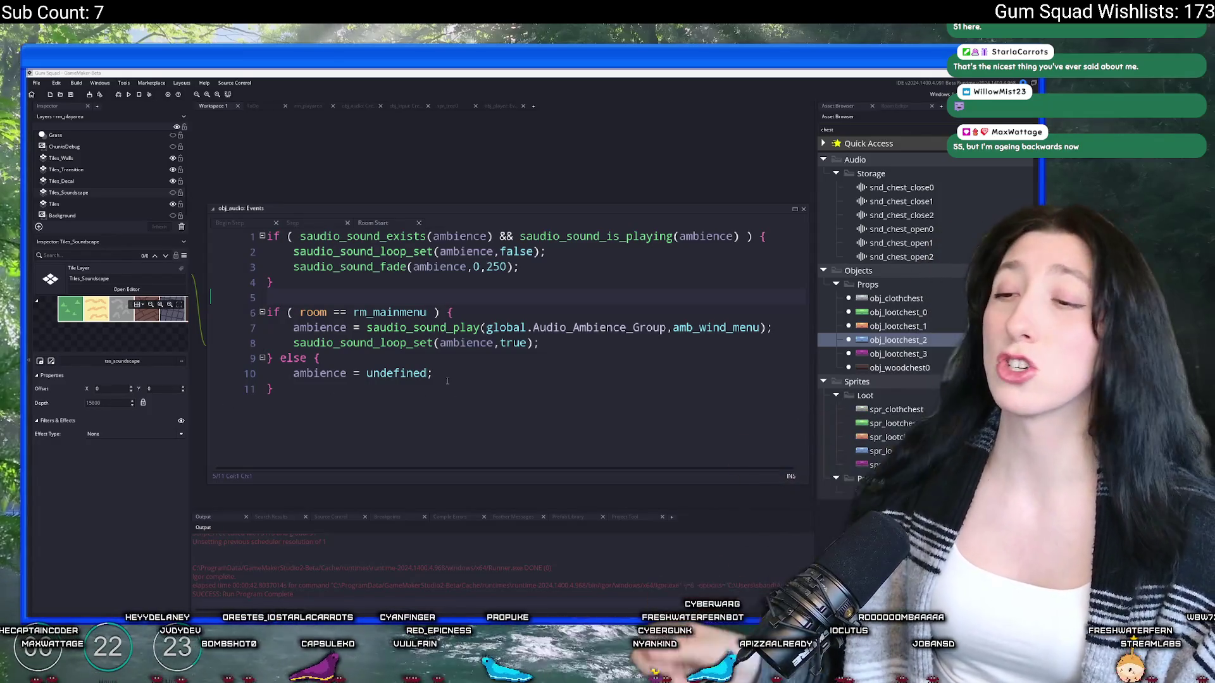
click(456, 284)
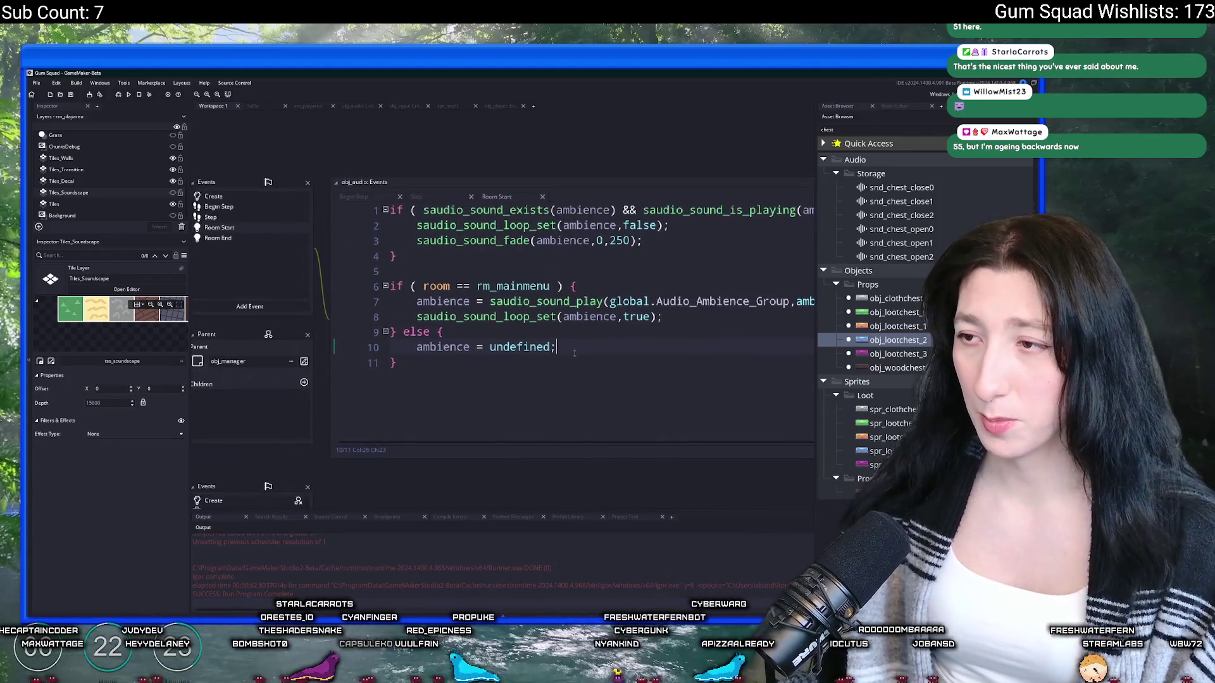
click(578, 264)
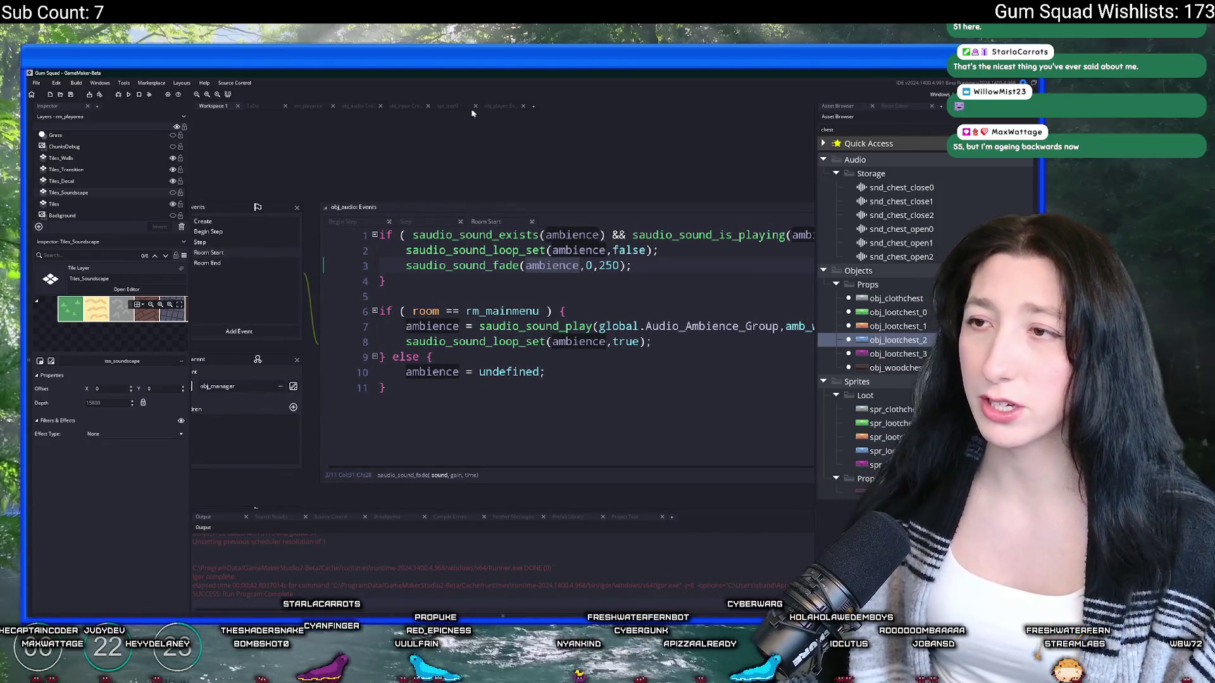
key(ctrl+Tab)
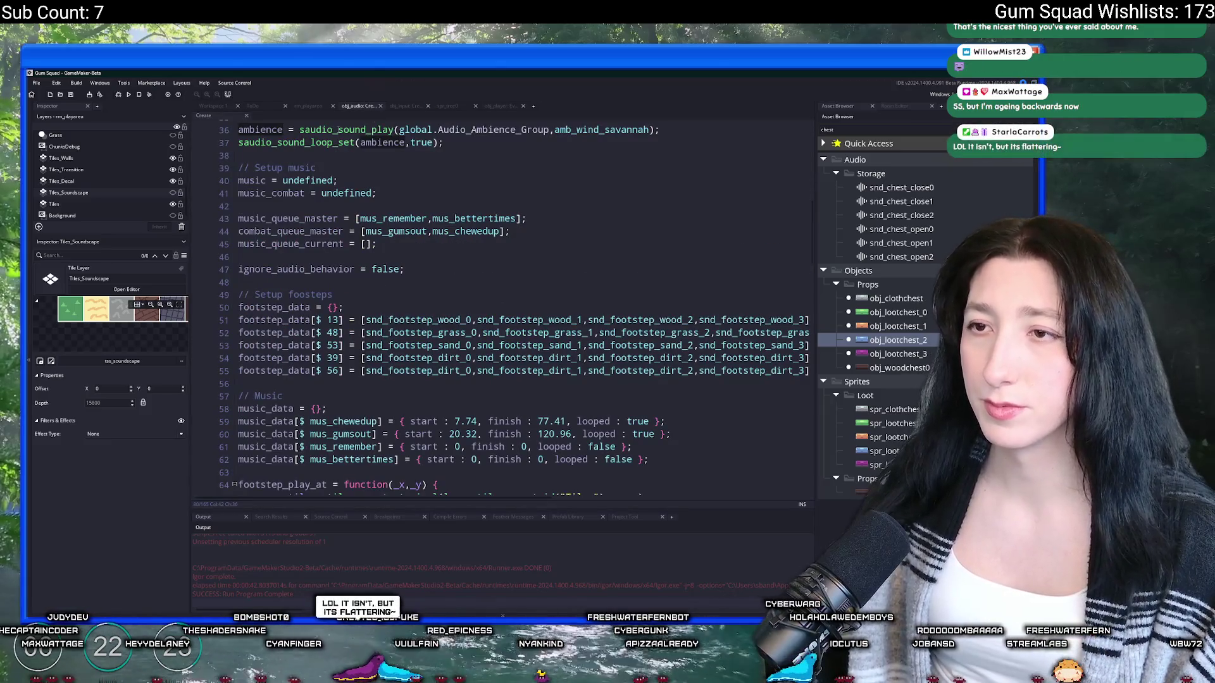
key(ctrl+Tab)
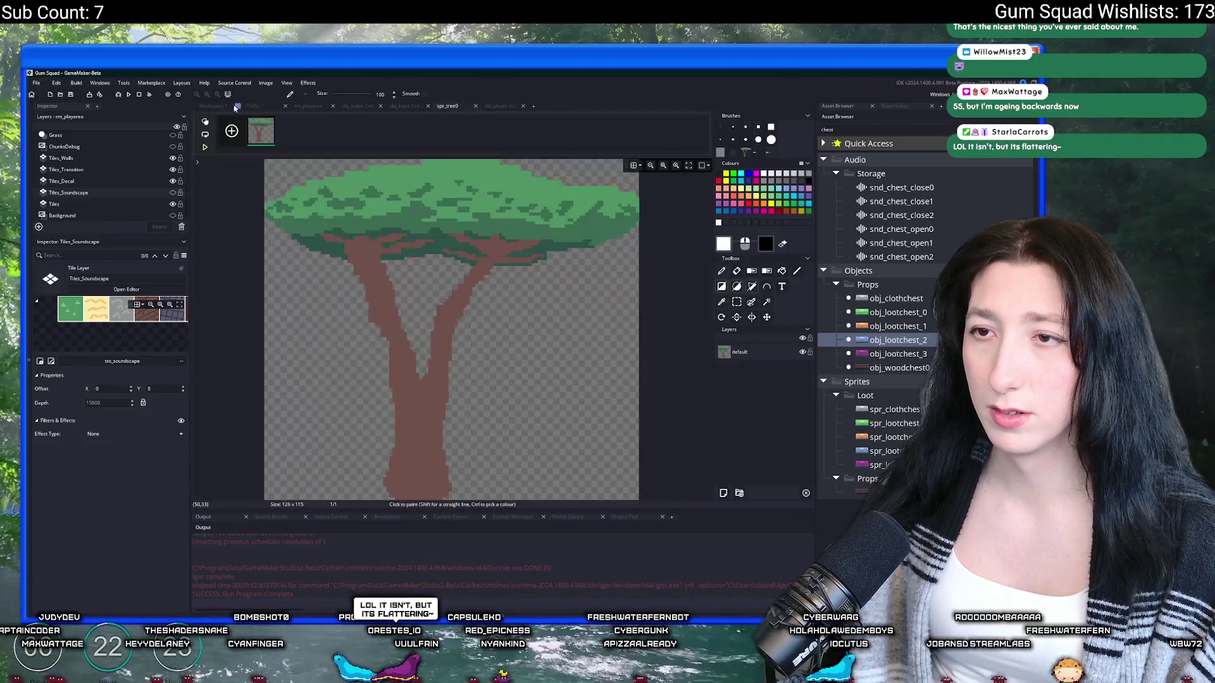
key(ctrl+Tab)
click(387, 254)
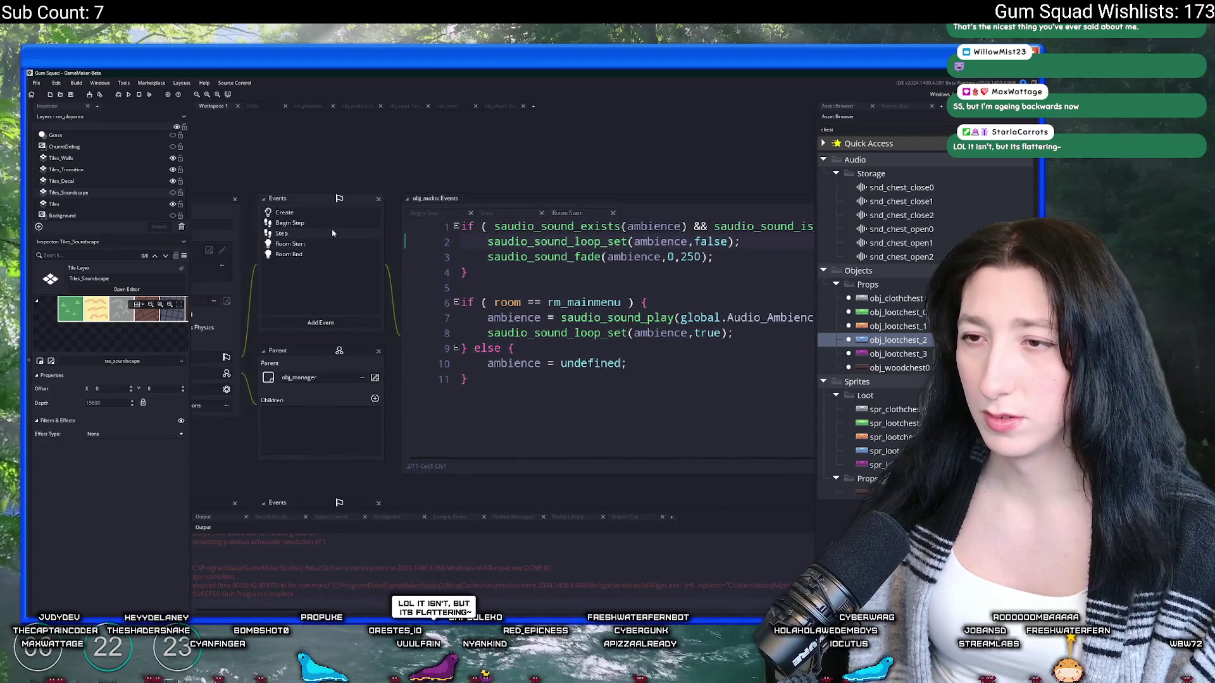
click(341, 234)
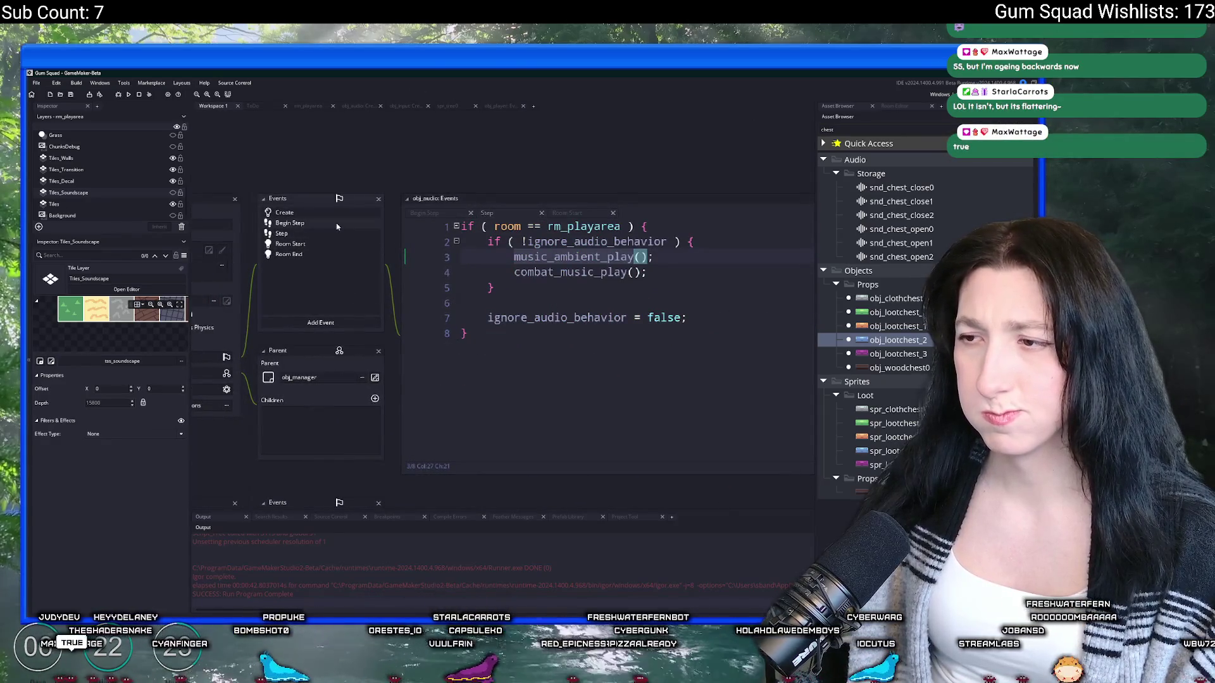
click(338, 225)
click(321, 252)
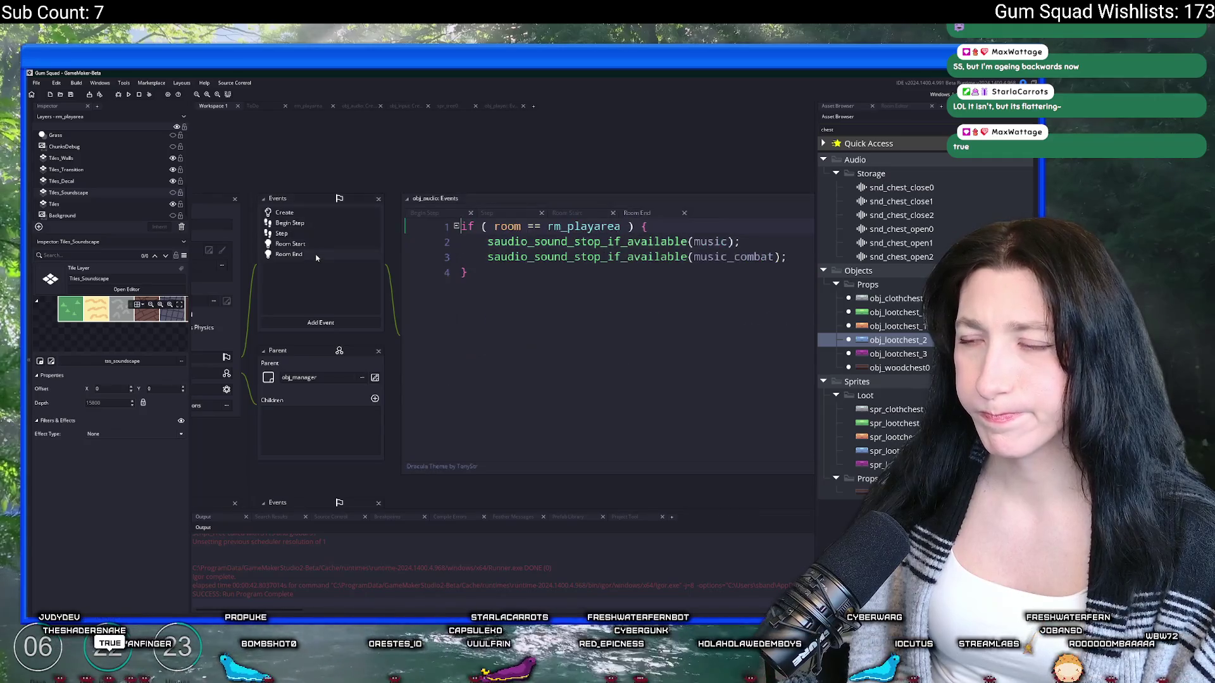
click(318, 244)
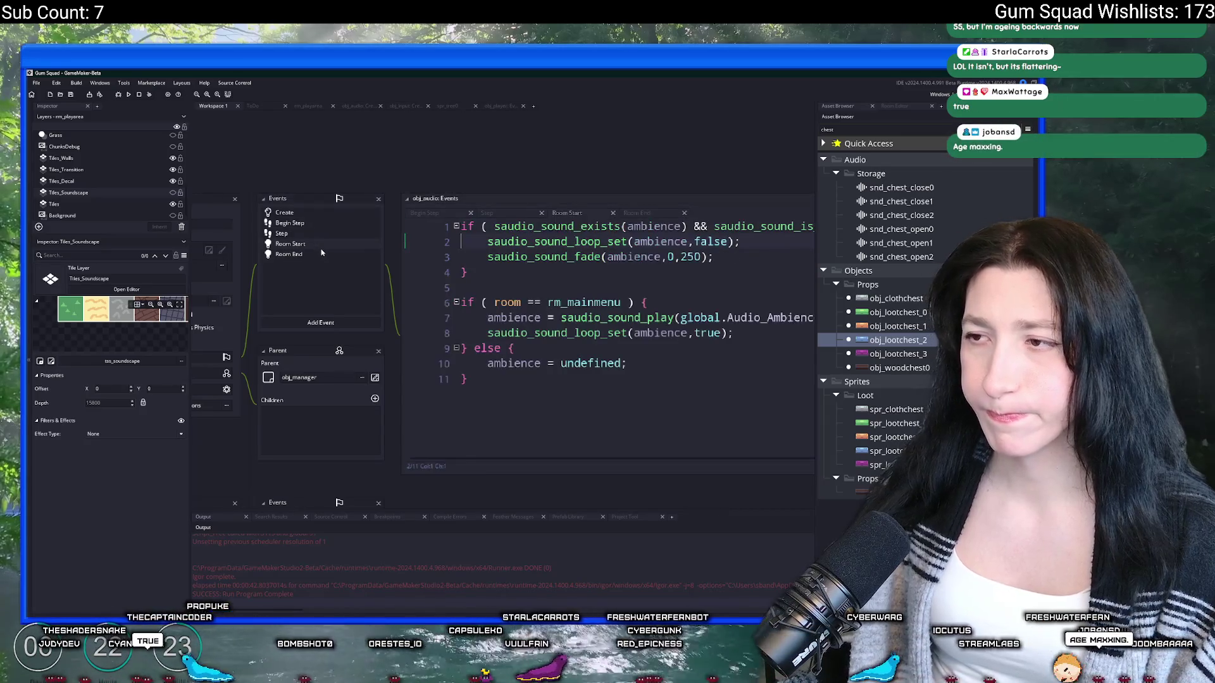
click(317, 255)
click(318, 244)
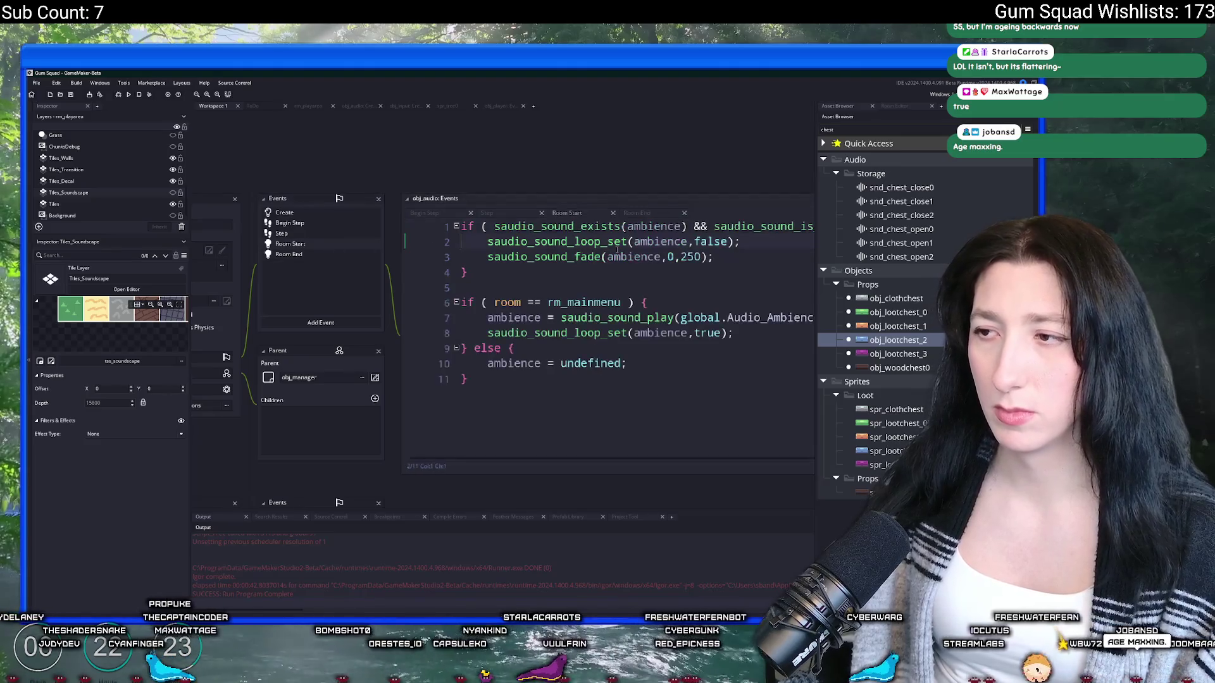
click(527, 264)
double_click(527, 265)
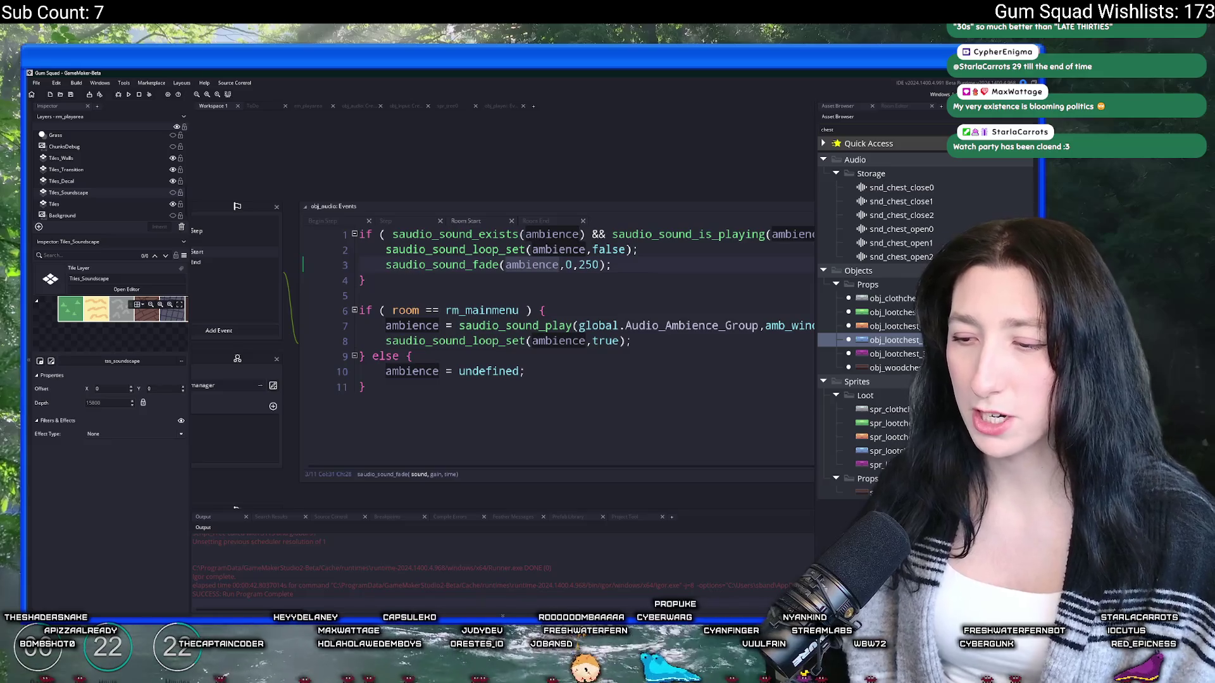
key(super)
text(discord)
key(Return)
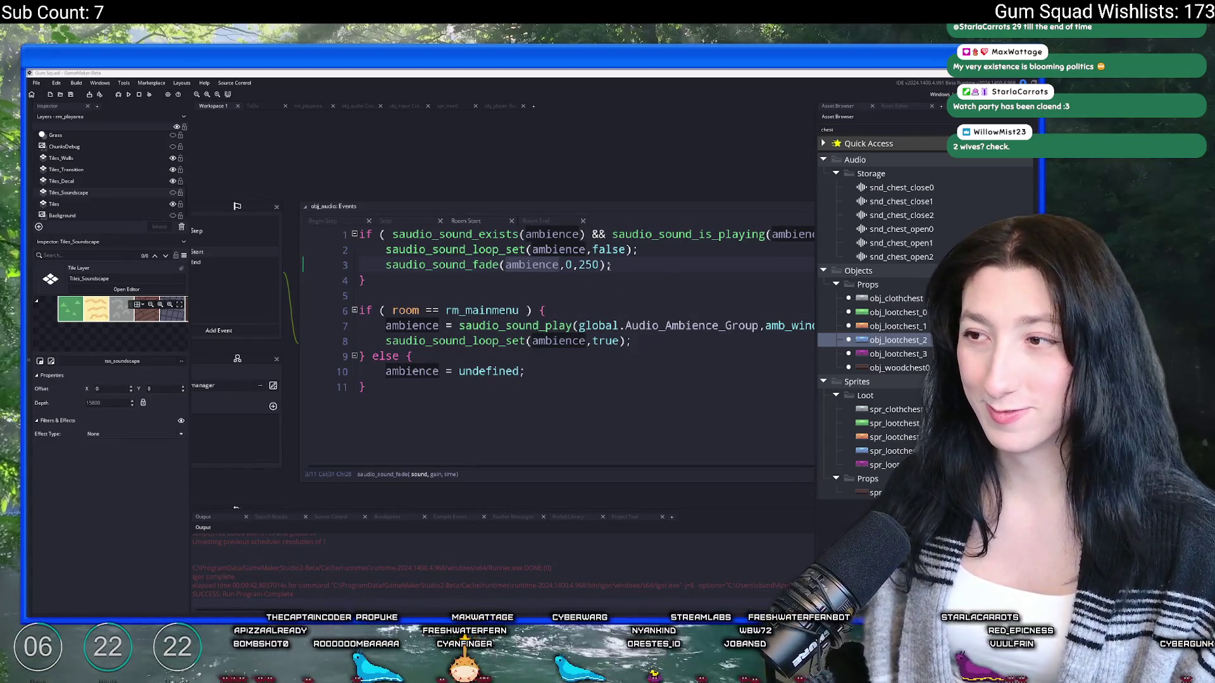
click(636, 268)
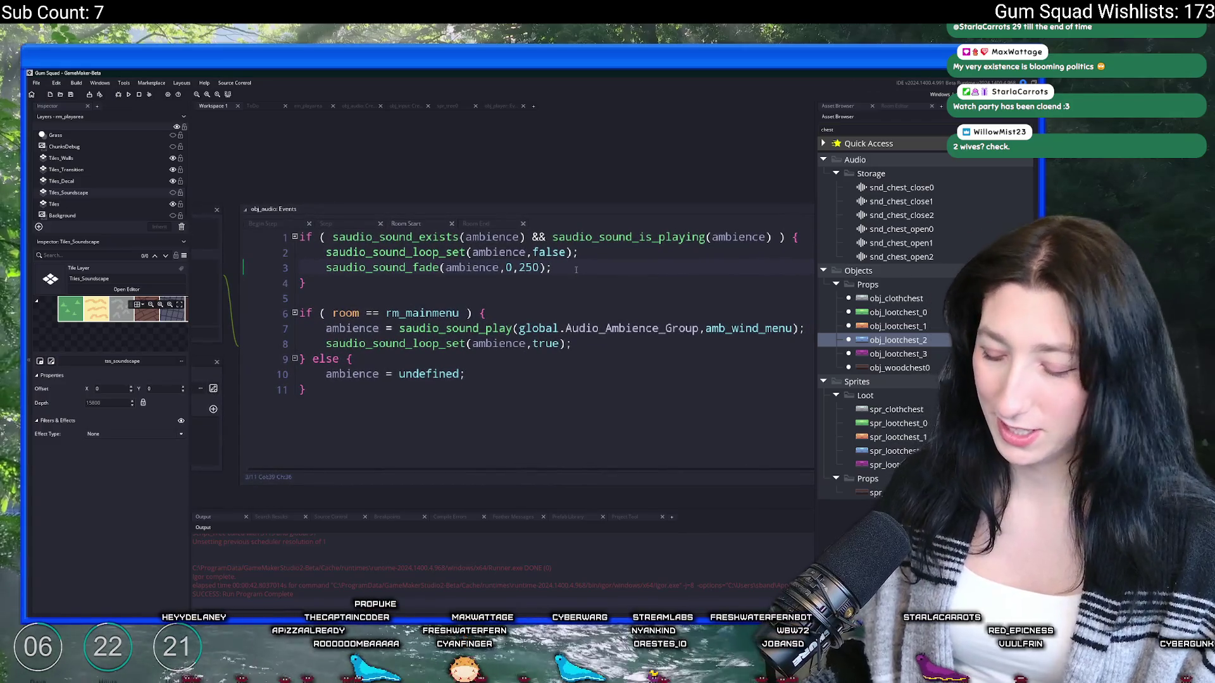
Step: Toggle the side panels with F12 and check the saudio_sound_fade call's arguments
key(F12)
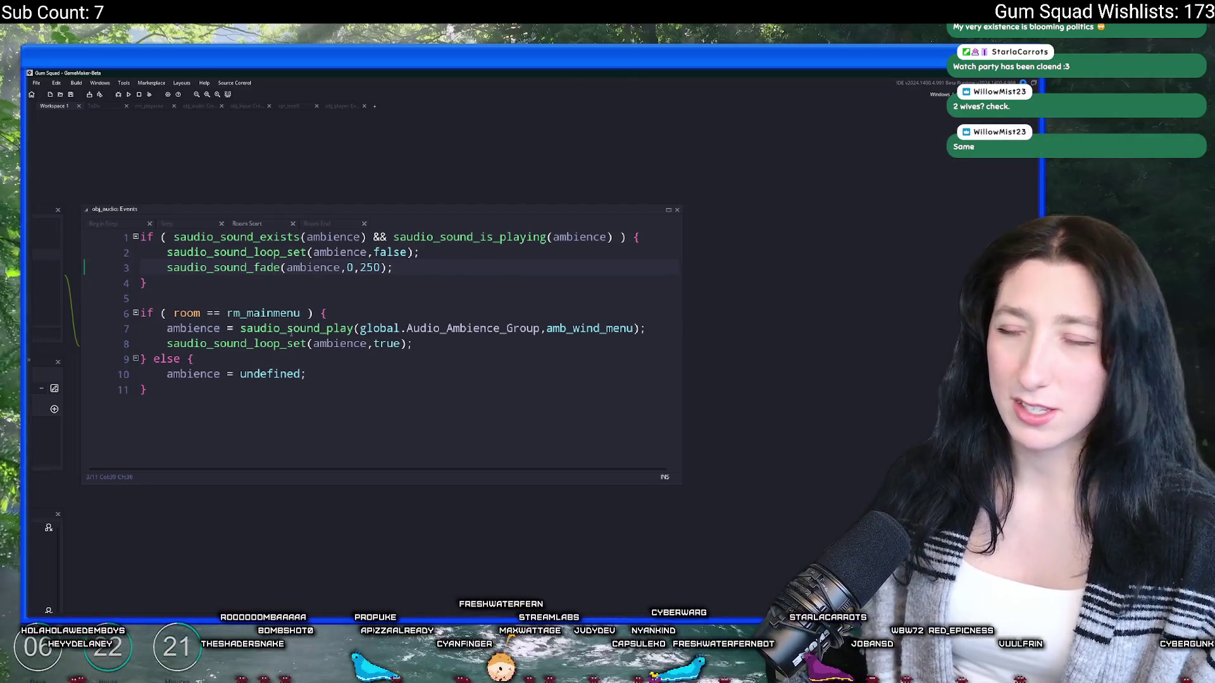
key(F12)
click(541, 241)
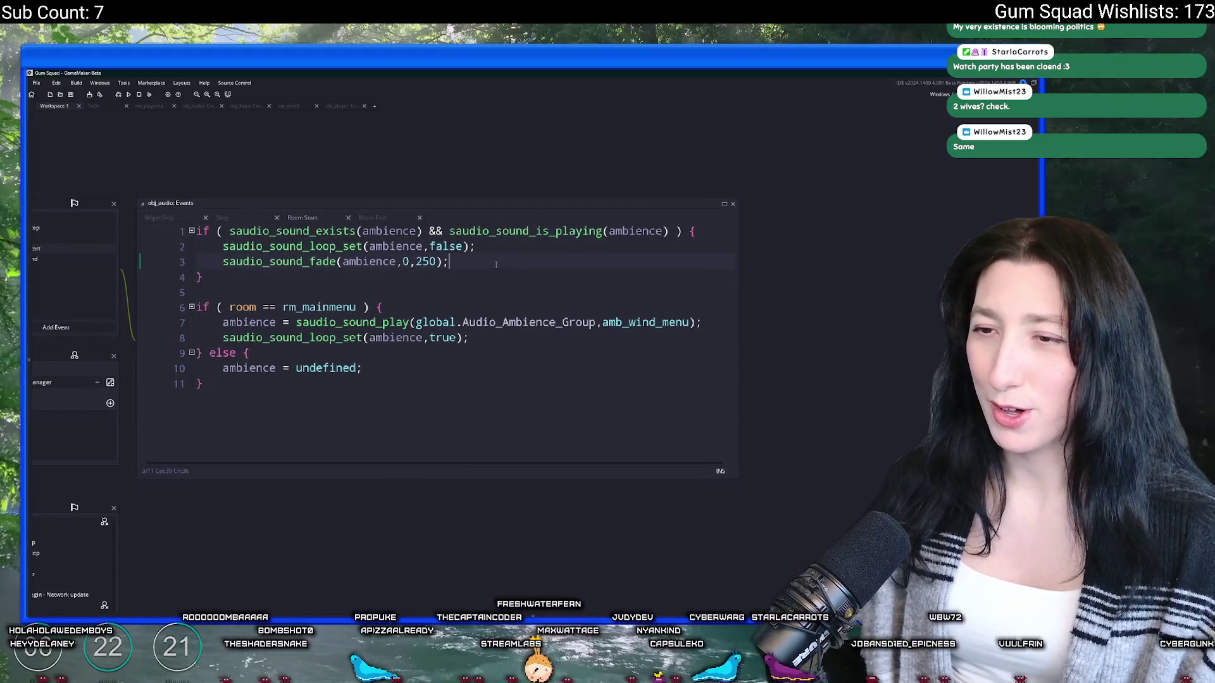
click(487, 251)
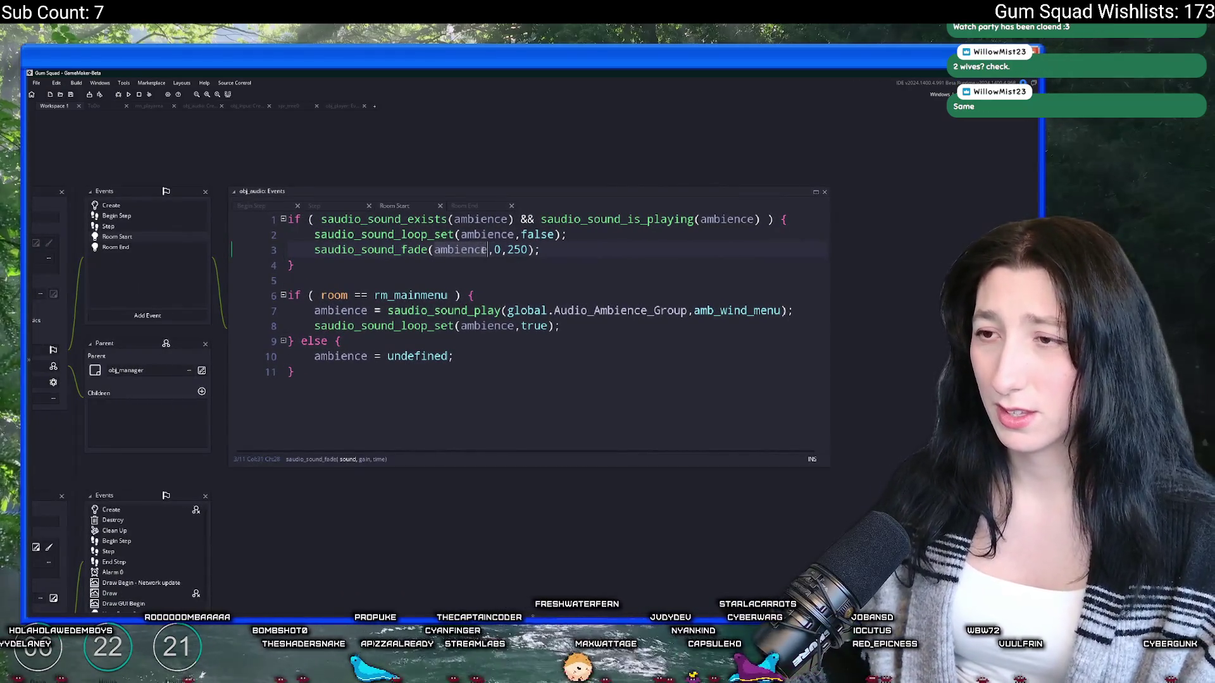
Step: Close the sprite and obj_input workspaces and show obj_audio's Create event code
click(169, 276)
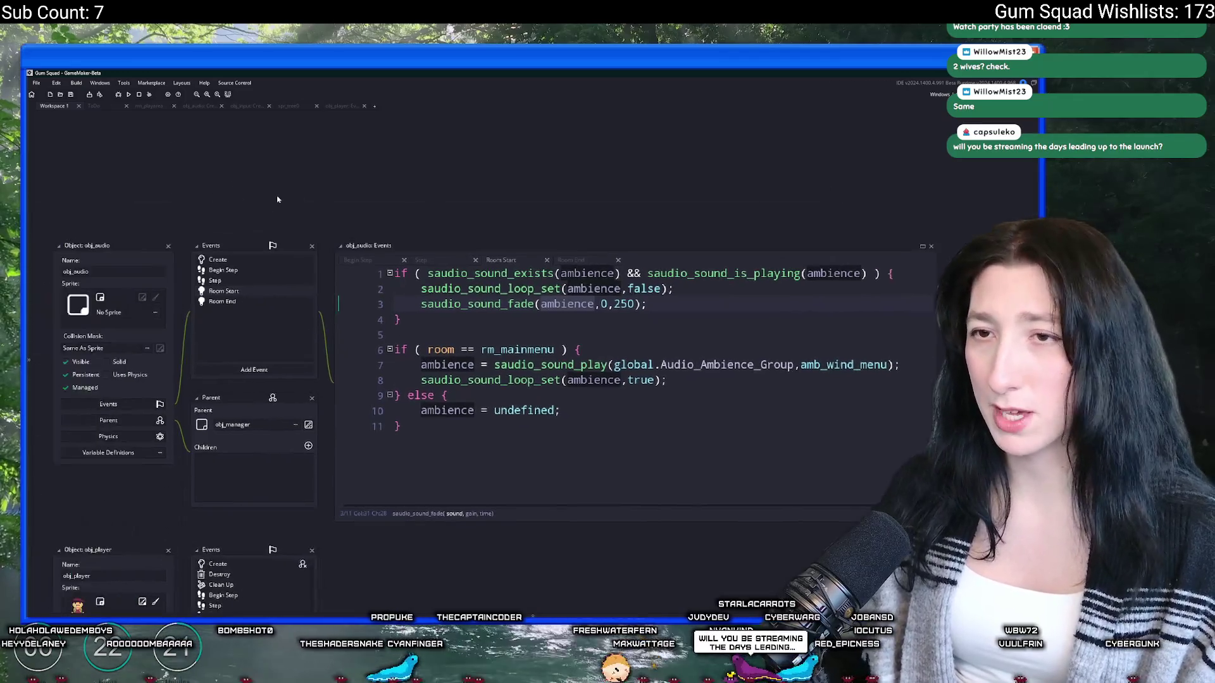
mouse_move(247, 207)
mouse_down()
mouse_move(337, 189)
mouse_move(336, 136)
mouse_move(294, 111)
mouse_up()
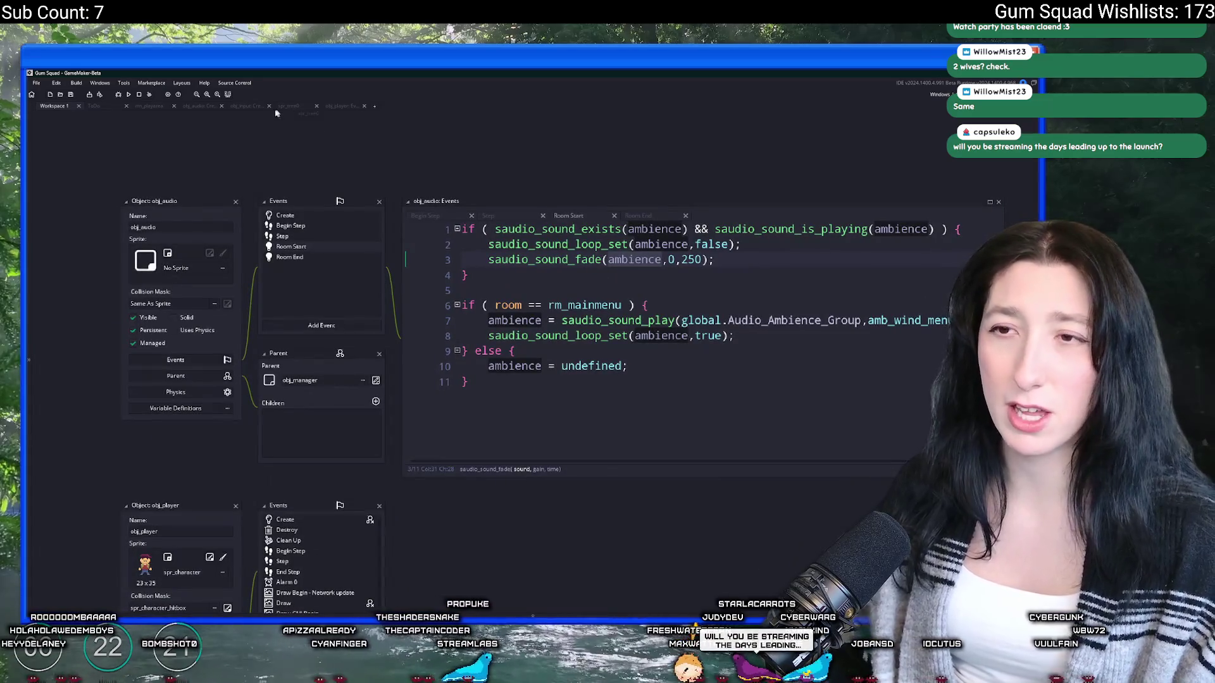
middle_click(285, 110)
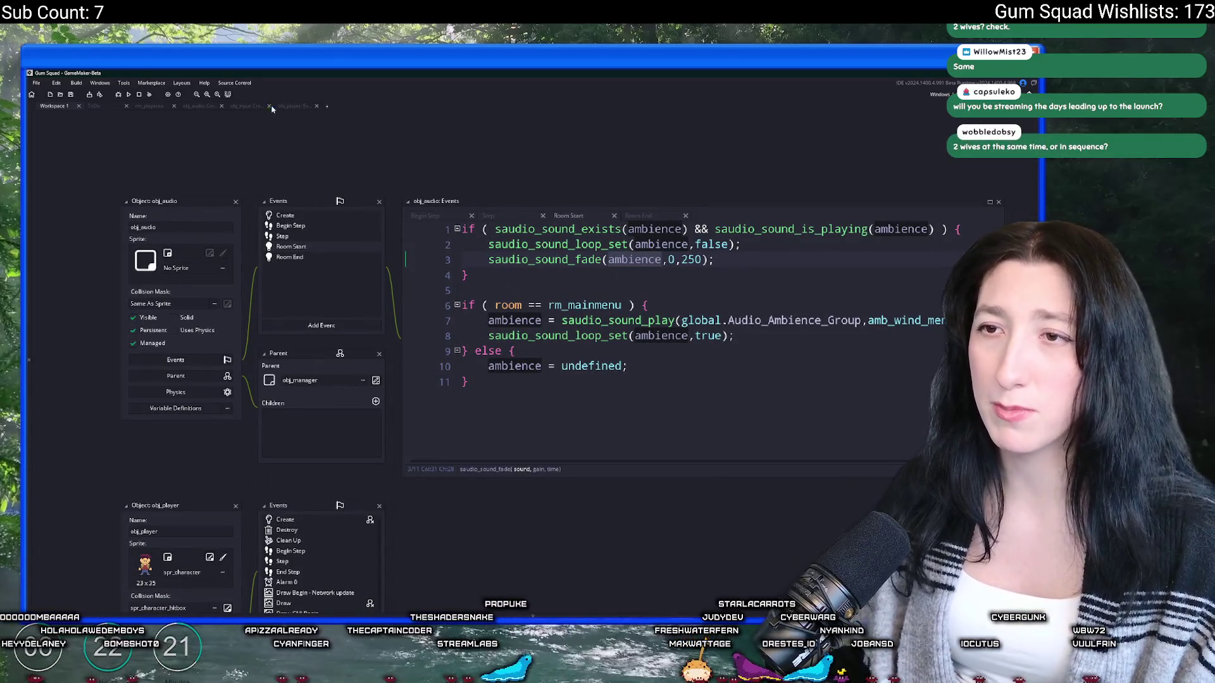
click(241, 108)
middle_click(240, 108)
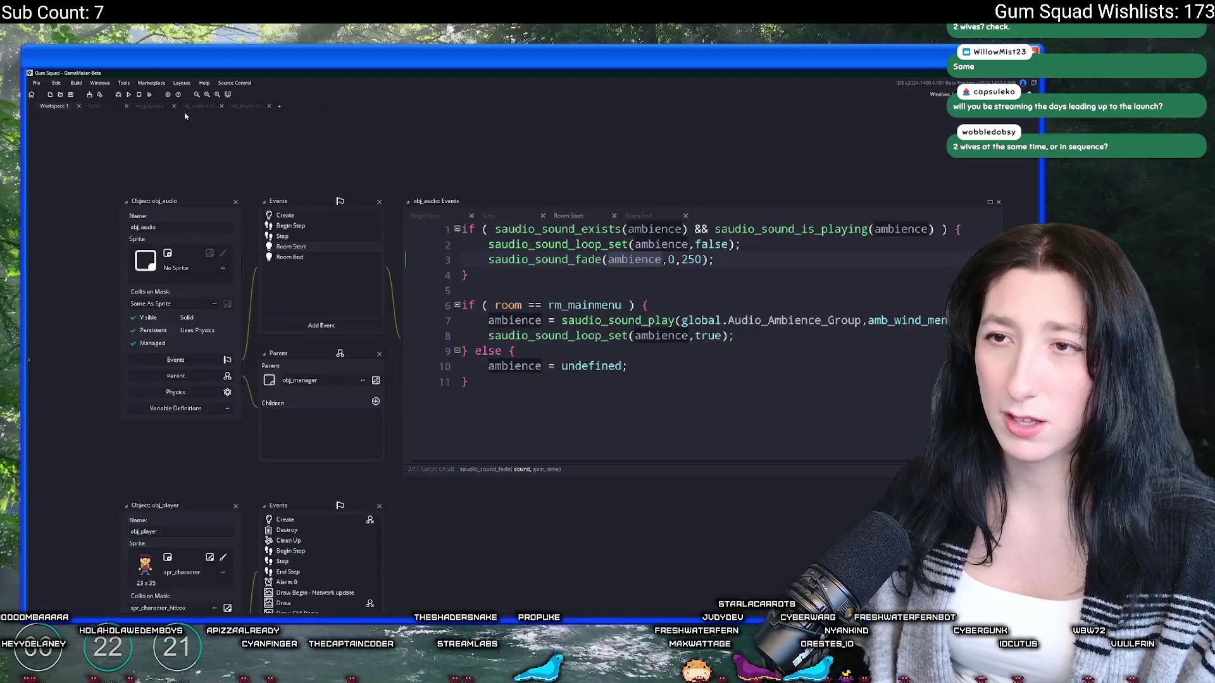
click(198, 107)
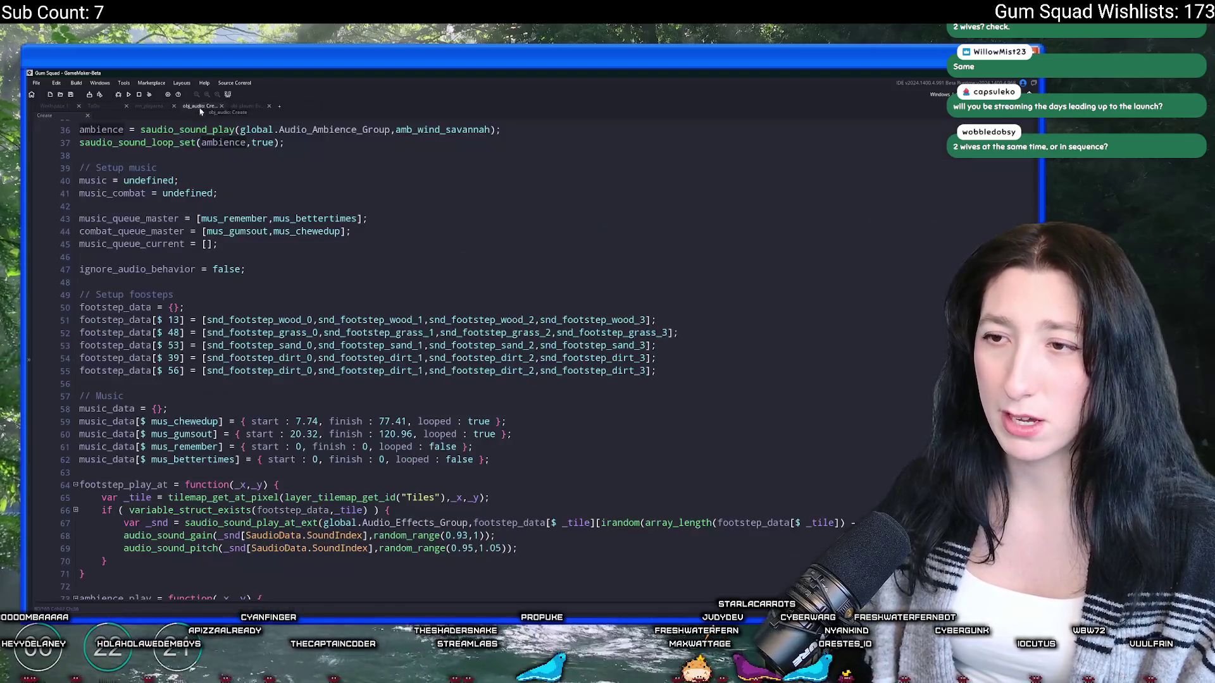
click(454, 222)
click(450, 228)
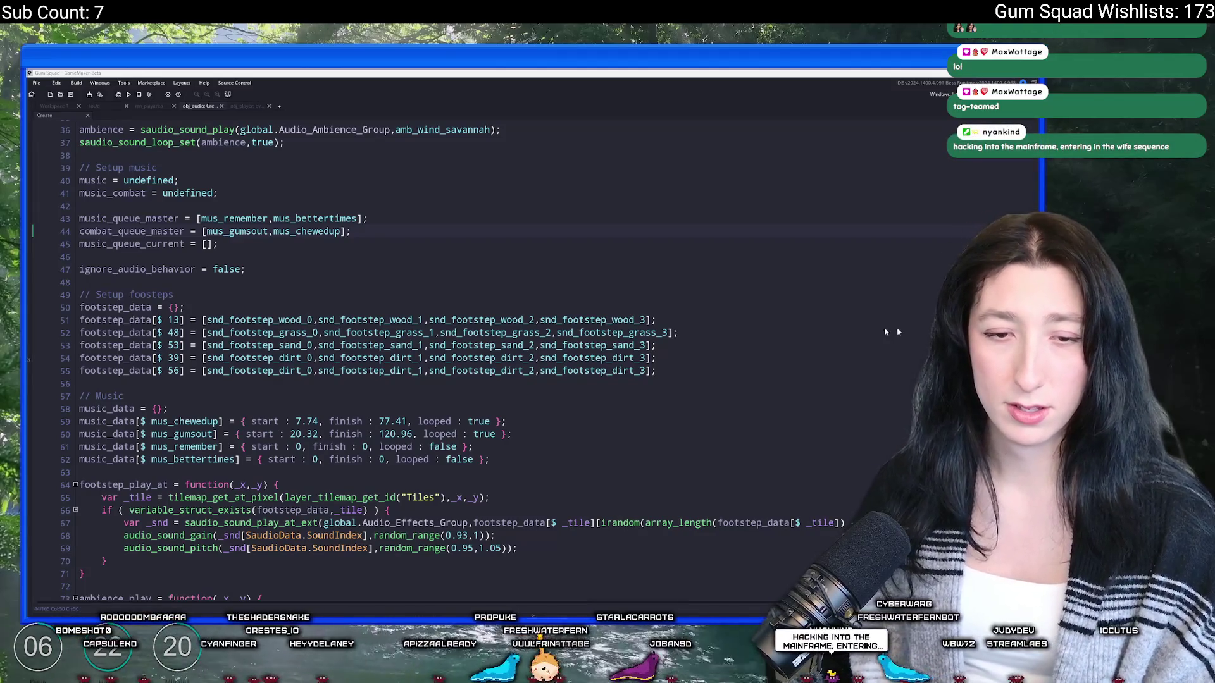
click(503, 267)
scroll(509, 266, down, 3)
scroll(518, 379, down, 4)
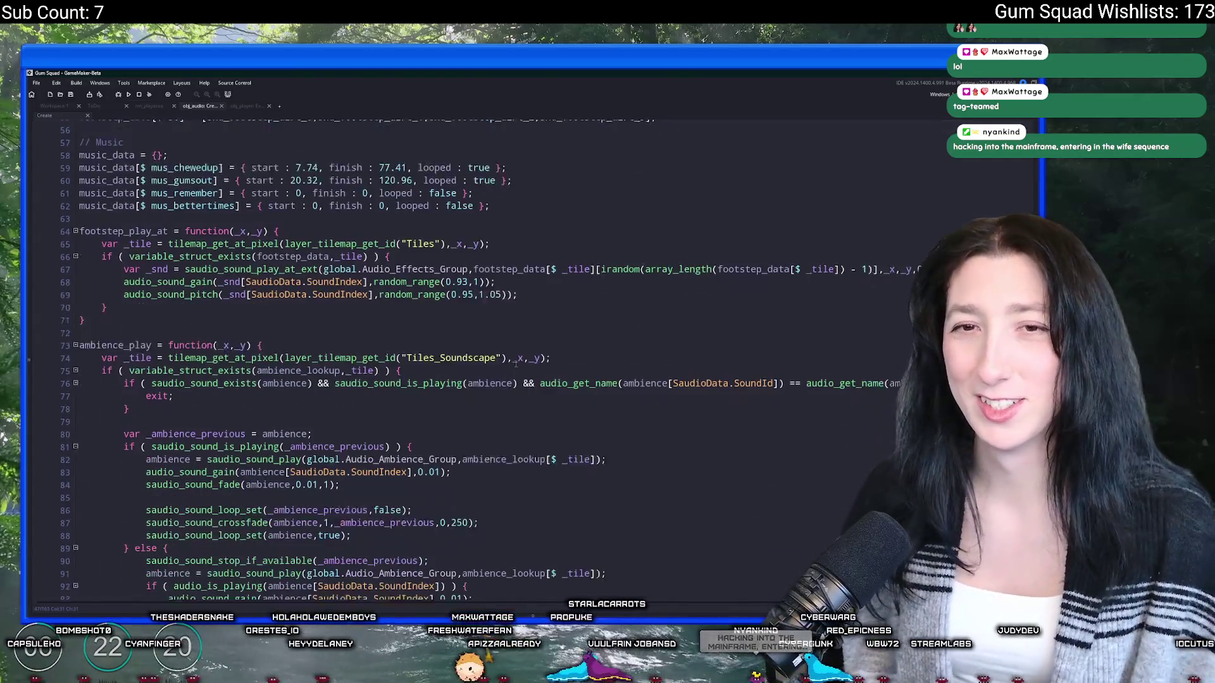
click(517, 360)
scroll(513, 362, down, 3)
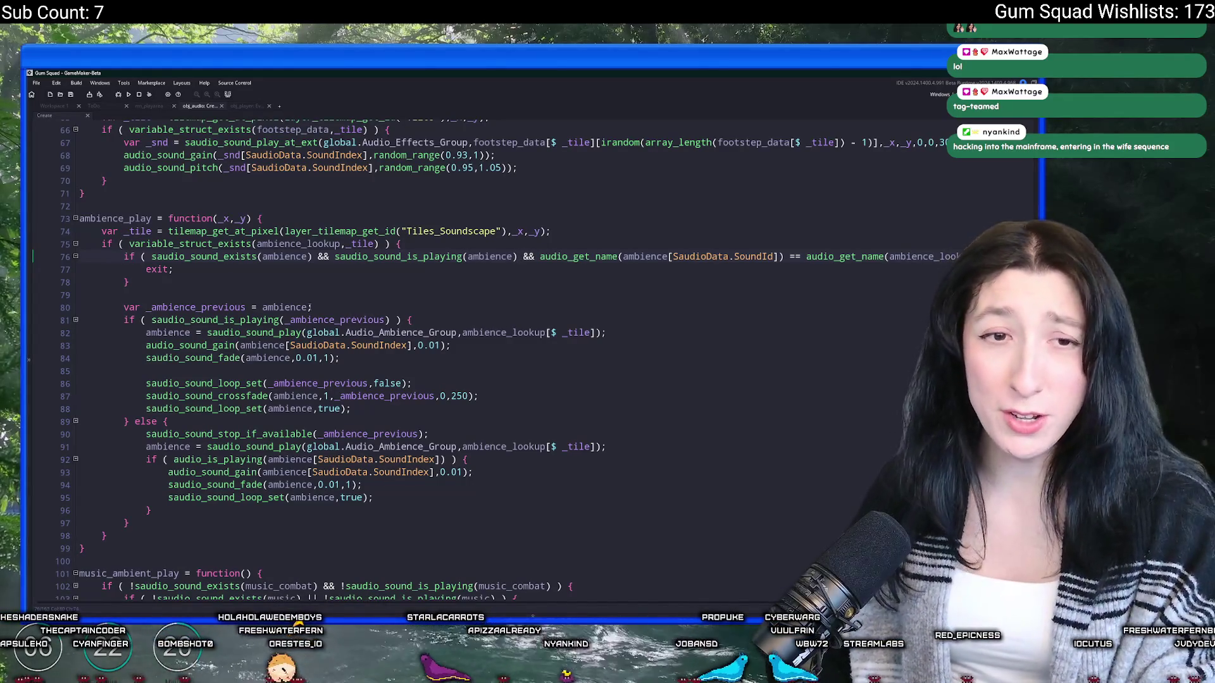
Step: Insert a log("Are we stuck here??") line above exit; on line 77
scroll(329, 319, up, 1)
click(329, 291)
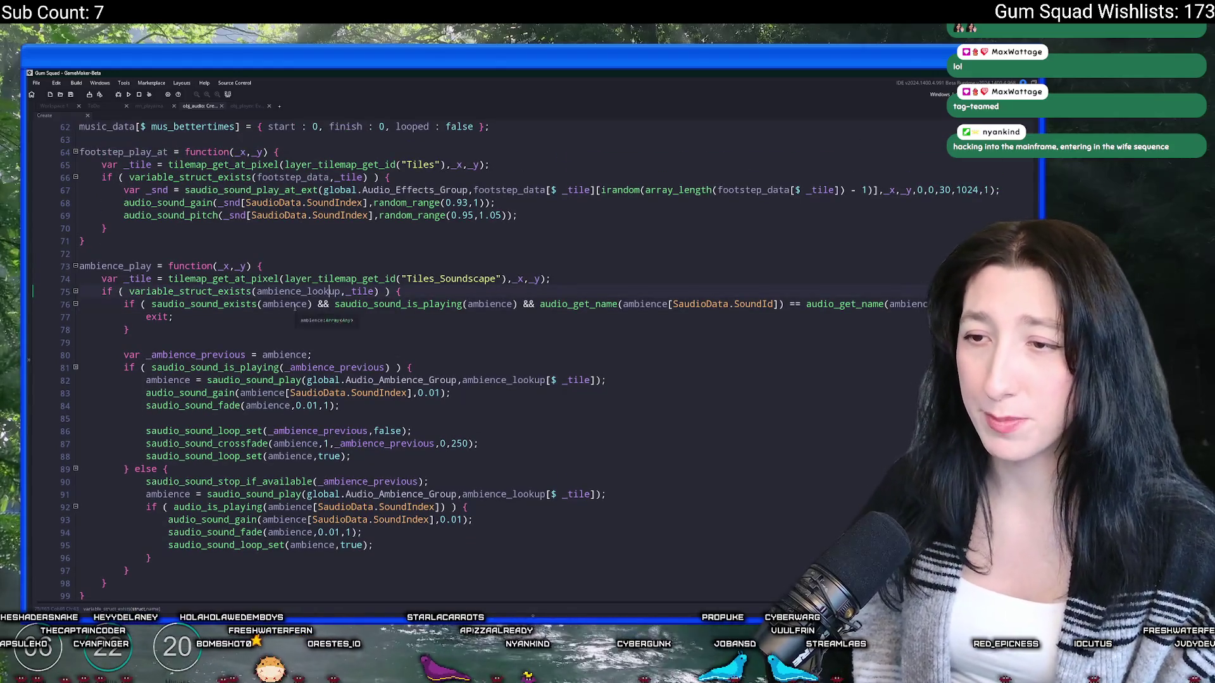
click(590, 292)
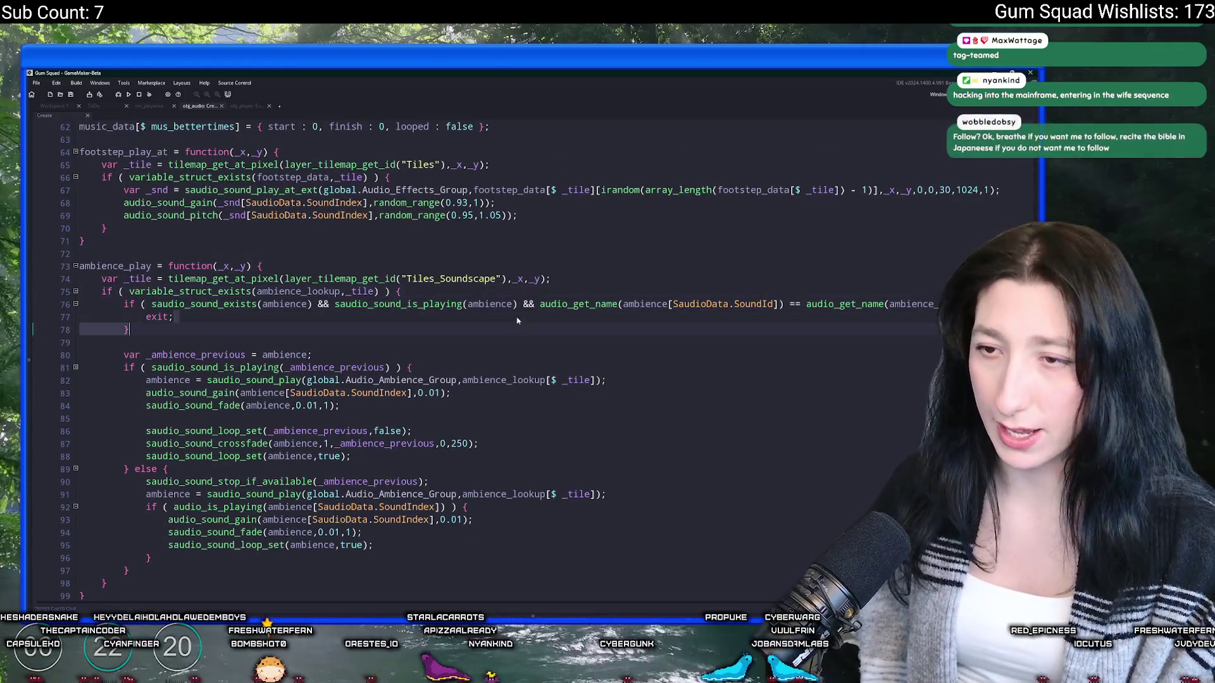
click(147, 317)
key(Return)
key(Up)
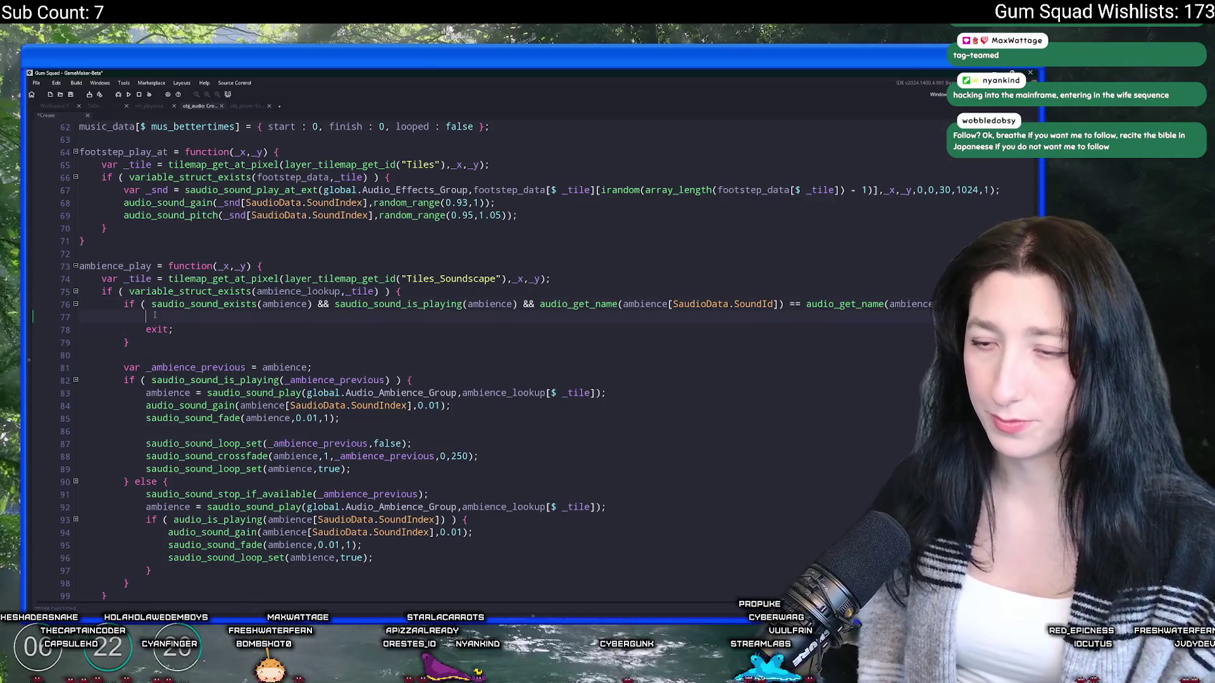
text(log("Are we stuck here??)
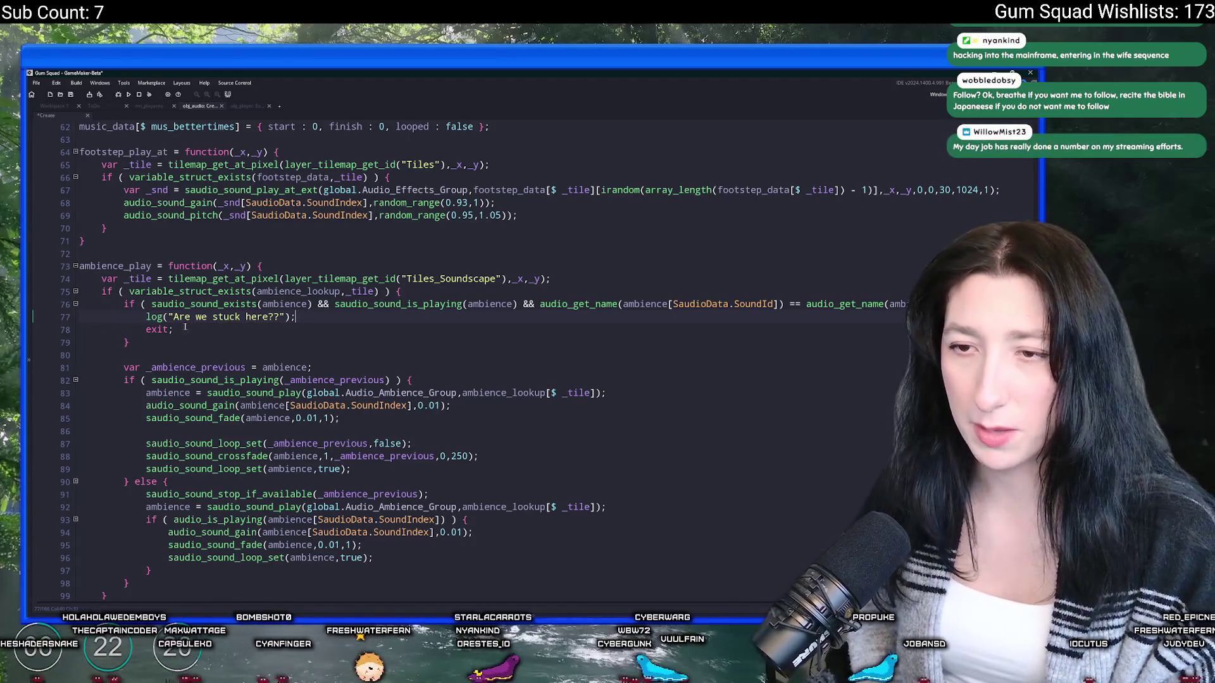
text($)
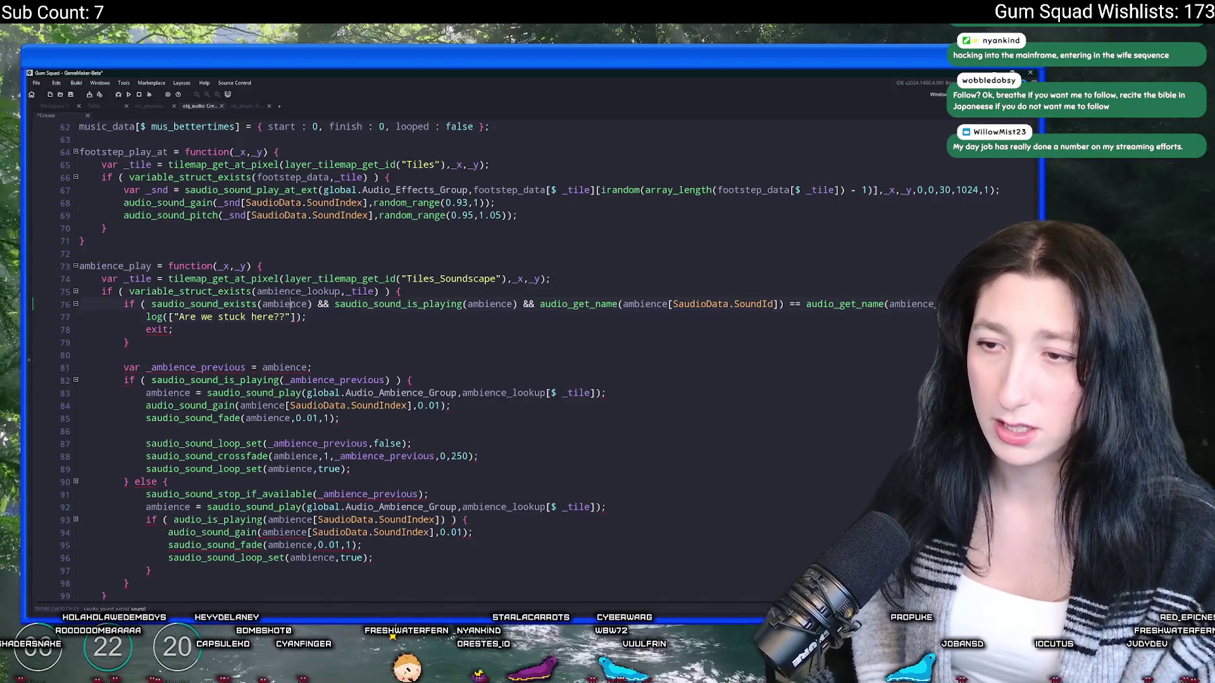
Step: Append saudio_sound_gain_get(ambience) to the log call and run the game
click(291, 316)
text(io_get)
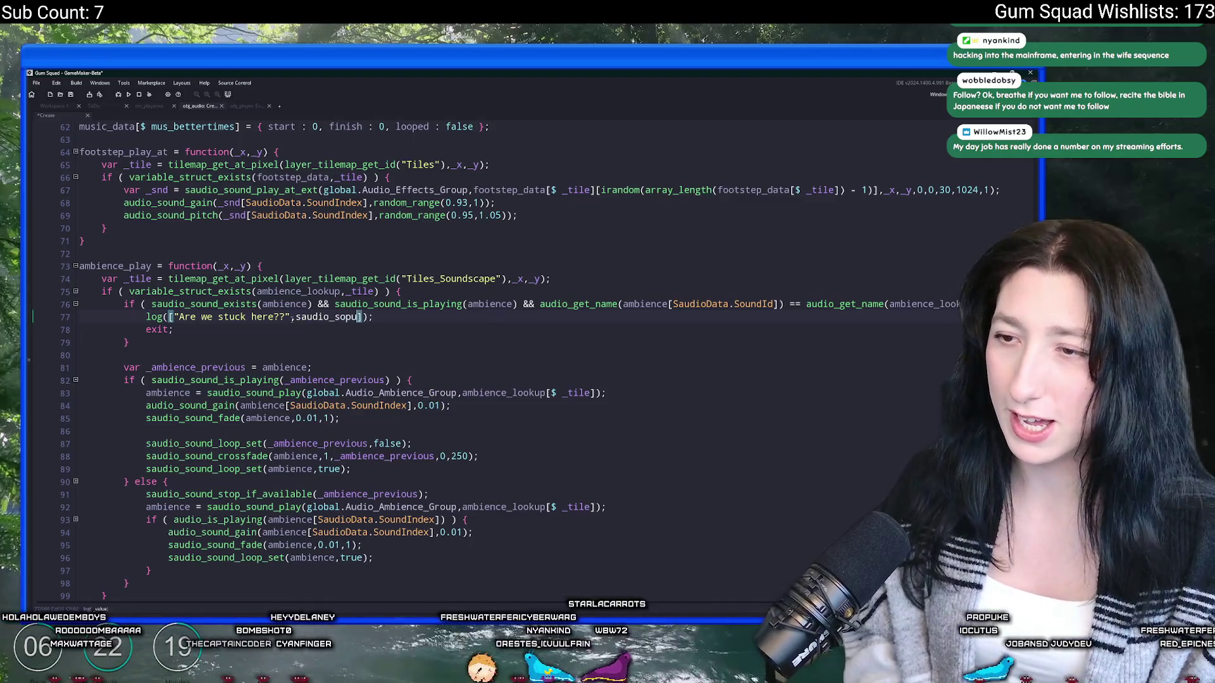
key(BackSpace)
key(BackSpace)
text(und_get)
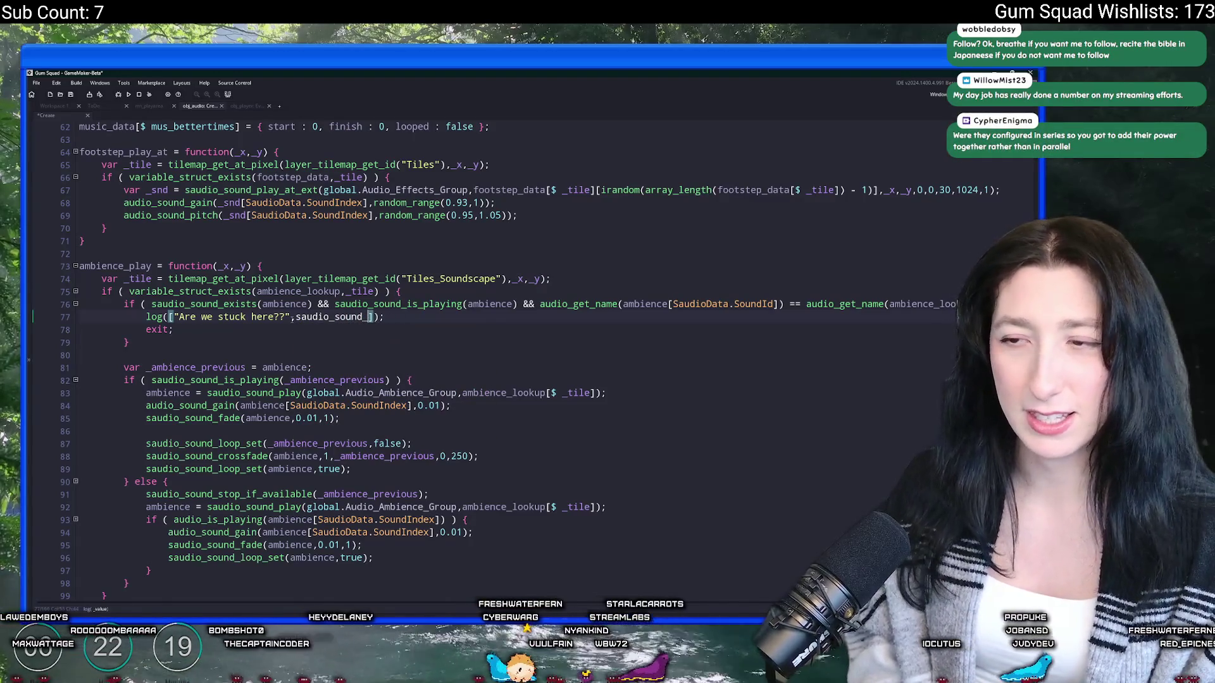
text(ga)
key(Down)
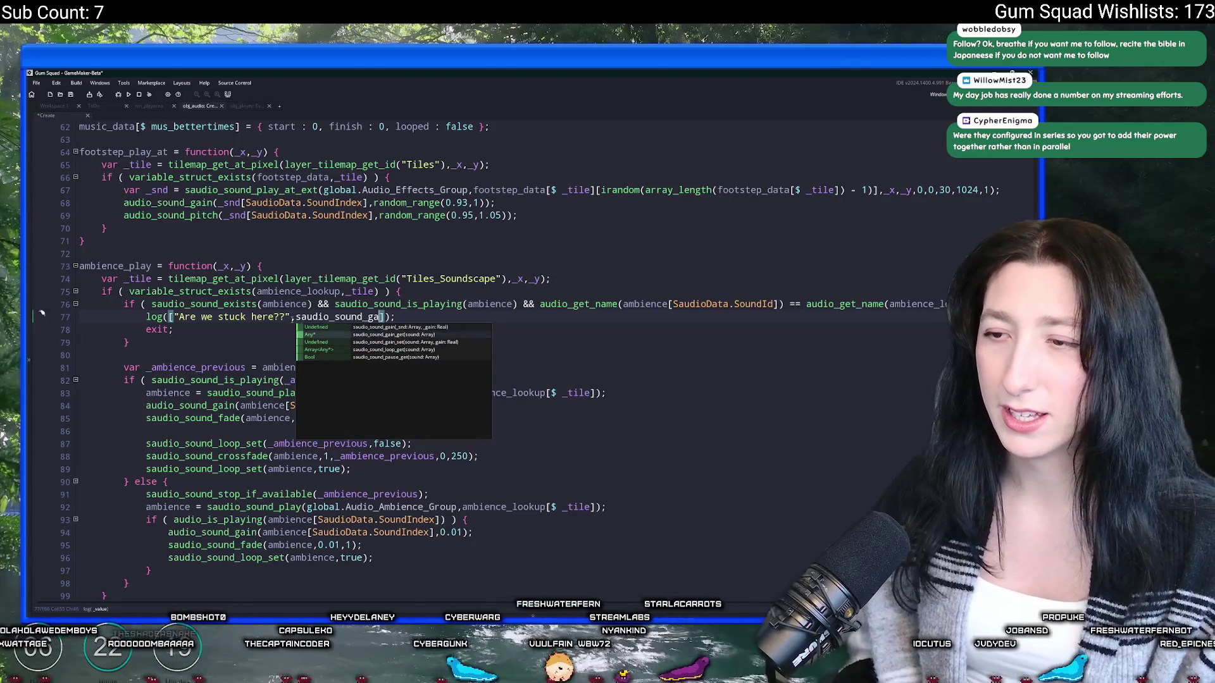
key(Return)
text(ambience)
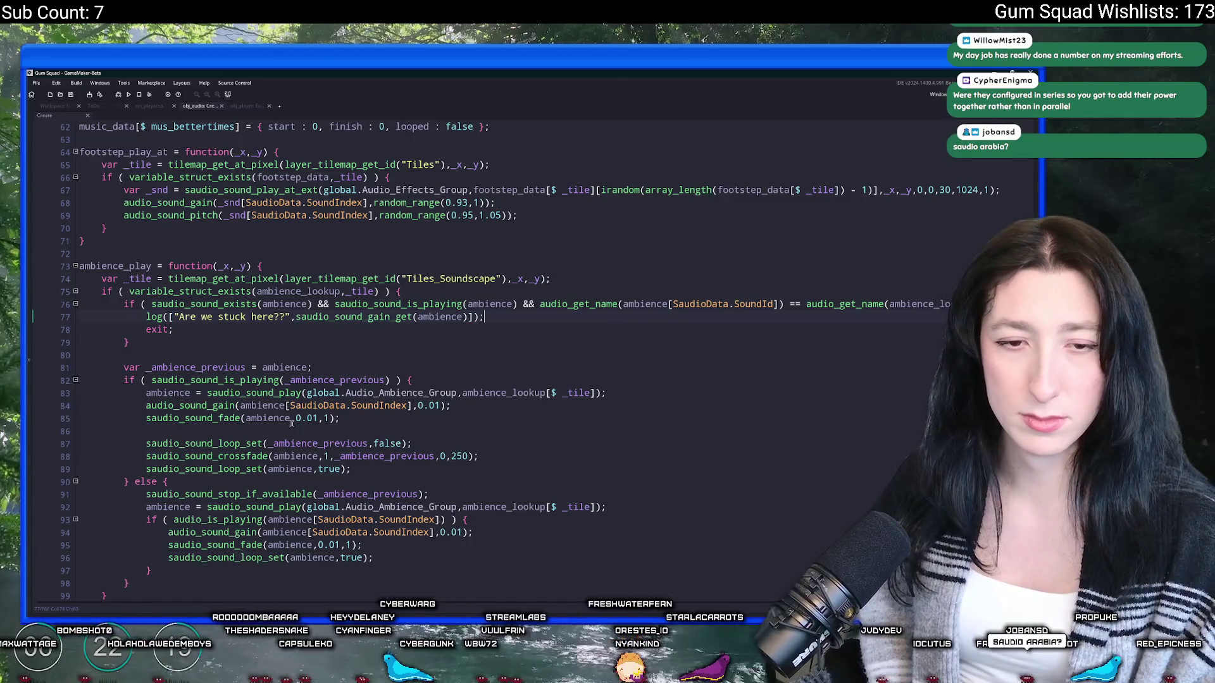
key(F5)
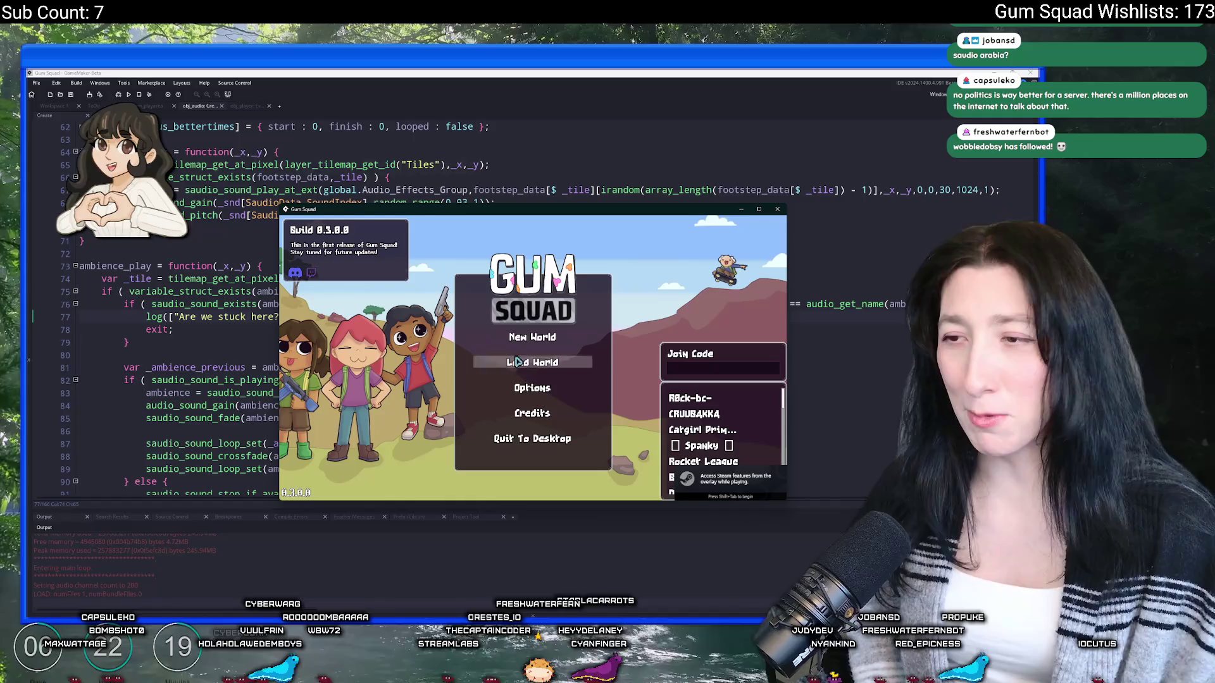
Step: Create a new world lobby and walk around the outdoor area, briefly checking the inventory
click(549, 336)
click(541, 419)
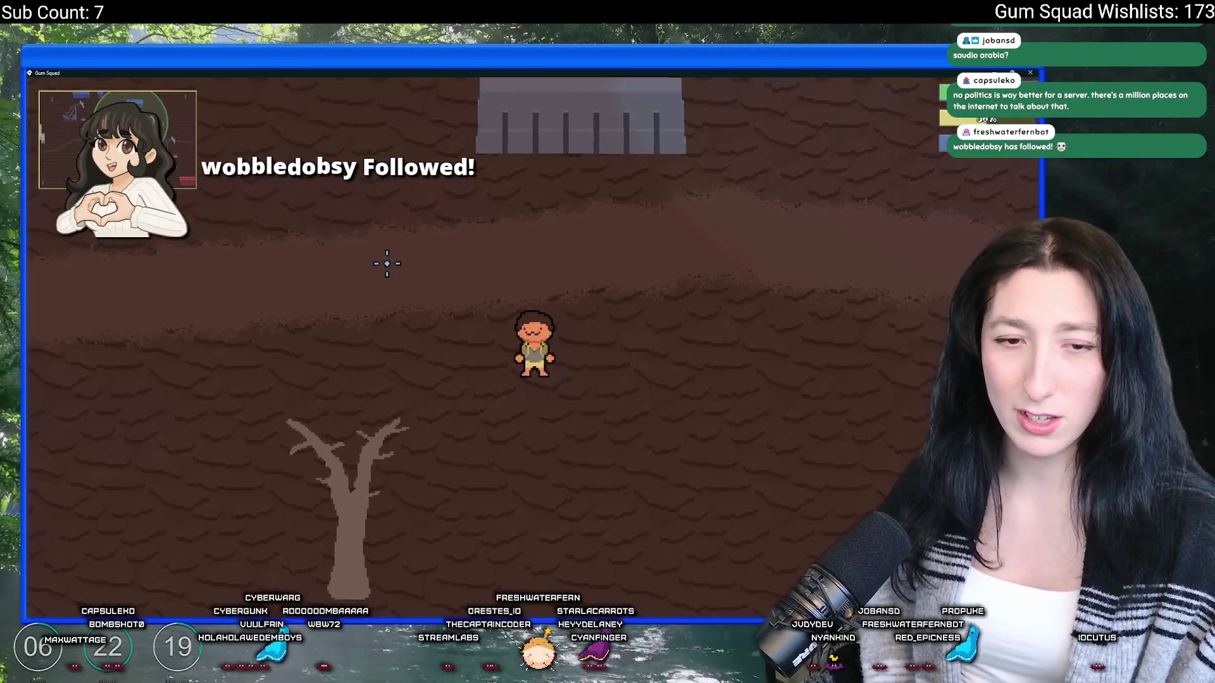
key(w)
key(Tab)
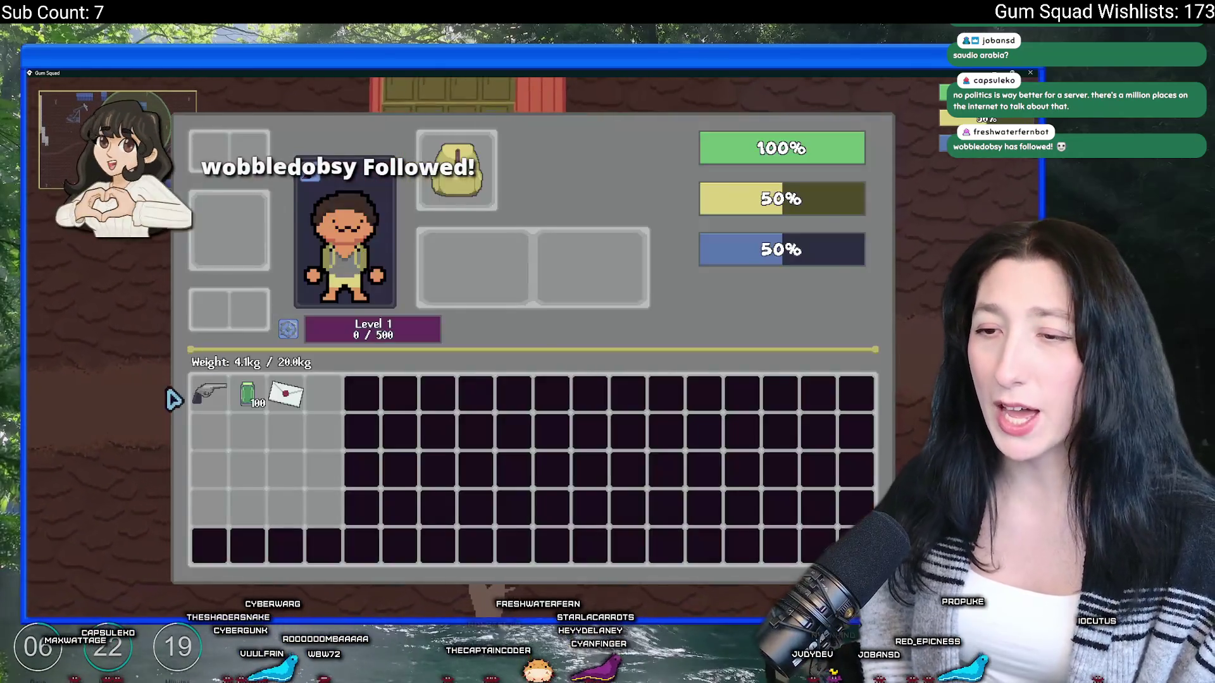
key(Tab)
key(d)
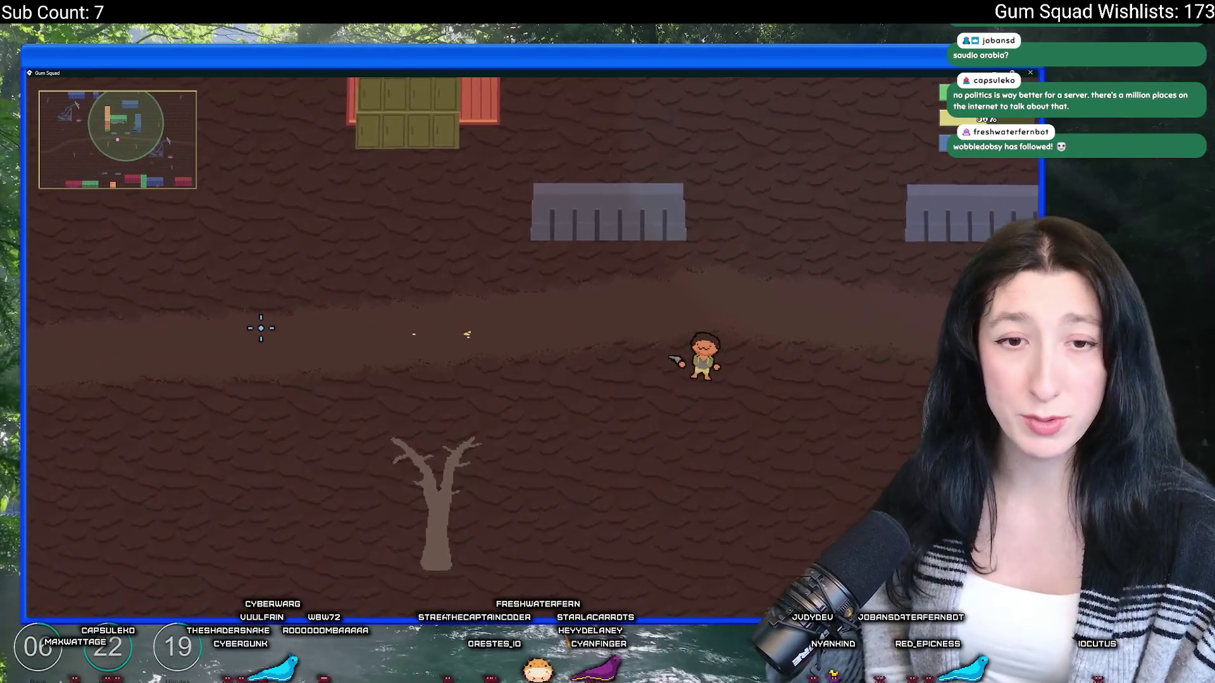
key(s)
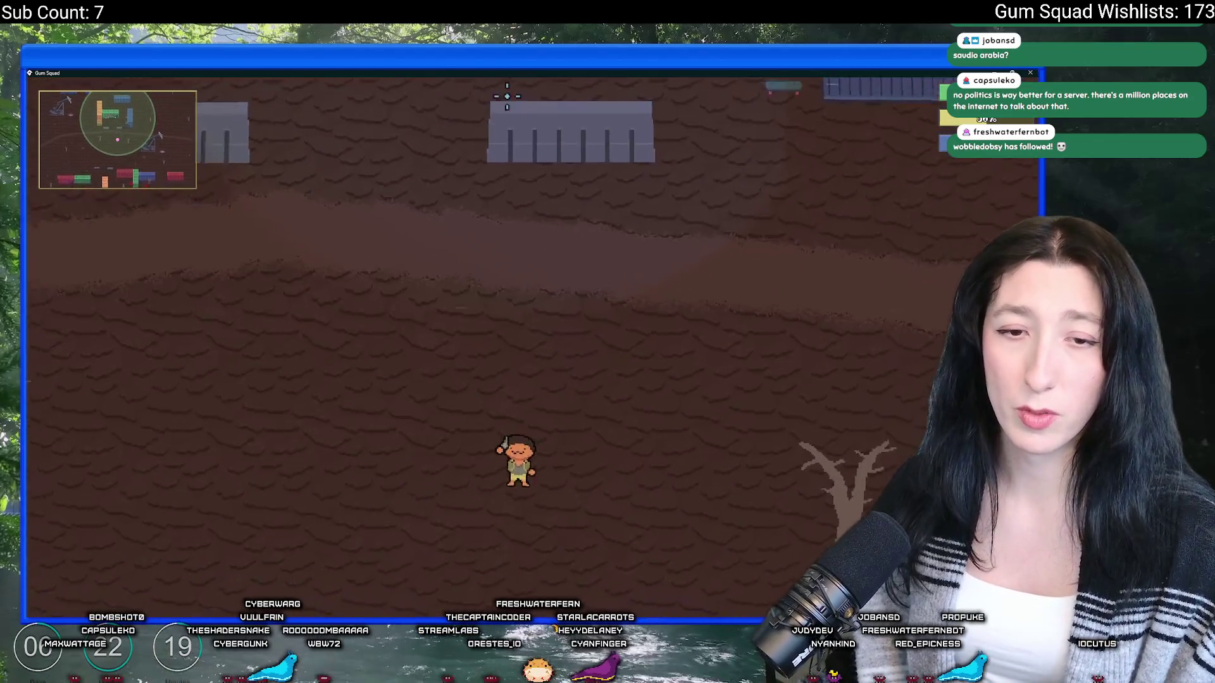
key(w)
key(a)
key(s)
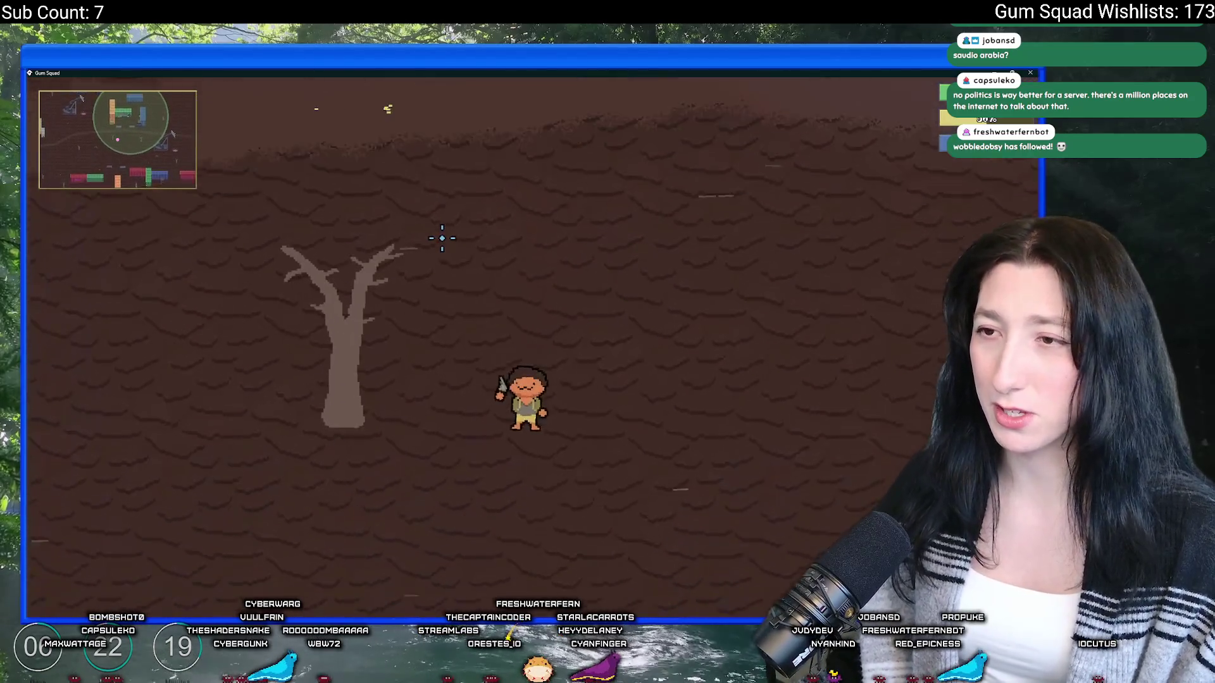
key(s)
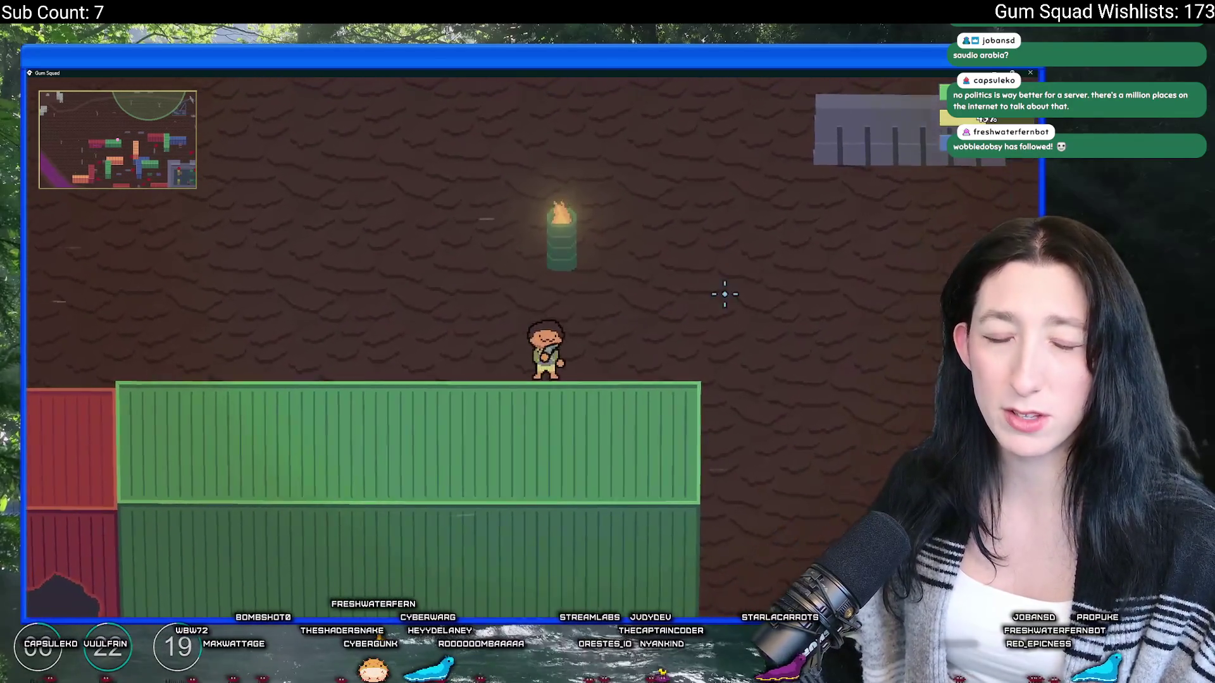
Step: Shoot a nearby enemy and walk left past the dead tree toward the stone walls, then switch to itch.io
key(space)
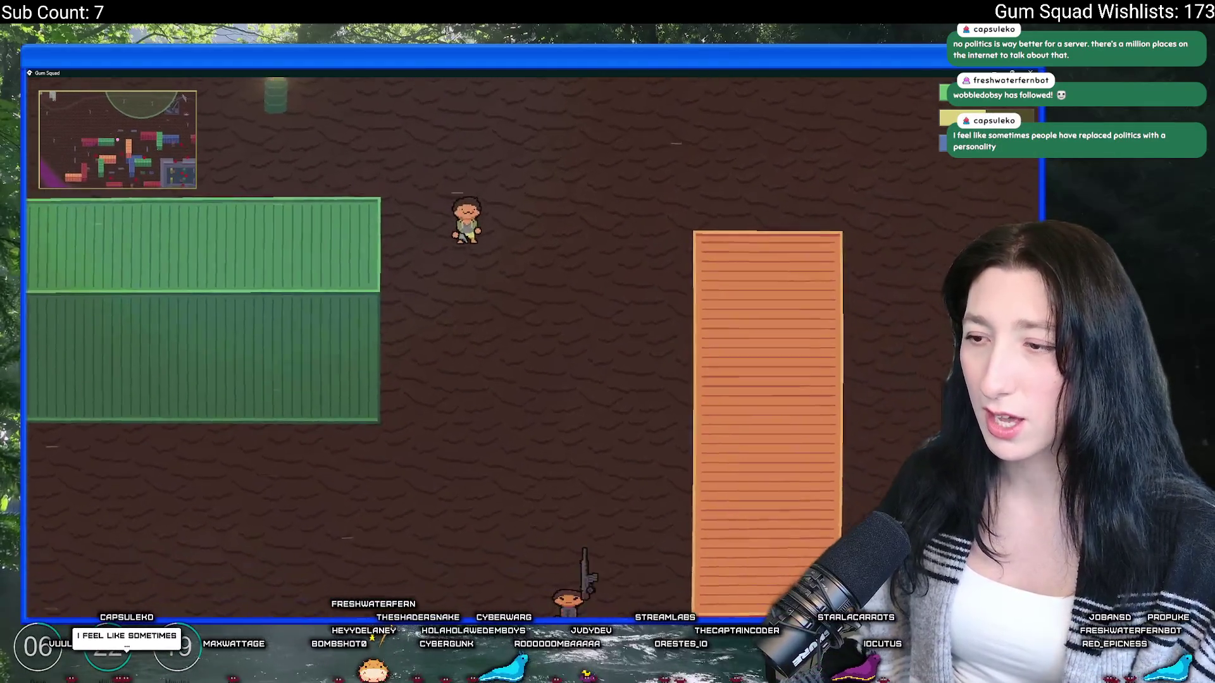
click(488, 263)
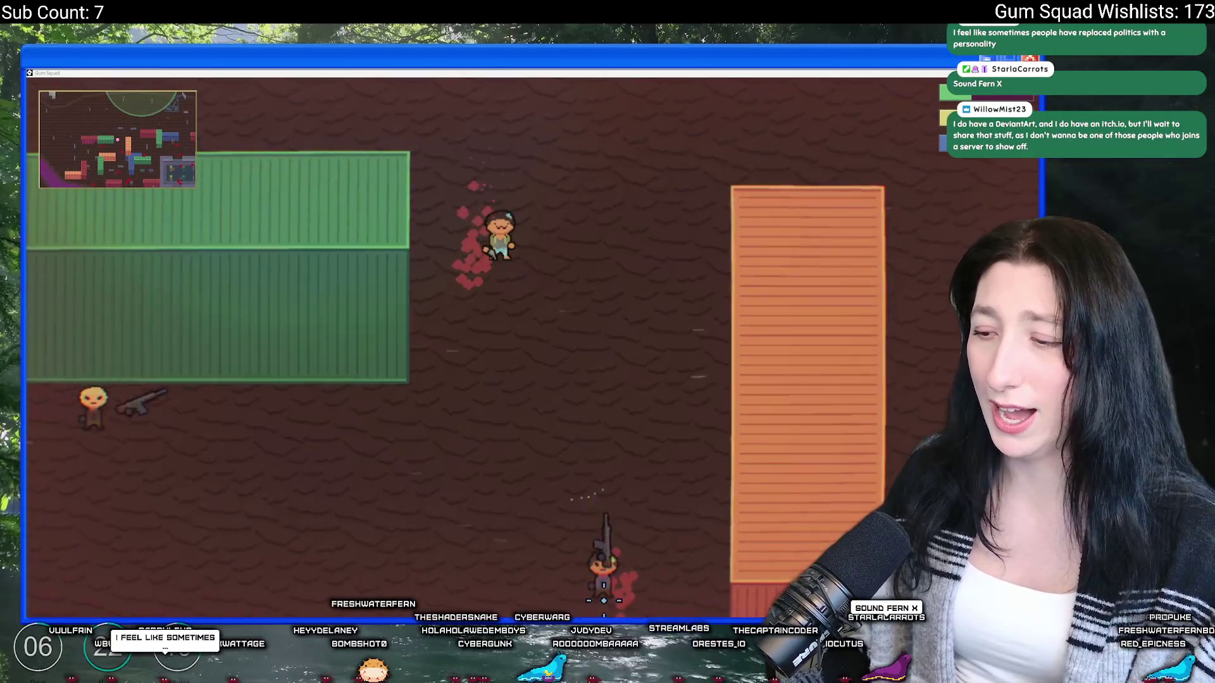
key(w)
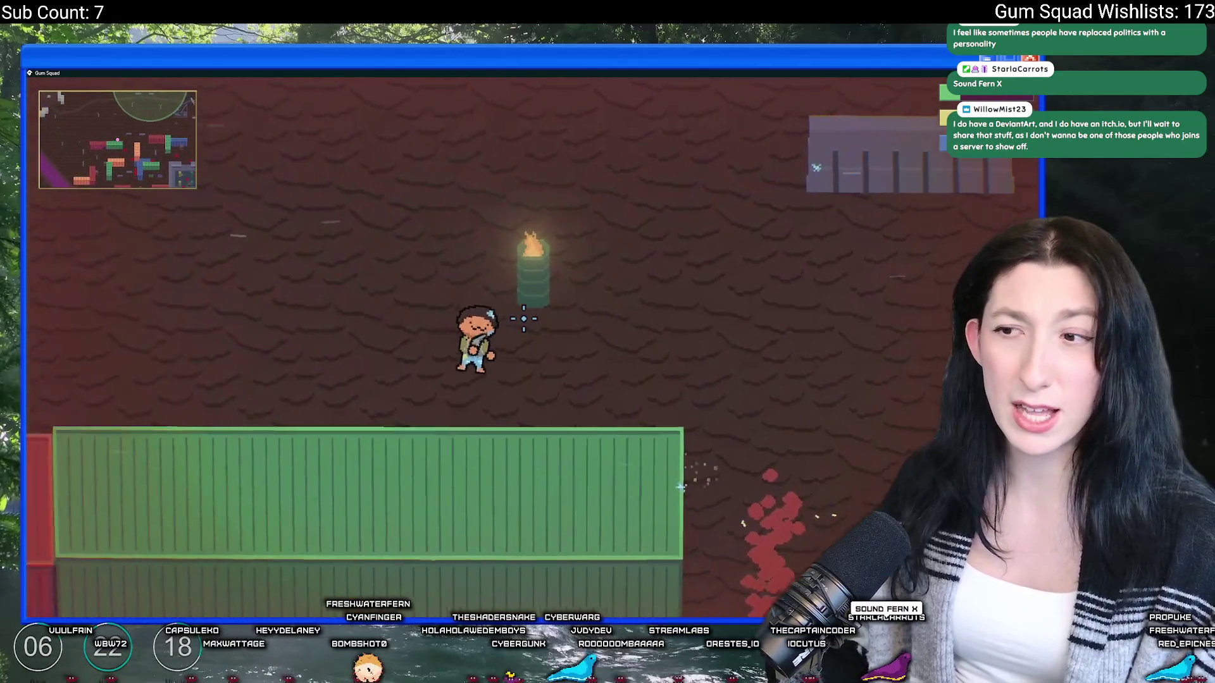
key(a)
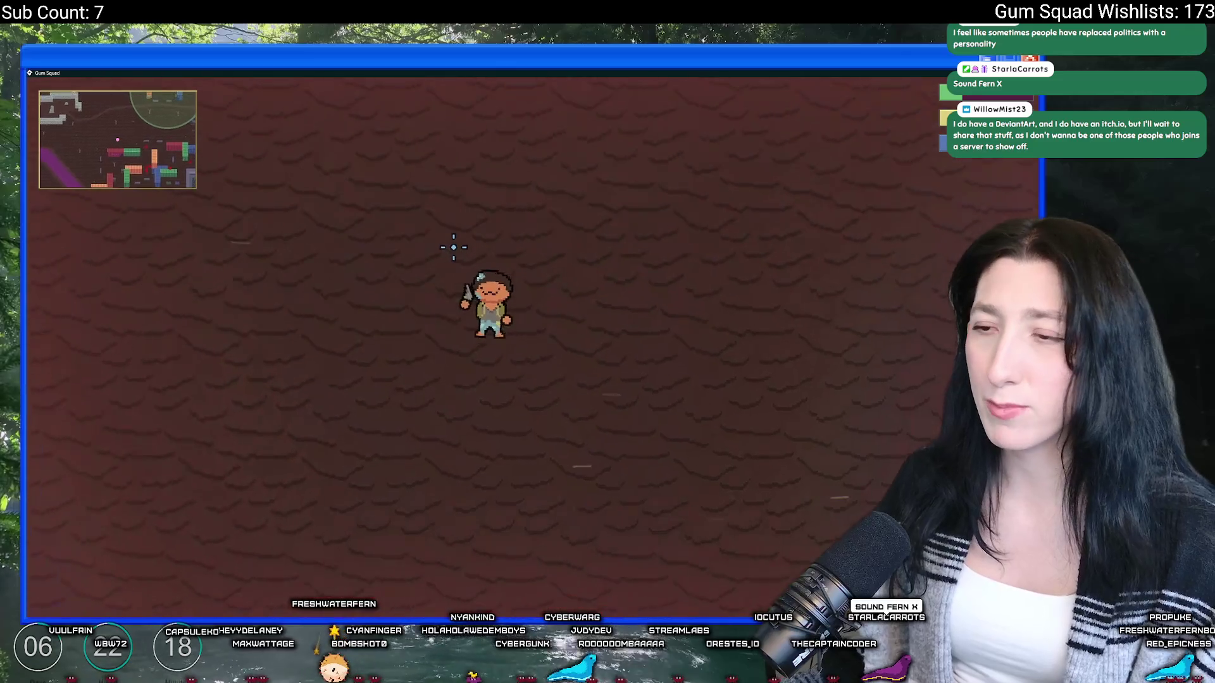
key(a)
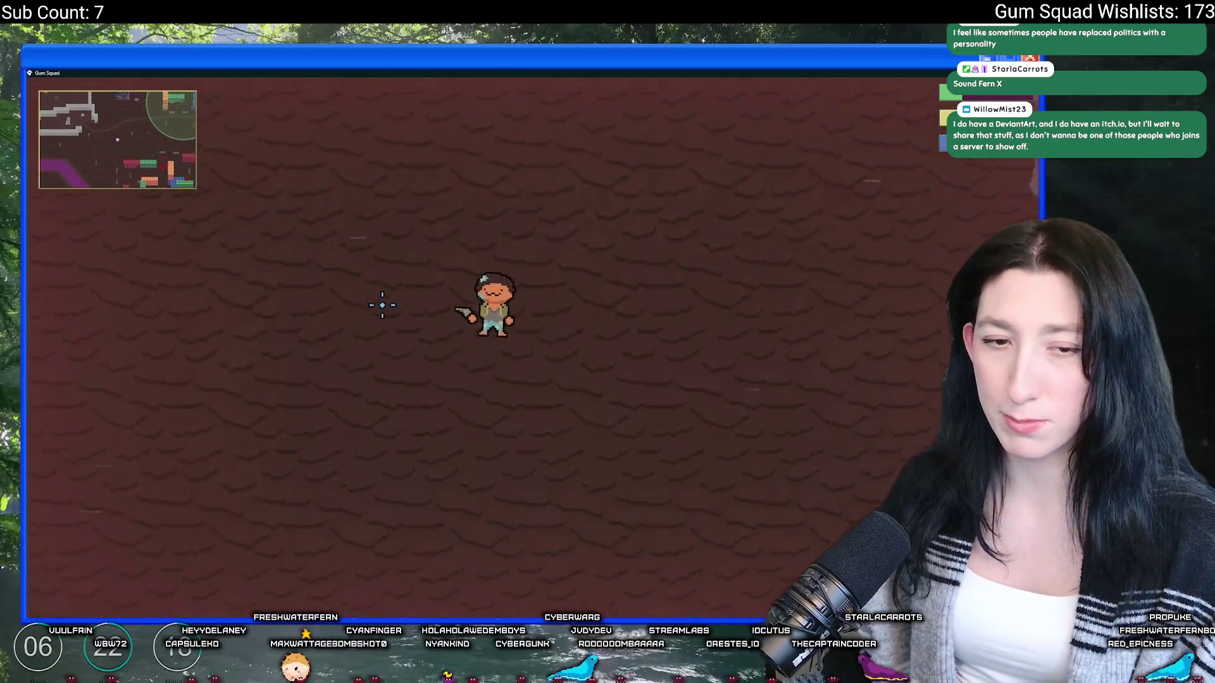
key(a)
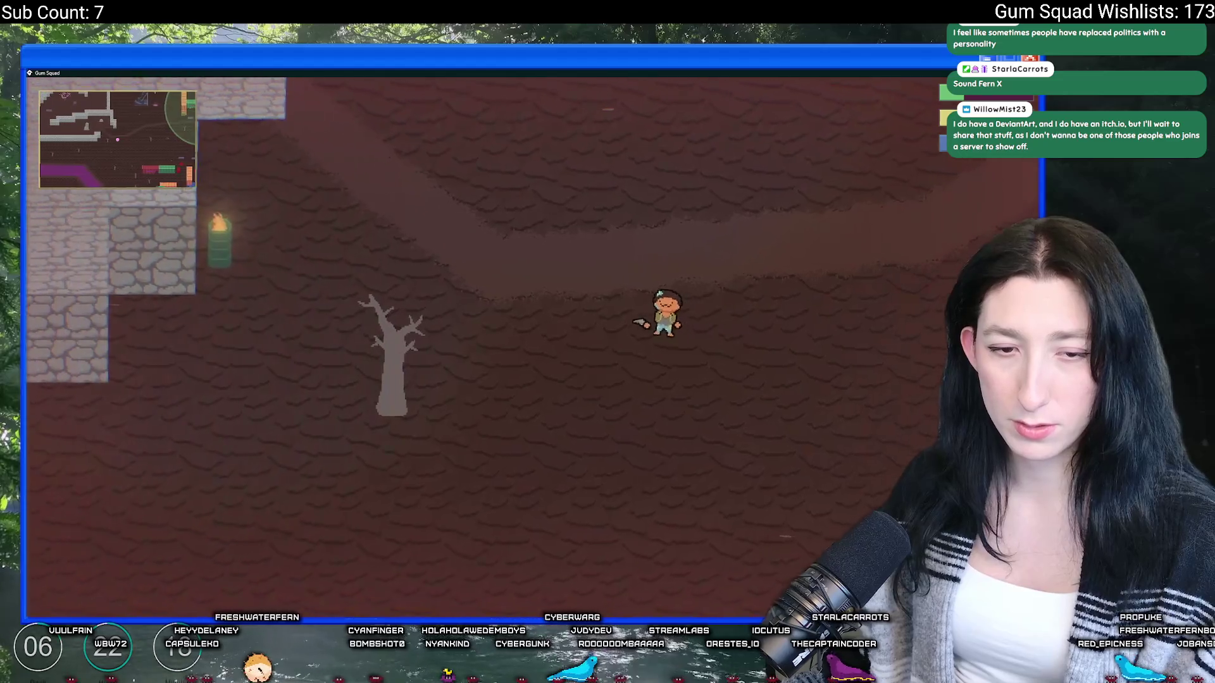
key(a)
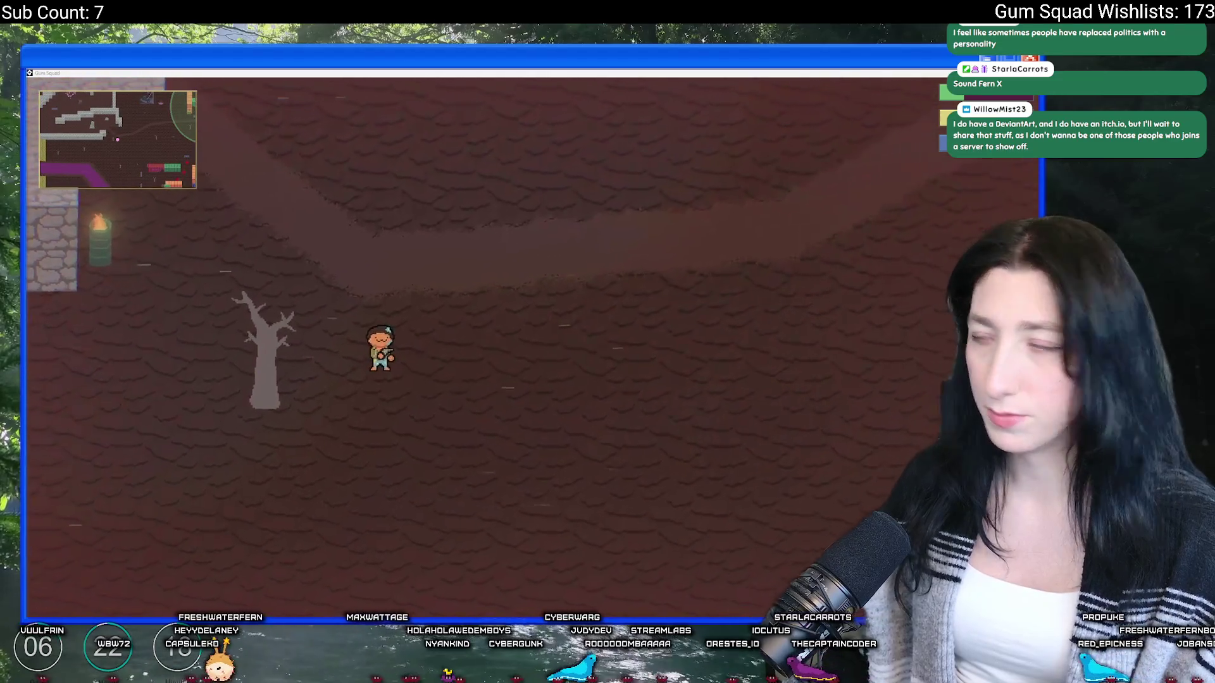
key(a)
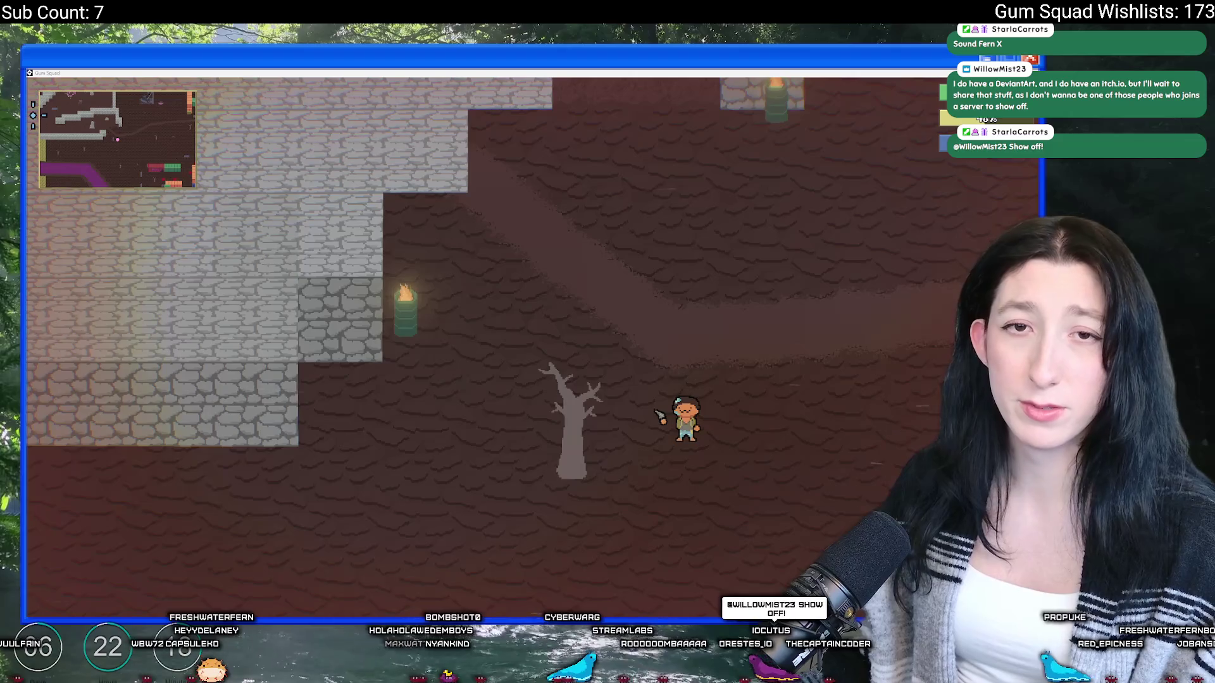
key(alt+Tab)
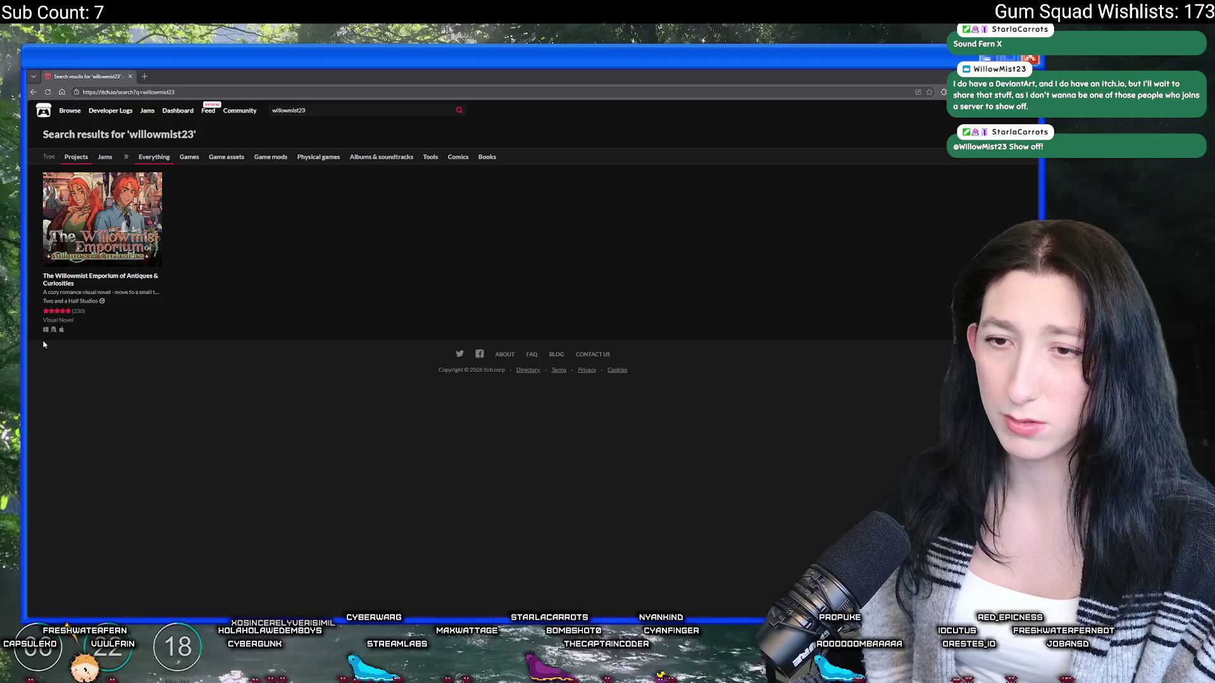
Step: View The Willowmist Emporium of Antiques & Curiosities page on itch.io, then close it
click(98, 254)
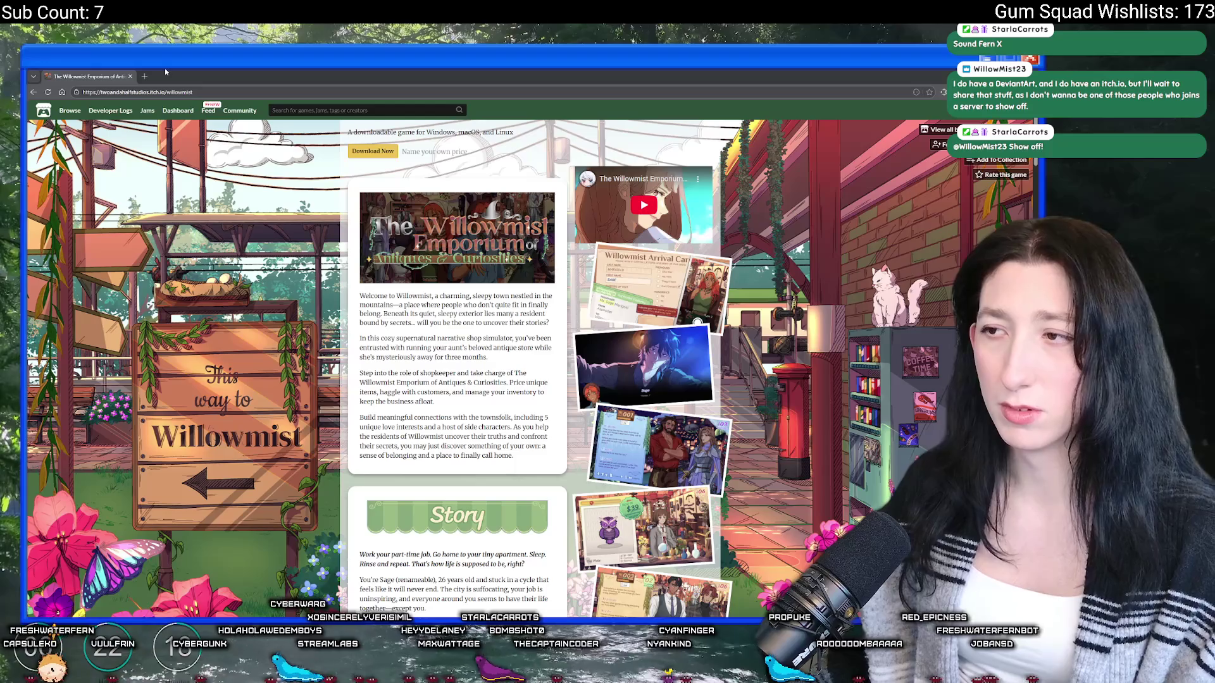
click(128, 74)
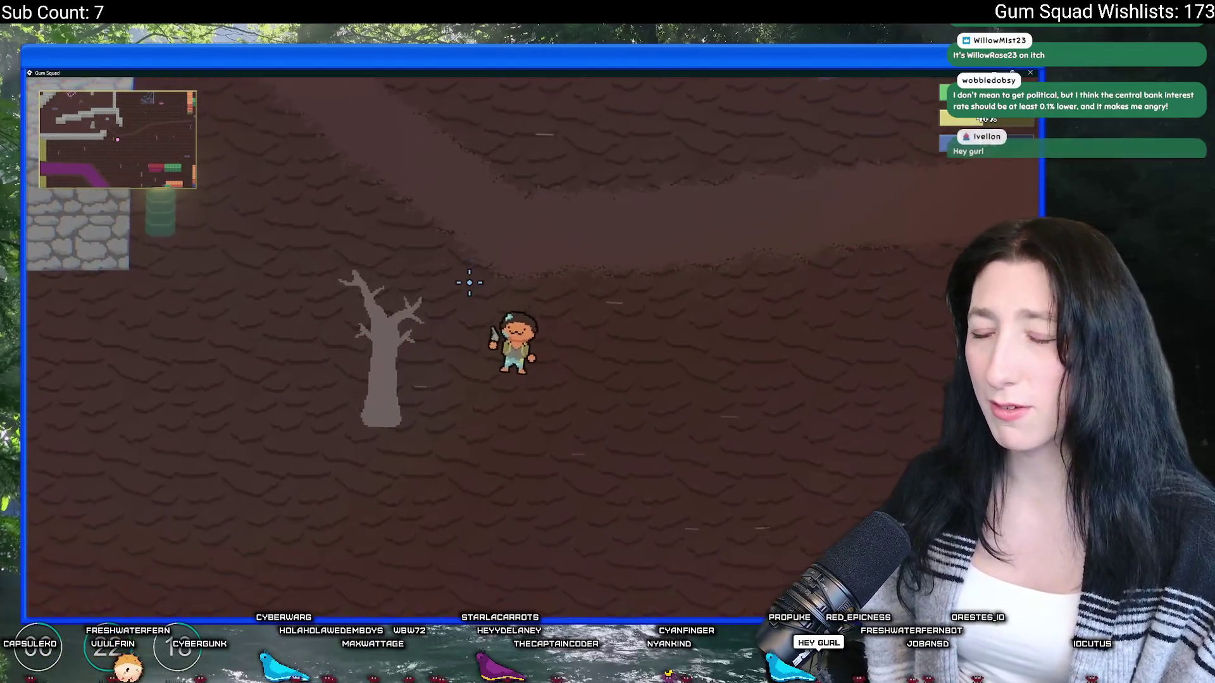
Step: Walk the player up and left through the cave rooms along the stone walls
key(w)
key(a)
key(w)
key(a)
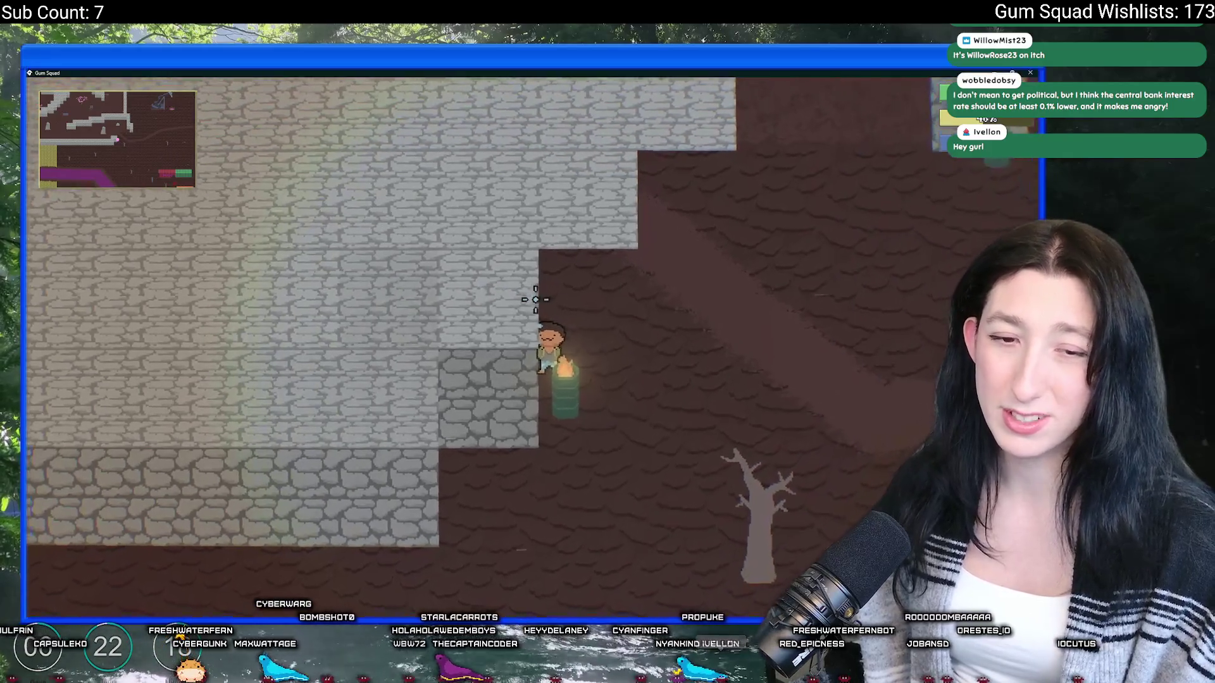
key(w)
key(a)
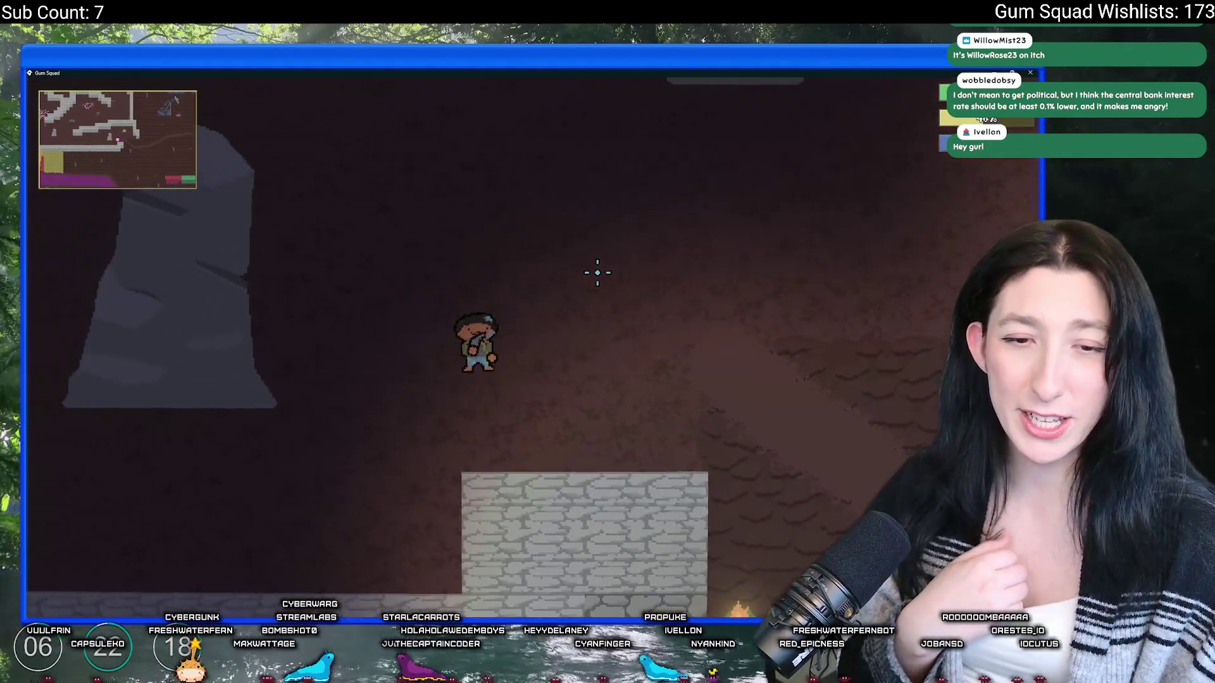
key(a)
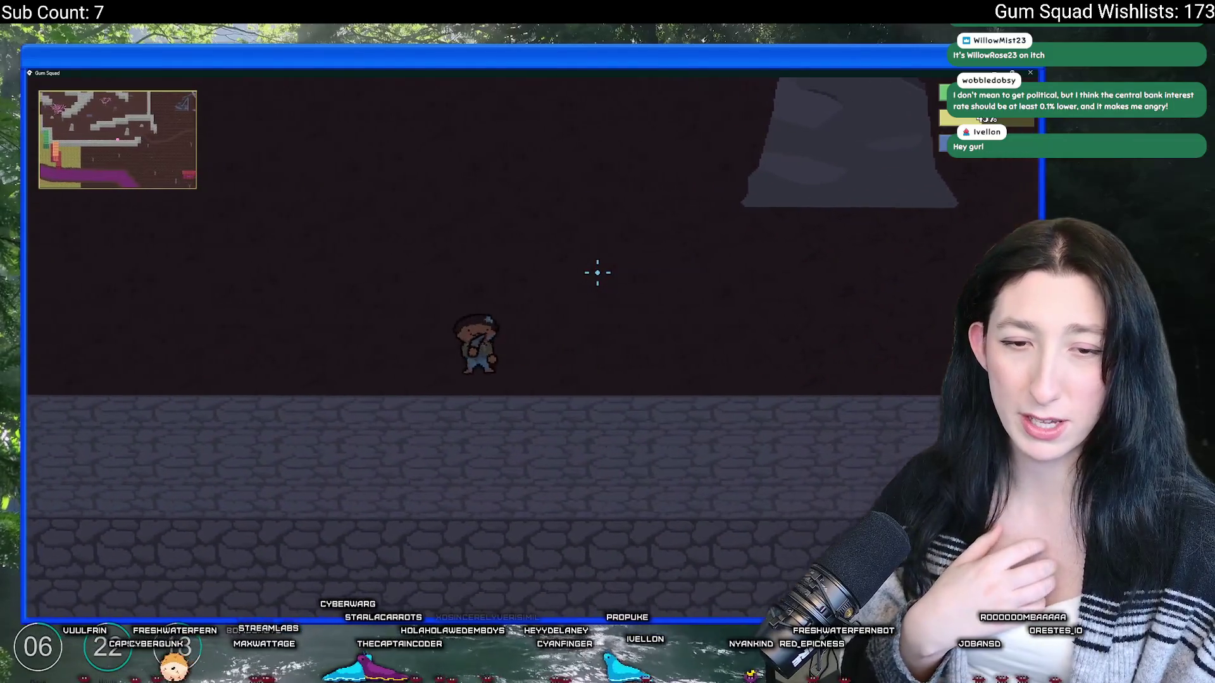
key(w)
key(s)
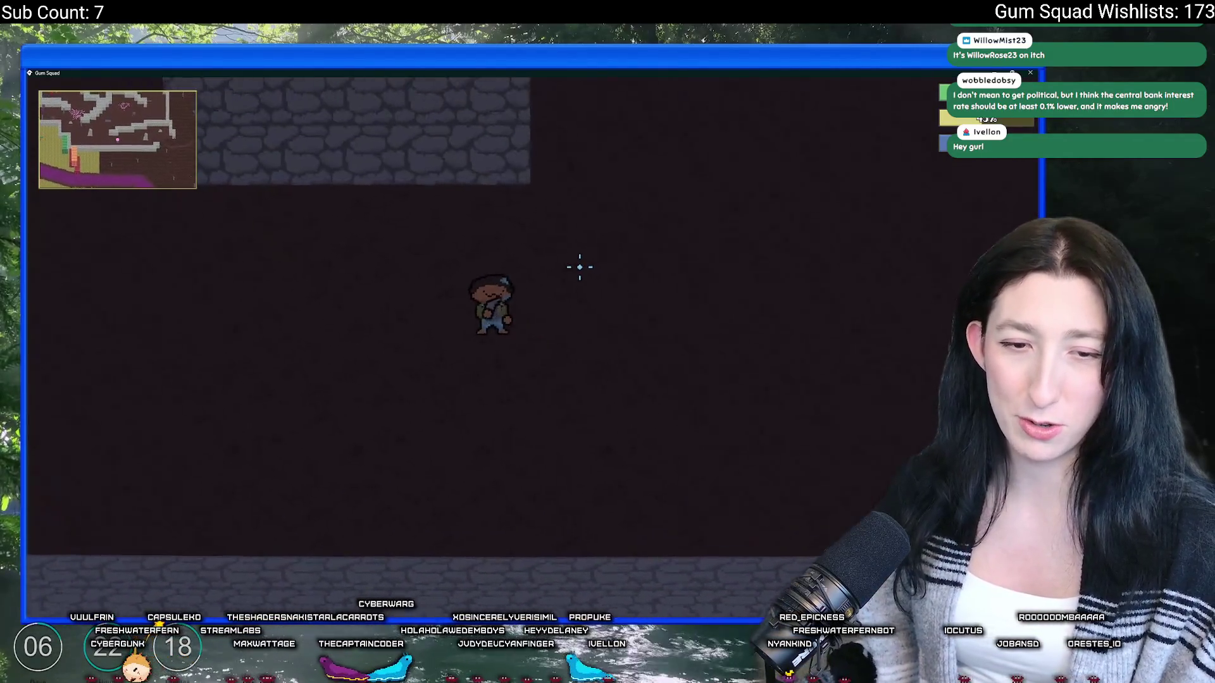
key(w)
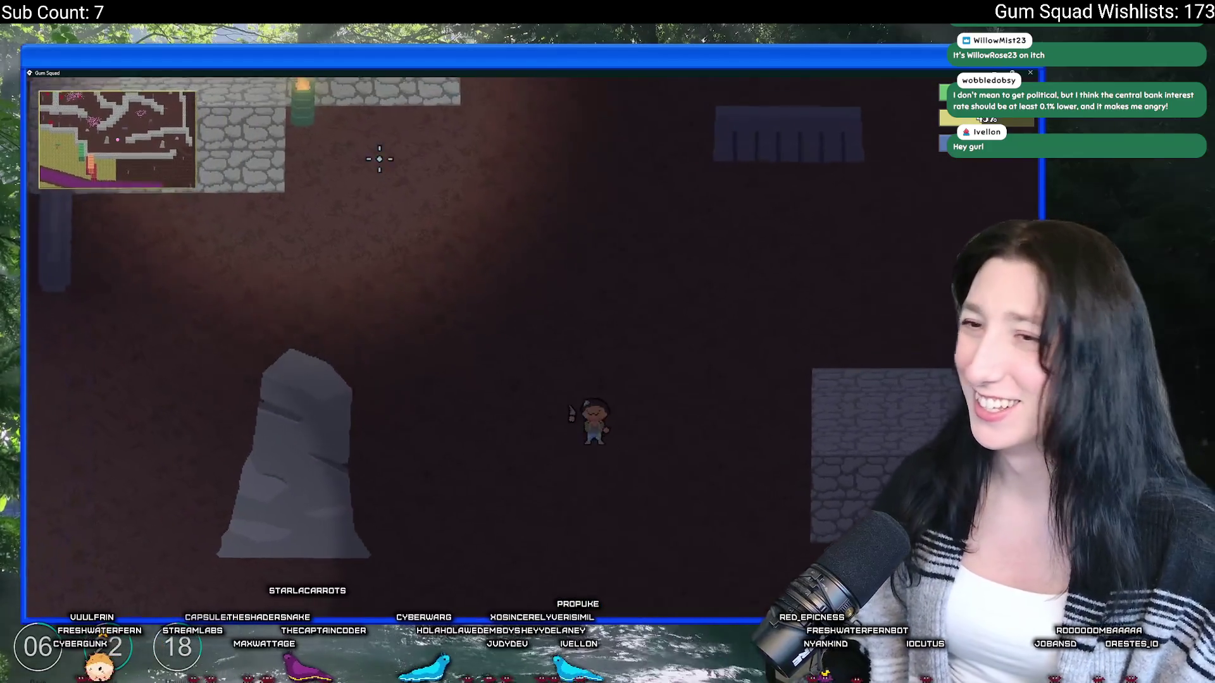
Step: Save and quit, start a fresh world lobby, check the Audio volumes, then shrink the game window
key(Escape)
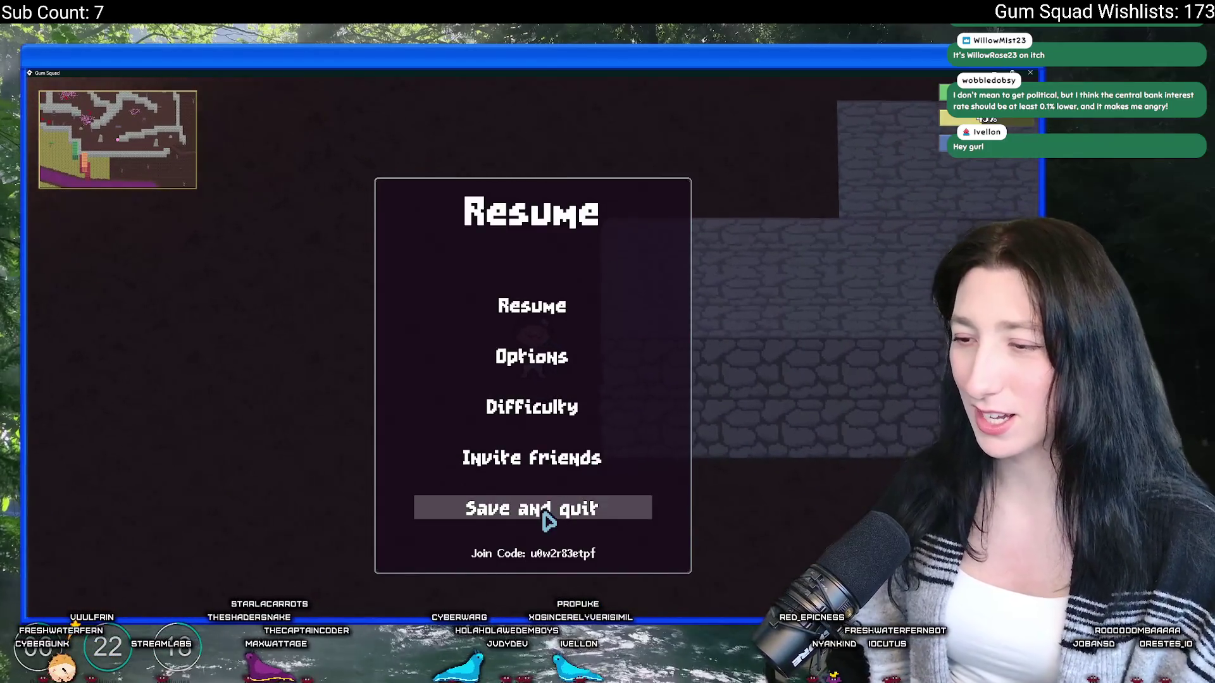
click(540, 510)
click(532, 305)
click(537, 468)
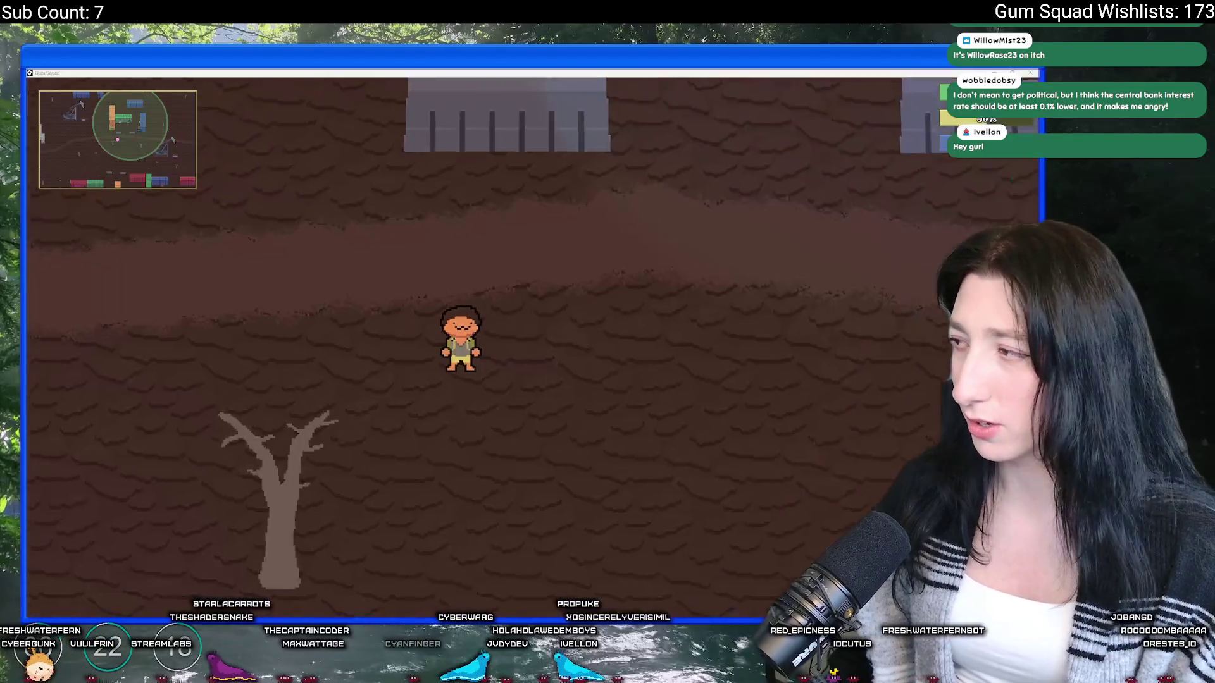
key(Escape)
click(535, 364)
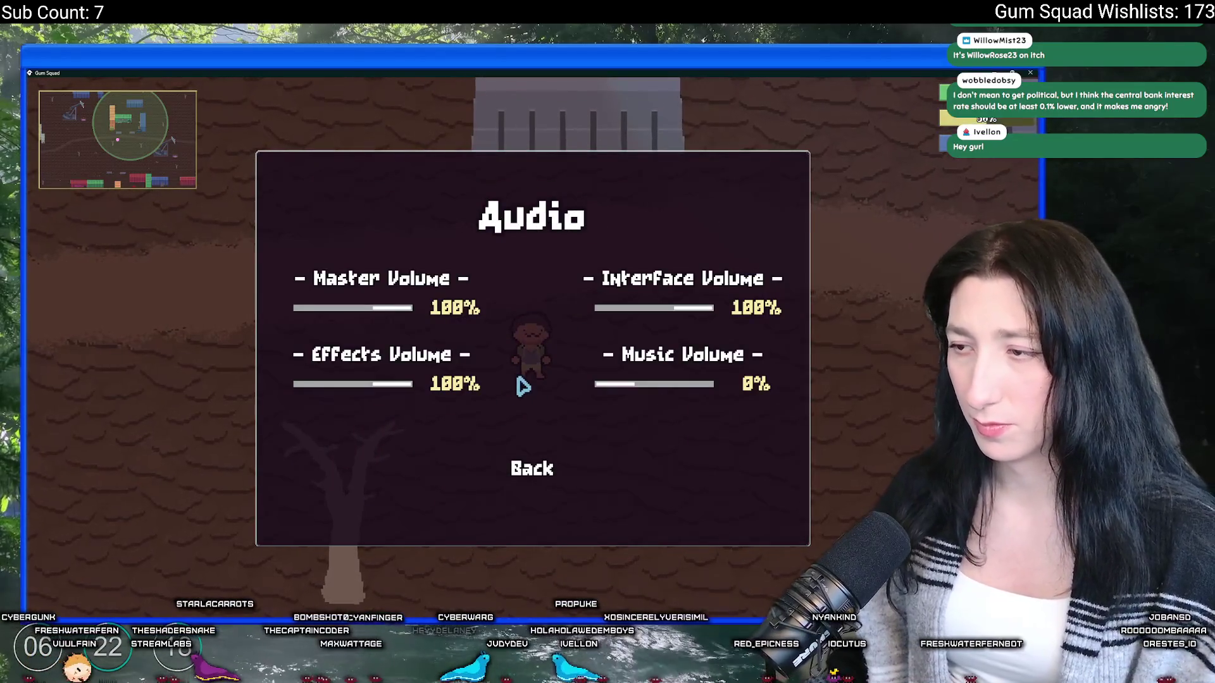
click(541, 467)
key(super+Down)
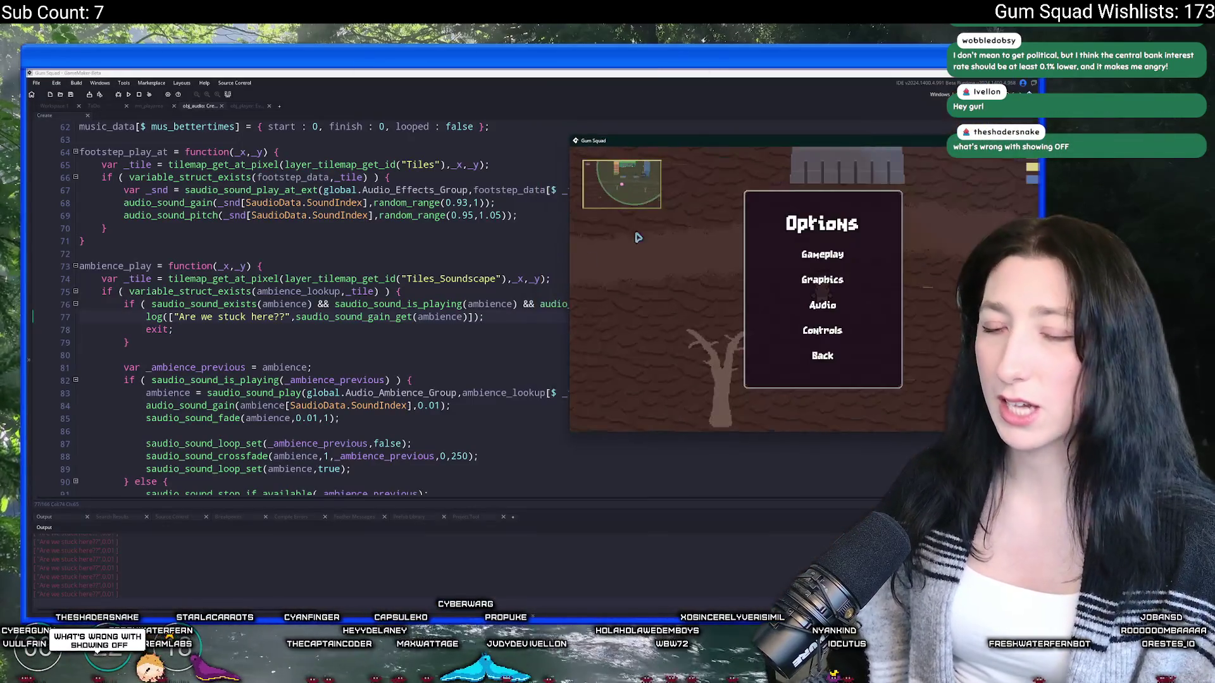
Step: Delete the "Are we stuck here??" debug log line from ambience_play
click(212, 456)
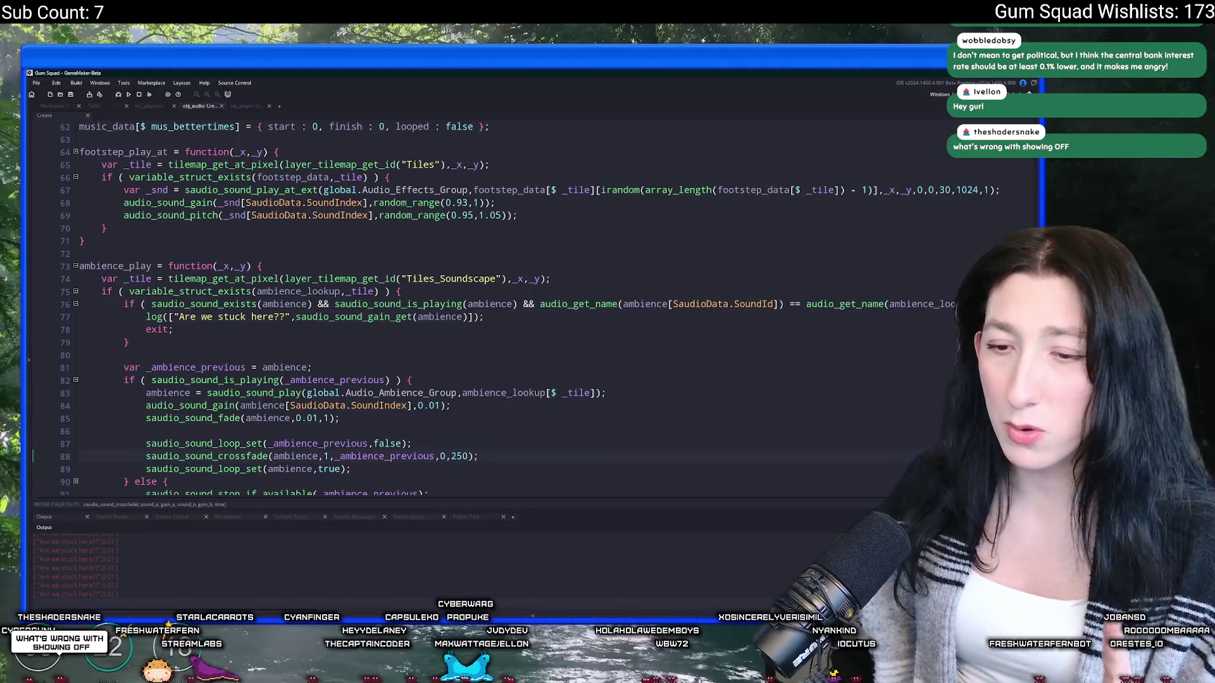
drag(72, 565, 118, 559)
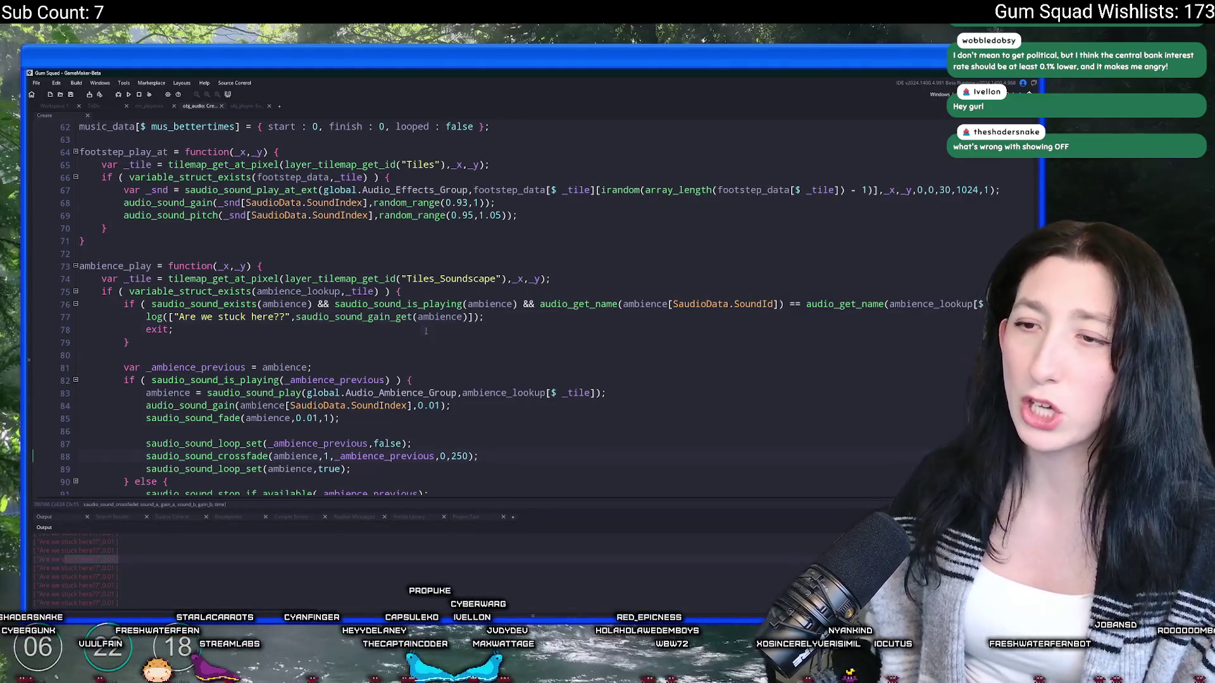
key(shift+Up)
key(shift+End)
key(BackSpace)
Step: Place the caret after 0.01 in the saudio_sound_fade(ambience,0.01,1) call on line 84
click(309, 303)
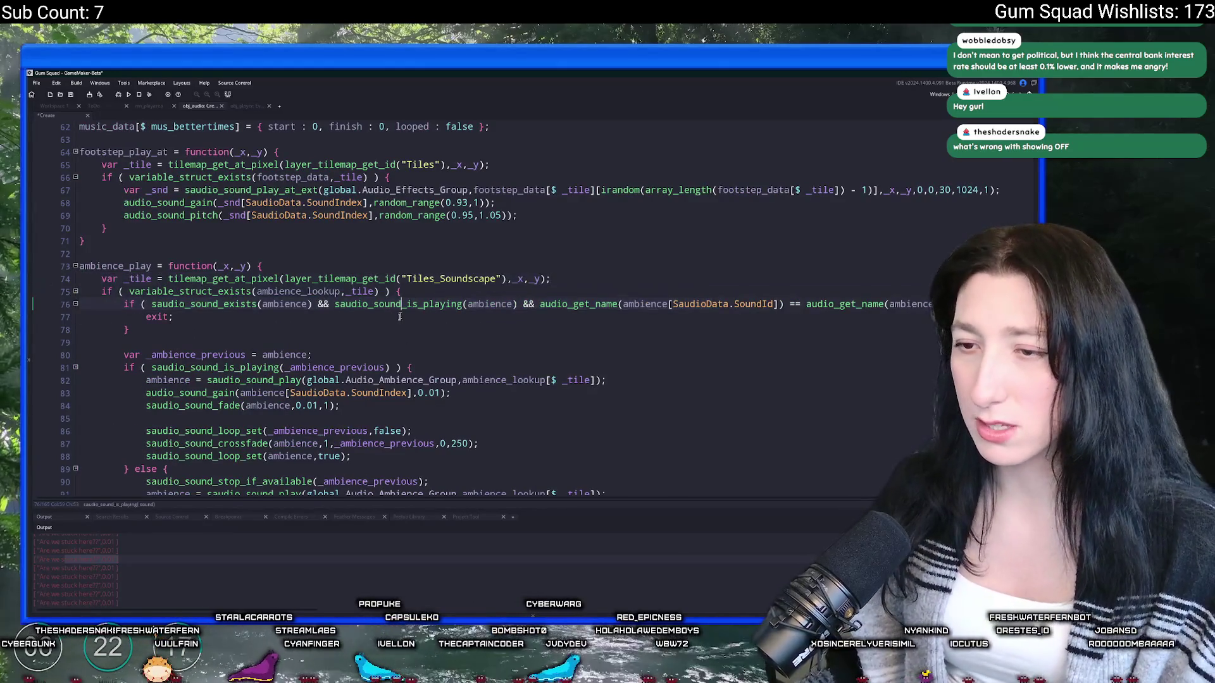
scroll(400, 309, down, 2)
drag(293, 358, 338, 358)
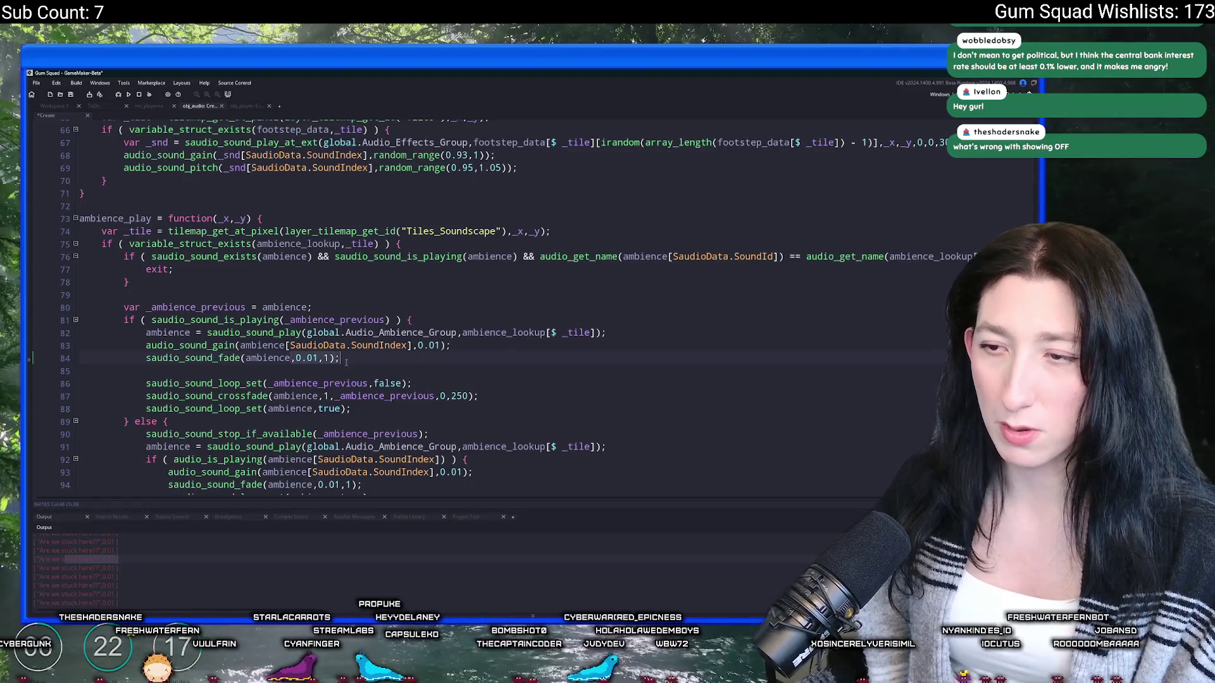
scroll(338, 358, down, 2)
click(324, 311)
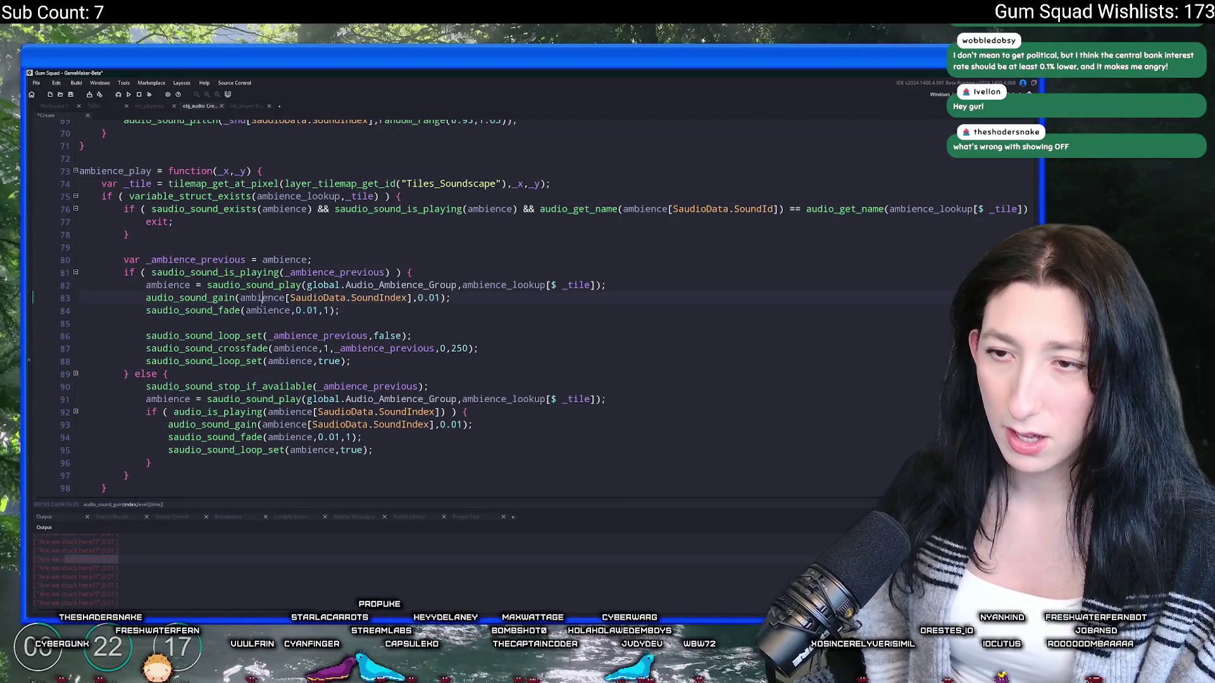
key(ctrl+Right)
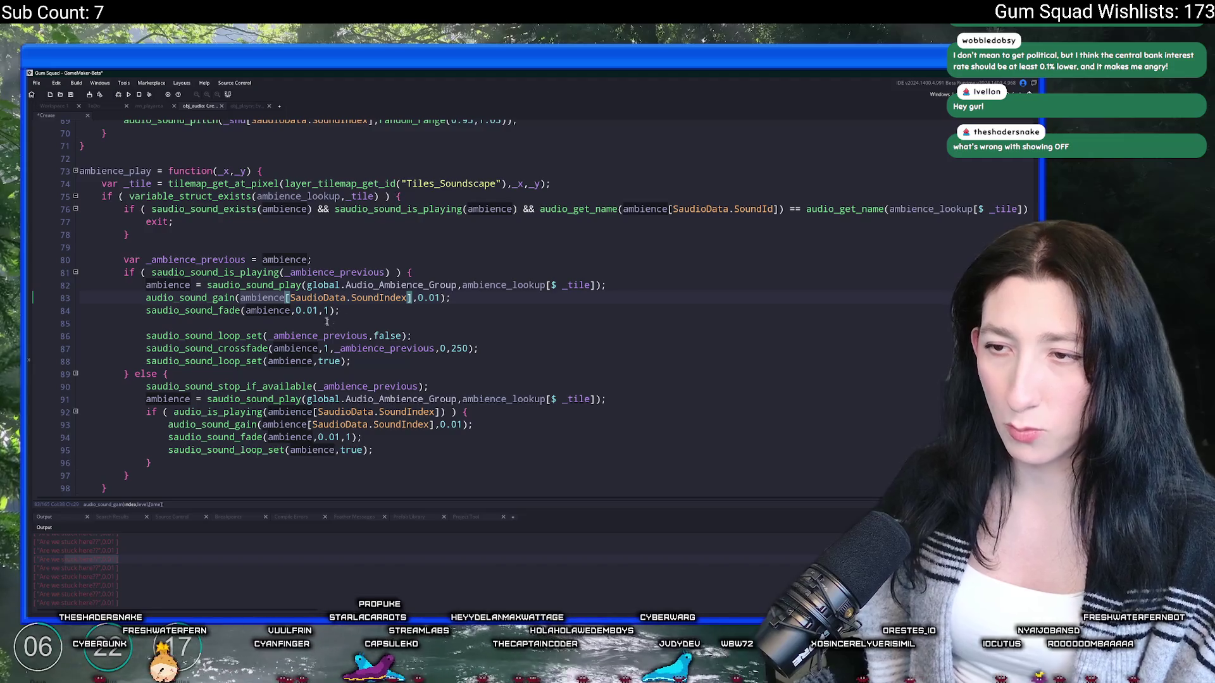
click(318, 311)
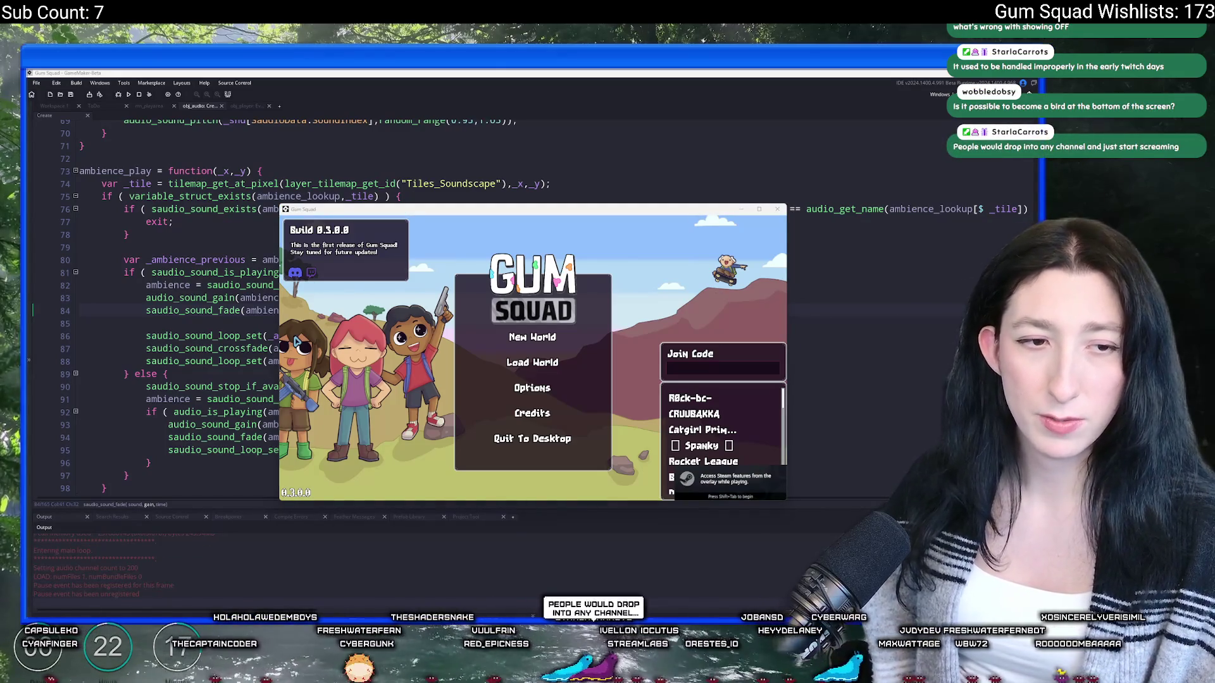
Step: Maximize the game window and create a lobby for a new world
key(super+Up)
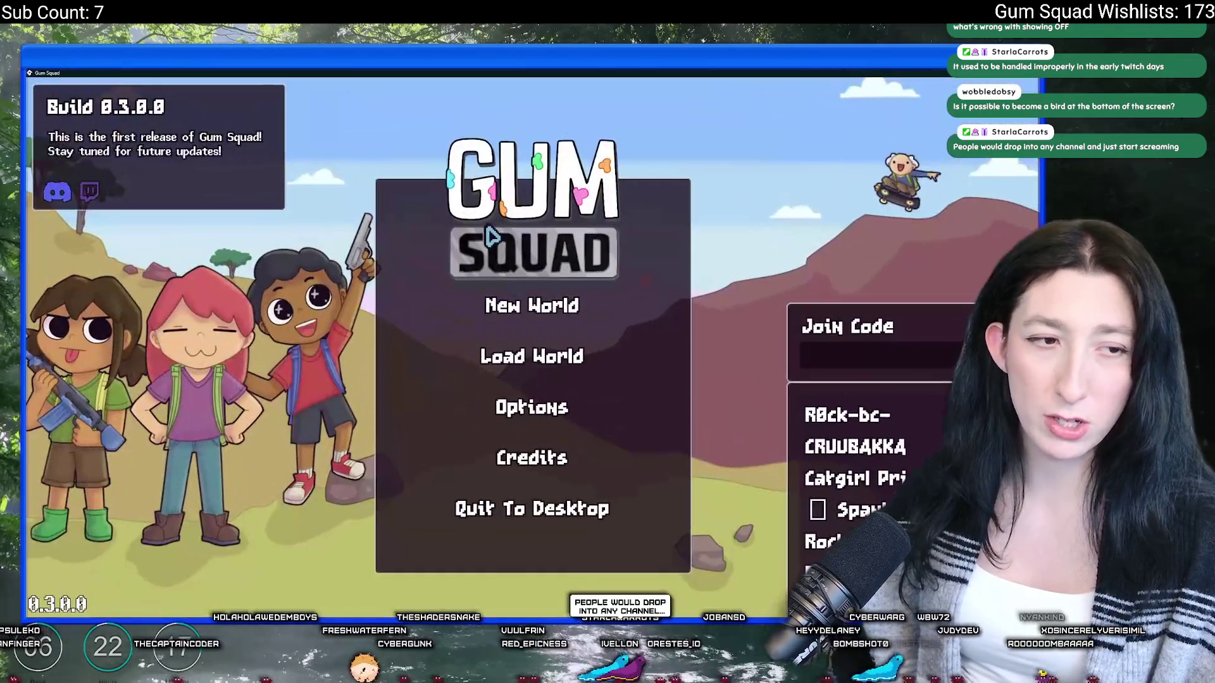
click(485, 307)
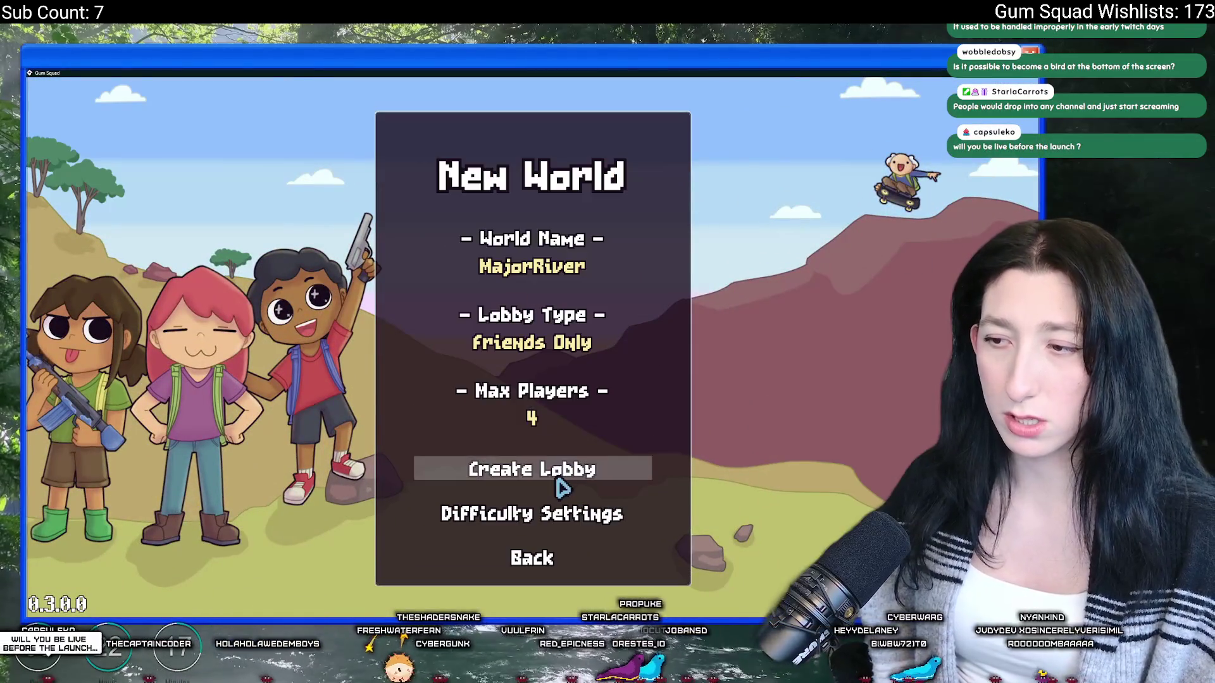
click(560, 472)
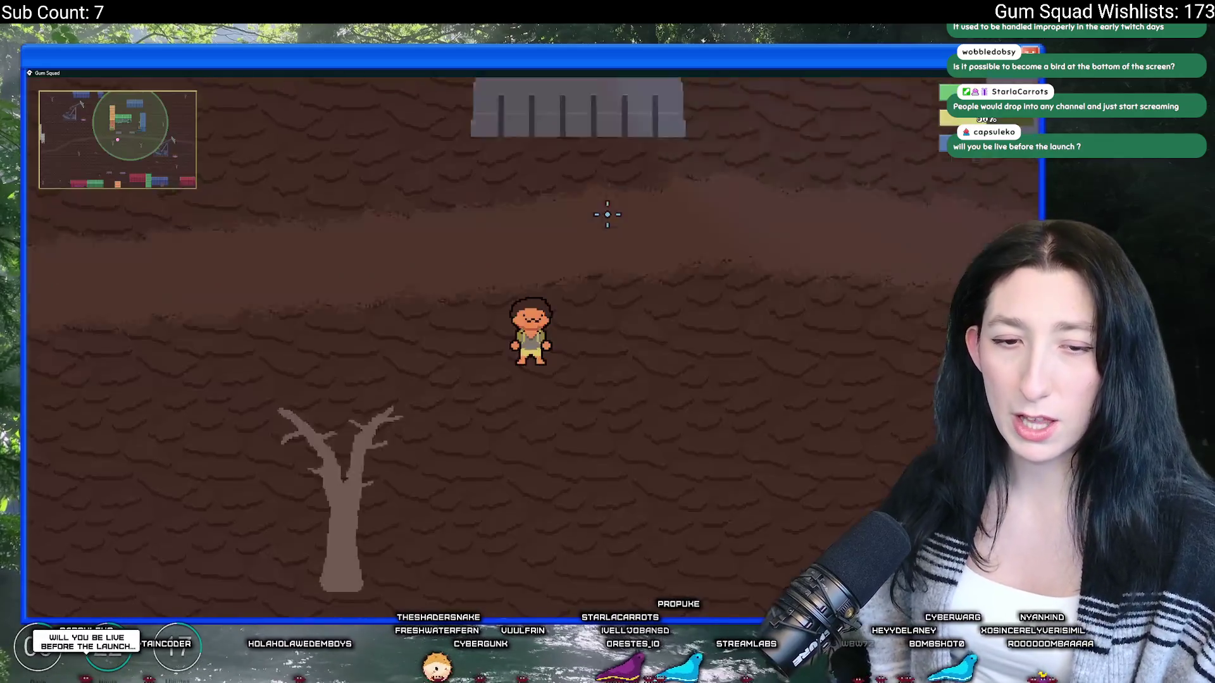
Step: Equip the revolver, walk across the dirt field, then exit fullscreen with F11
key(Tab)
click(209, 393)
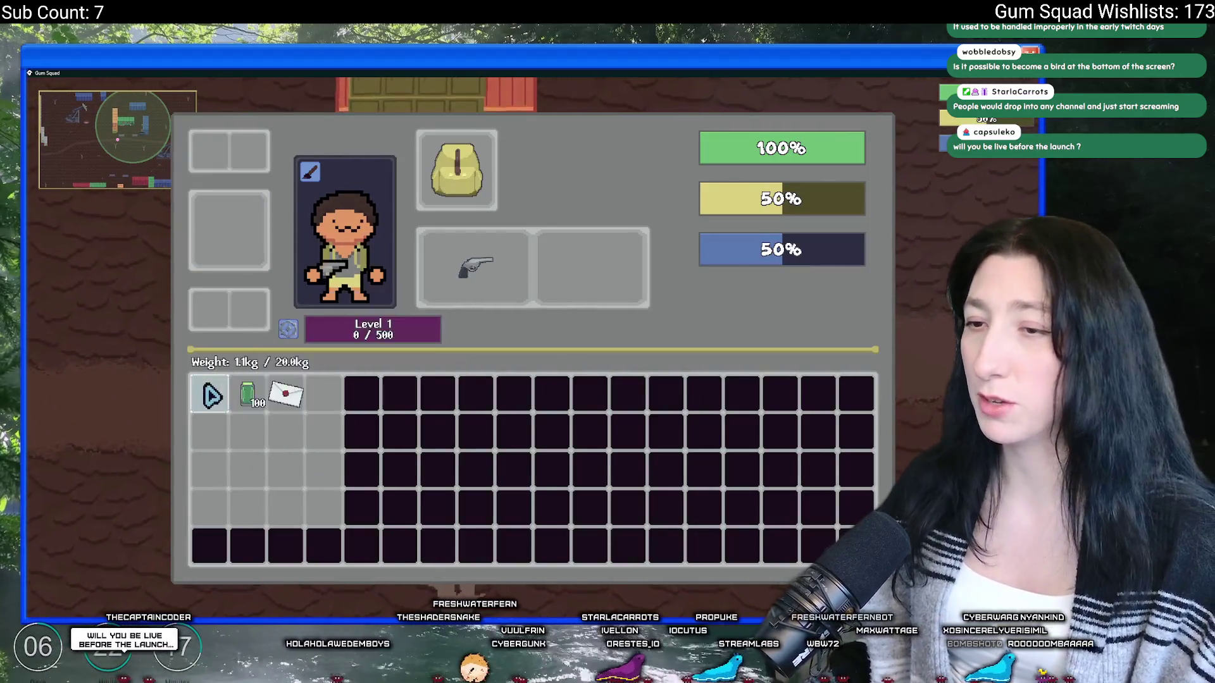
key(Tab)
key(w)
key(a)
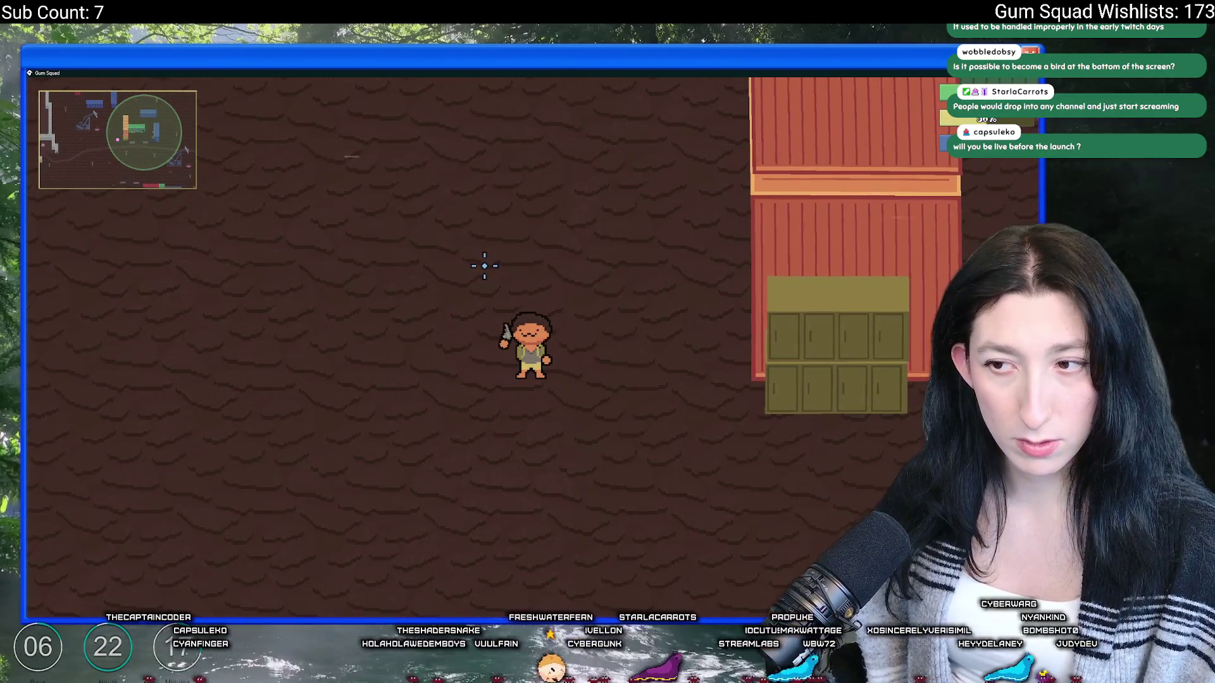
key(a)
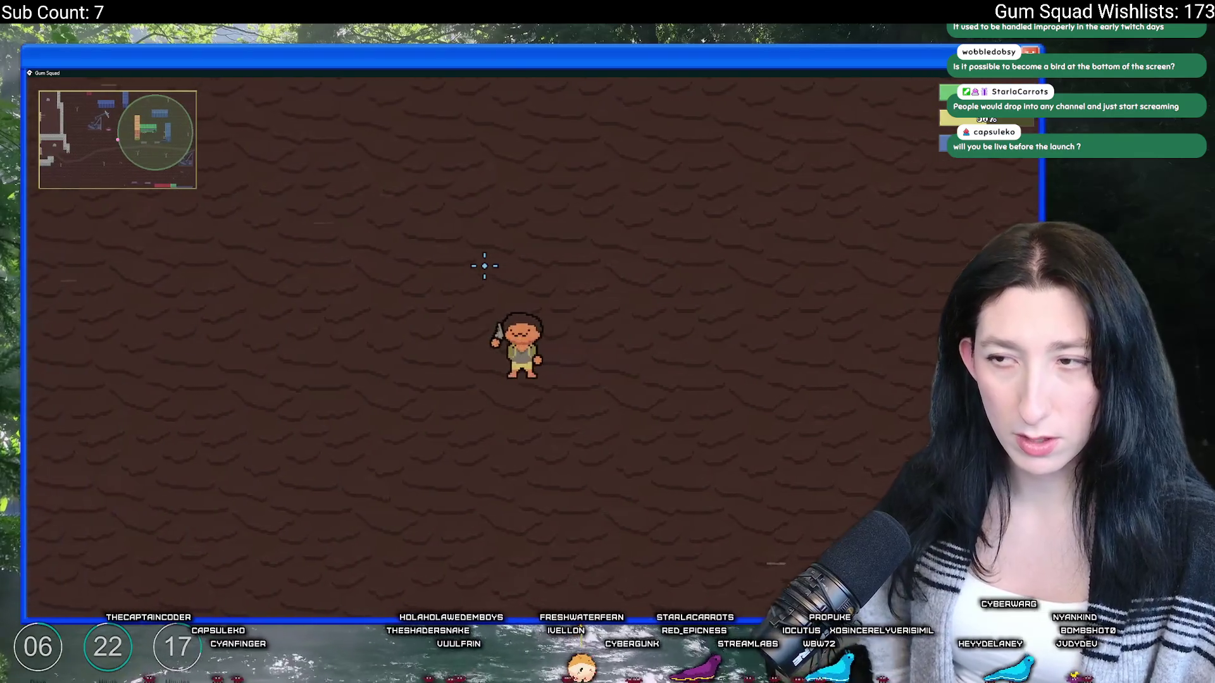
key(F11)
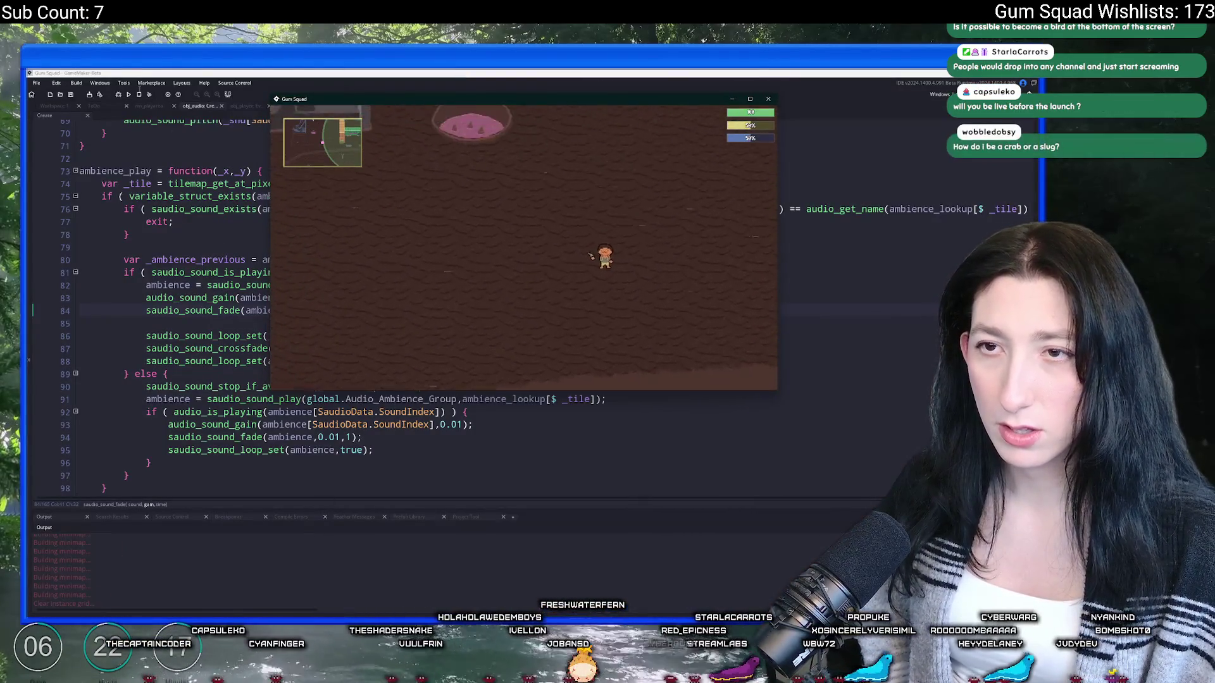
Step: Close the game and undo/redo to restore saudio_sound_fade(ambience,1,1)
key(alt+F4)
click(351, 272)
key(ctrl+z)
key(ctrl+z)
key(ctrl+z)
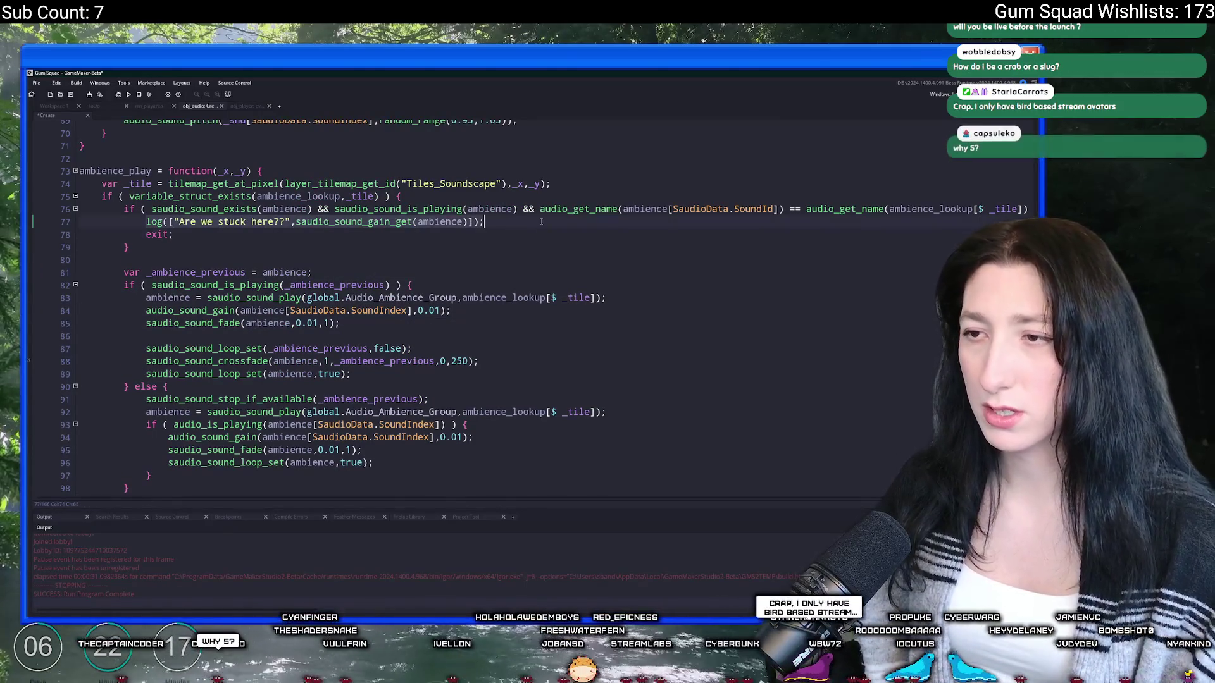
click(635, 283)
key(ctrl+y)
key(ctrl+y)
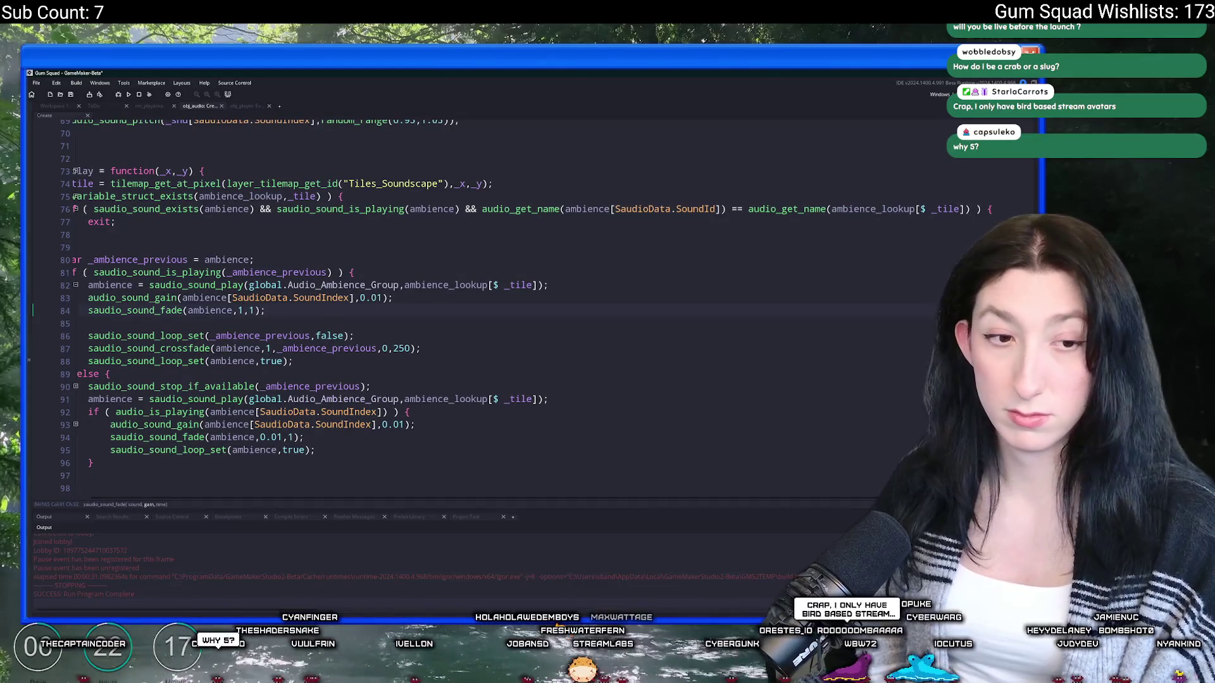
Step: Paste the ambience gain log line above exit and run with F5
drag(134, 234, 79, 234)
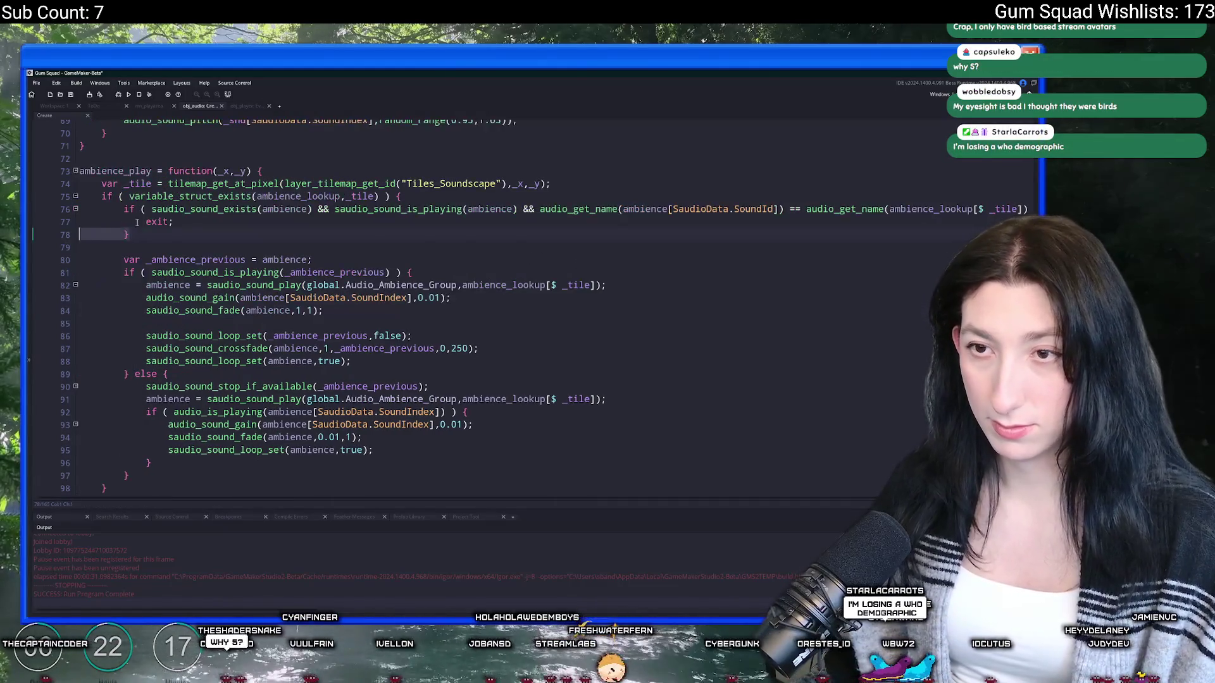
key(Return)
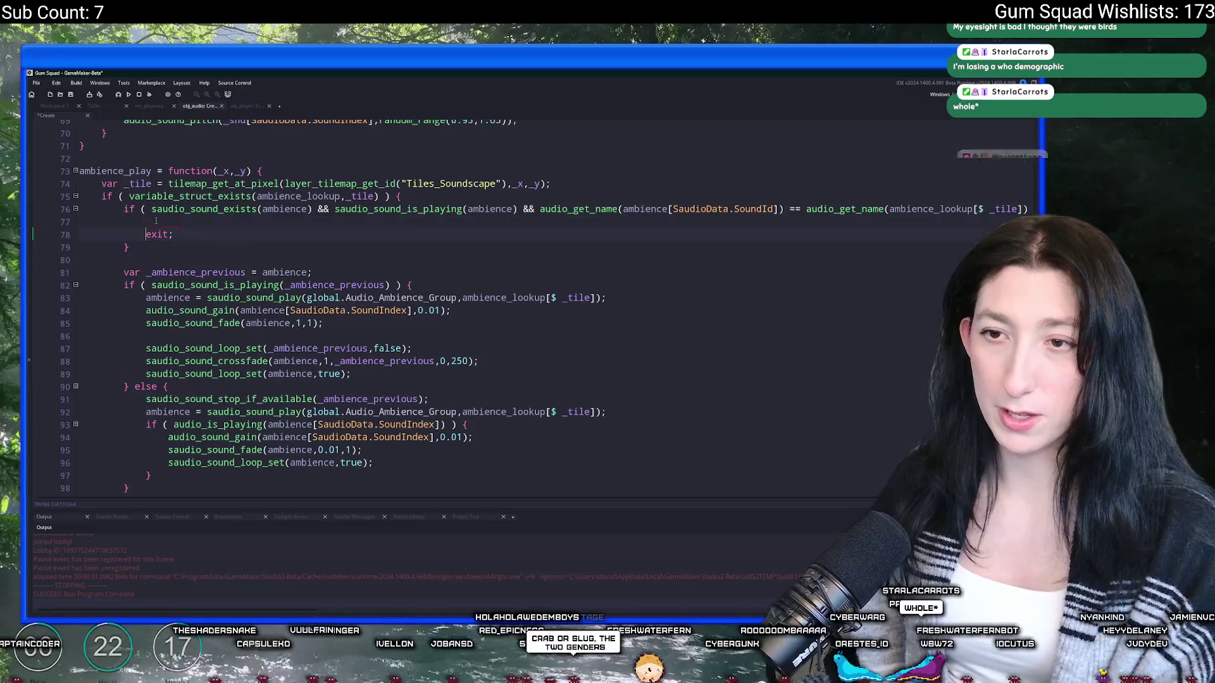
text(log(["Are we stuck here??",saudio_sound_gain_get(ambience)]);)
key(F5)
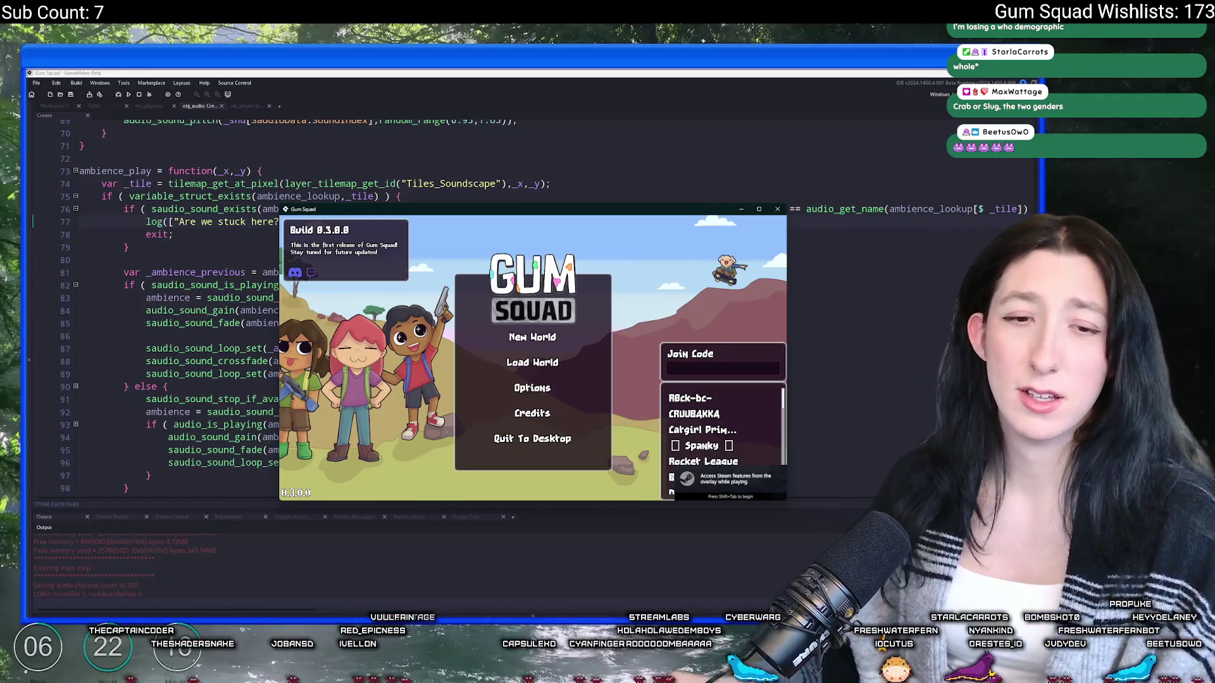
Step: Start a new world through New World and Create Lobby, resize the window, then stop the run
click(532, 337)
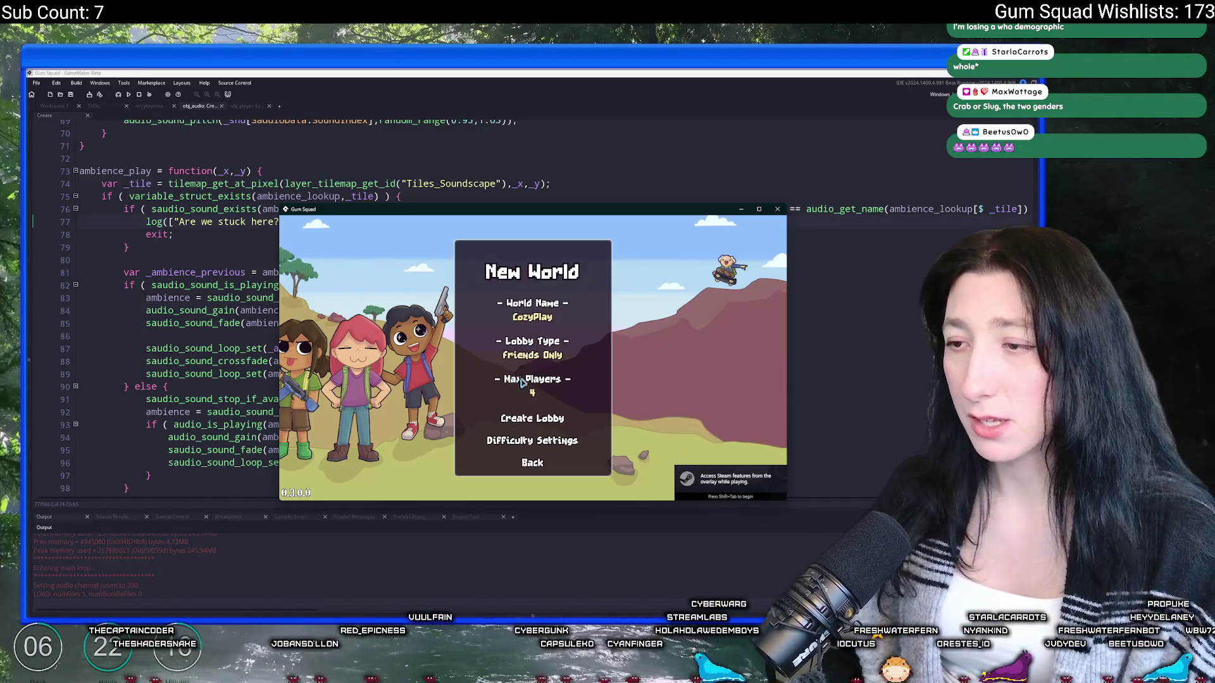
click(532, 415)
double_click(542, 217)
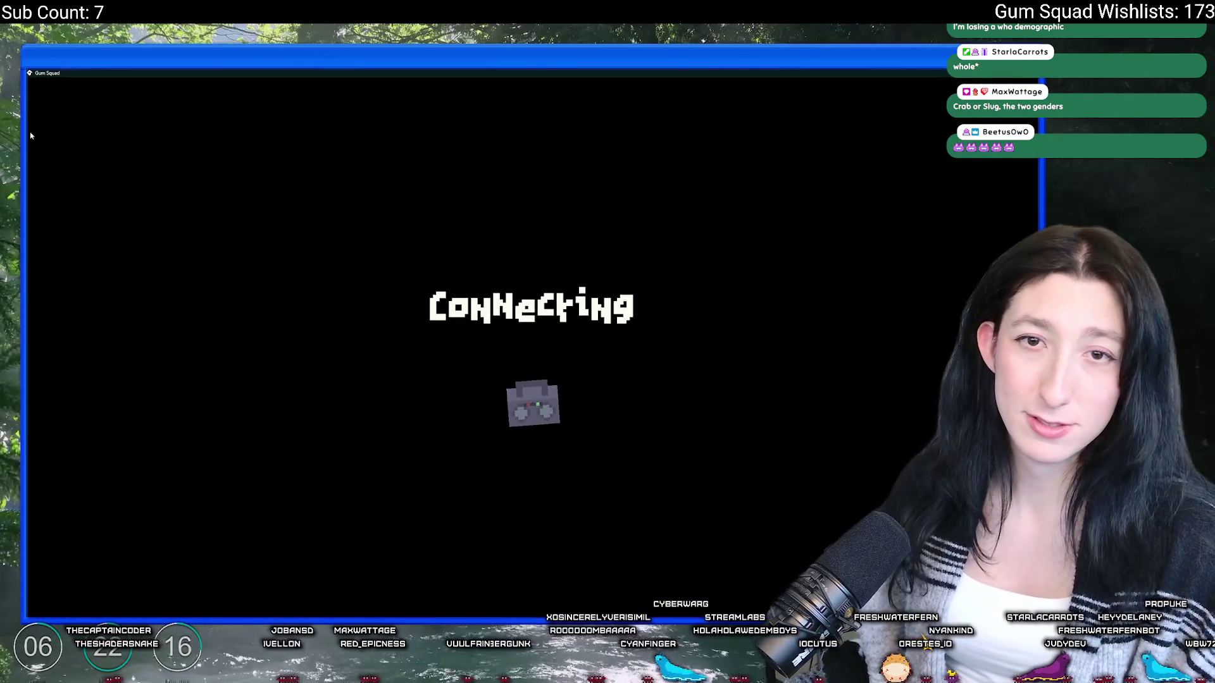
key(F11)
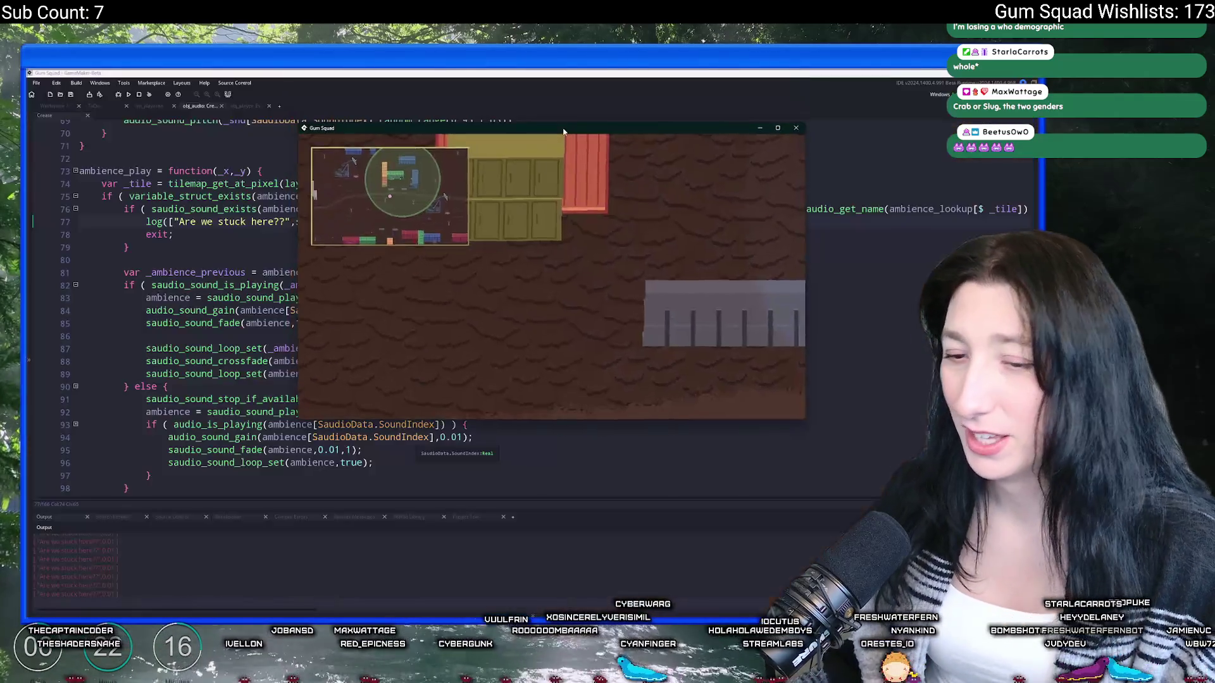
click(140, 94)
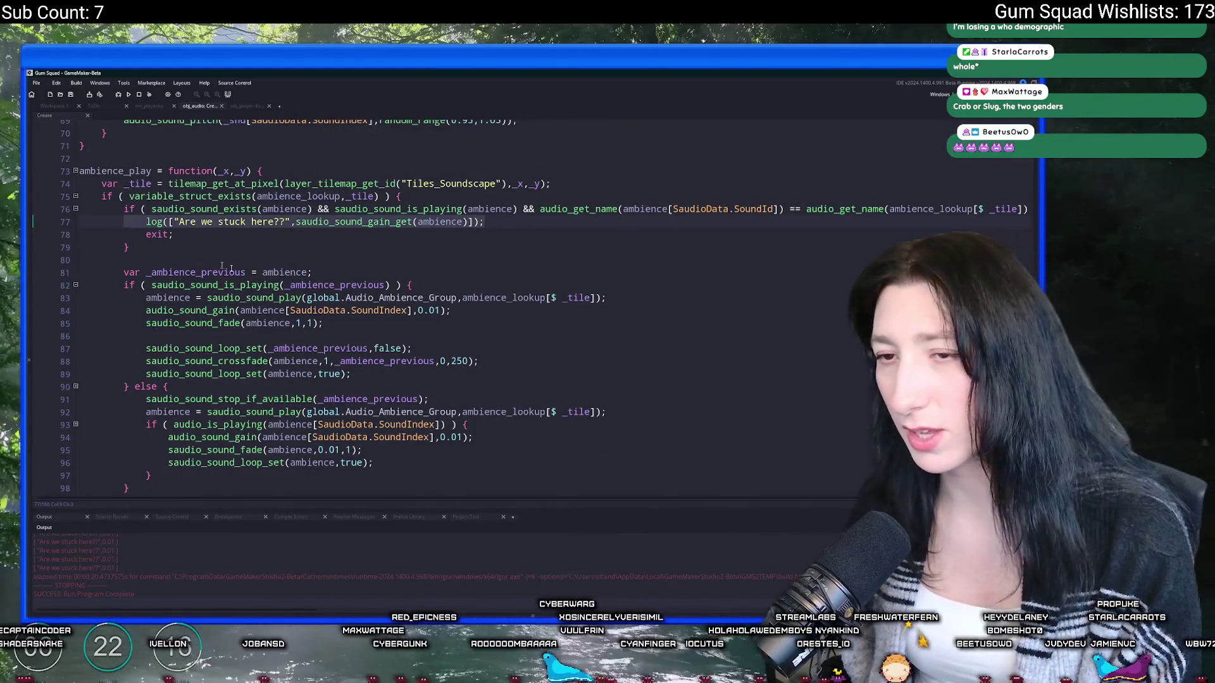
click(340, 348)
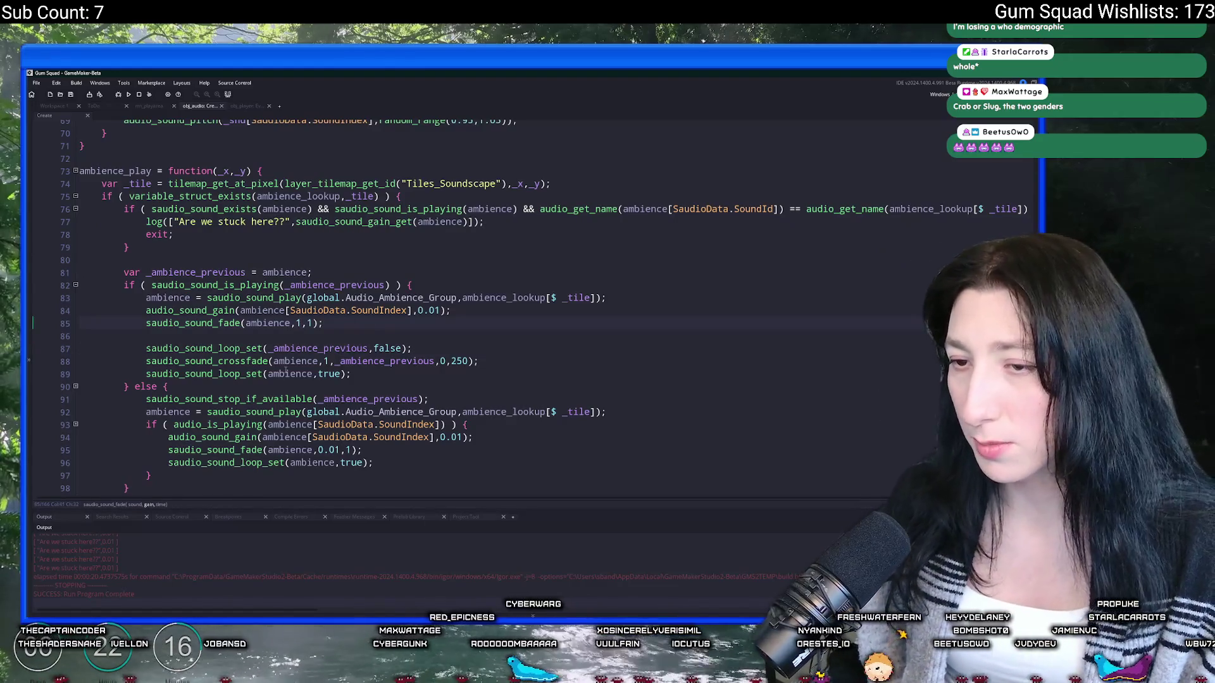
click(285, 361)
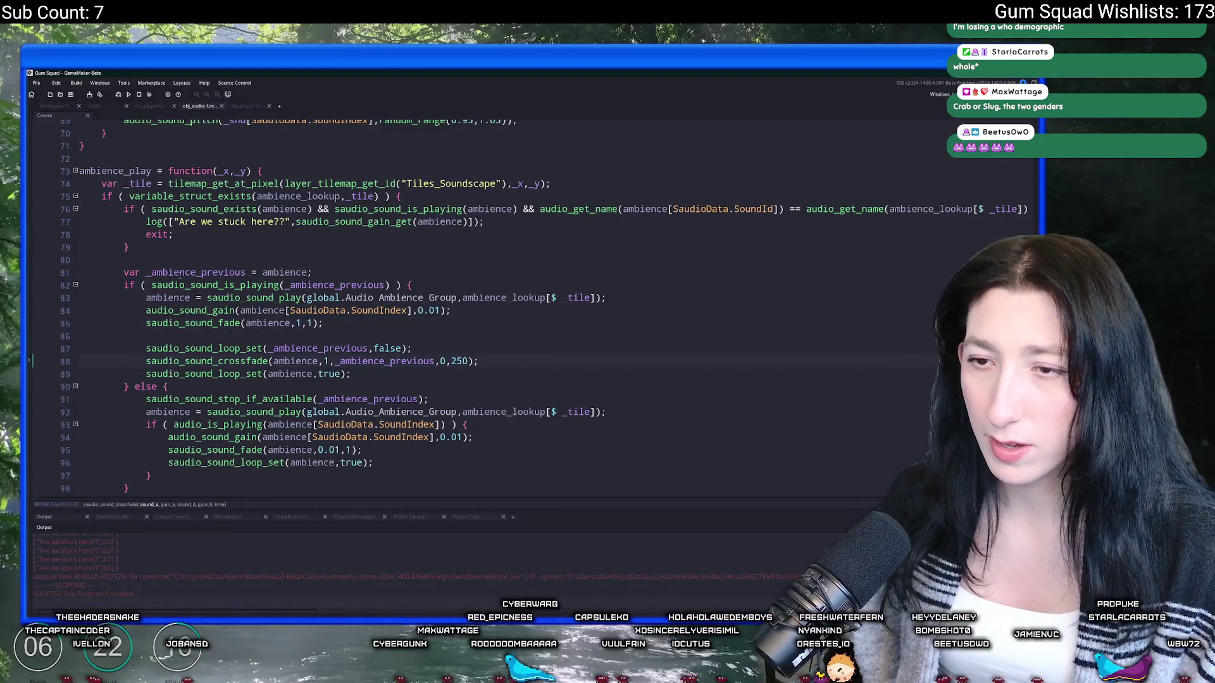
double_click(179, 272)
mouse_move(219, 272)
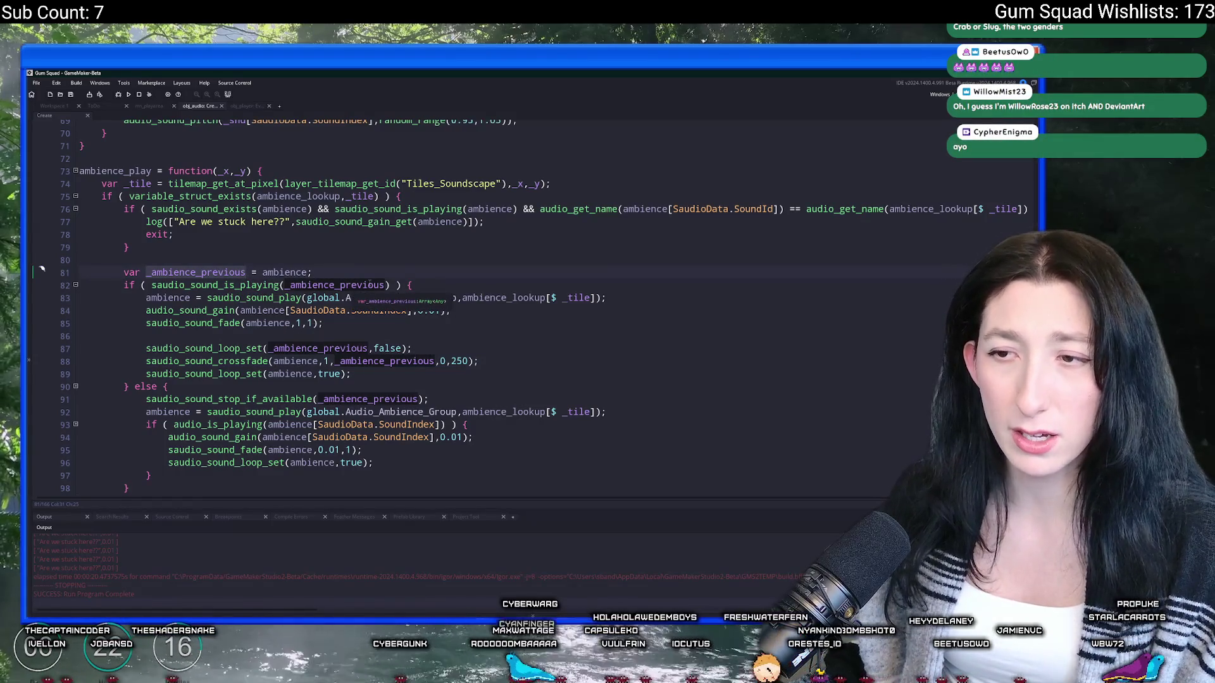
click(390, 283)
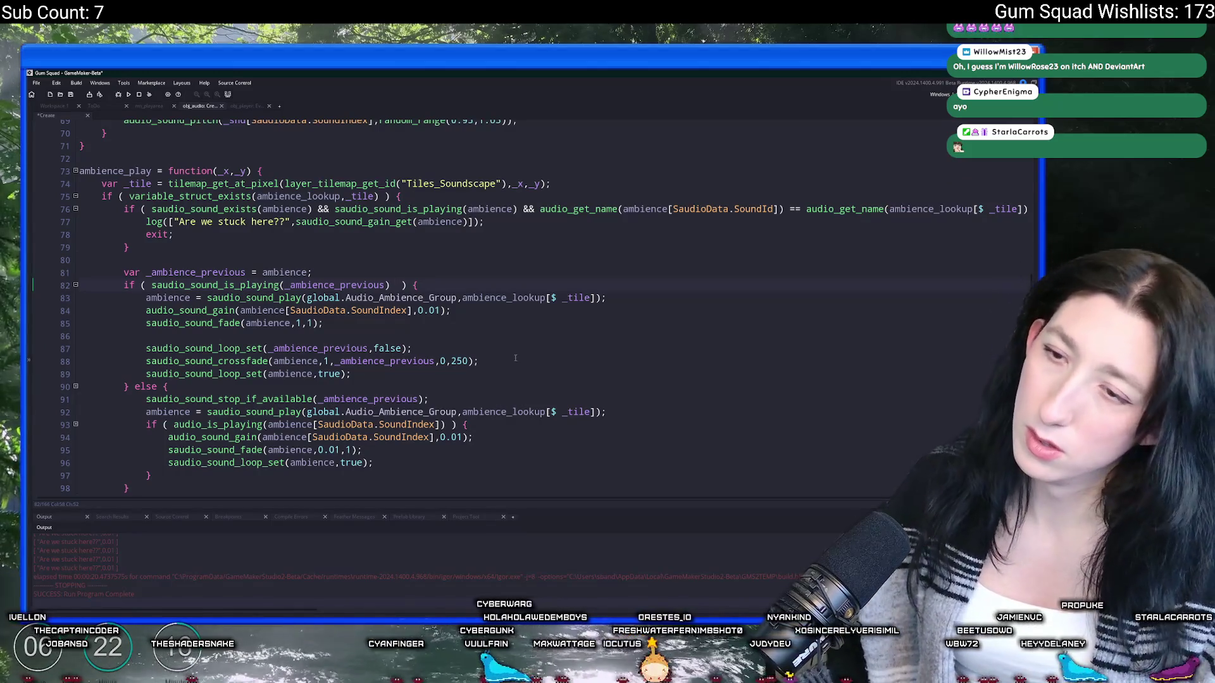
click(201, 272)
double_click(201, 272)
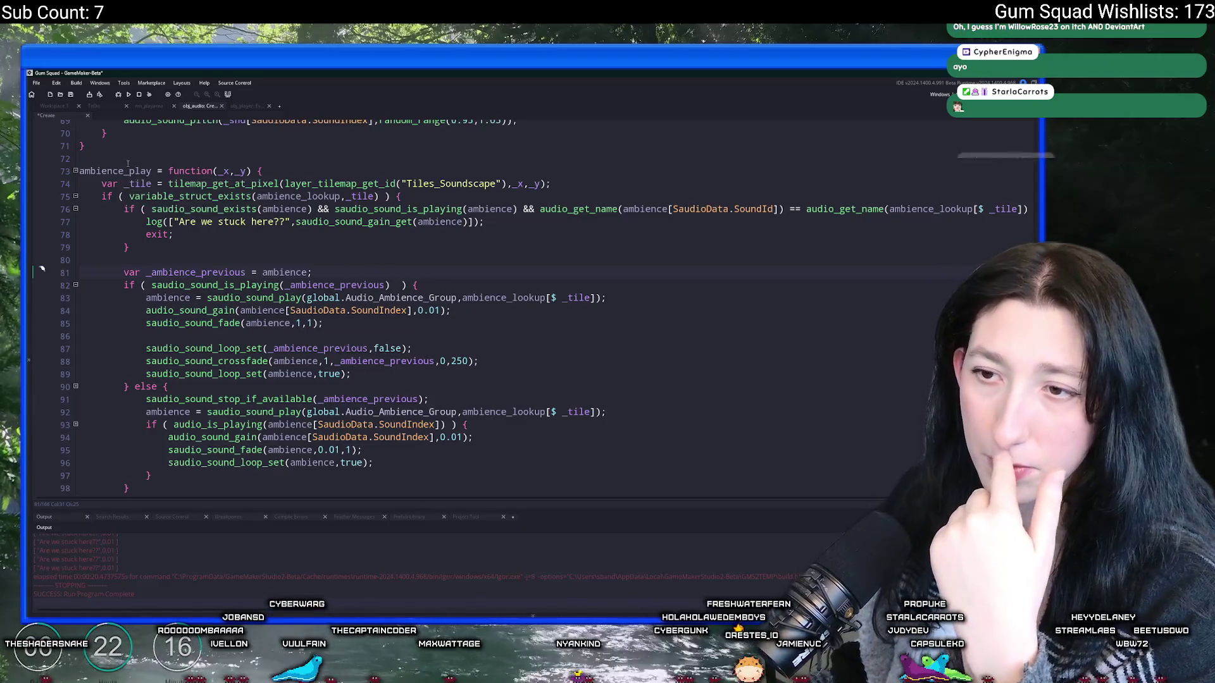
mouse_move(146, 297)
mouse_down()
mouse_move(557, 312)
mouse_move(604, 298)
mouse_up()
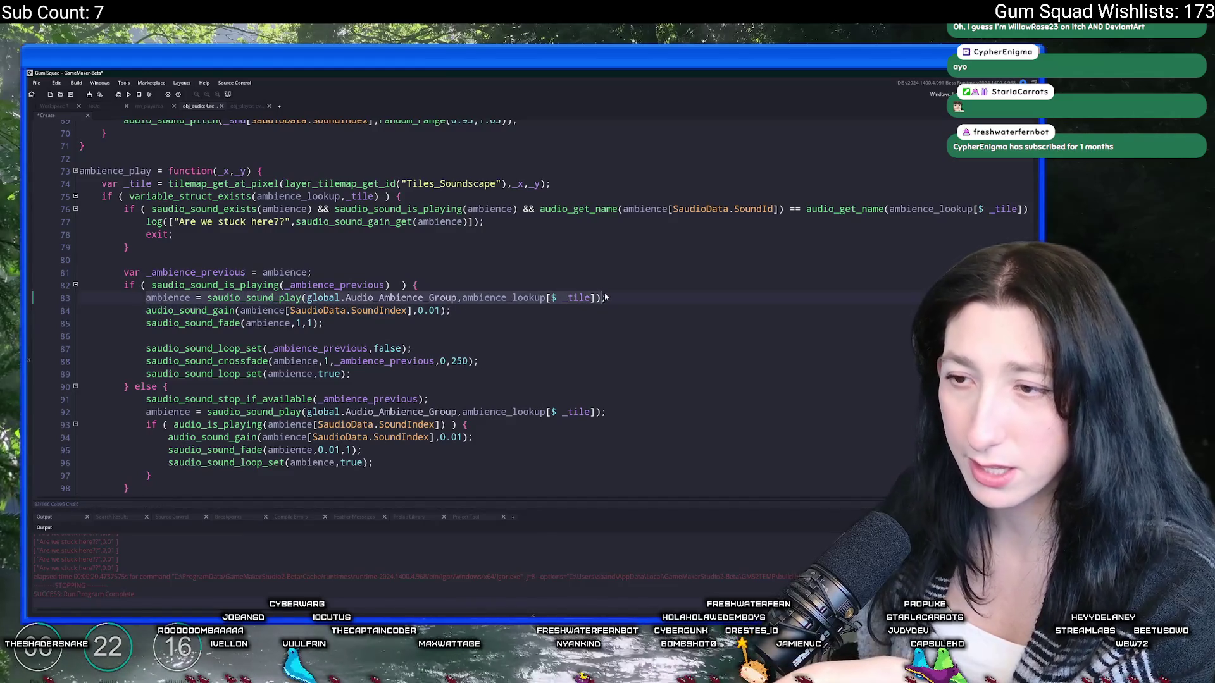
Step: Review the gain, crossfade and loop arguments in ambience_play's two branches
mouse_move(147, 310)
mouse_down()
mouse_move(336, 311)
mouse_move(329, 328)
mouse_move(335, 318)
mouse_up()
click(310, 325)
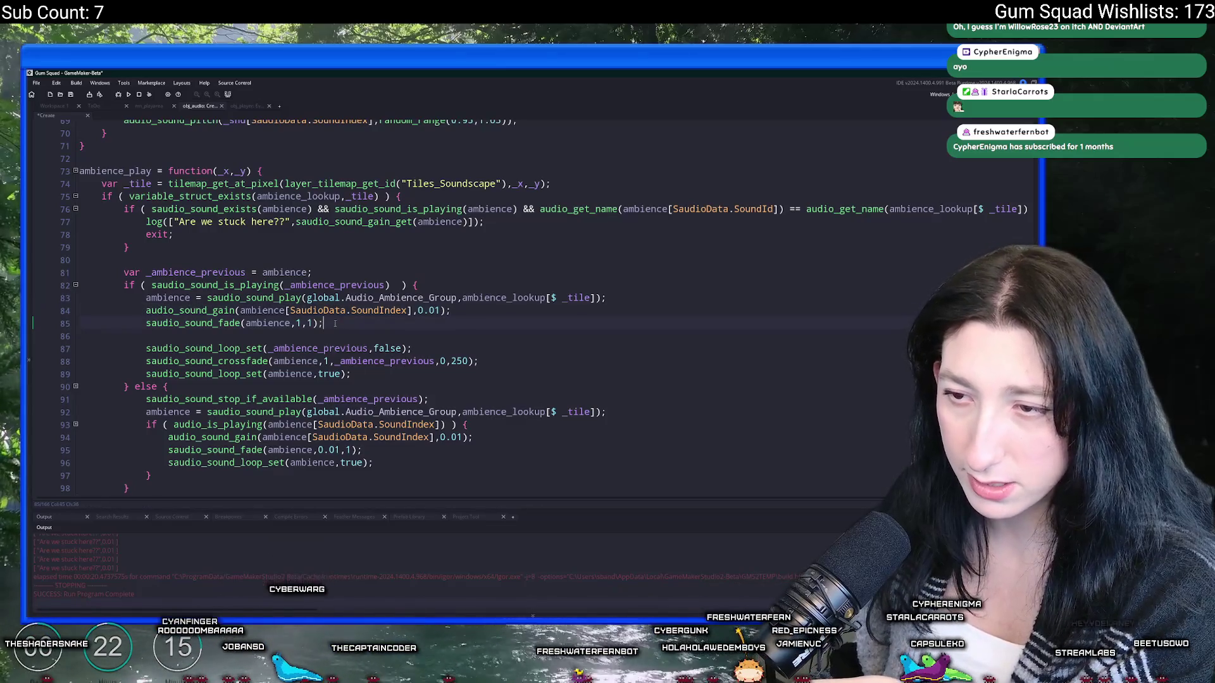
click(327, 361)
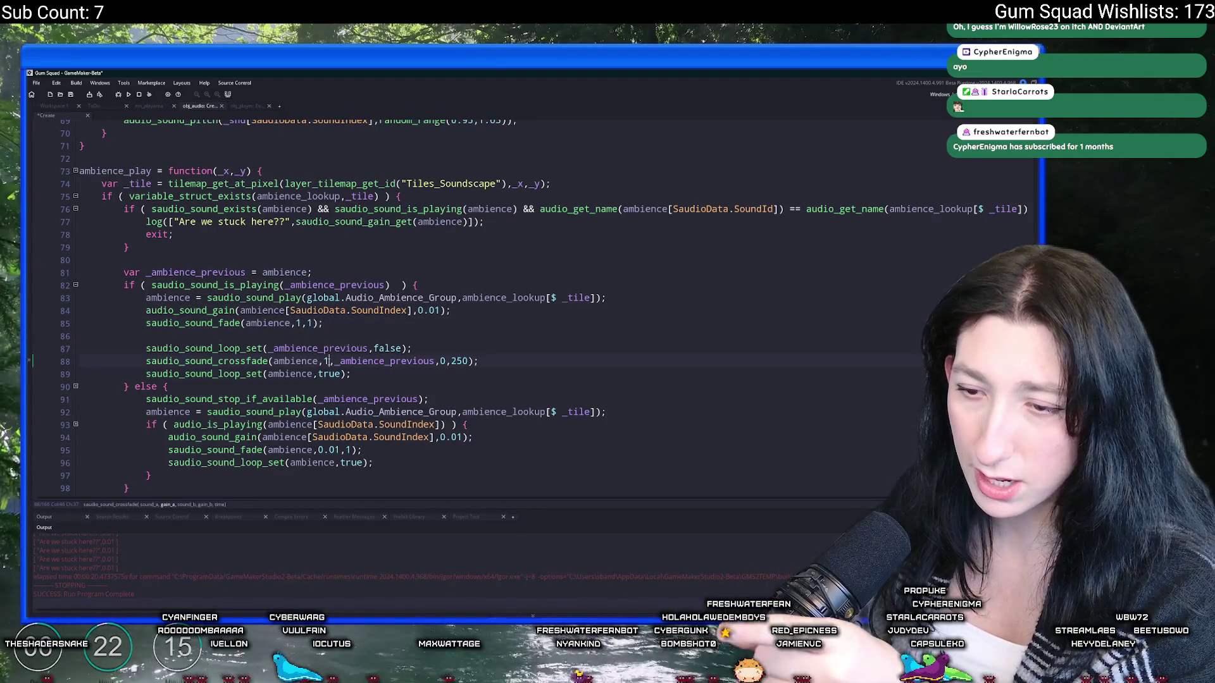
click(441, 361)
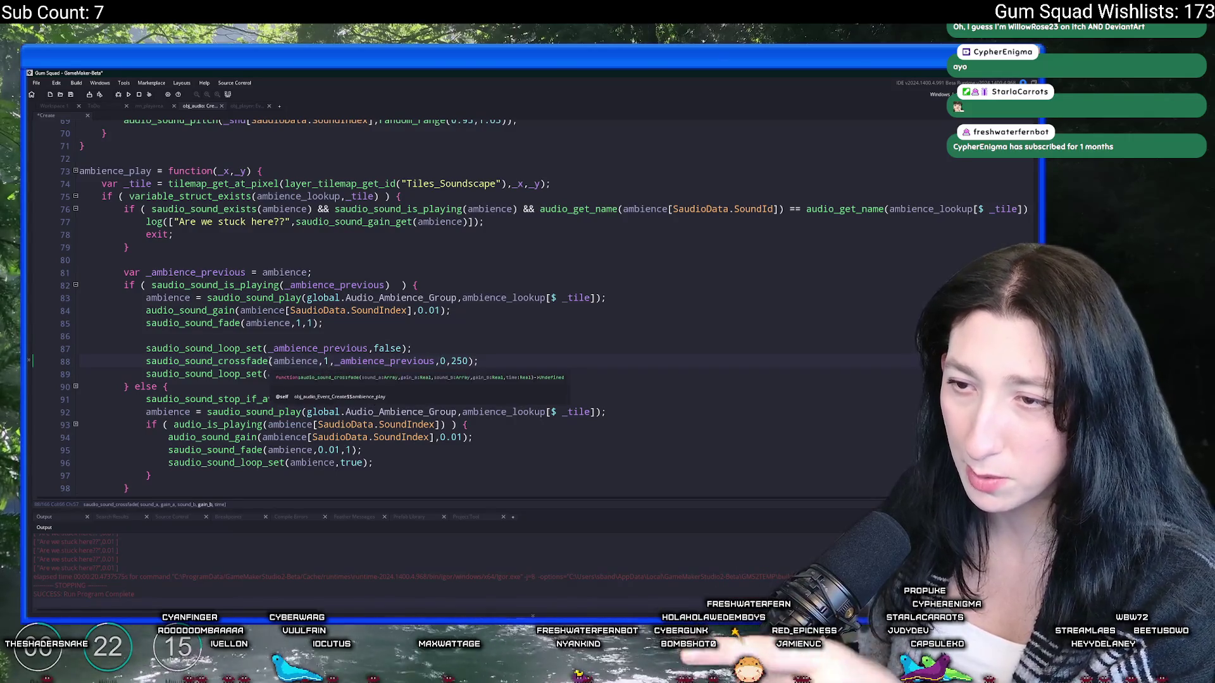
click(358, 361)
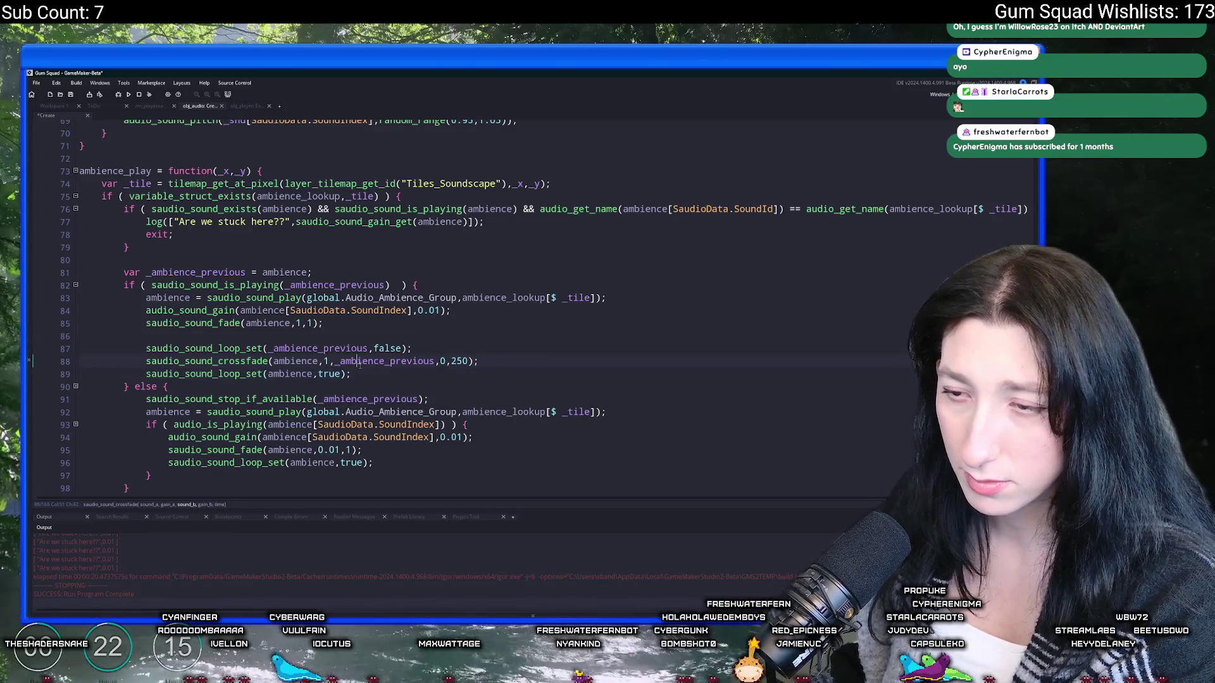
click(444, 360)
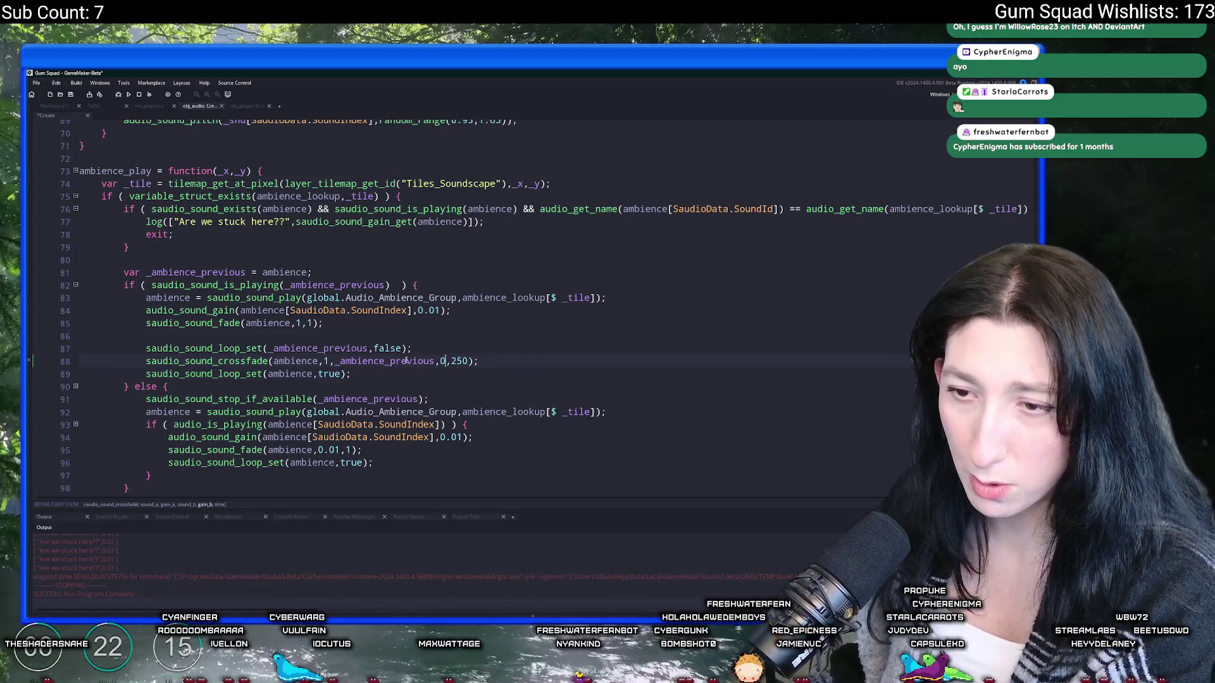
click(278, 374)
click(125, 387)
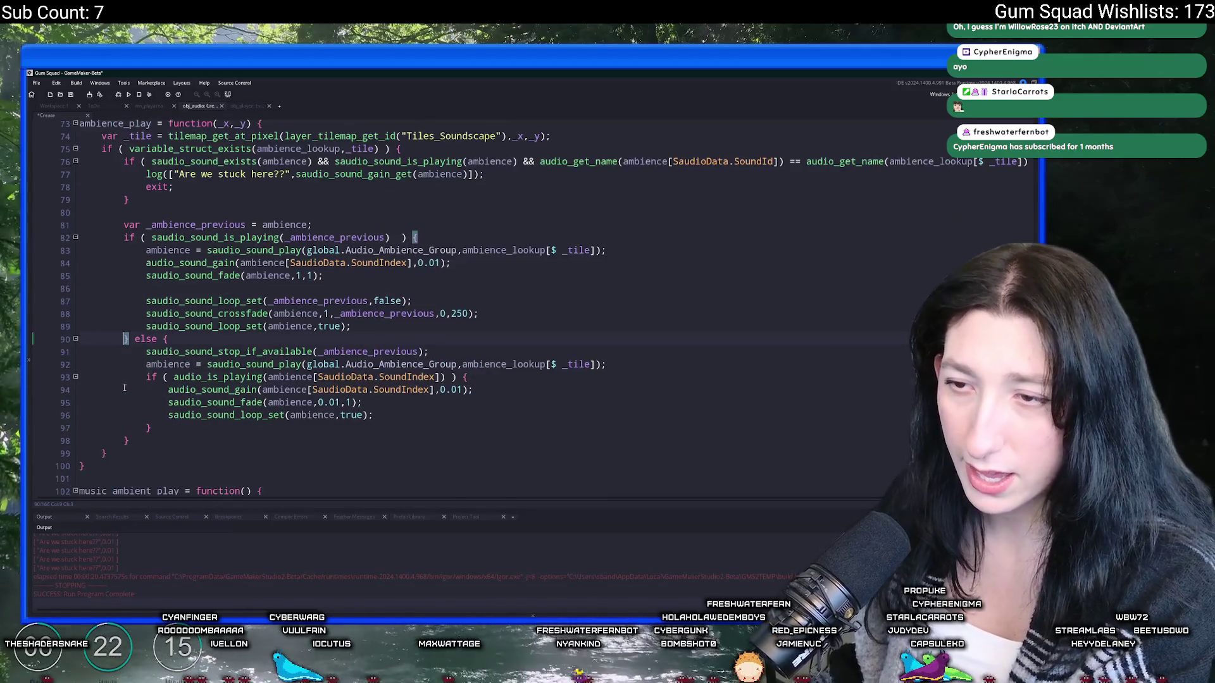
scroll(146, 355, down, 1)
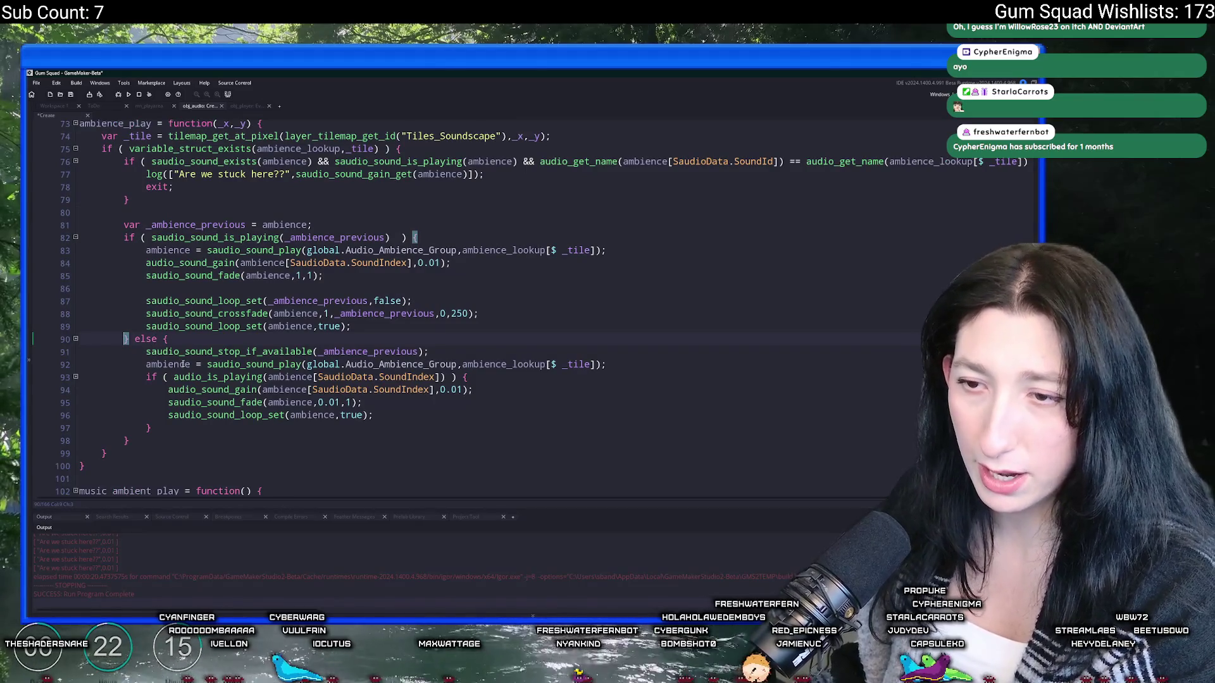
scroll(182, 364, down, 1)
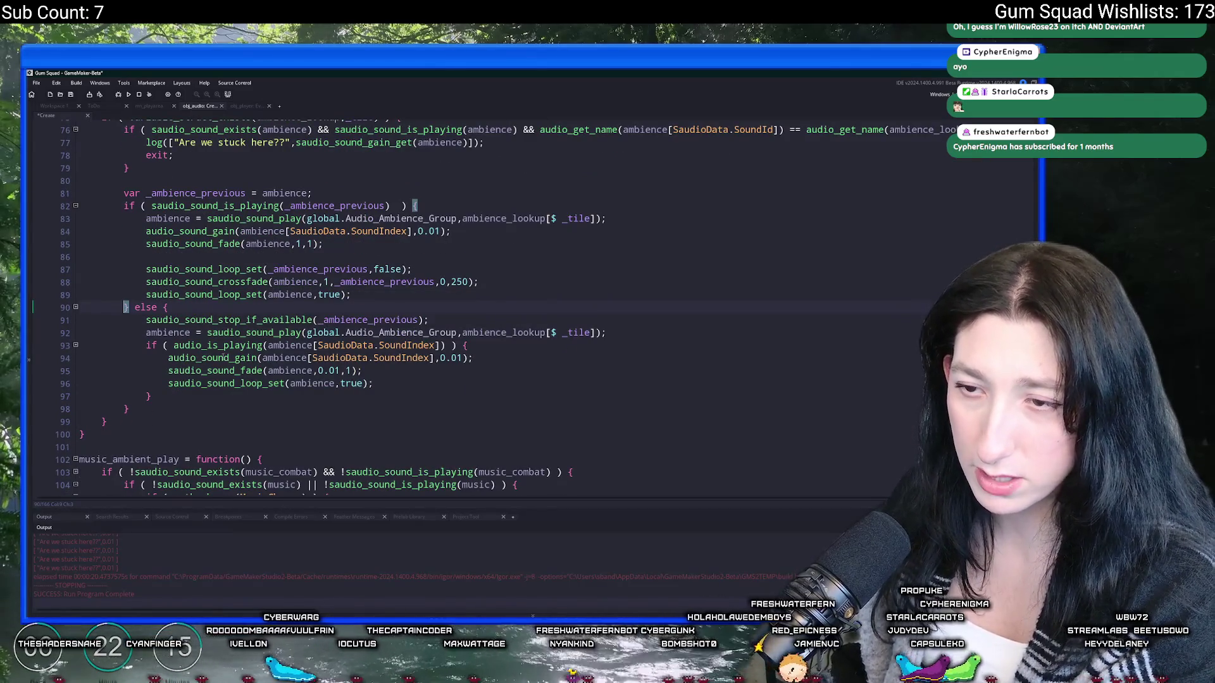
click(461, 317)
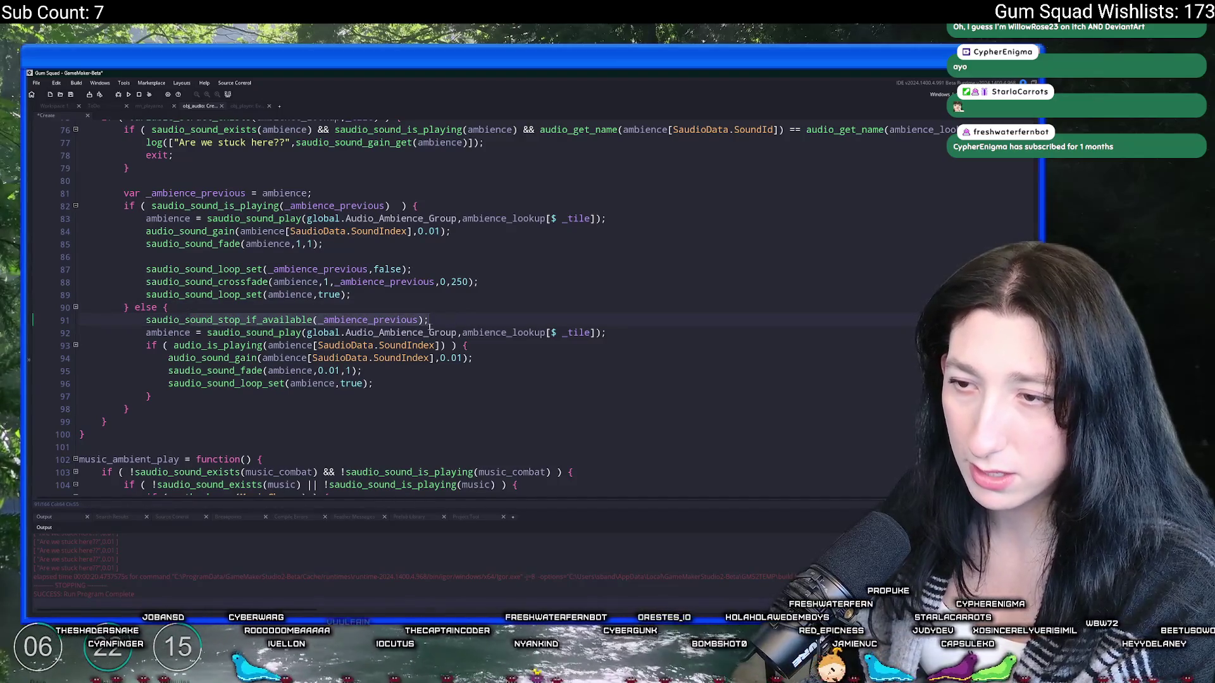
Step: Change line 95's fade target from 0.01 to 1, delete the redundant line-85 fade call, and run
click(342, 371)
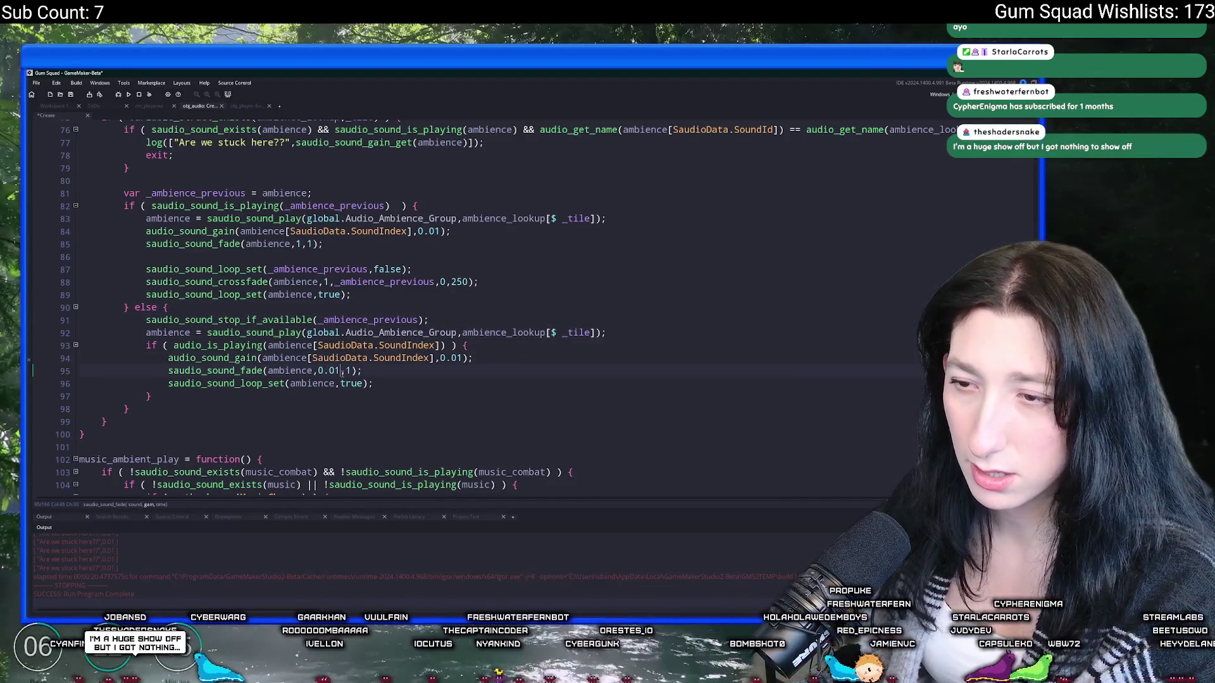
key(BackSpace)
key(BackSpace)
key(BackSpace)
text(1)
click(529, 361)
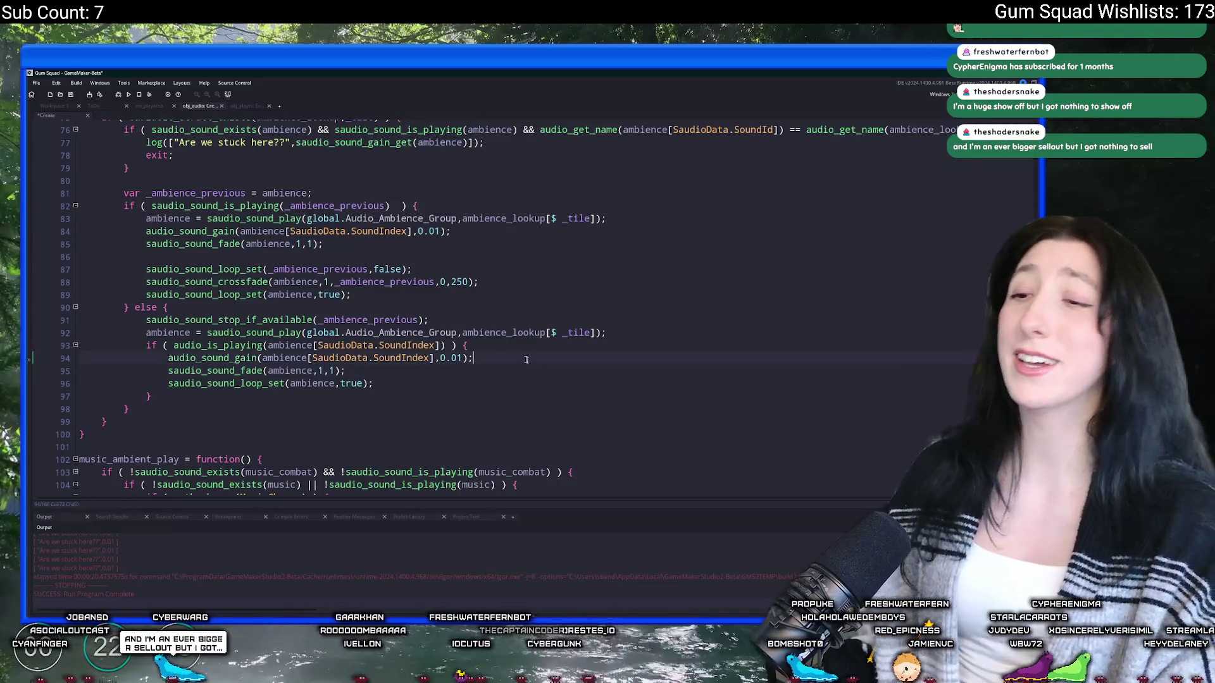
click(302, 244)
key(BackSpace)
text(0)
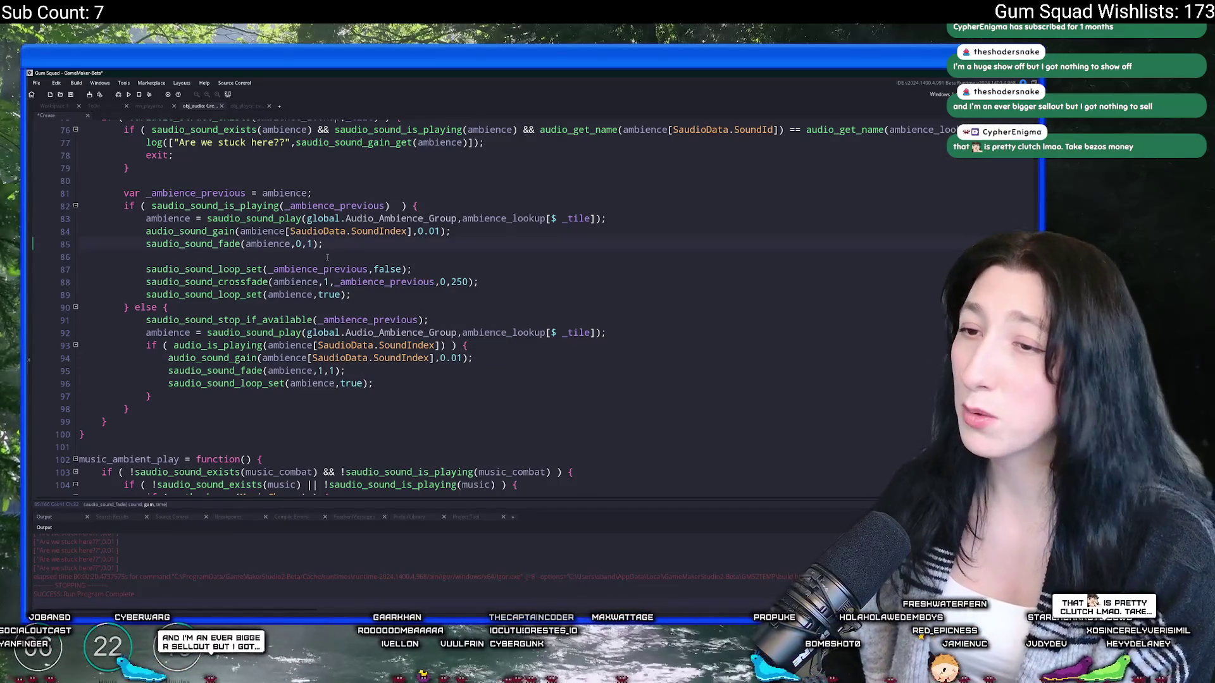
drag(336, 247, 71, 247)
key(BackSpace)
key(BackSpace)
key(F5)
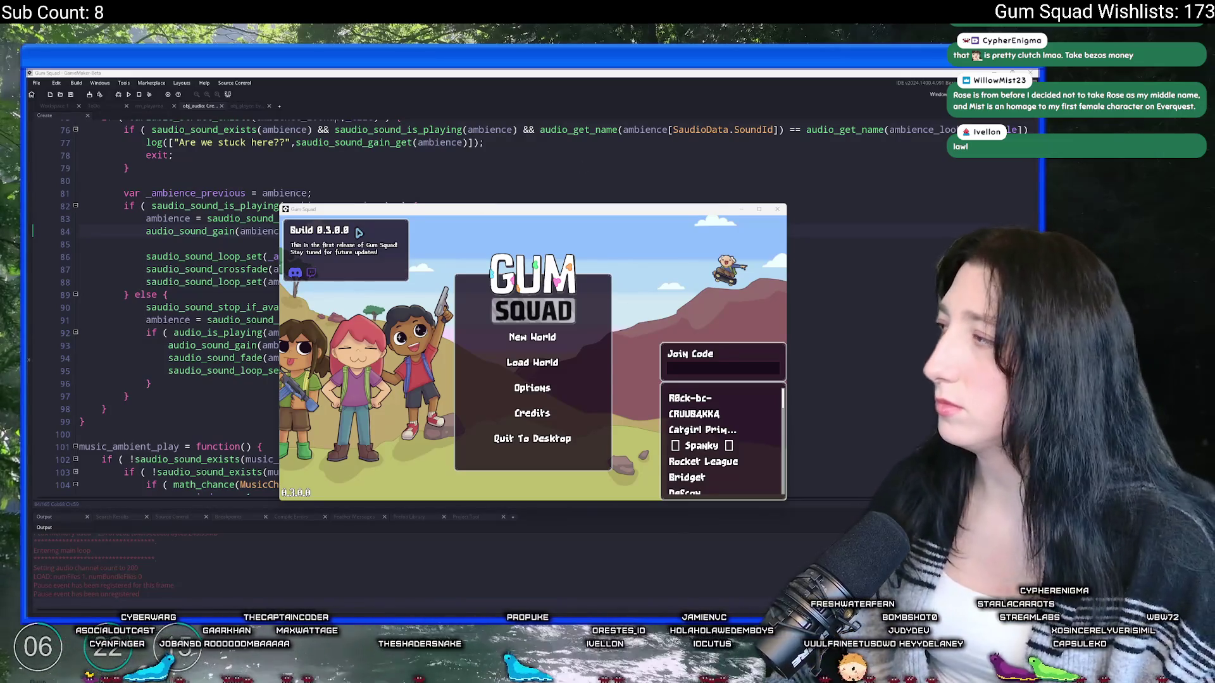
key(alt+Tab)
click(344, 109)
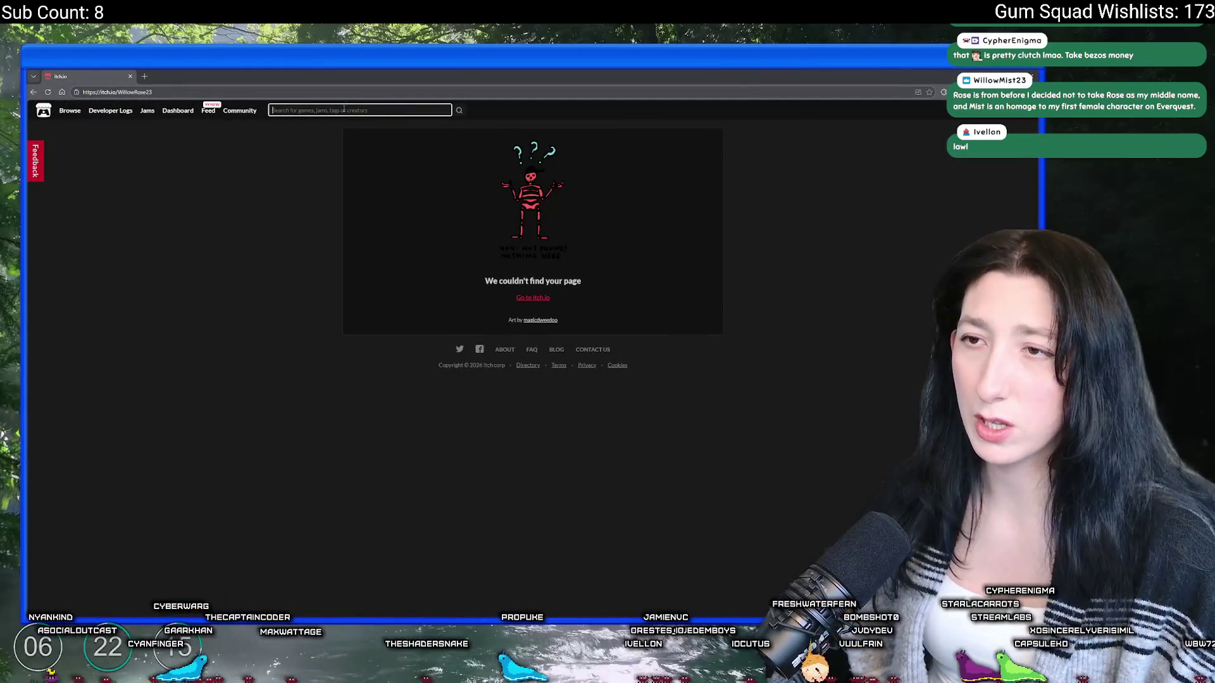
text(WillowRose23)
key(Return)
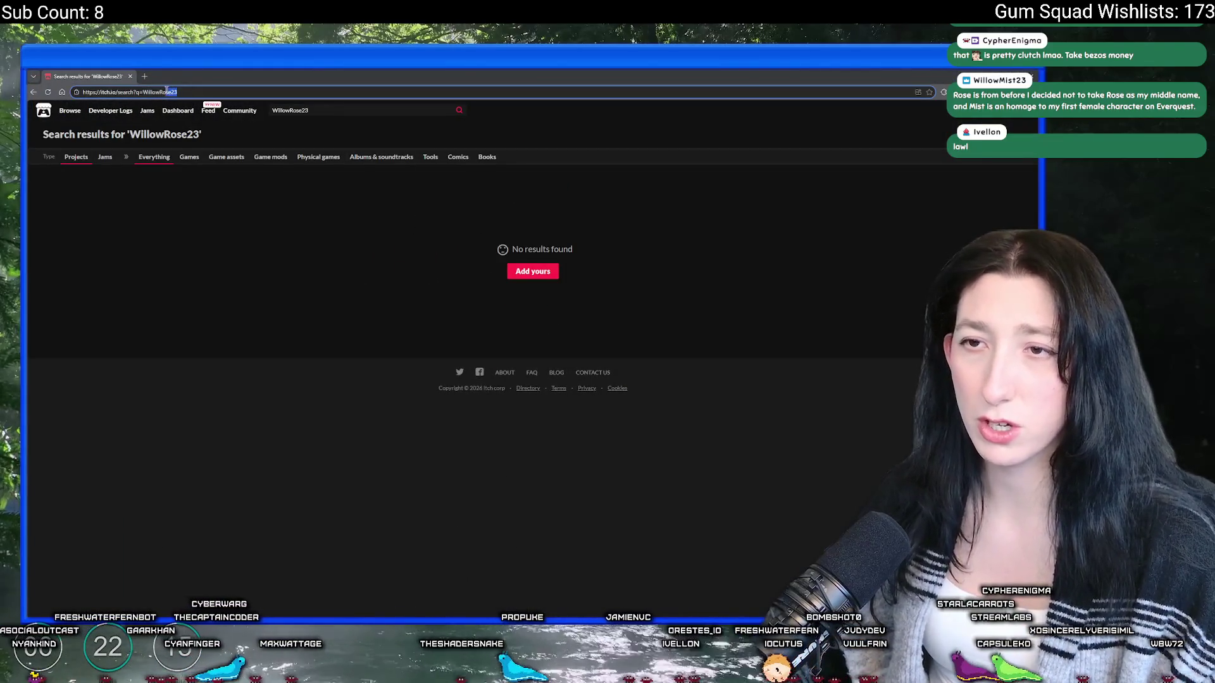
key(alt+Tab)
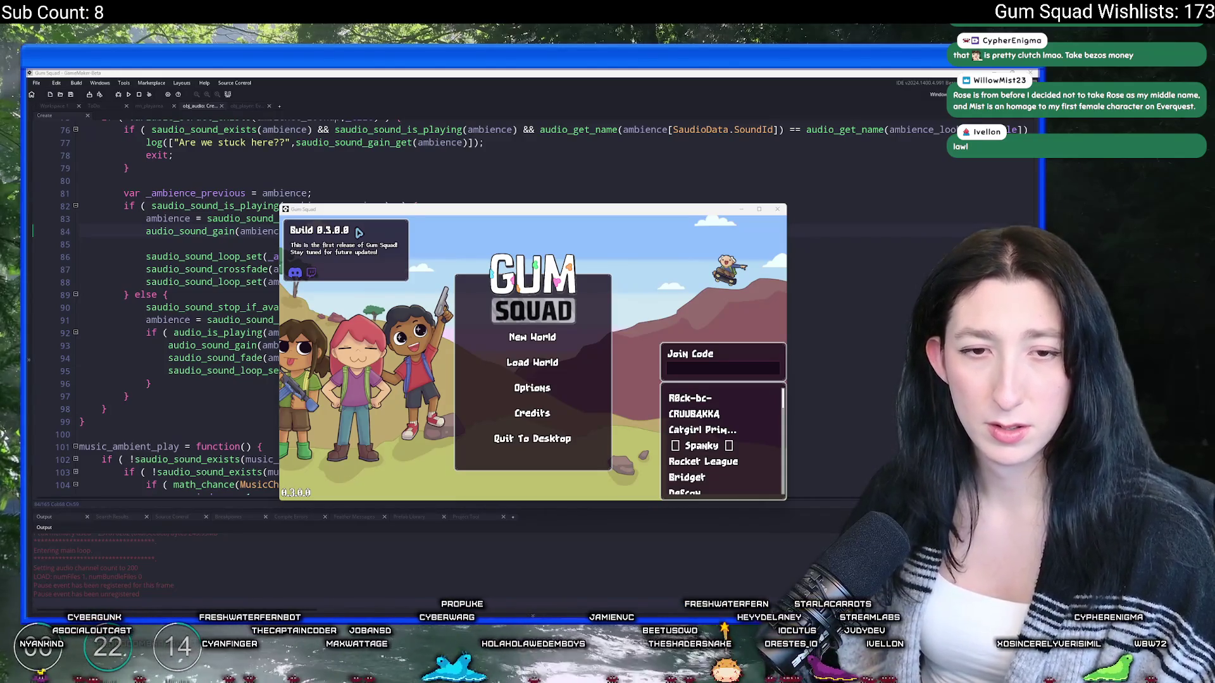
Step: Create a new world lobby, walk the character upward outdoors, then stop the game
click(532, 337)
click(532, 423)
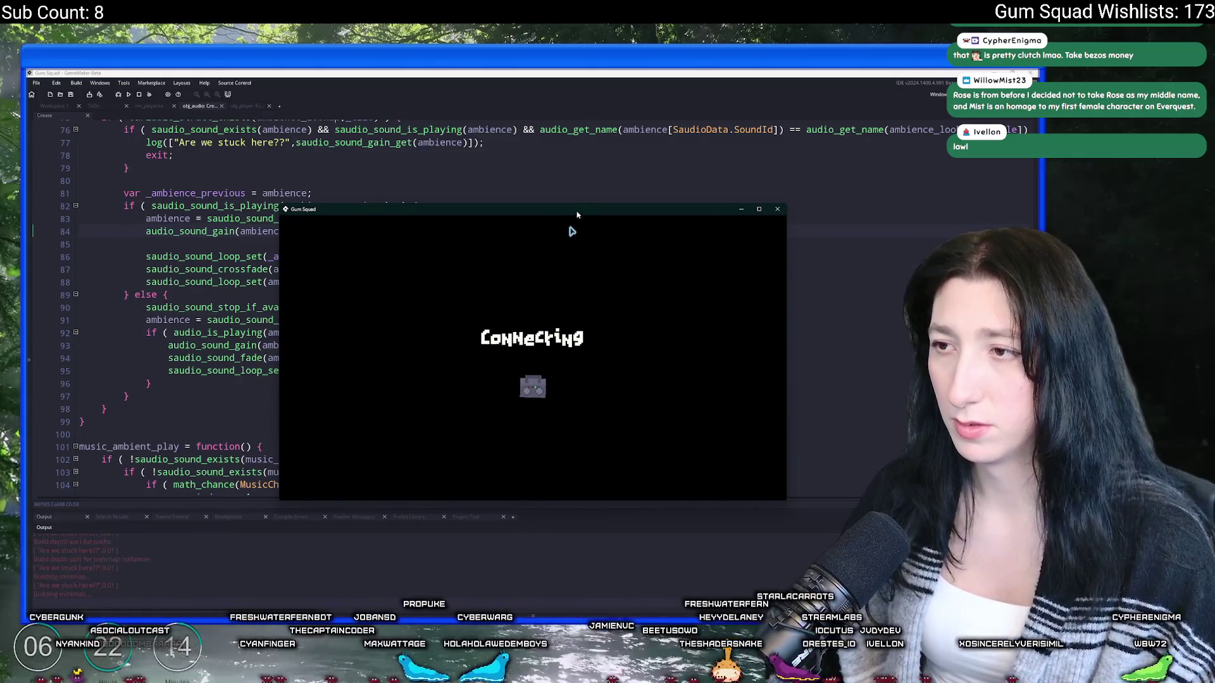
double_click(578, 215)
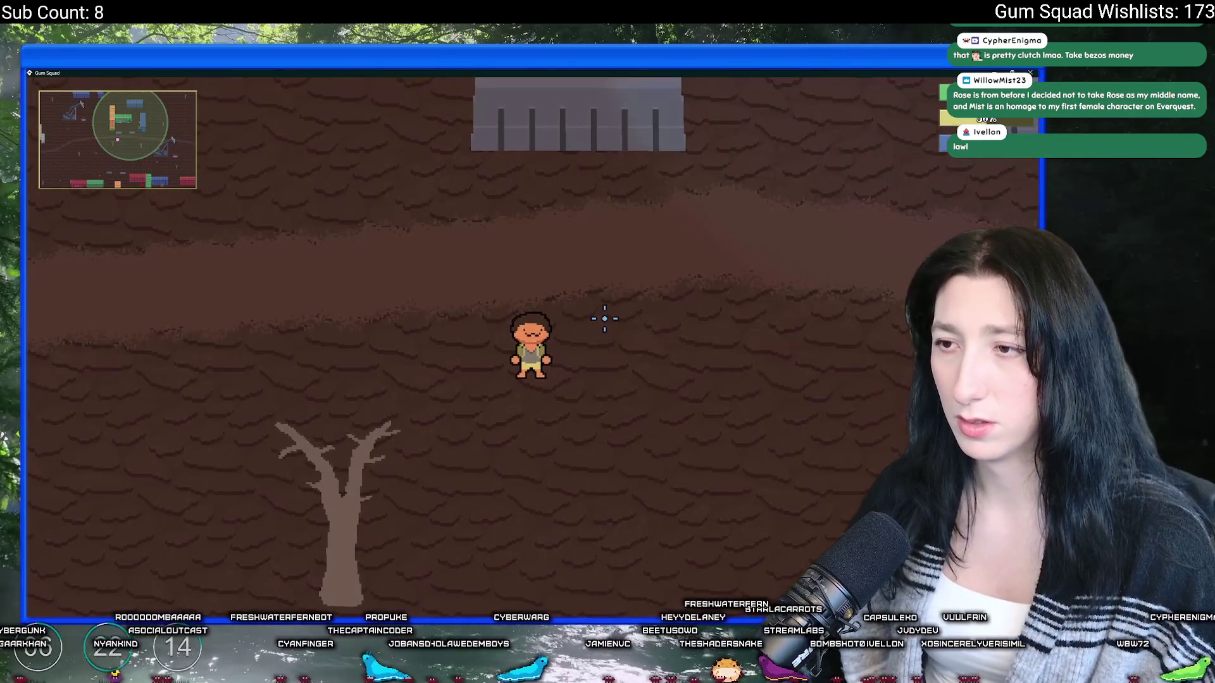
key(w)
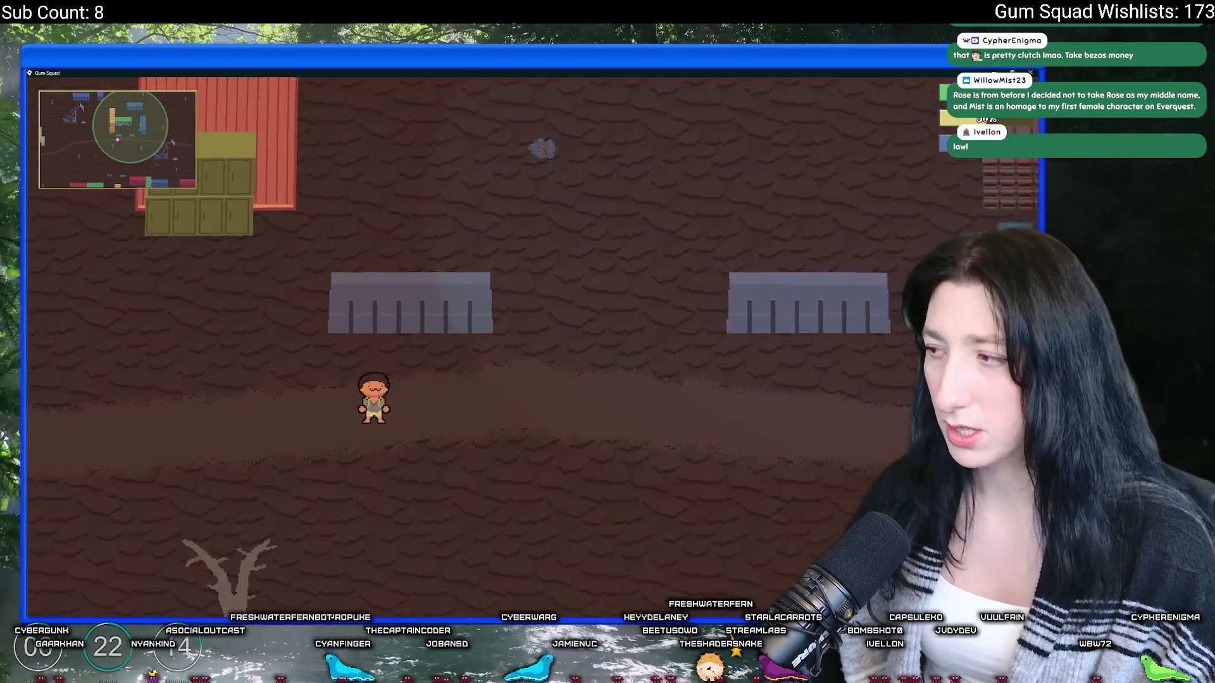
double_click(636, 73)
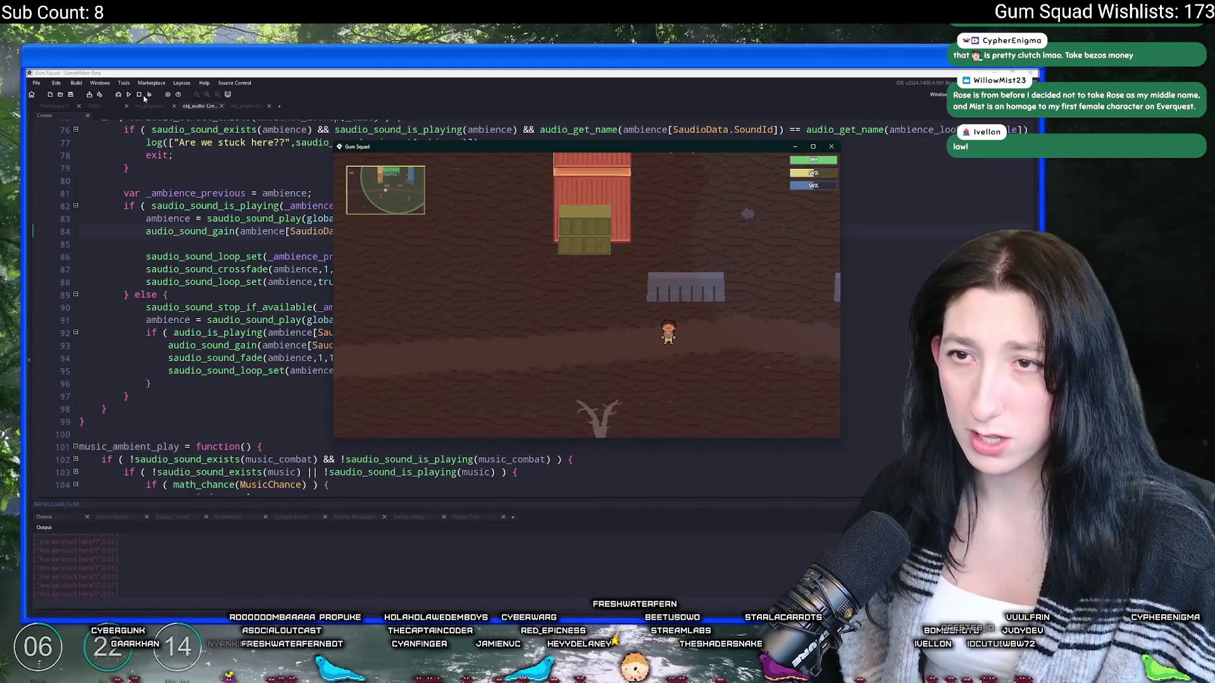
click(140, 95)
click(395, 372)
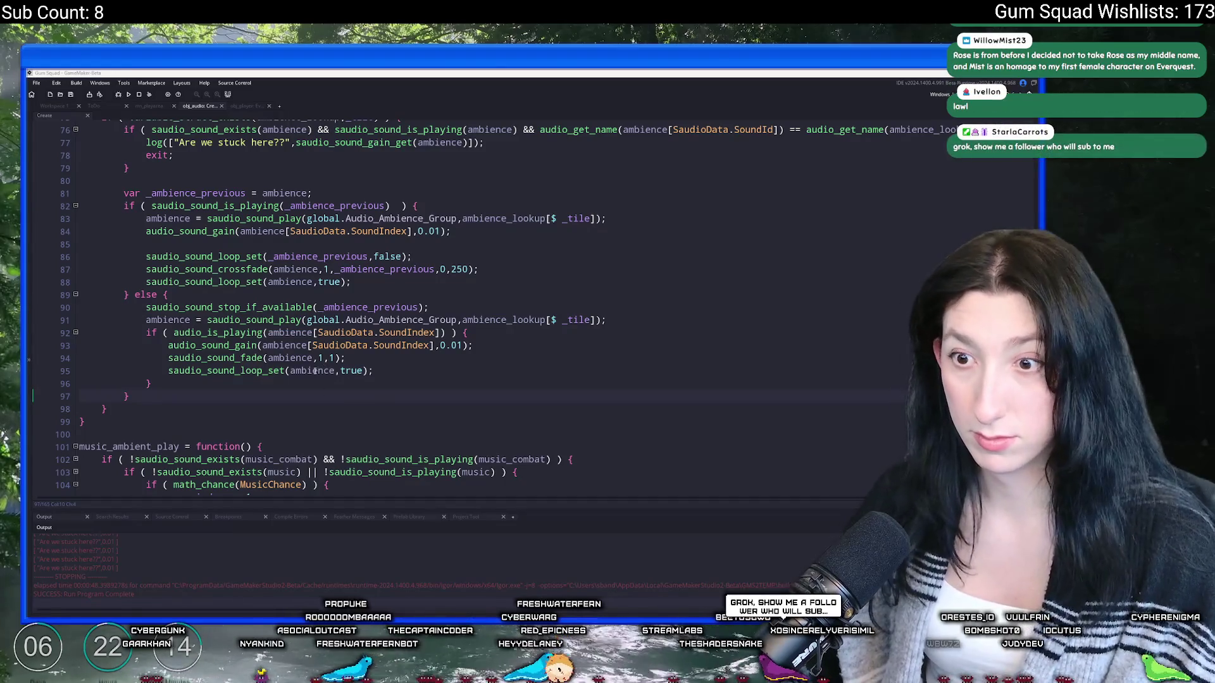
click(220, 378)
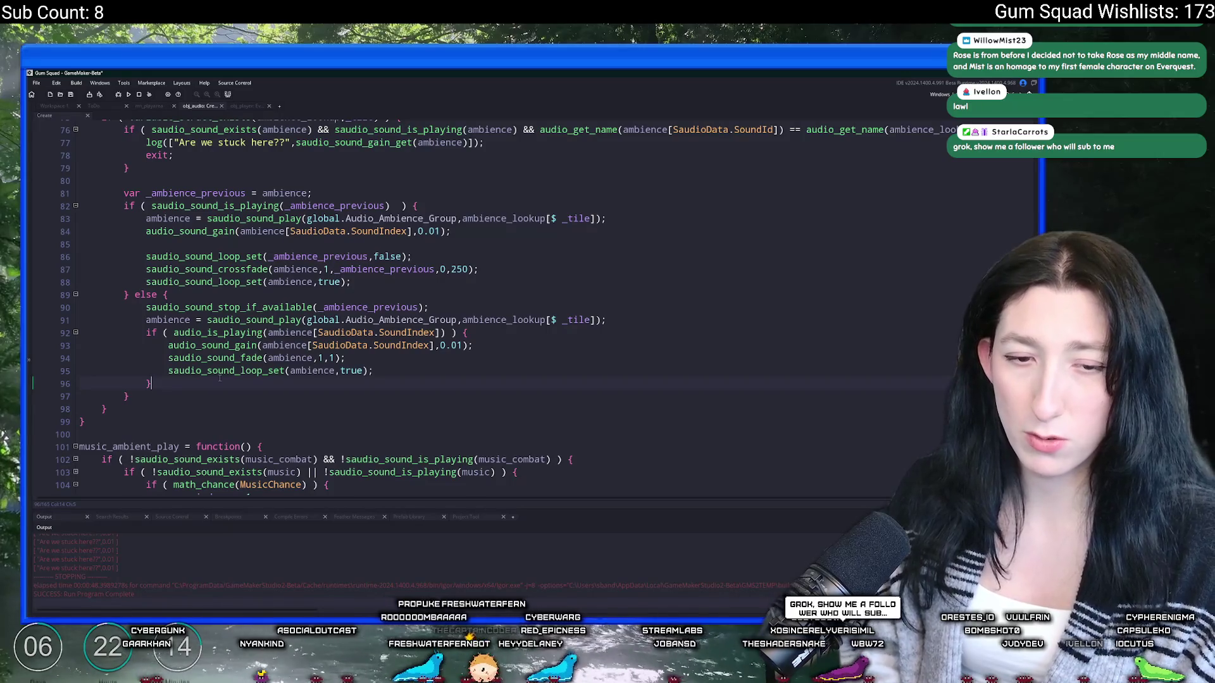
Step: Add log("STEP 2"); after the inner if block in the else branch
key(ctrl+z)
key(ctrl+y)
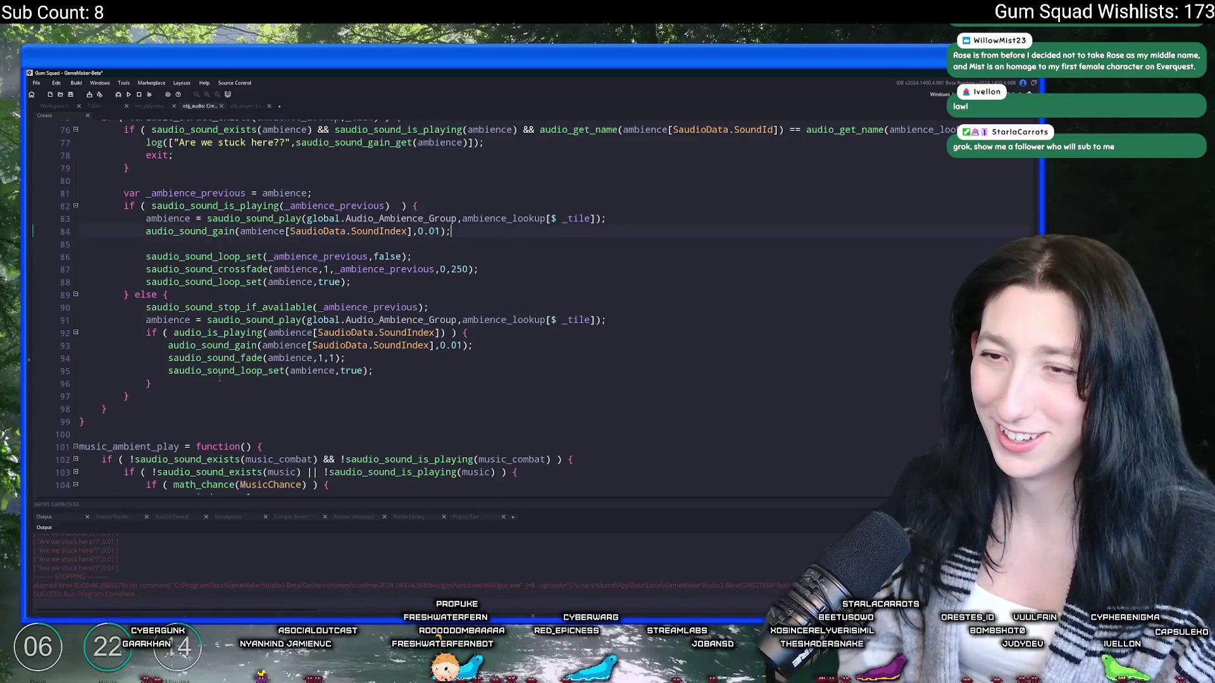
key(Return)
key(Return)
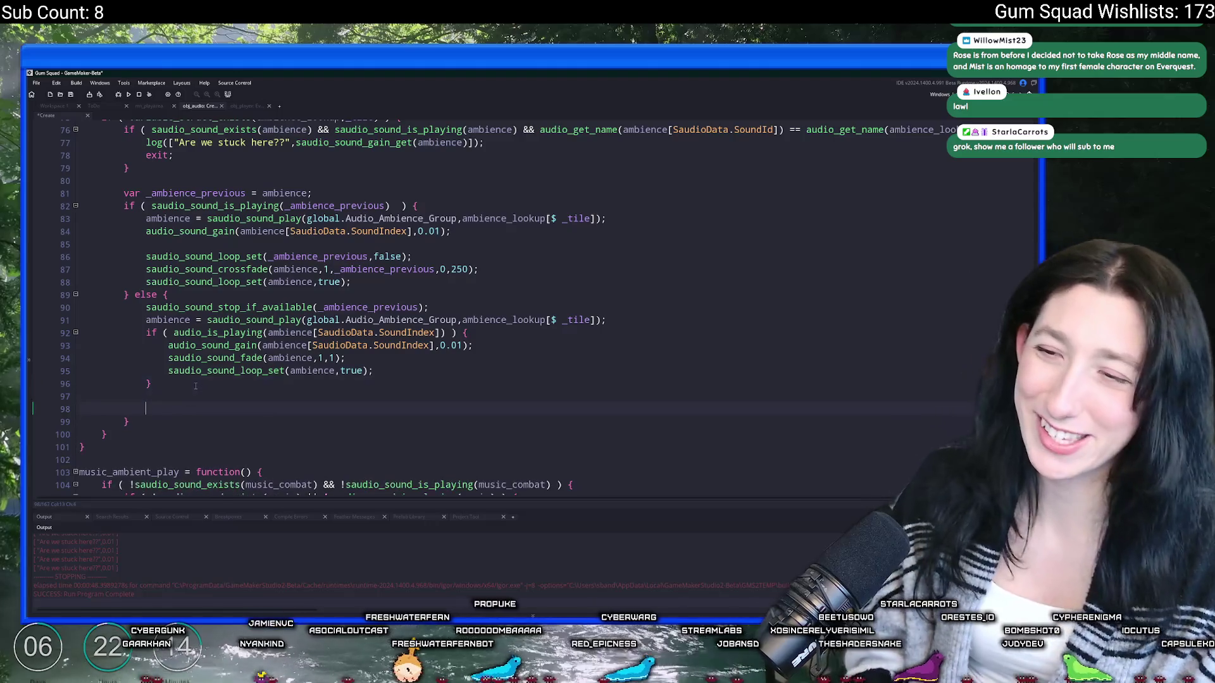
text(log9)
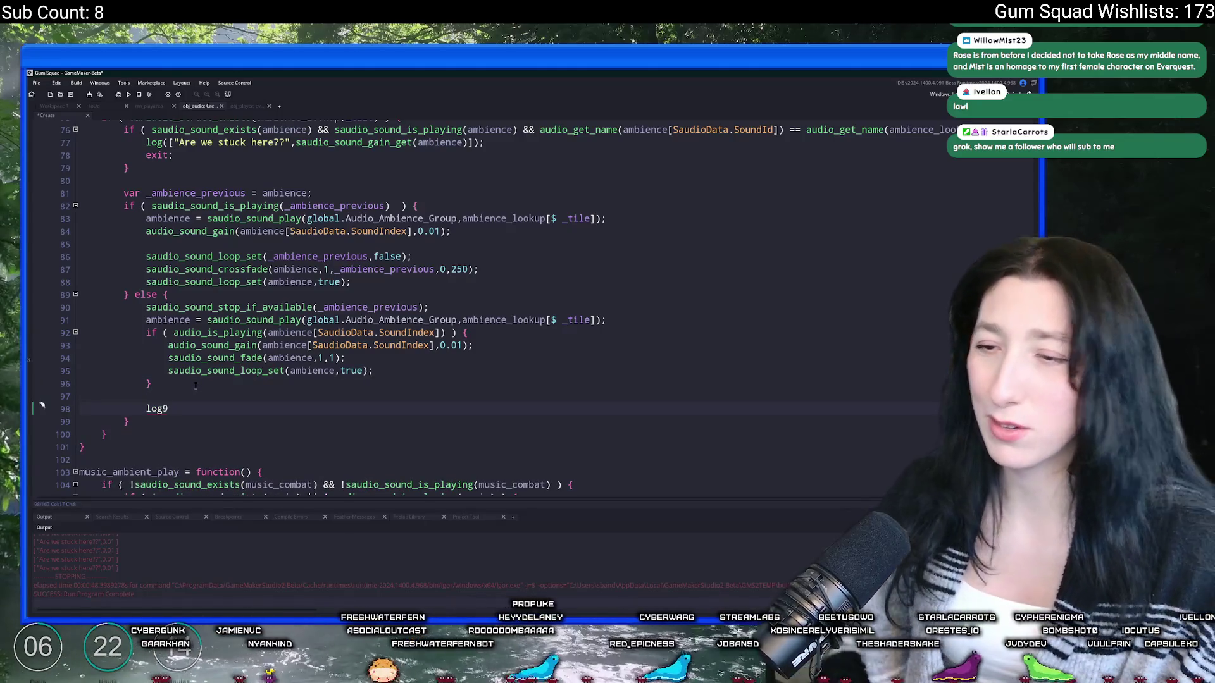
key(BackSpace)
text((ambiencek)
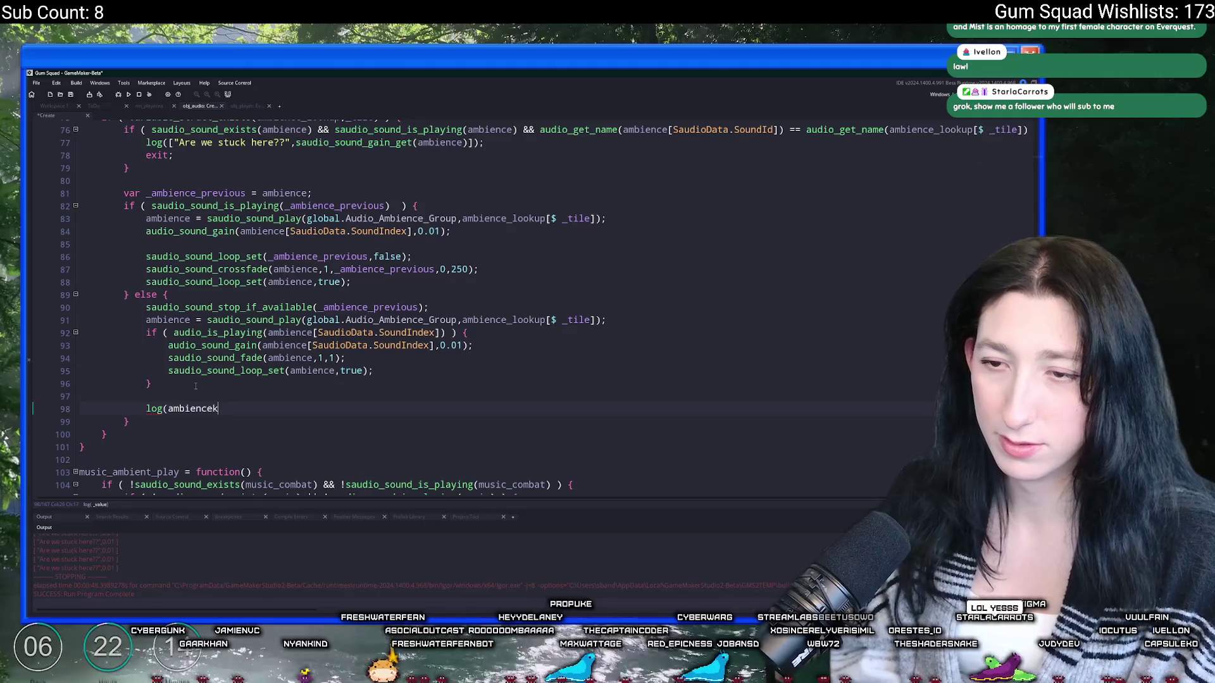
scroll(186, 306, up, 1)
double_click(202, 424)
text("STEP 2")
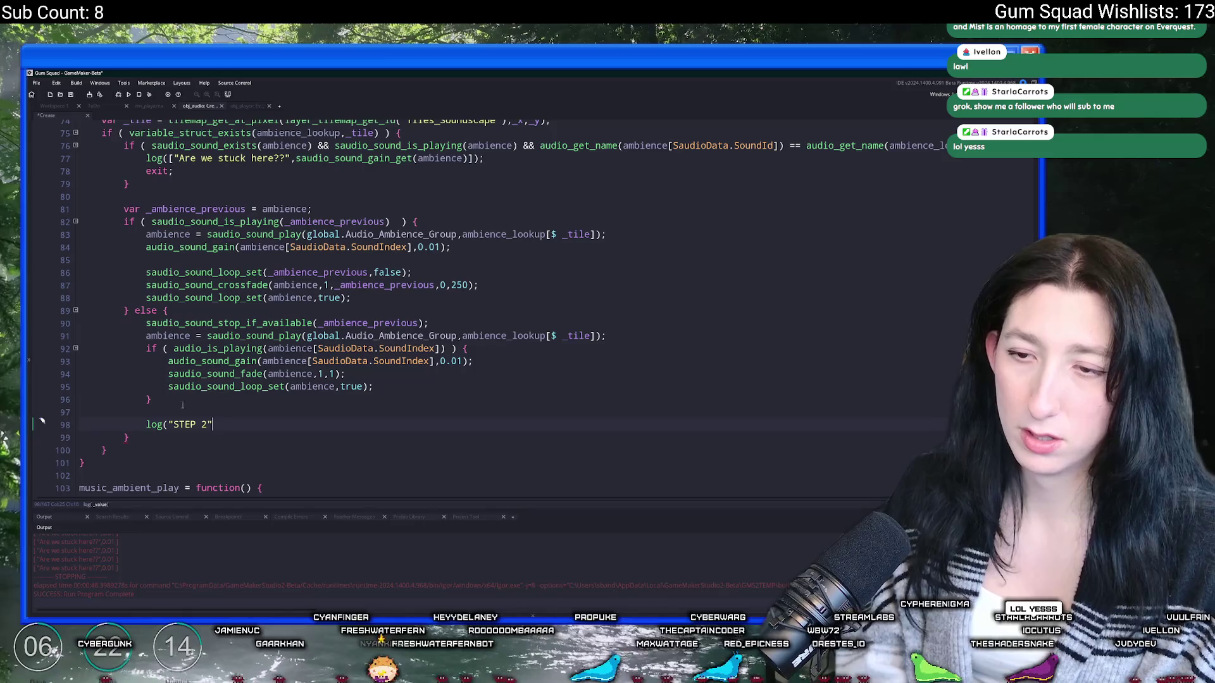
text();)
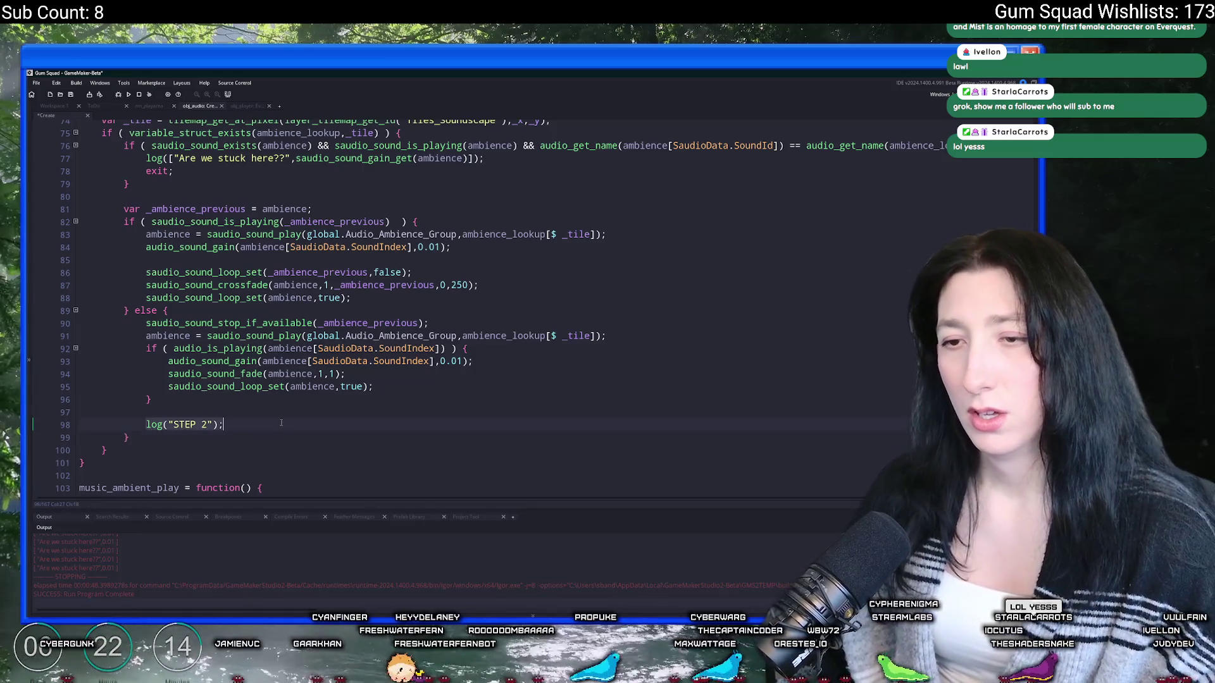
Step: Paste the log line after the crossfade branch's loop line as STEP 1, then run with F5
click(421, 302)
key(Return)
key(Return)
text(log("STEP 2");)
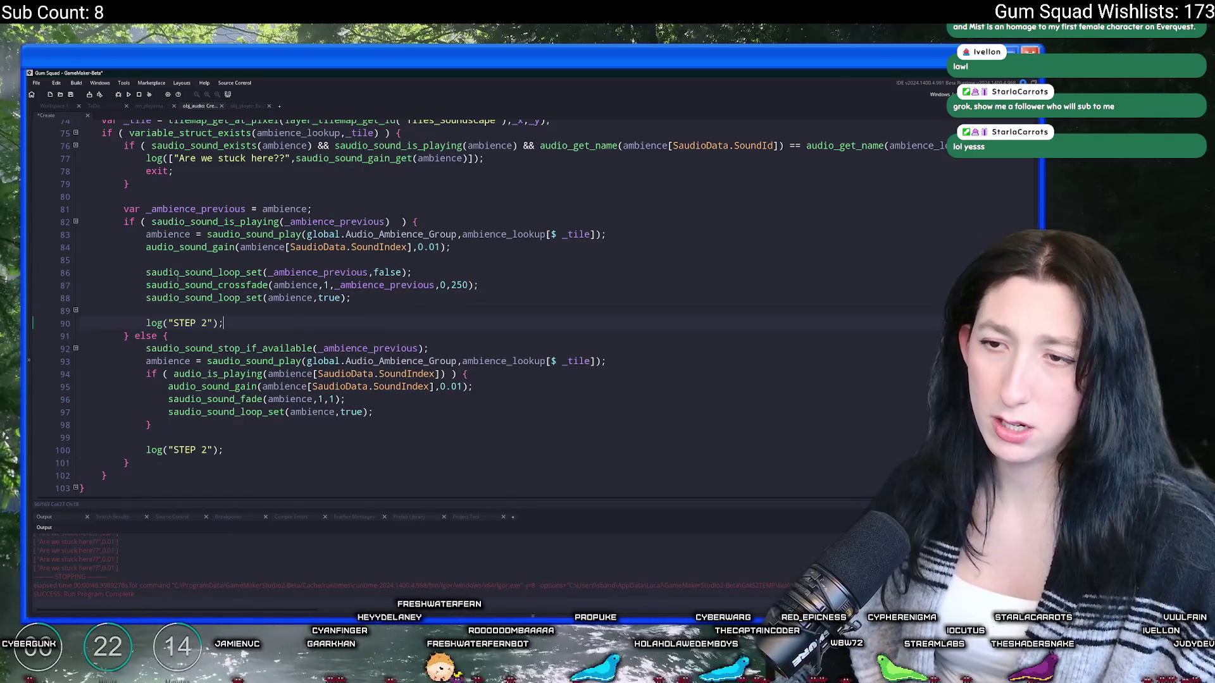
key(Left)
key(Left)
key(Left)
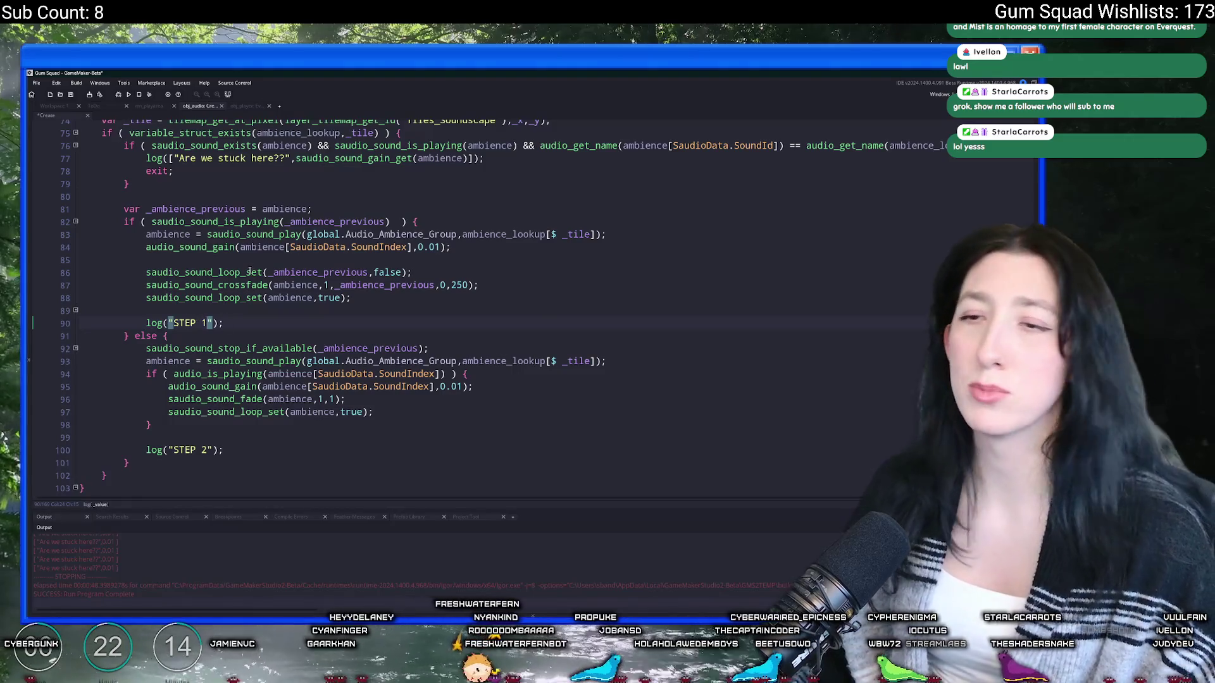
click(255, 262)
key(F5)
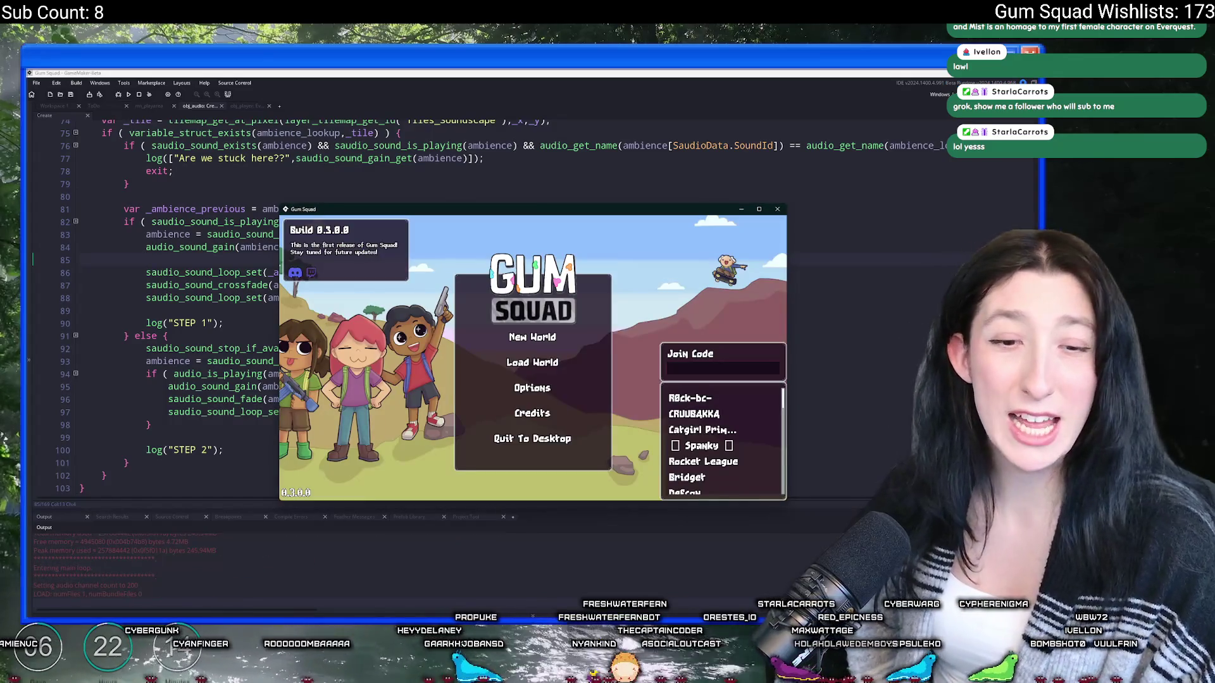
Step: Enter a new world via New World and Create Lobby, stop the game, and scroll the Output up
click(514, 345)
click(544, 415)
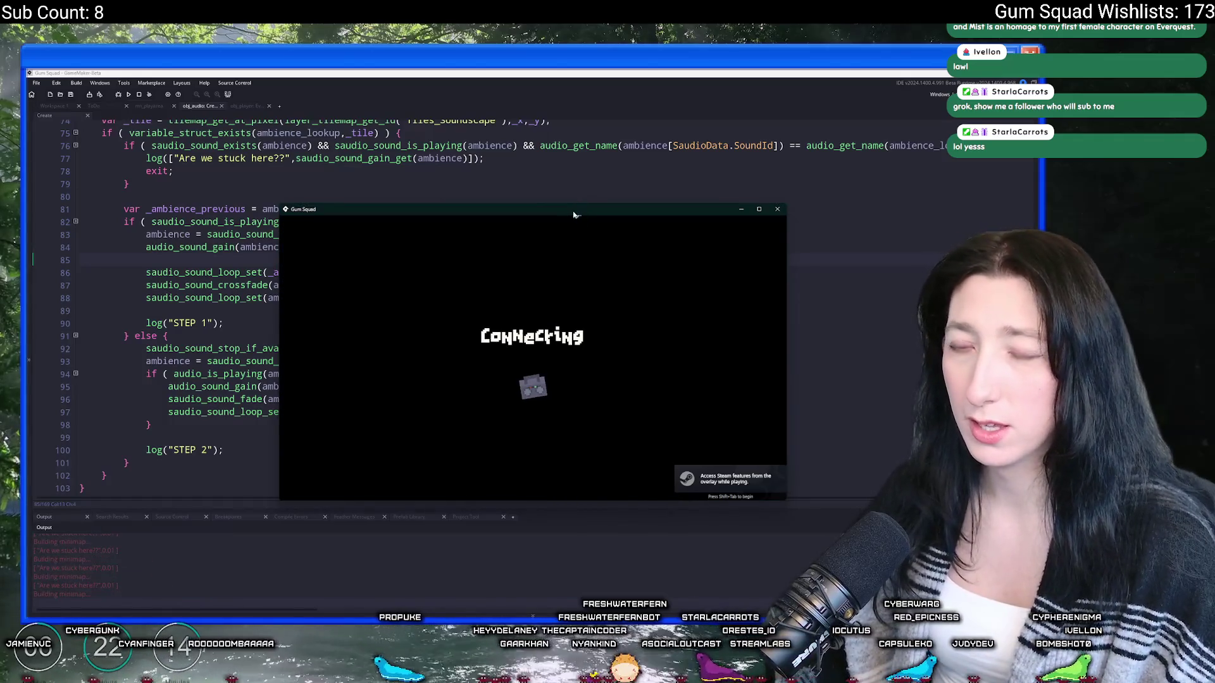
click(140, 94)
scroll(219, 545, up, 3)
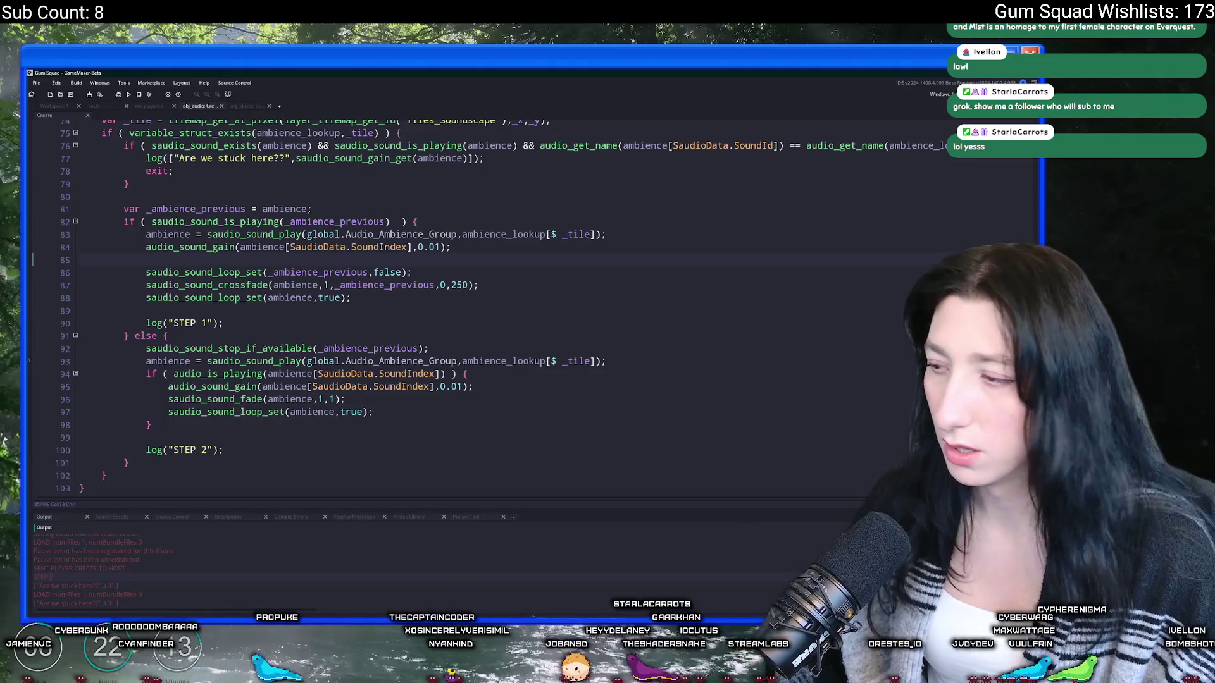
Step: Review obj_audio's ambience play and fade calls and the player's ambience_play call in obj_player Step
click(363, 361)
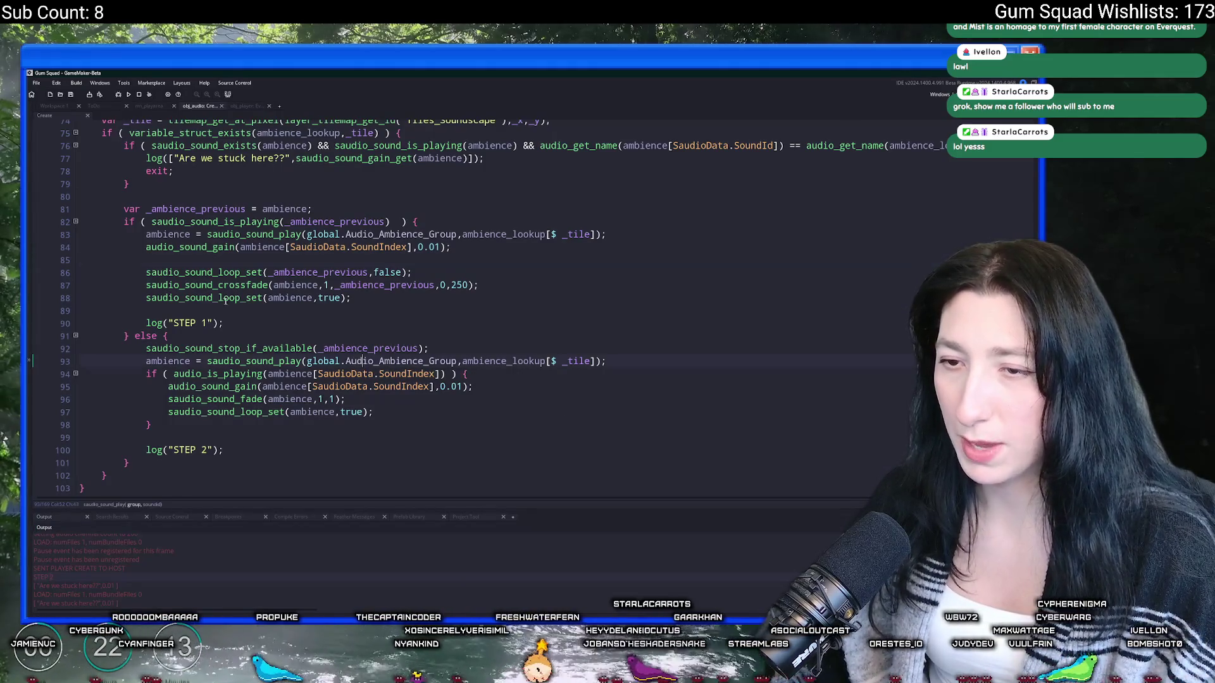
click(313, 400)
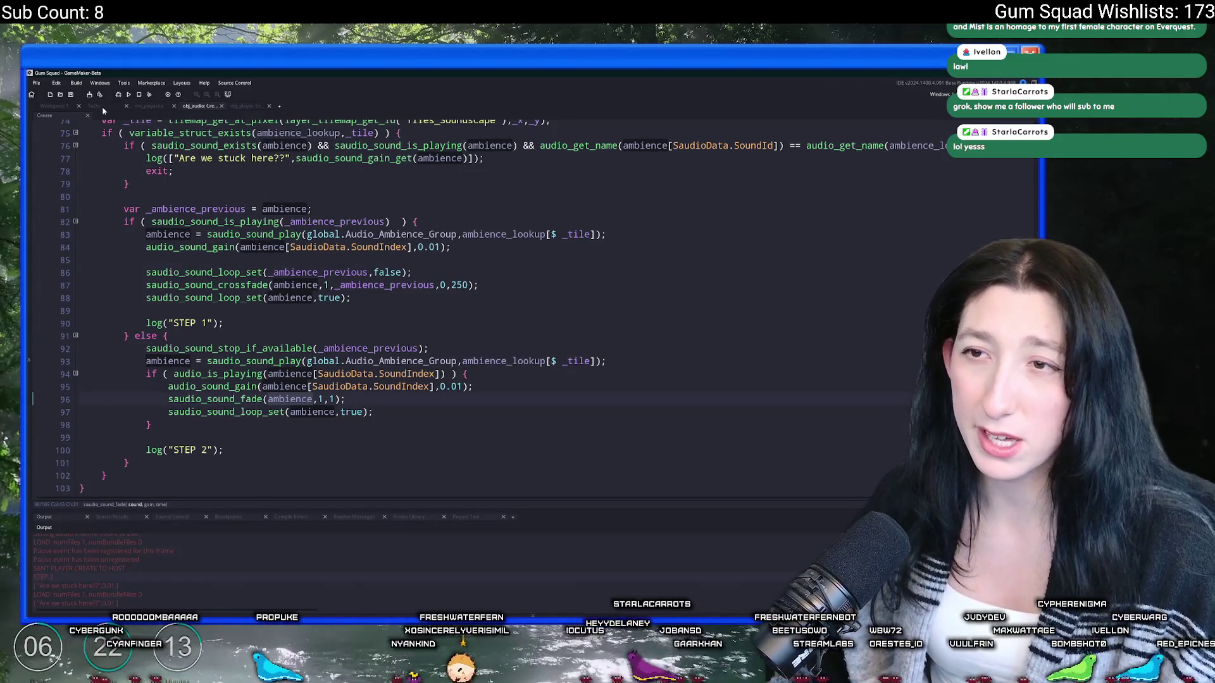
click(247, 106)
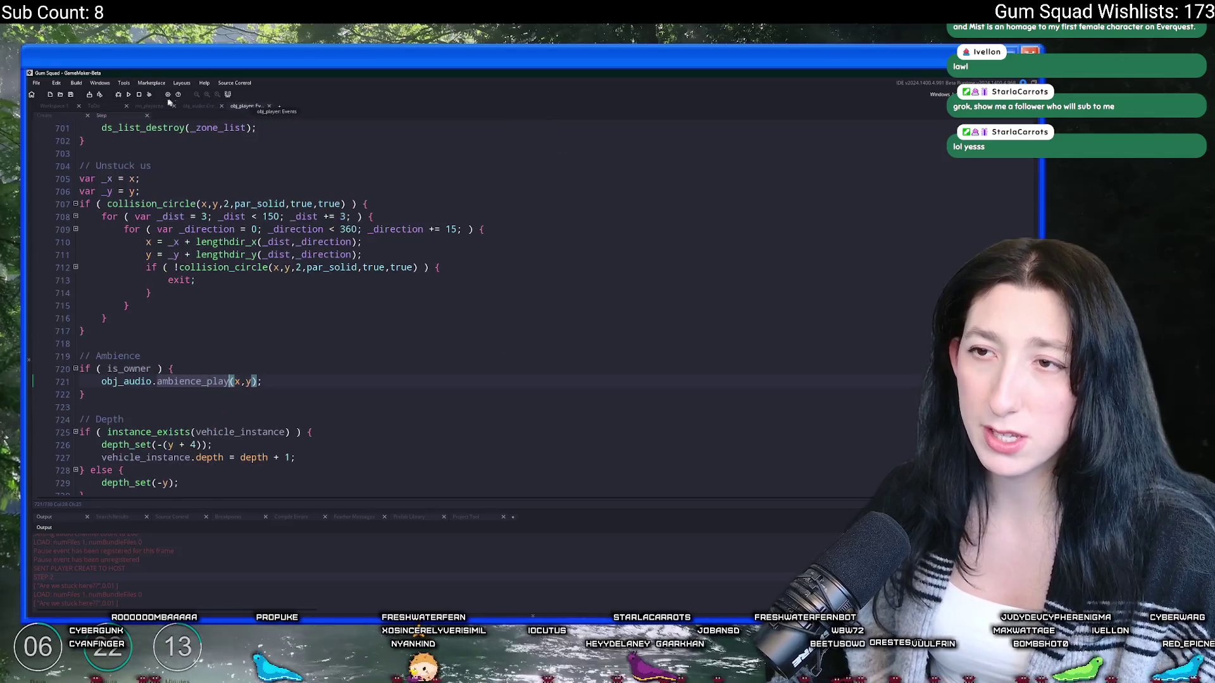
click(214, 381)
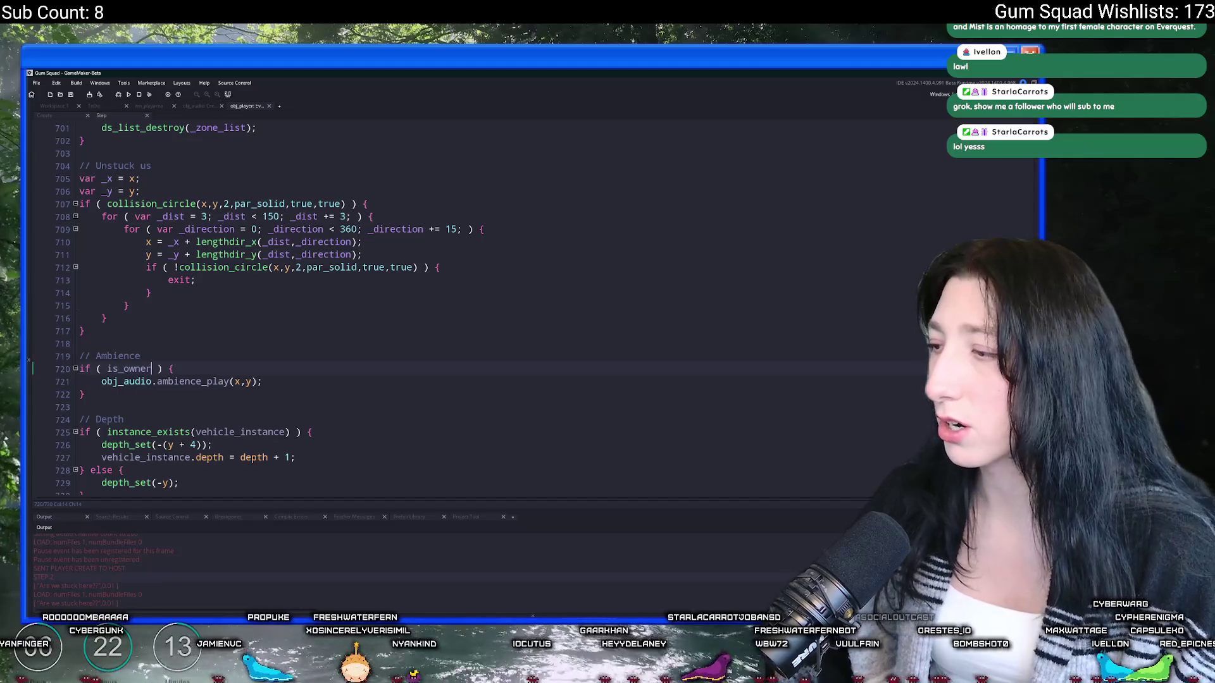
Step: Undo back to remove the Ambience block, restoring the inner deadzone to 300, and save
key(ctrl+z)
key(ctrl+z)
key(ctrl+z)
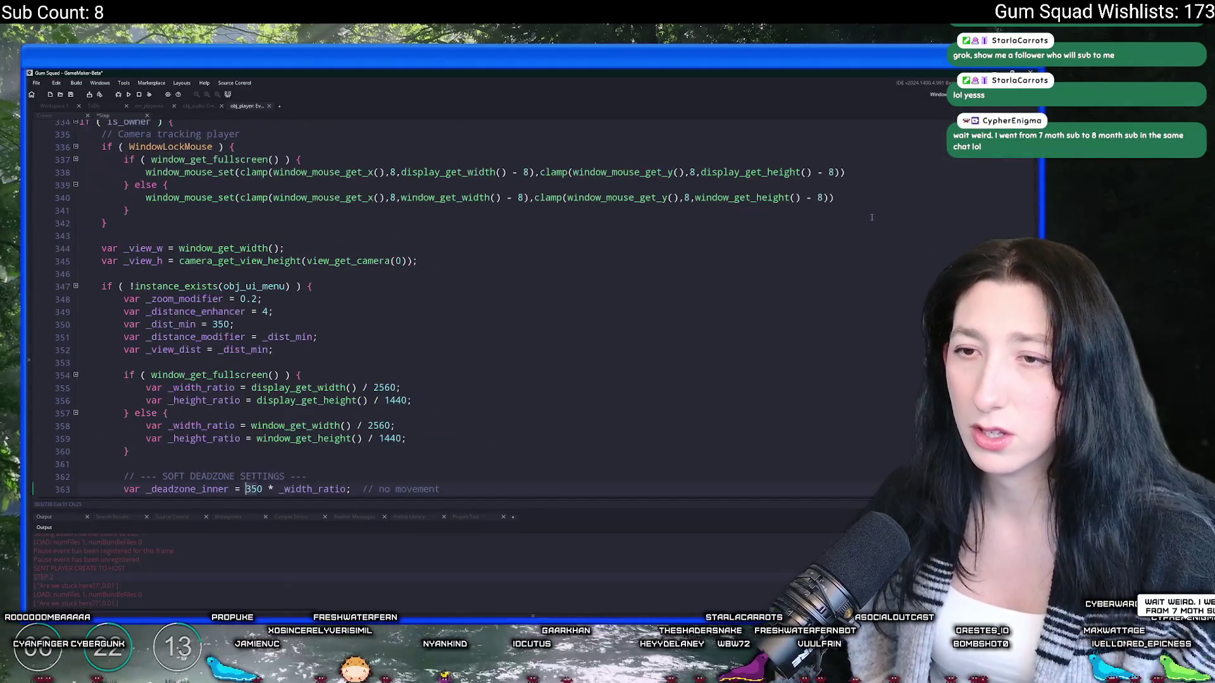
key(ctrl+z)
key(ctrl+z)
key(ctrl+z)
key(ctrl+z)
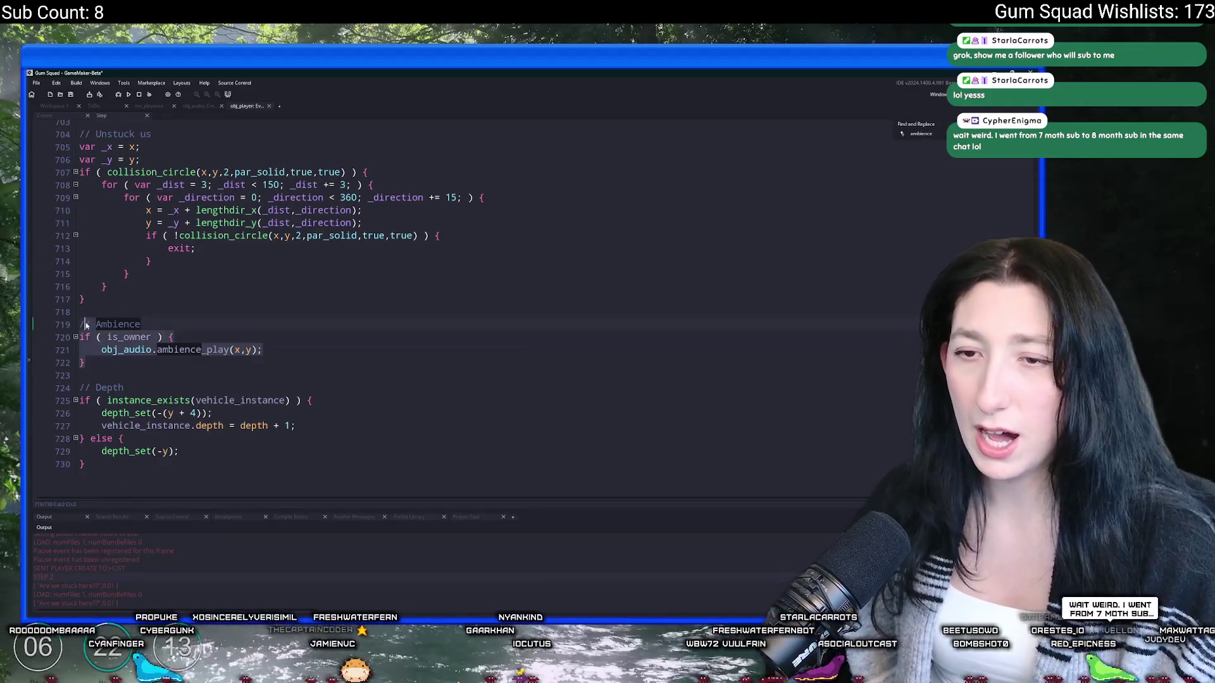
key(ctrl+z)
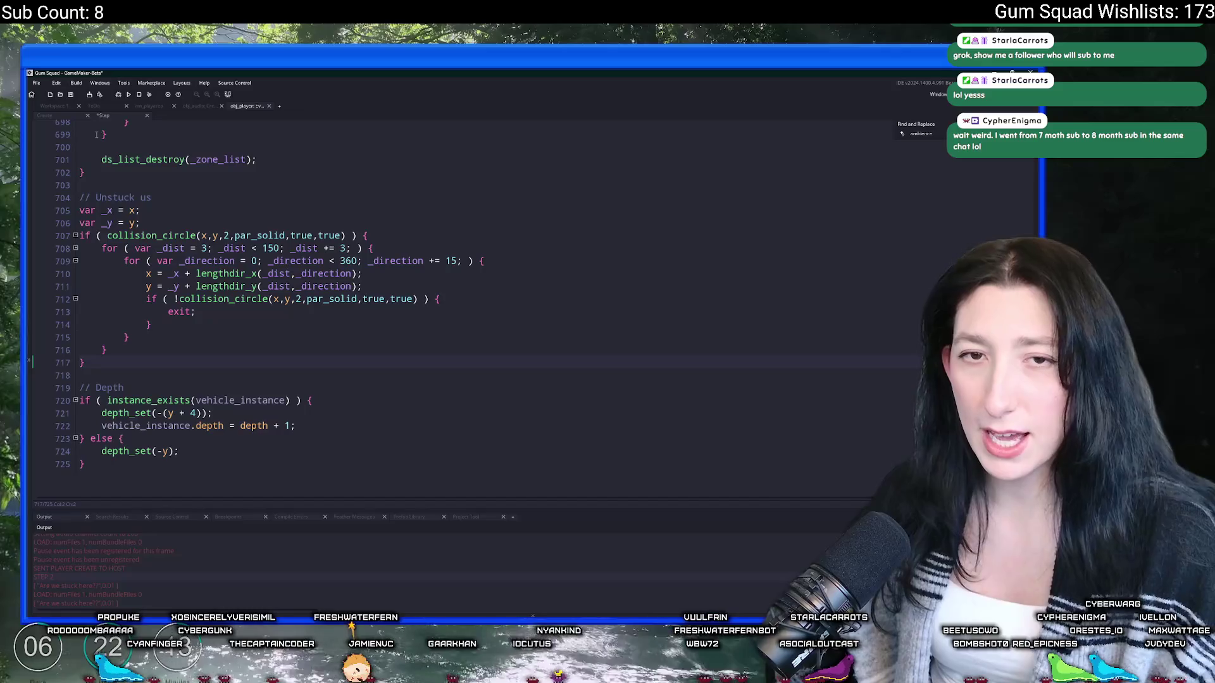
click(72, 92)
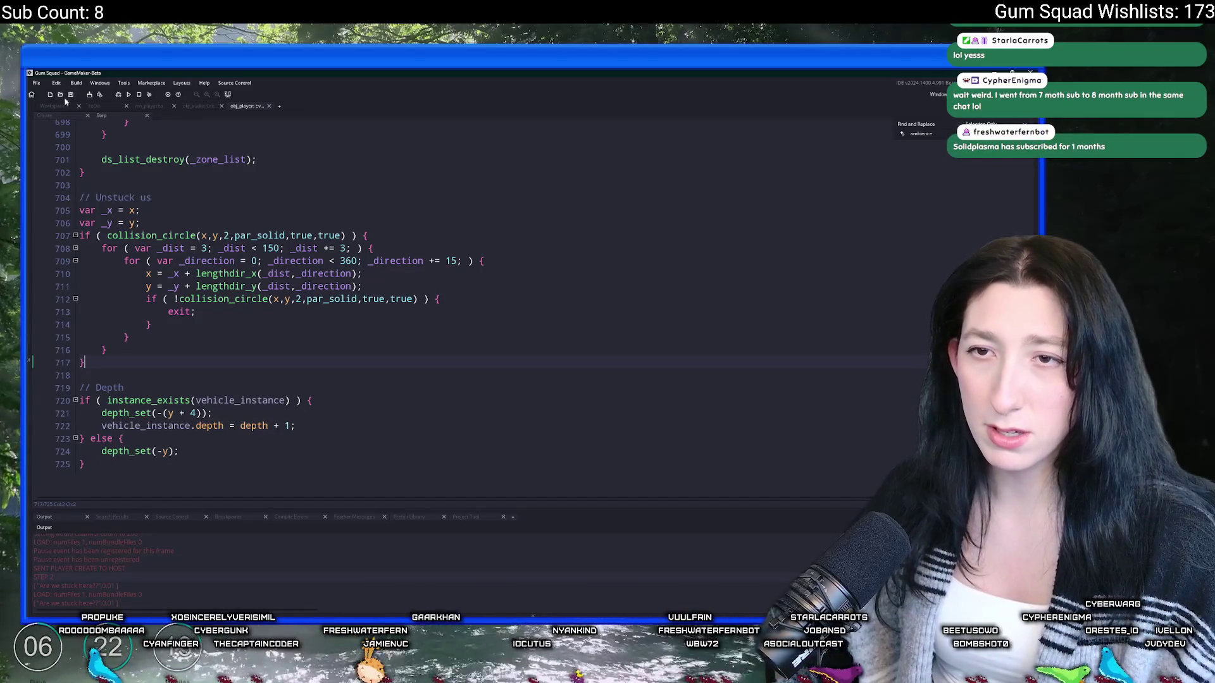
click(53, 105)
Step: Bring up obj_player's End Step code alongside the other player event code
scroll(500, 203, down, 3)
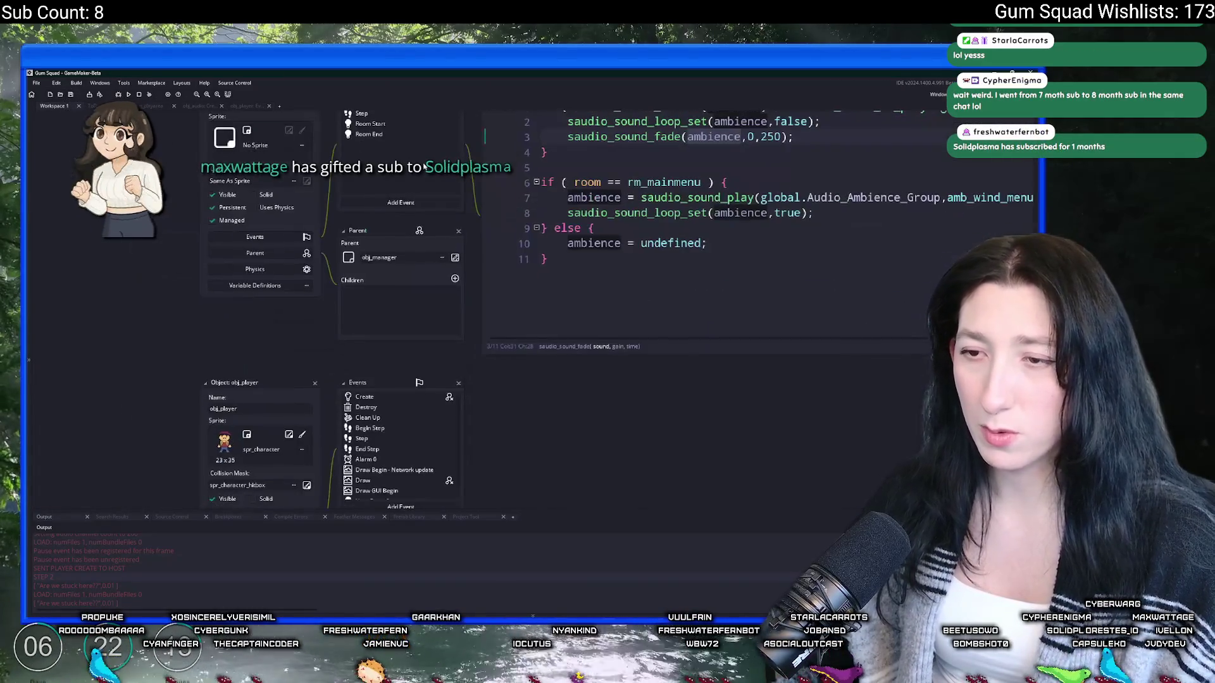
click(367, 448)
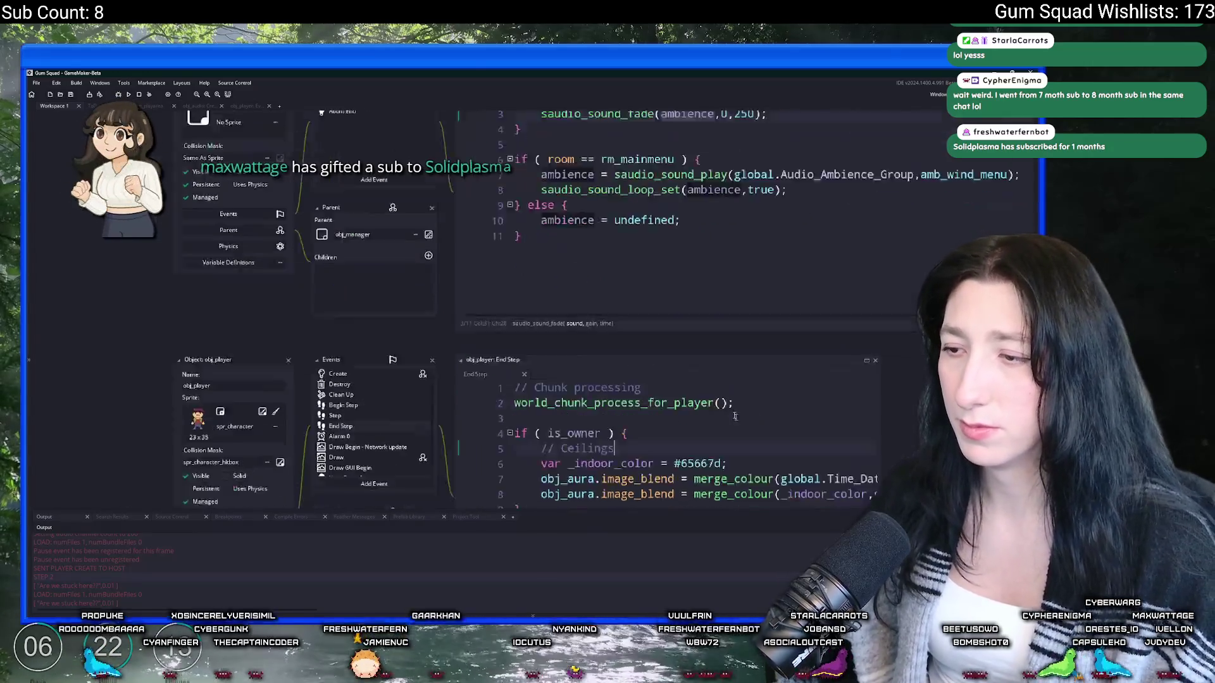
click(246, 252)
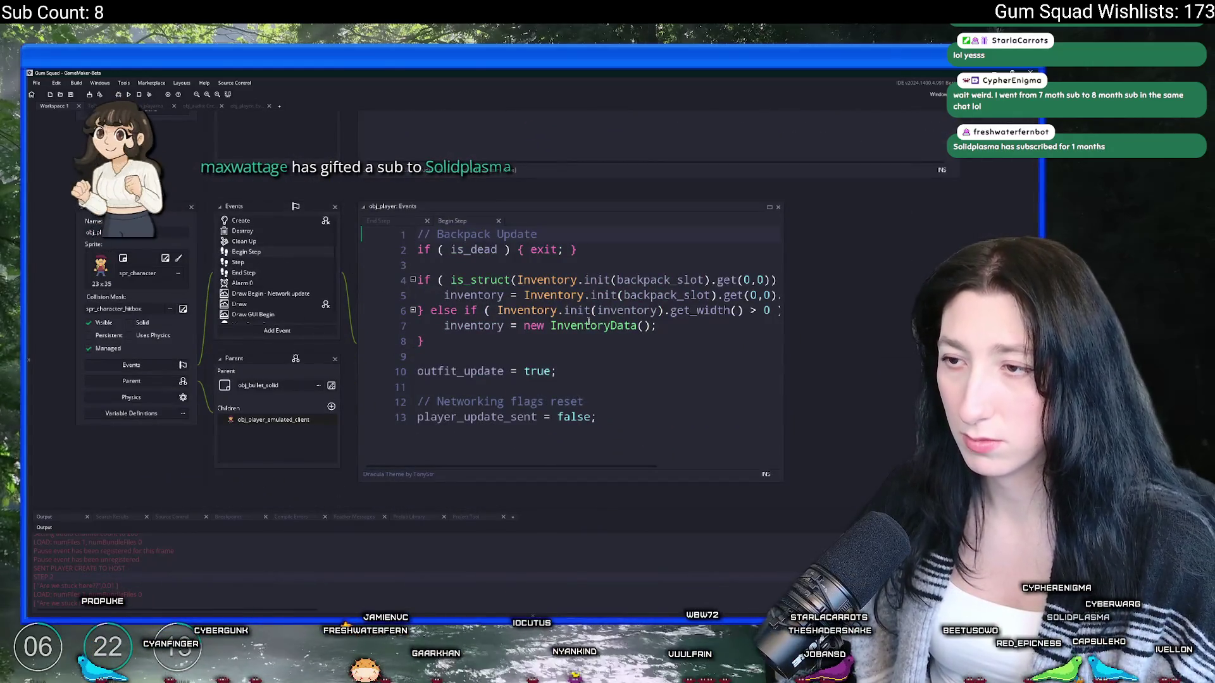
double_click(293, 272)
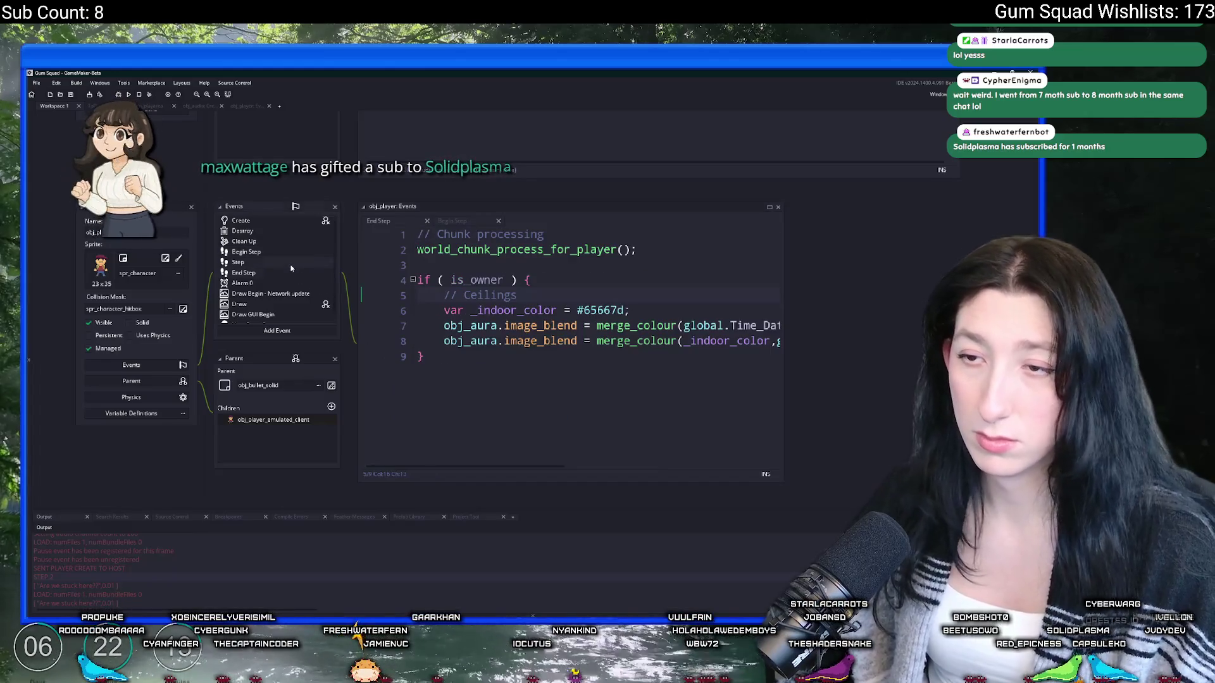
scroll(454, 336, up, 2)
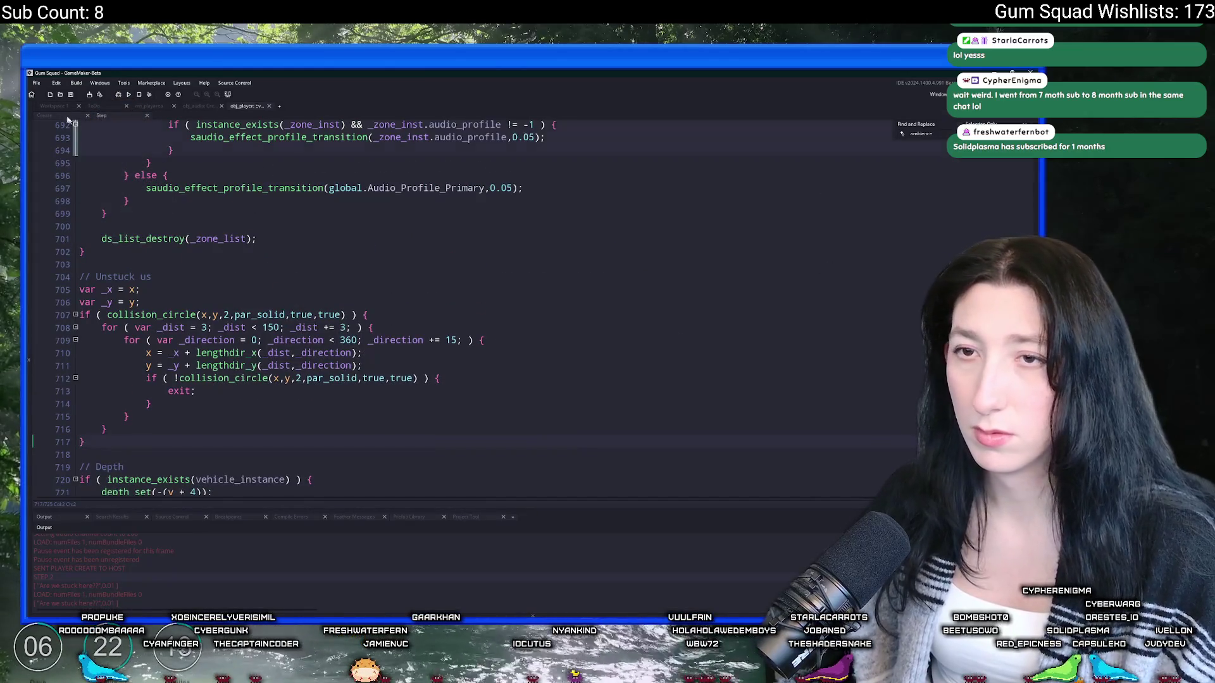
click(54, 106)
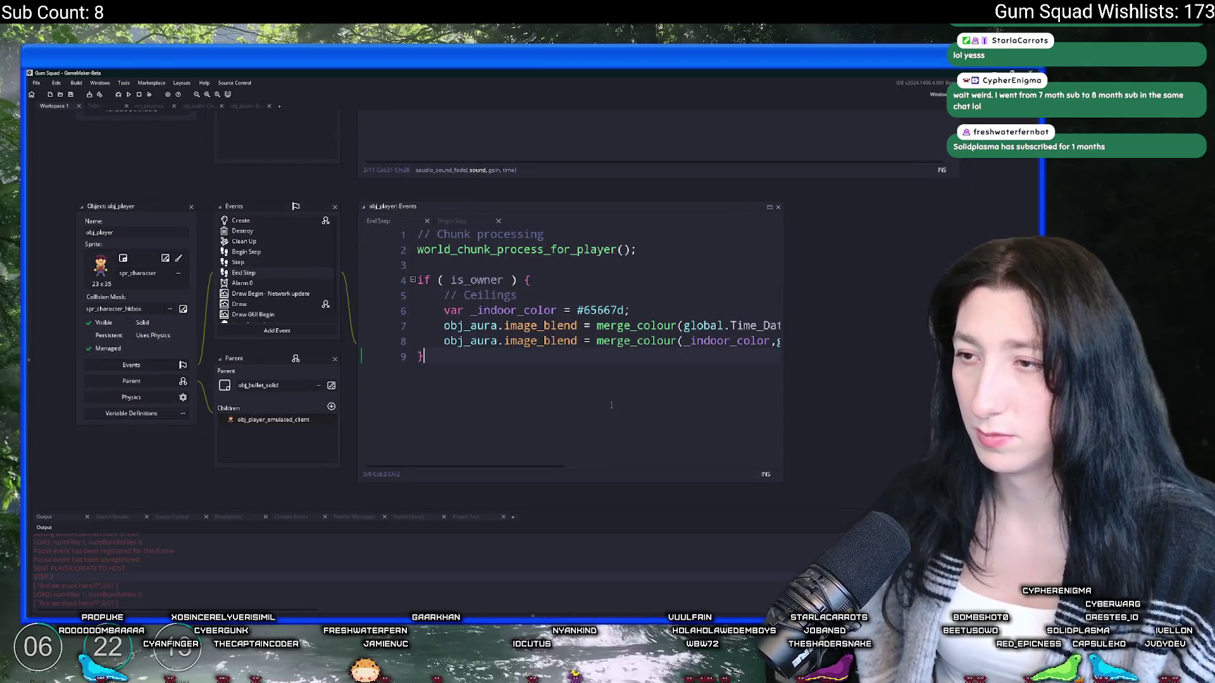
text(if ( is_)
Step: Start an if ( WORLD.is_loaded() ) condition on line 11 and paste the ambience block into it
key(BackSpace)
key(BackSpace)
key(BackSpace)
text(WORLD.is_)
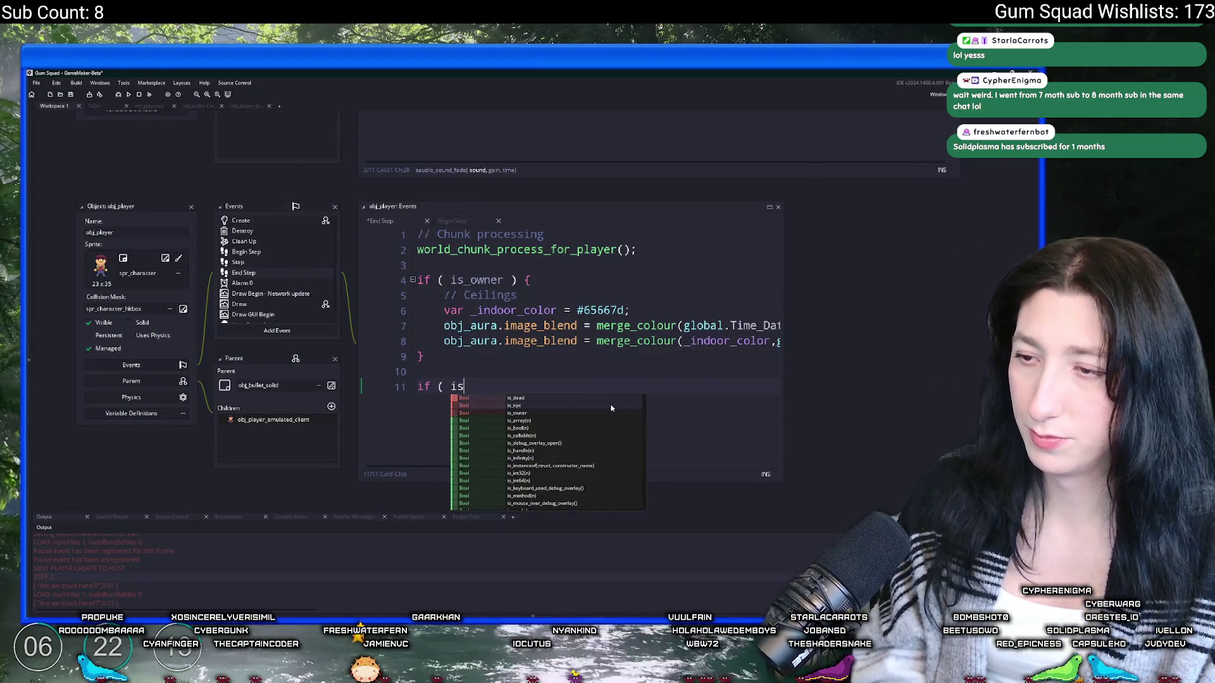
text(laode)
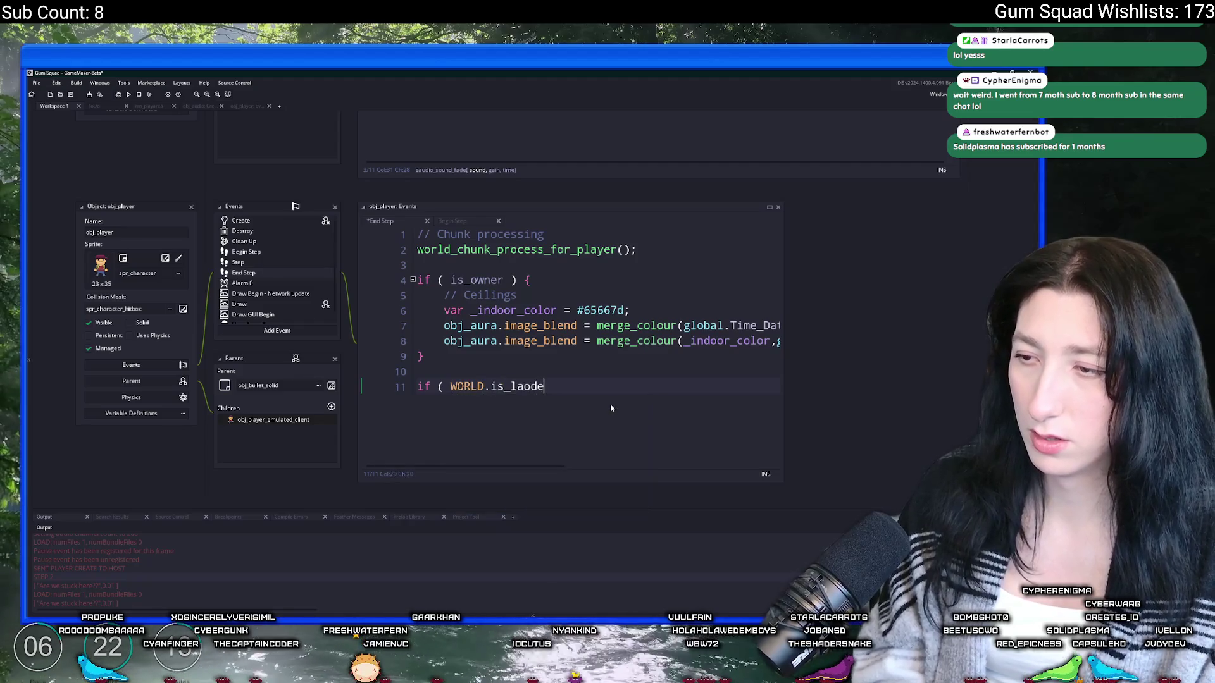
key(BackSpace)
key(BackSpace)
key(BackSpace)
key(BackSpace)
text(oad)
key(Return)
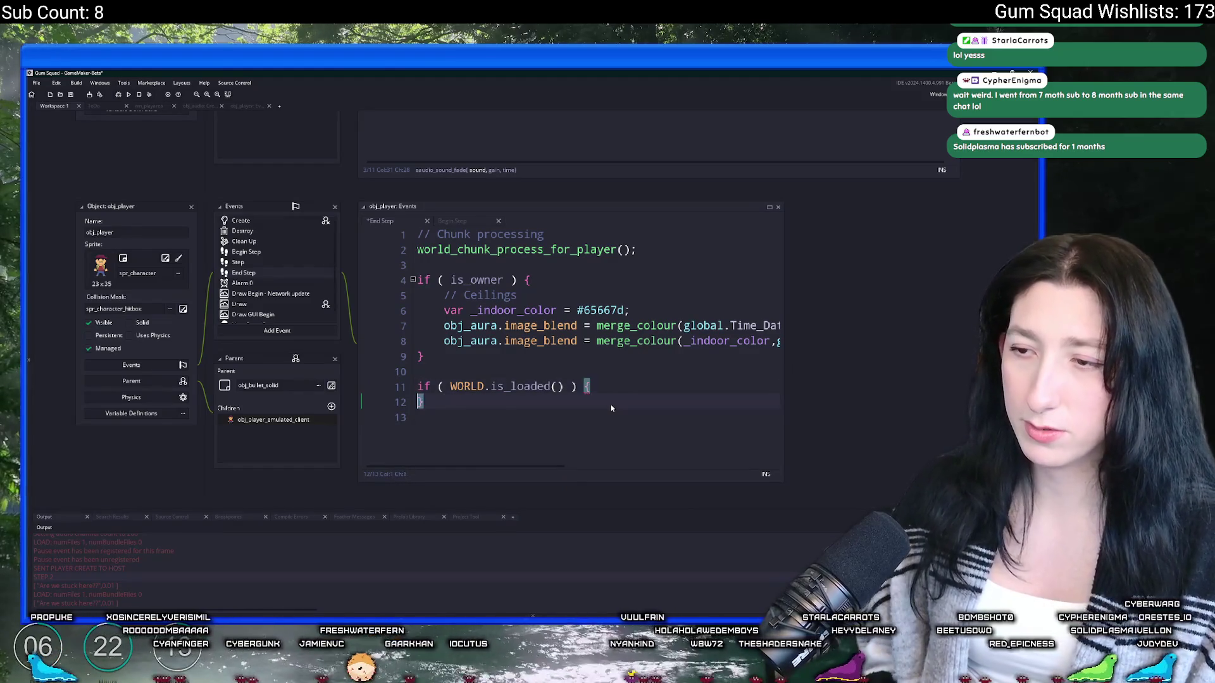
key(Return)
text(// Ambience if ( is_owner ) { 	obj_audio.ambience_play(x,y); })
Step: Indent the ambience lines and remove the redundant inner is_owner check and its closing brace
scroll(530, 460, down, 1)
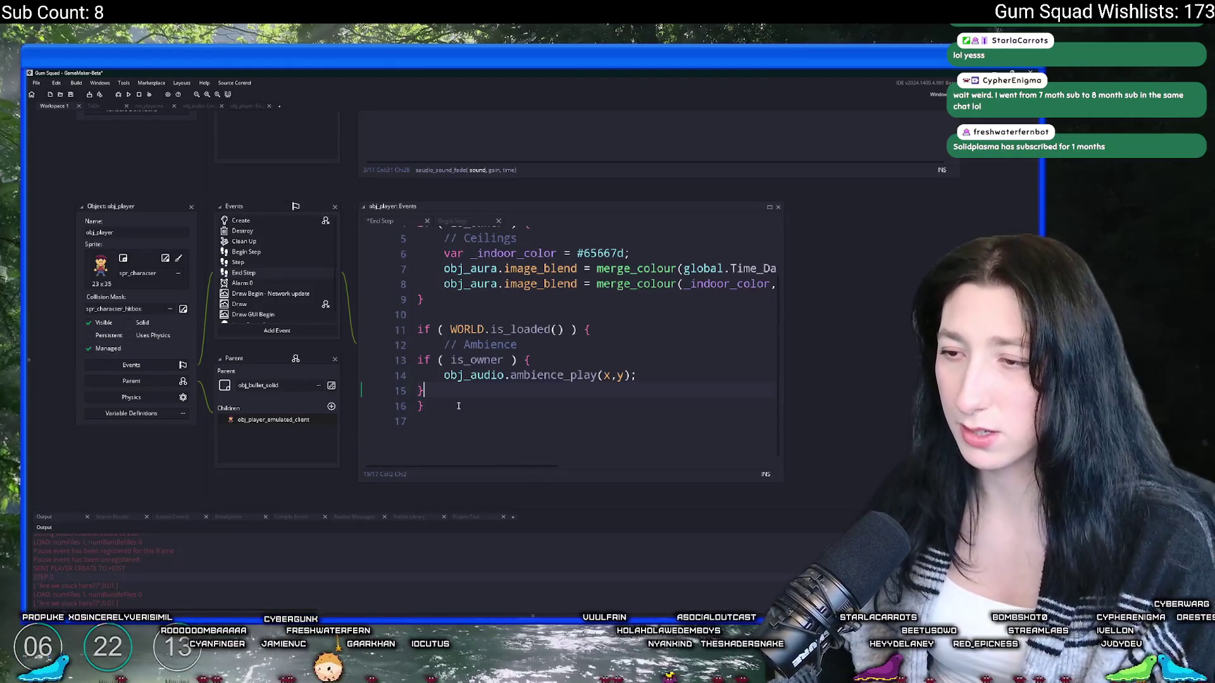
click(430, 364)
key(Tab)
key(ctrl+End)
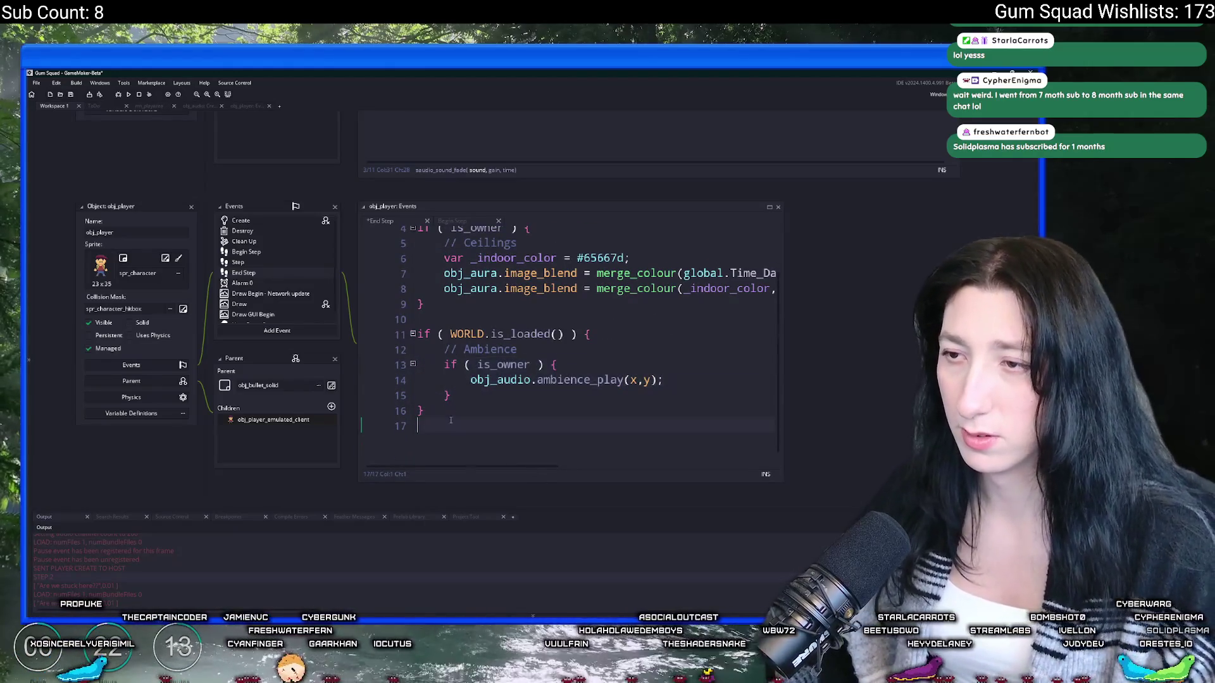
key(BackSpace)
drag(558, 382, 518, 365)
key(BackSpace)
click(463, 401)
key(BackSpace)
key(BackSpace)
key(BackSpace)
scroll(463, 401, up, 1)
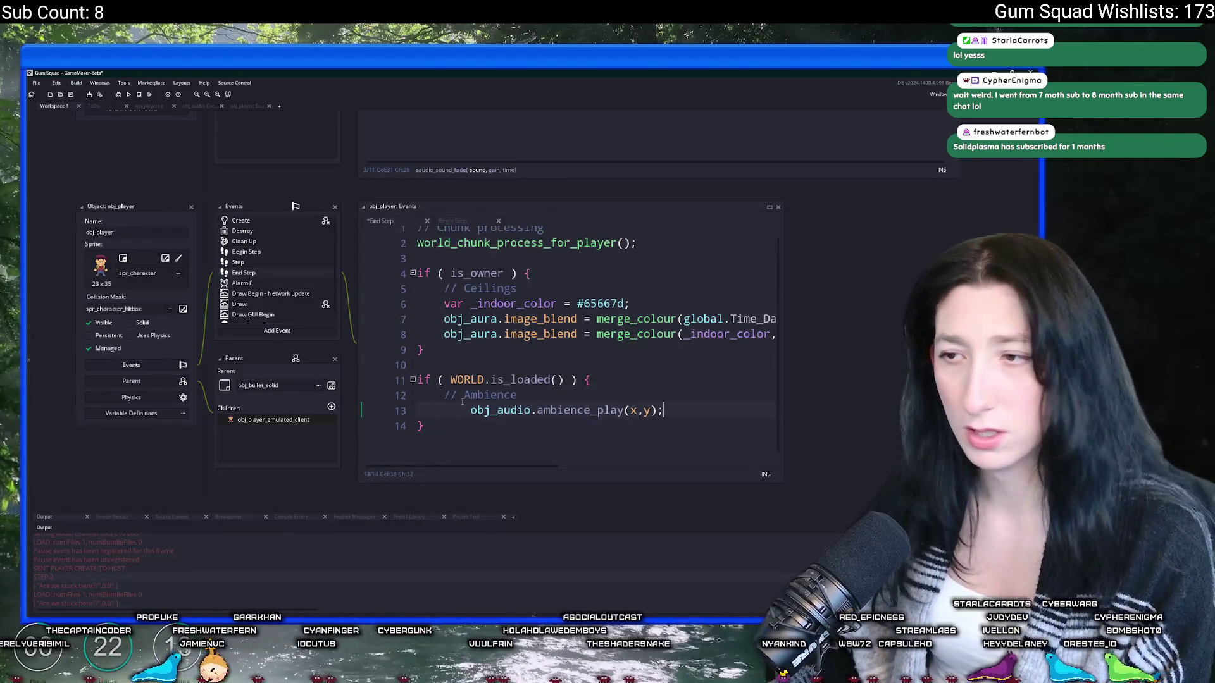
Step: Move the WORLD.is_loaded block inside the is_owner condition after the aura colour code and indent it
drag(452, 419, 396, 374)
key(ctrl+c)
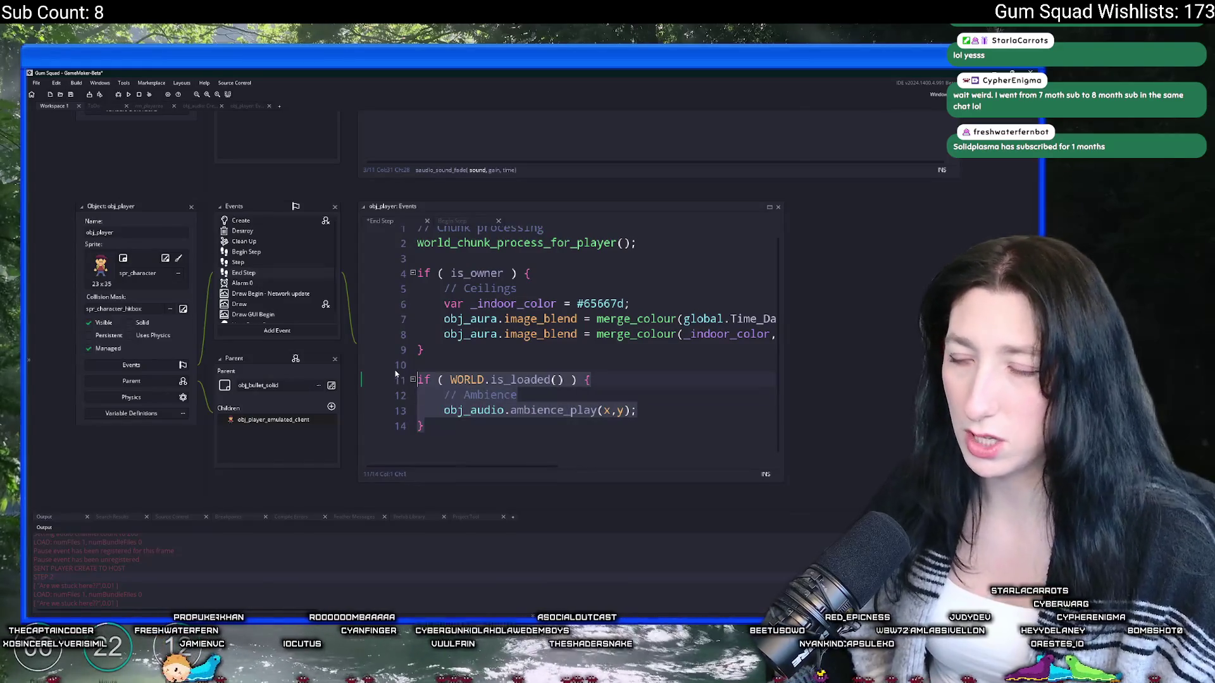
key(BackSpace)
key(End)
key(Return)
key(Return)
key(ctrl+v)
click(461, 399)
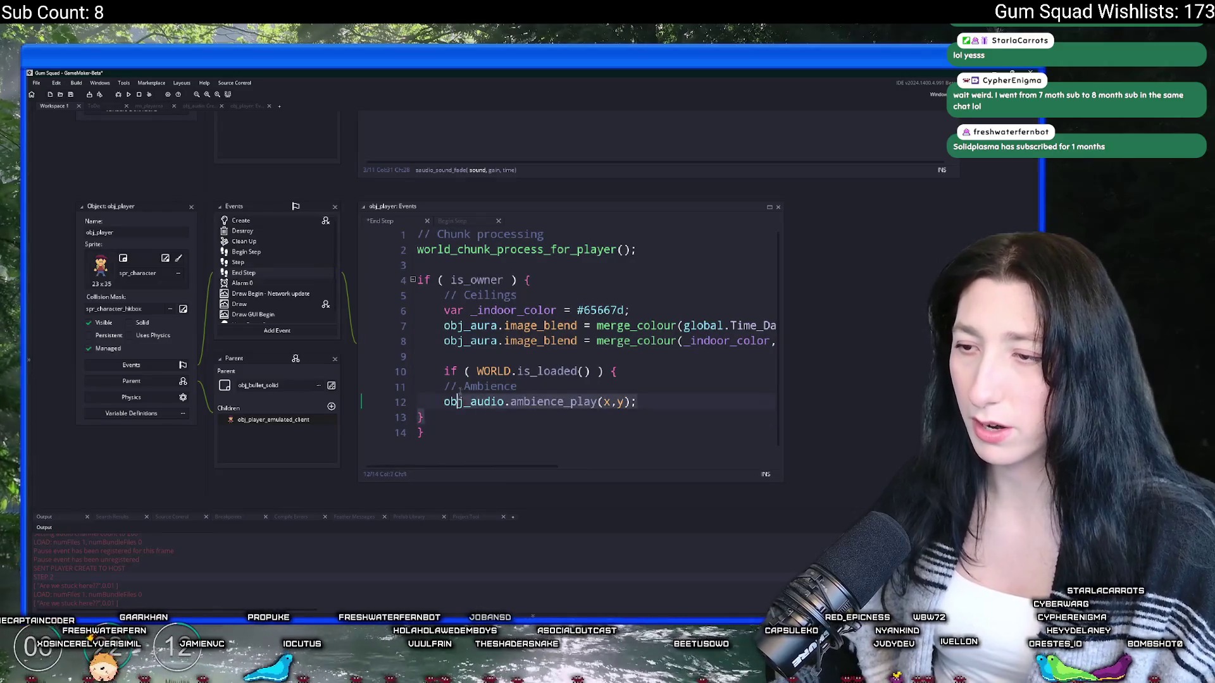
key(Tab)
click(553, 383)
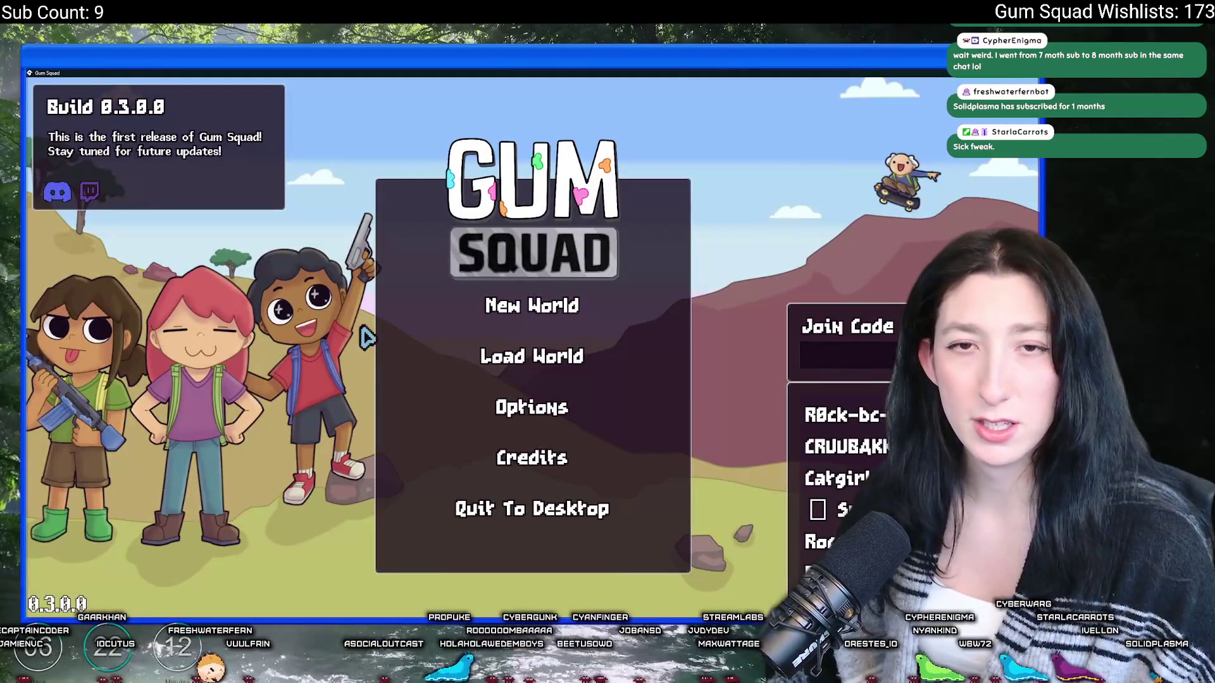
Step: Start a new world via Create Lobby and walk across the outdoor dirt area
click(532, 310)
click(487, 450)
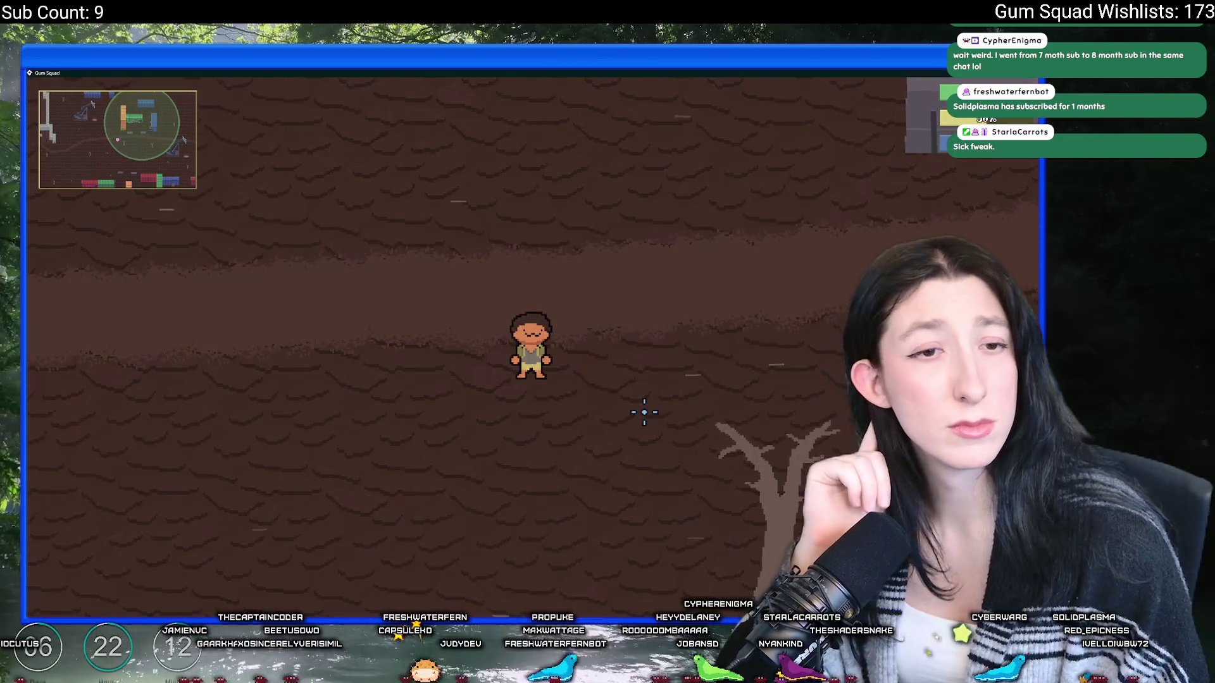
key(d)
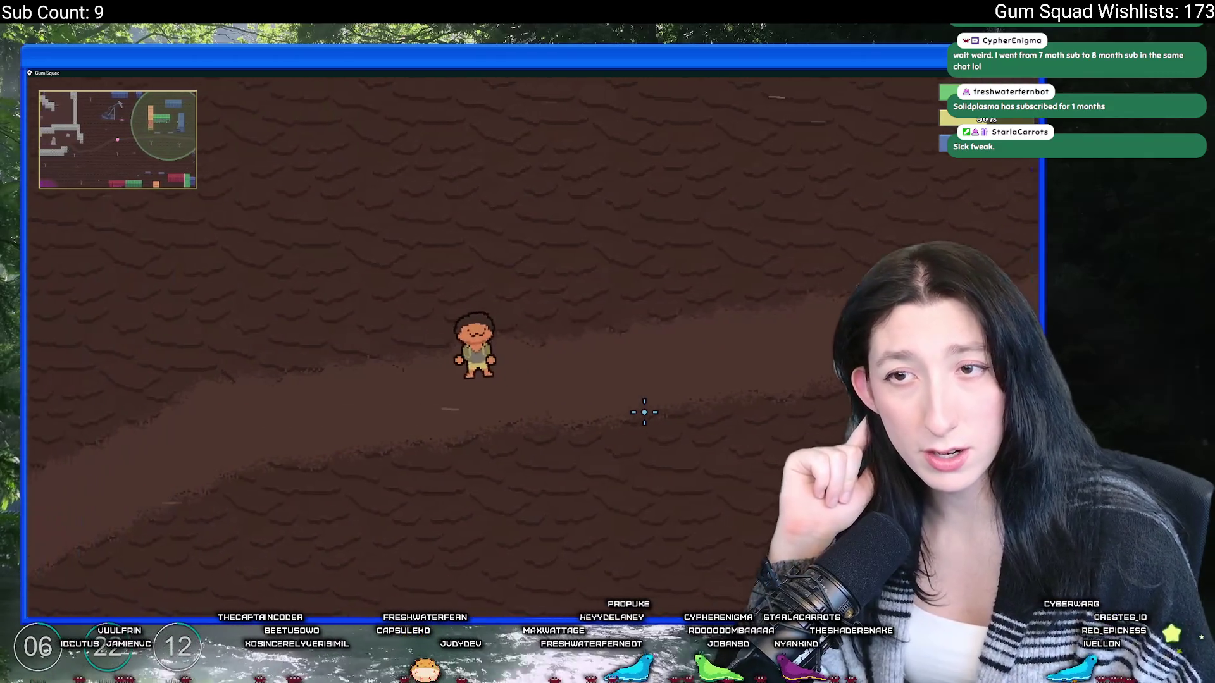
key(w)
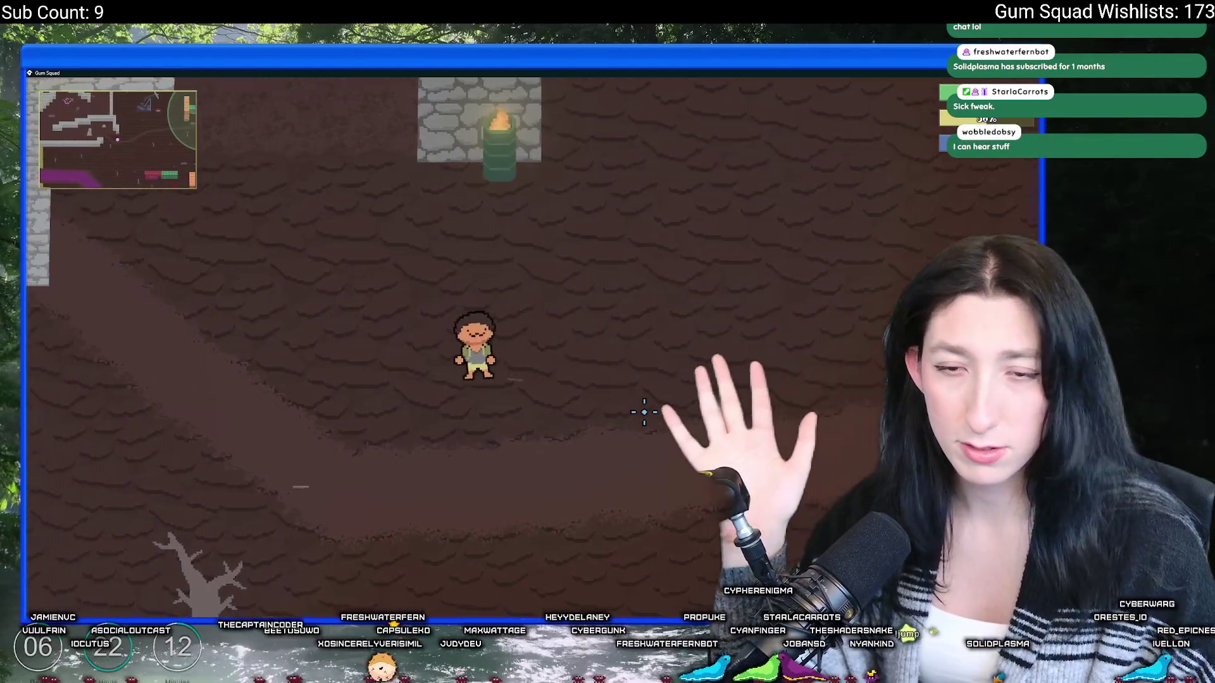
key(a)
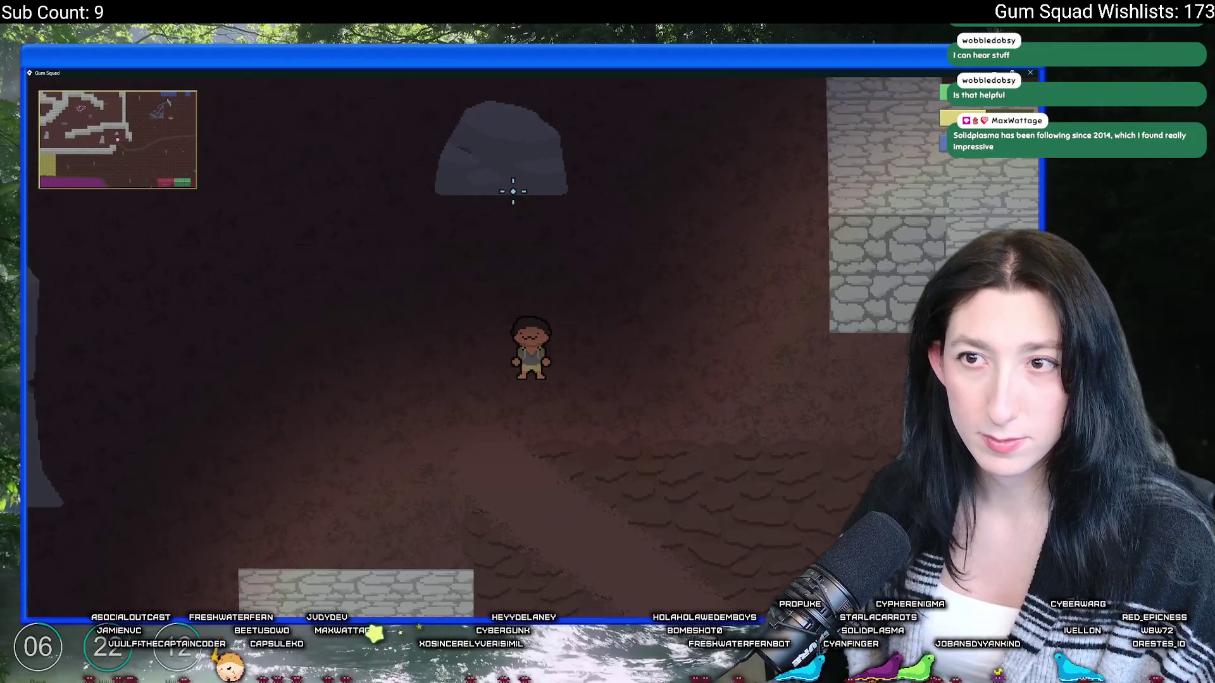
Step: Walk left into the stone cave and up through its passages
key(Escape)
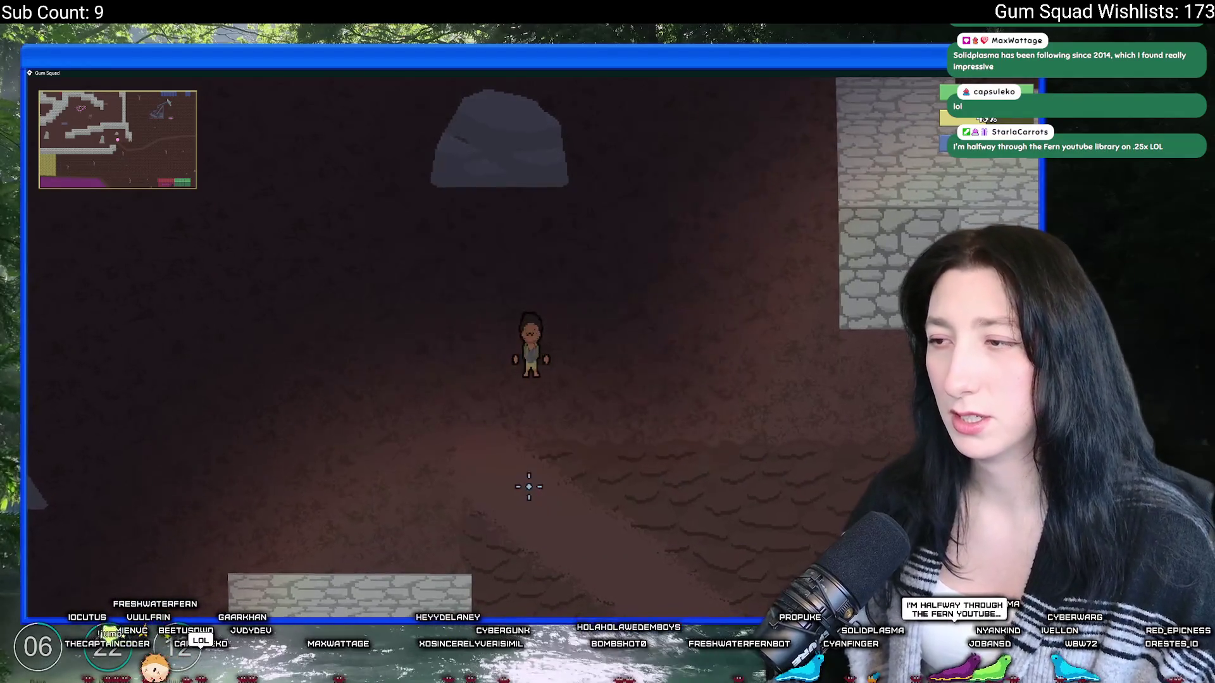
key(a)
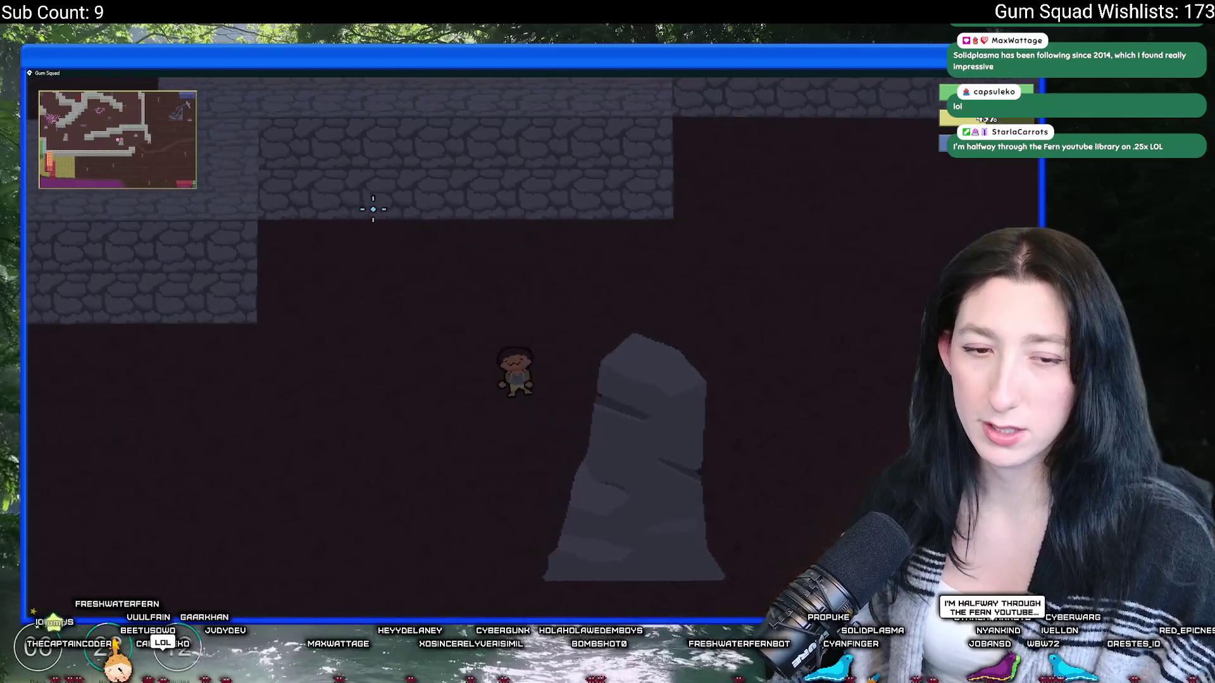
key(w)
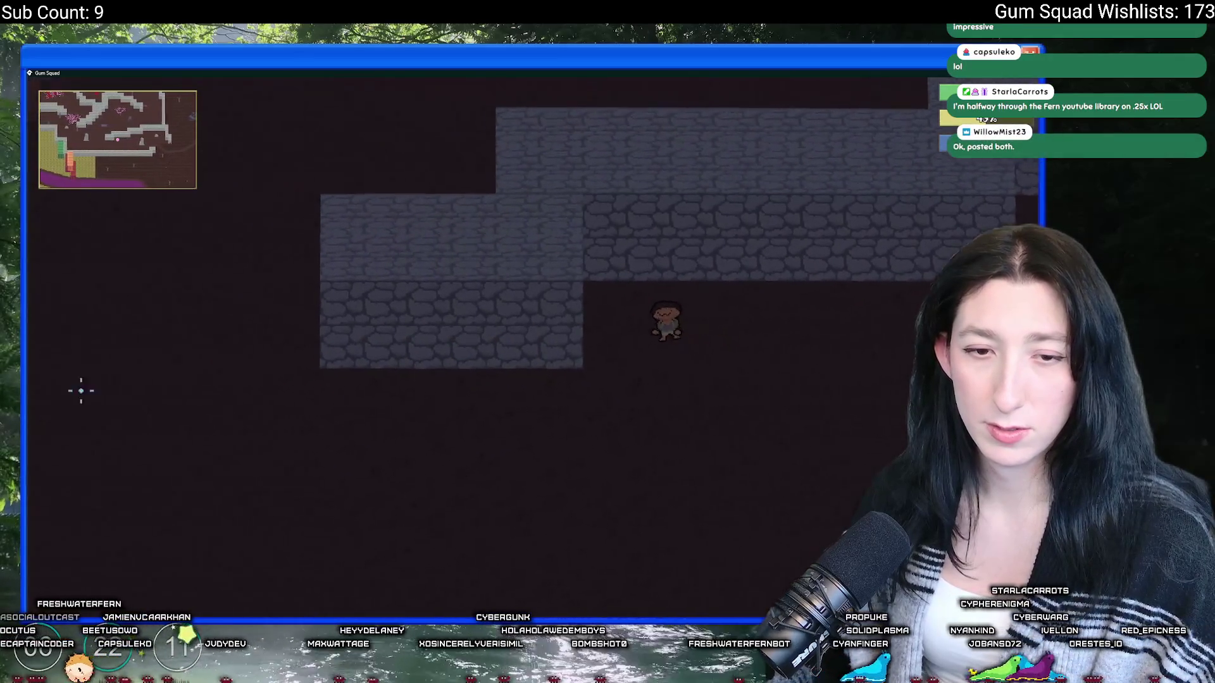
key(a)
key(w)
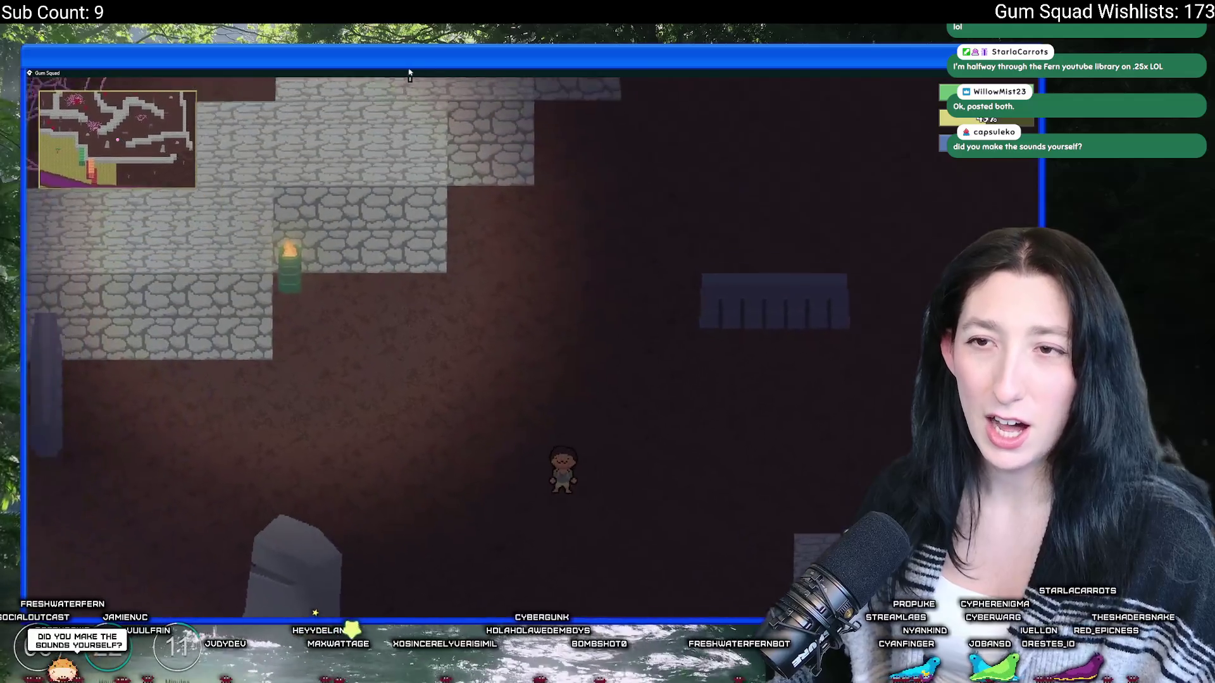
key(w)
key(a)
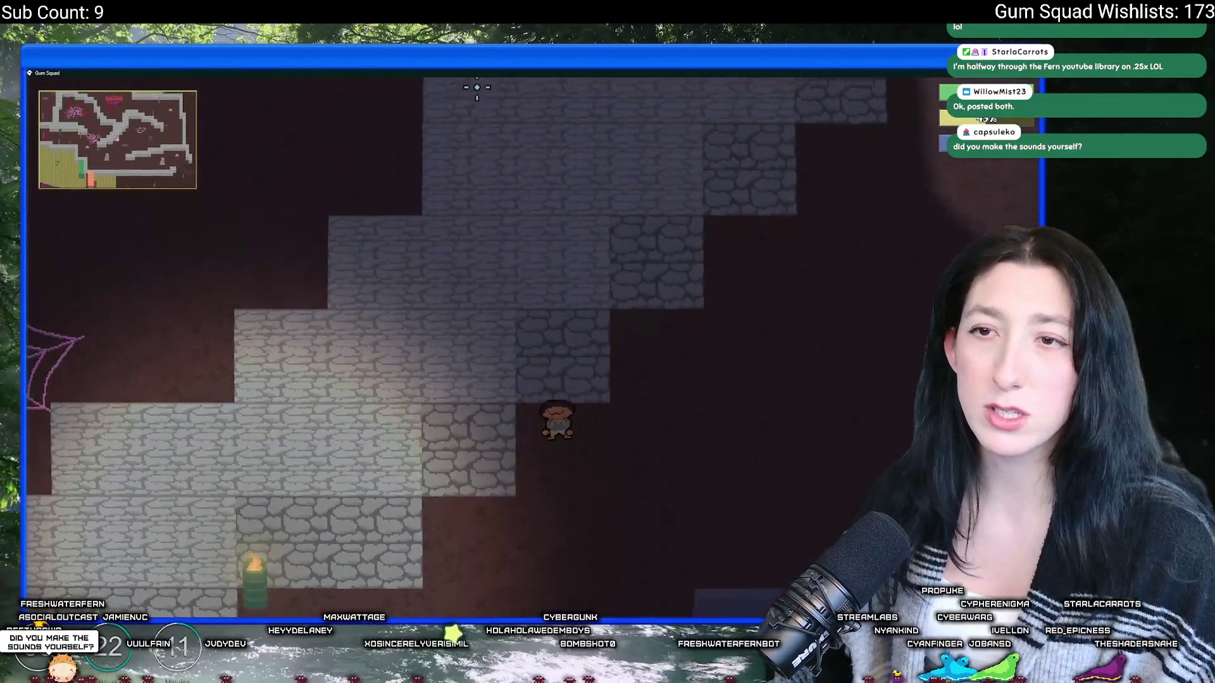
key(w)
key(d)
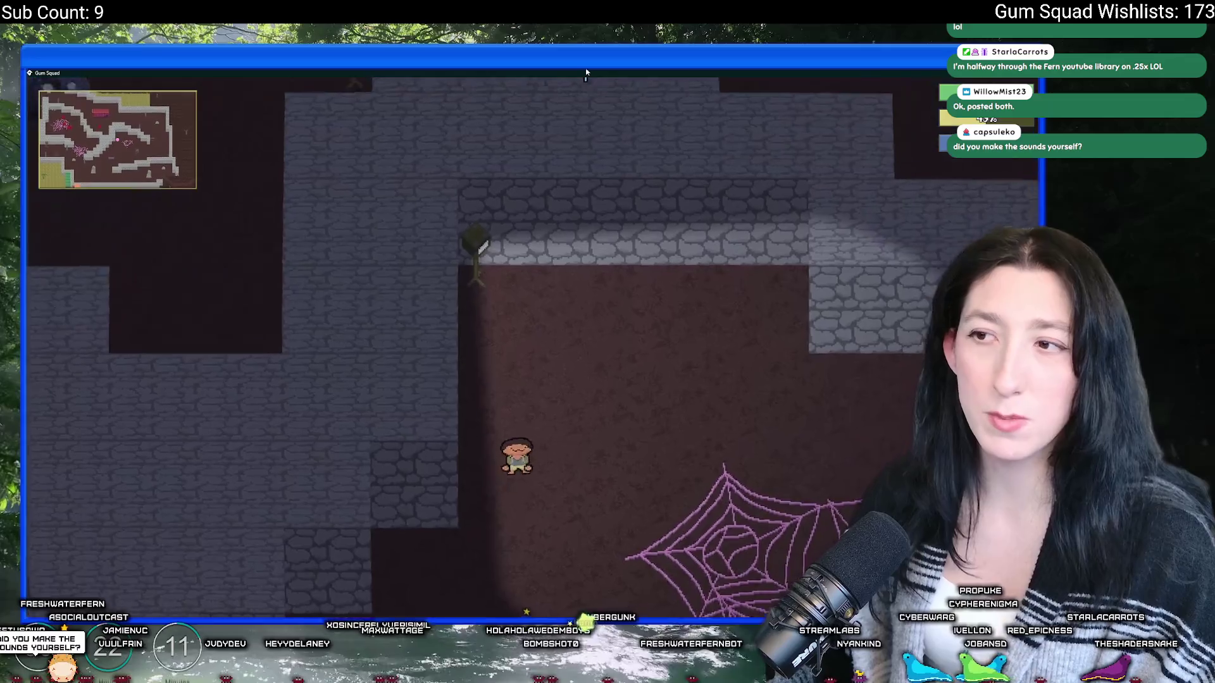
key(w)
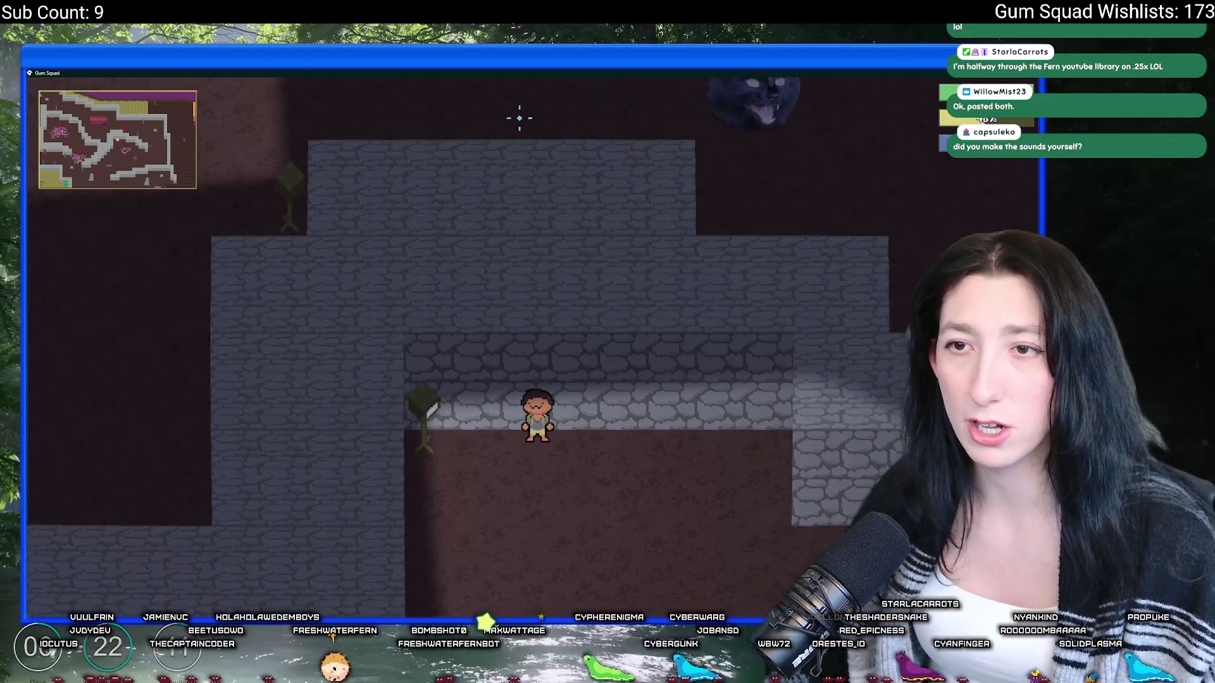
Step: Cross the brown room in the cobblestone cave and bring up the inventory panel
key(s)
key(d)
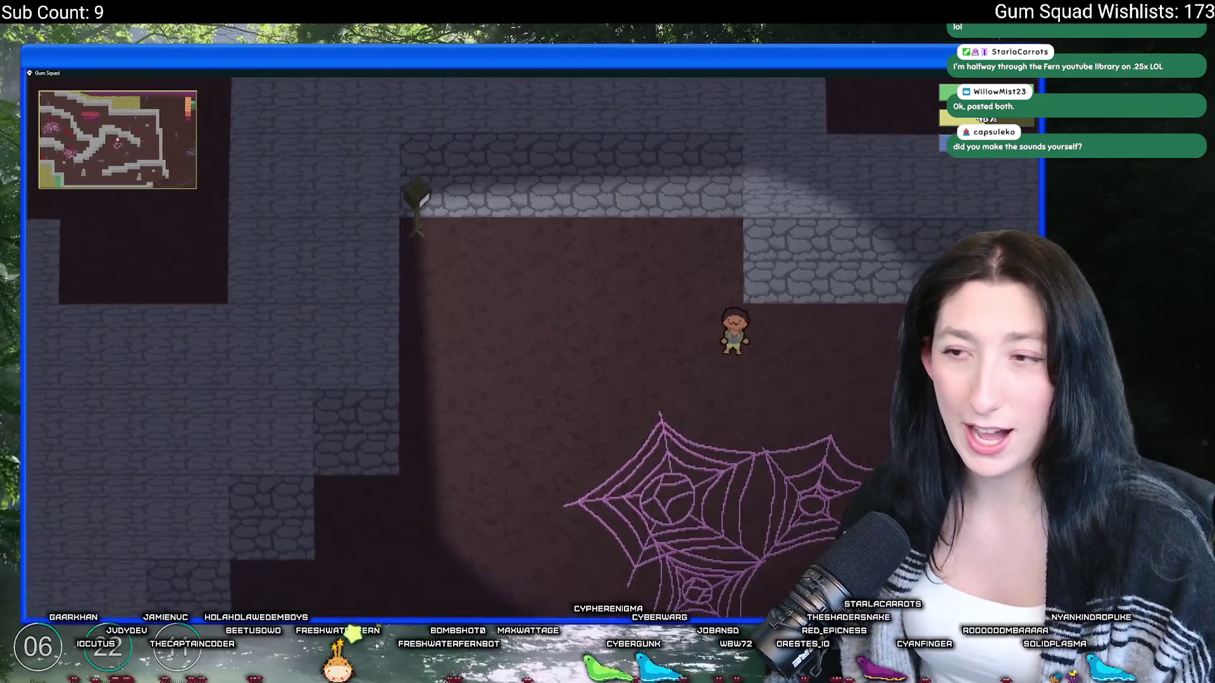
key(d)
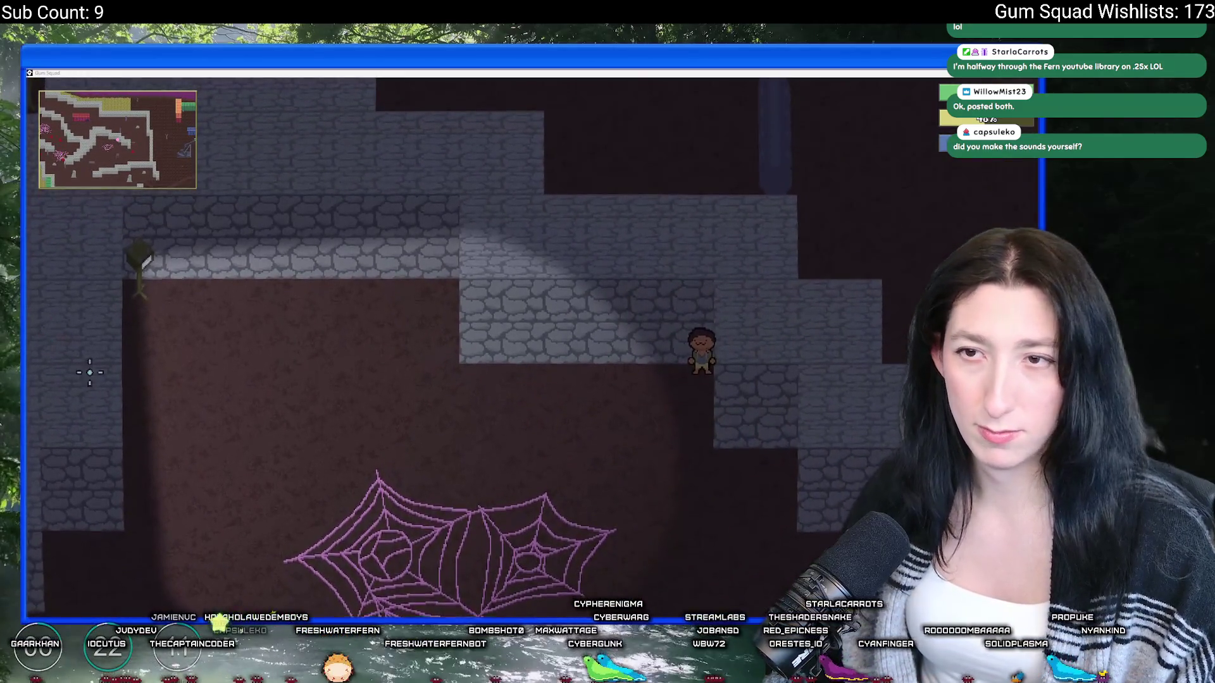
key(a)
key(w)
key(w)
key(Tab)
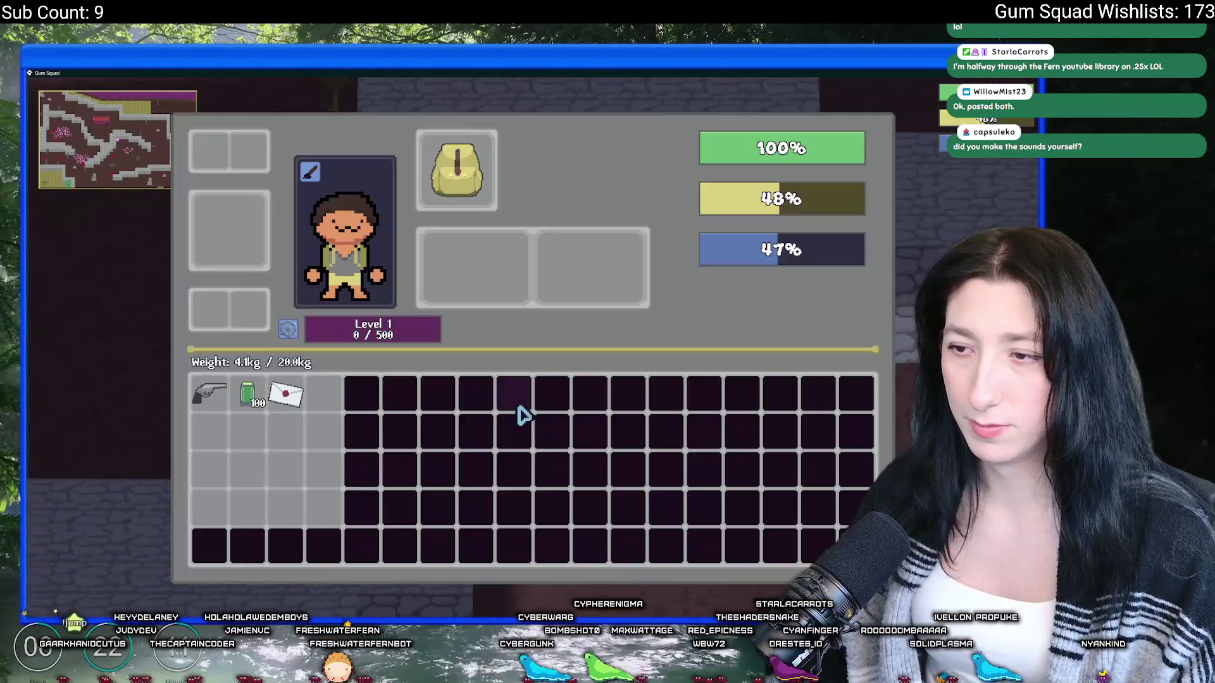
Step: Close the inventory and walk down-right past the cave's stone walls
key(Tab)
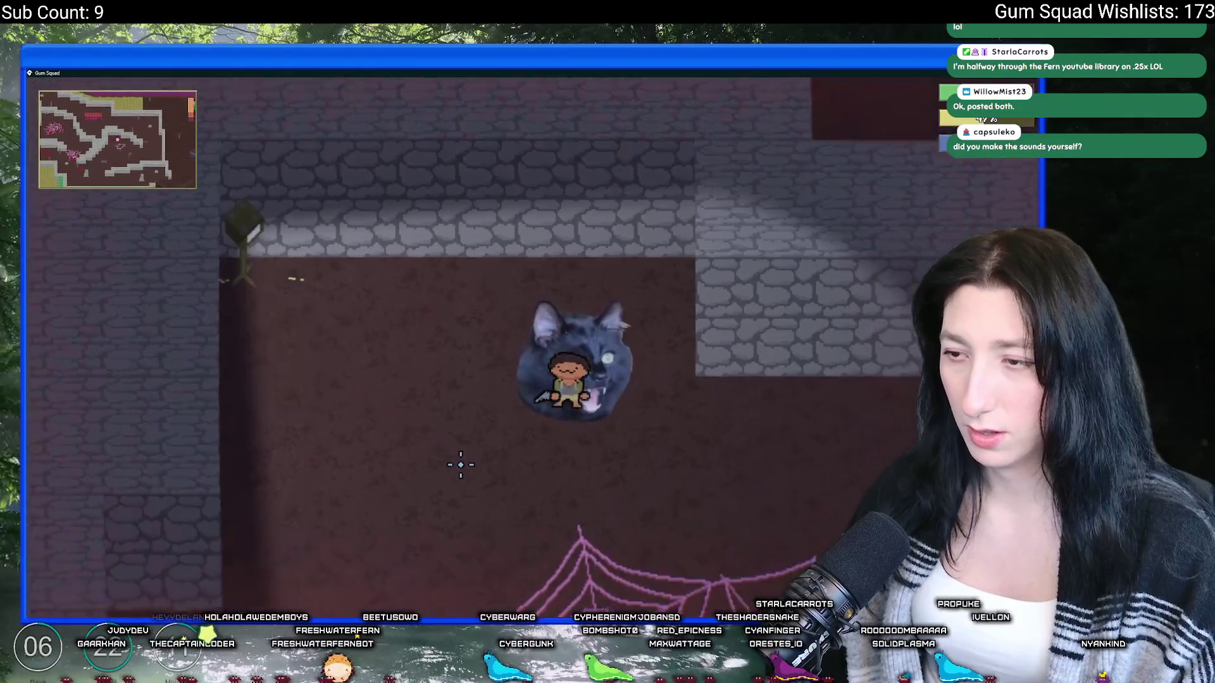
key(d)
key(s)
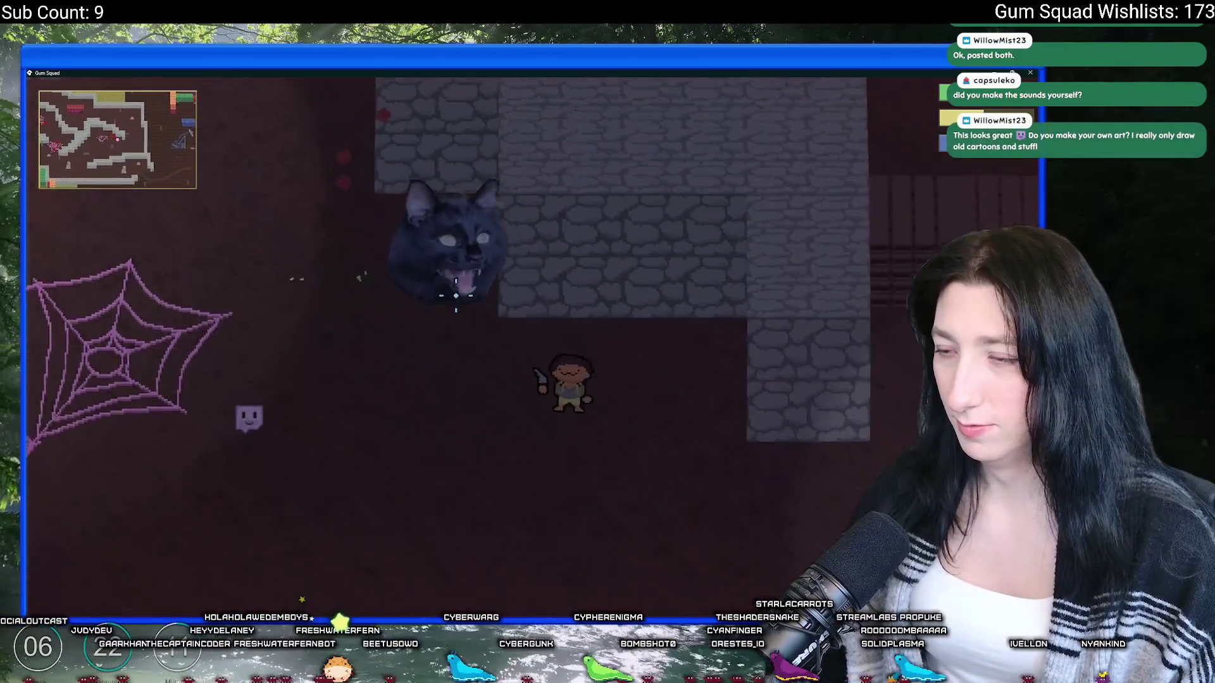
key(d)
key(s)
Step: Shoot and kill the cat enemy, then check and dismiss its loot
click(349, 342)
key(d)
key(w)
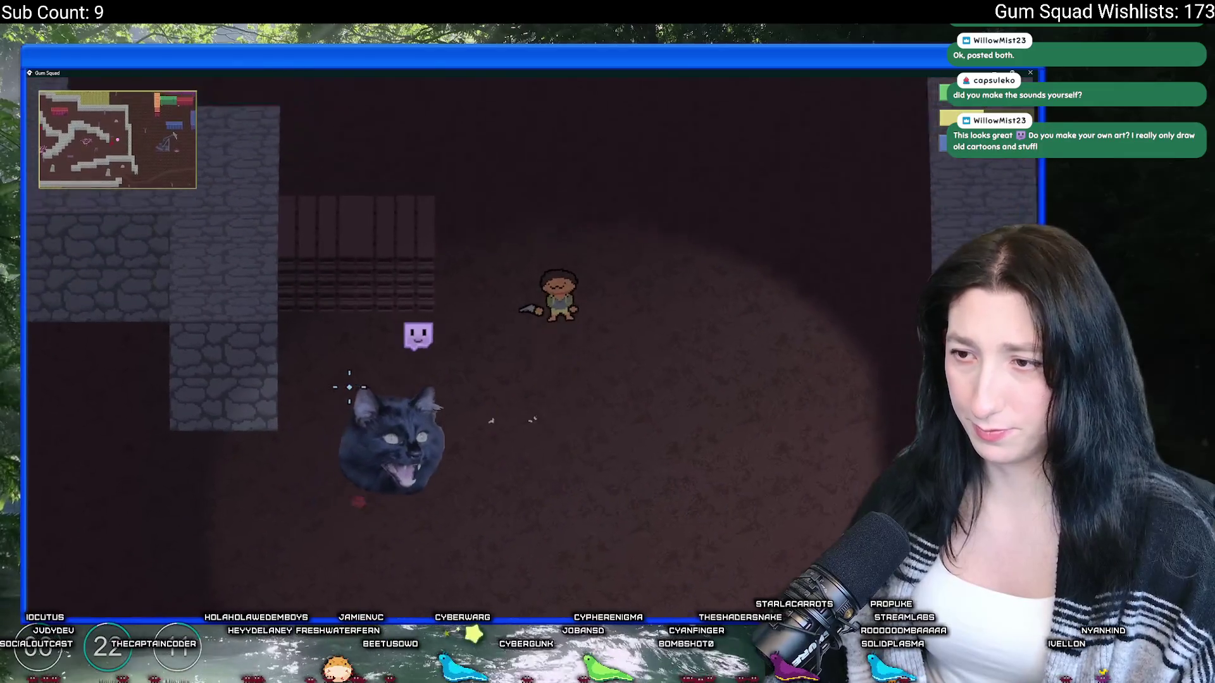
key(a)
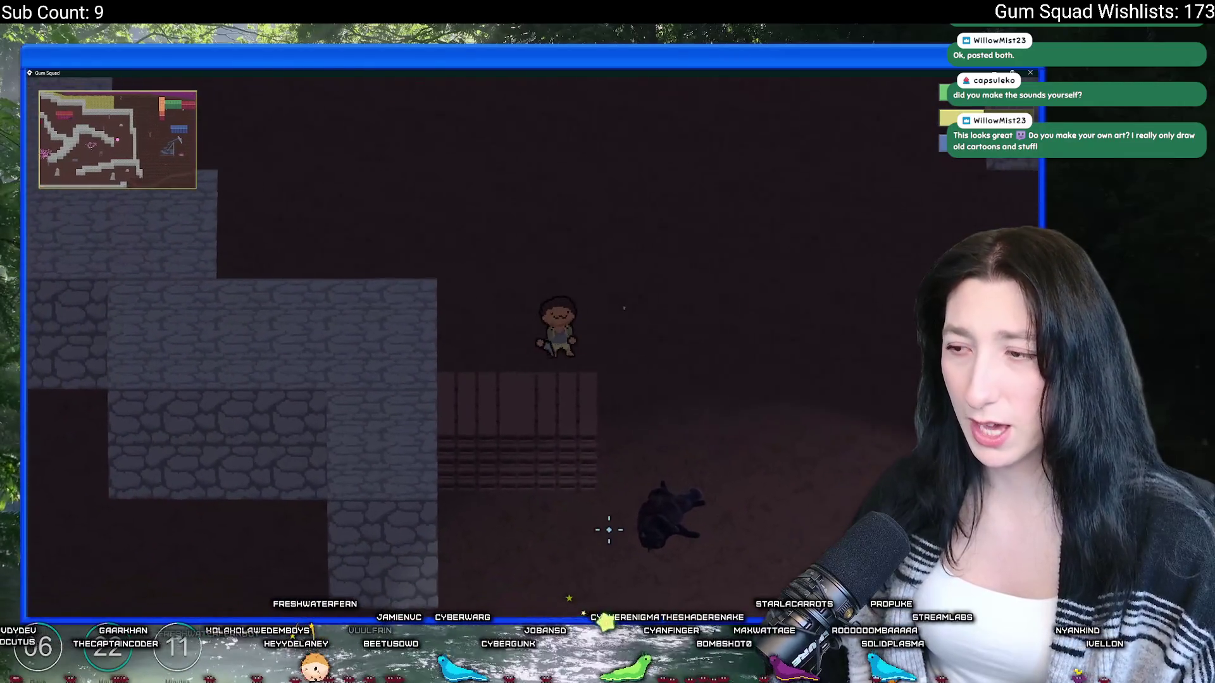
key(s)
key(d)
key(e)
key(e)
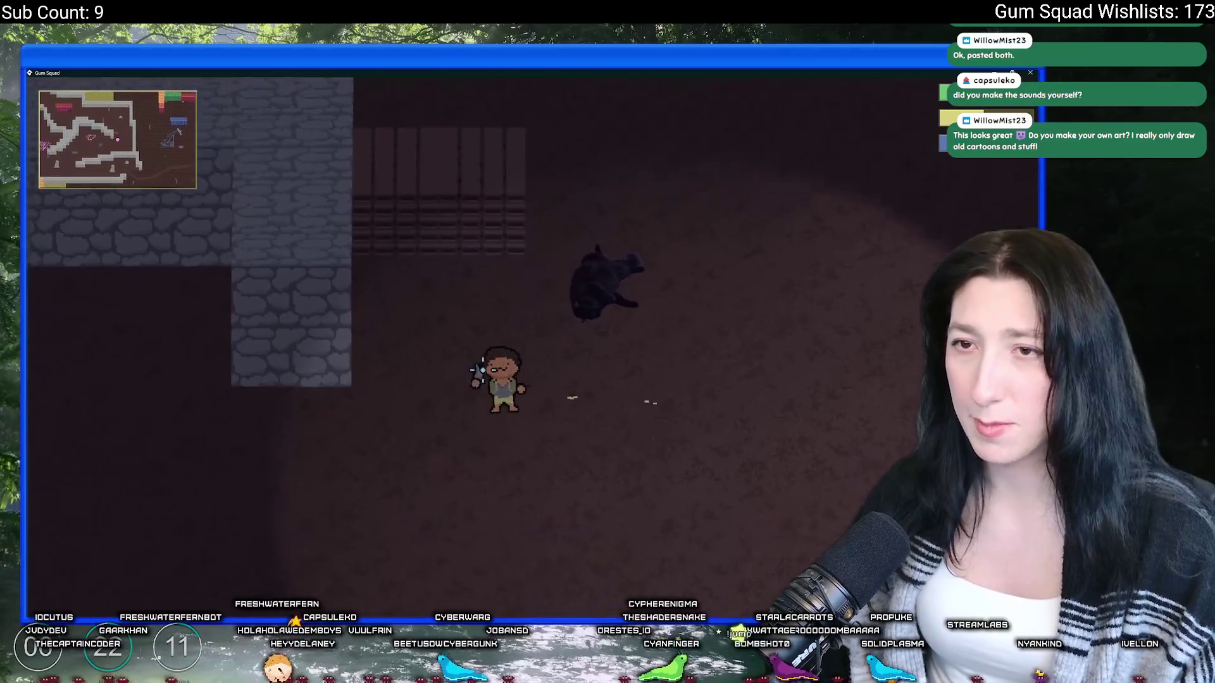
Step: Walk down-left past the spider webs and torch-lit walls to the pillar
key(s)
key(a)
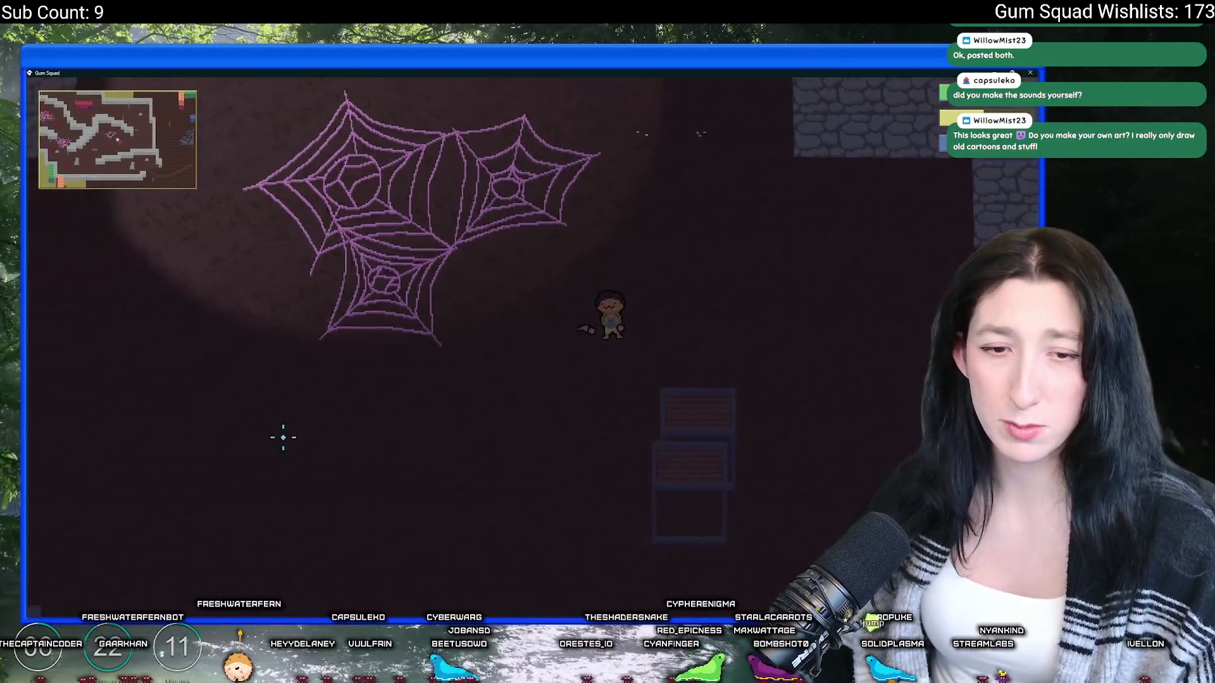
key(s)
key(a)
key(s)
key(a)
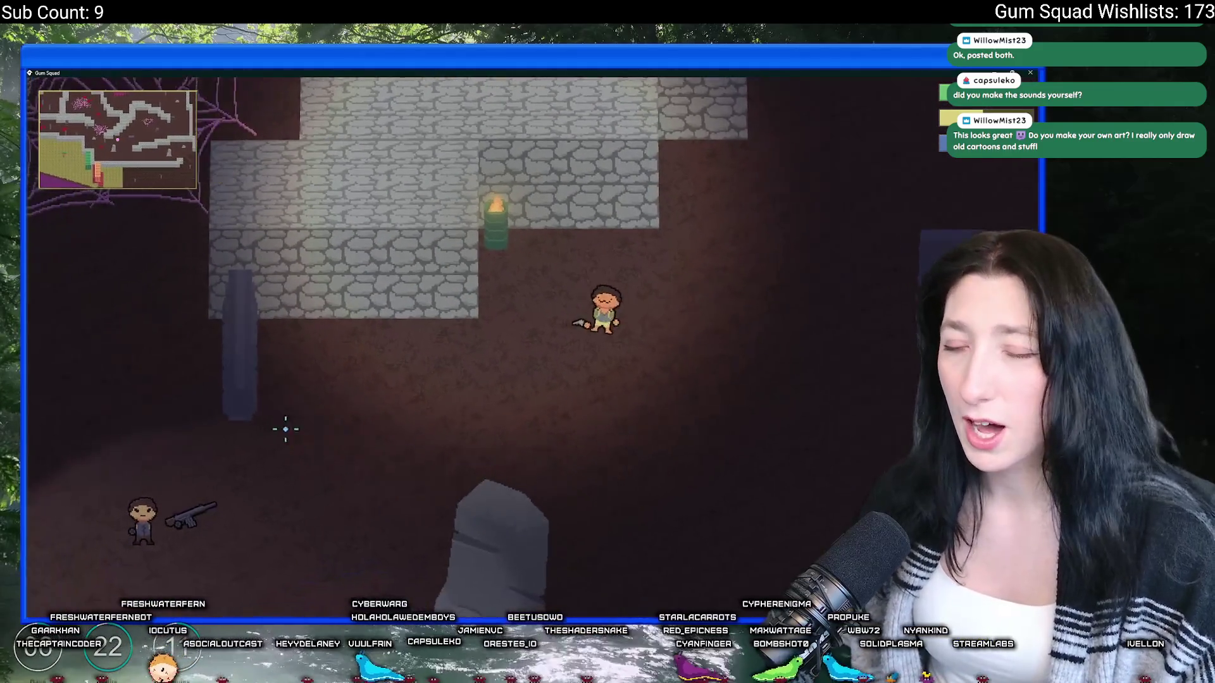
key(a)
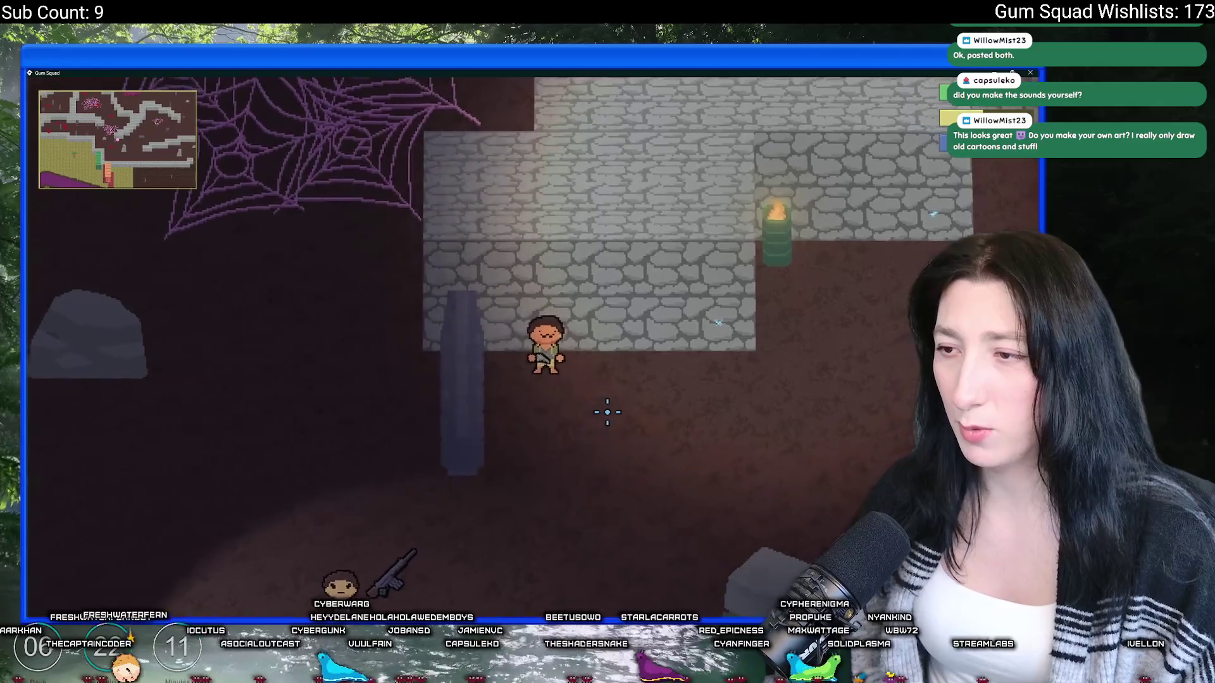
key(w)
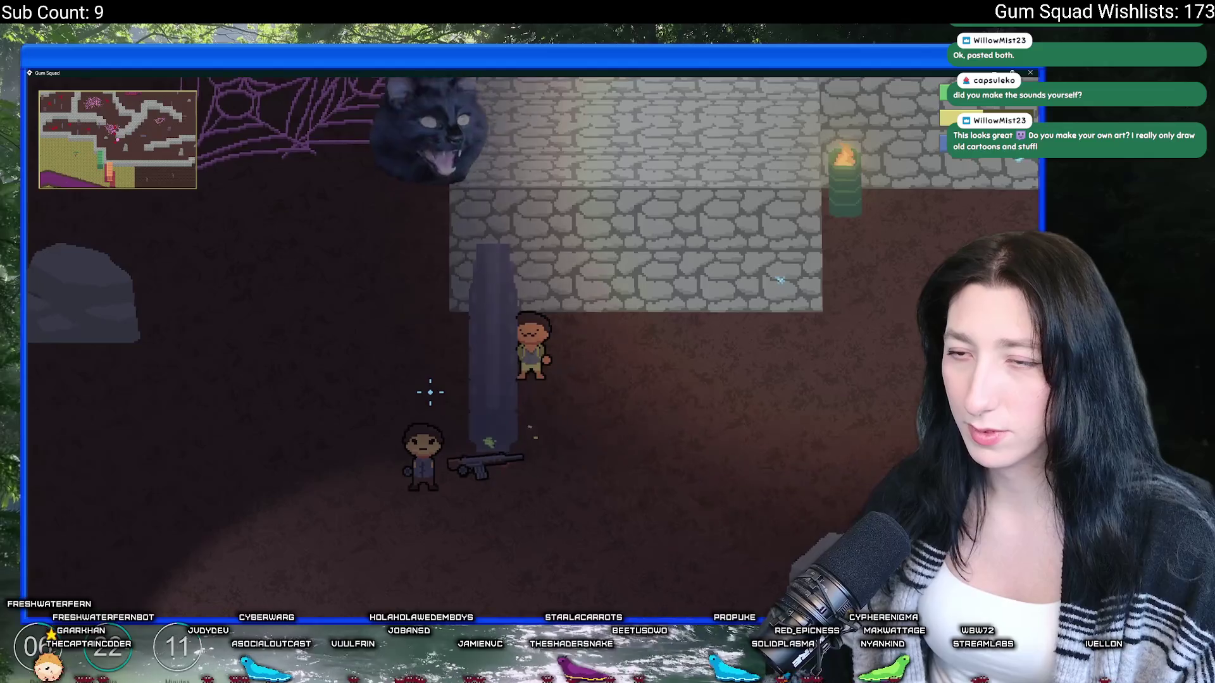
Step: Run right and up out of the cave to the outdoor area, then alt-tab to the browser
key(d)
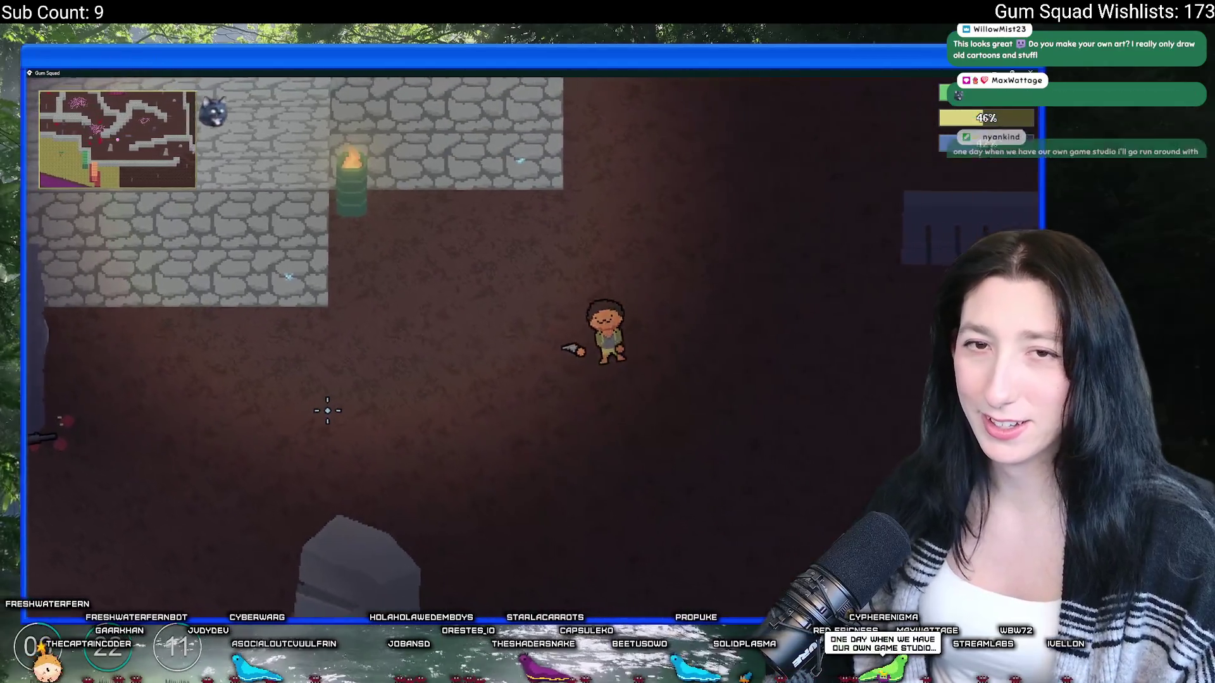
key(w)
key(d)
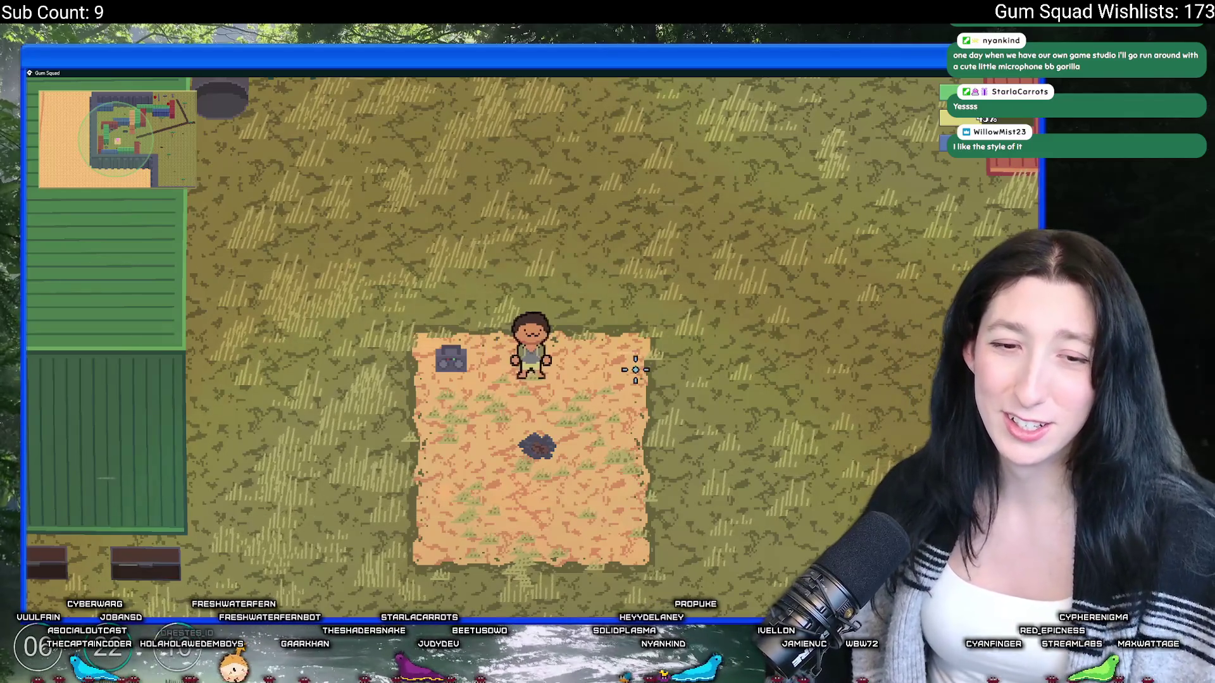
scroll(587, 359, down, 3)
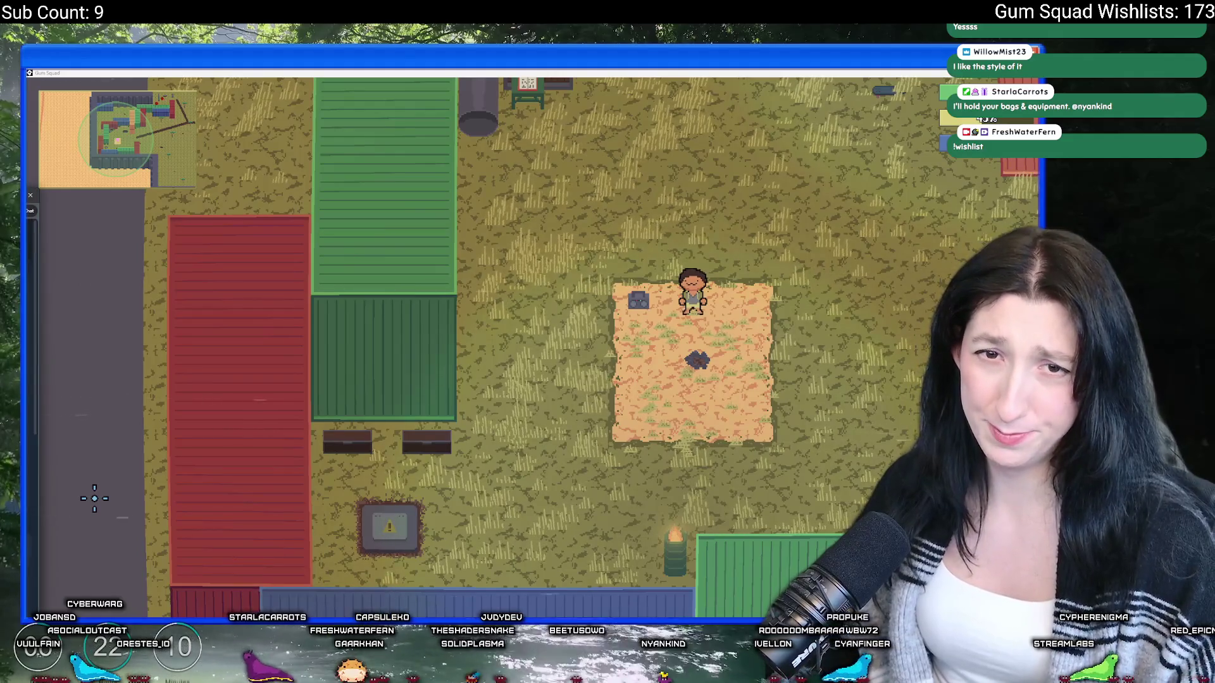
key(alt+Tab)
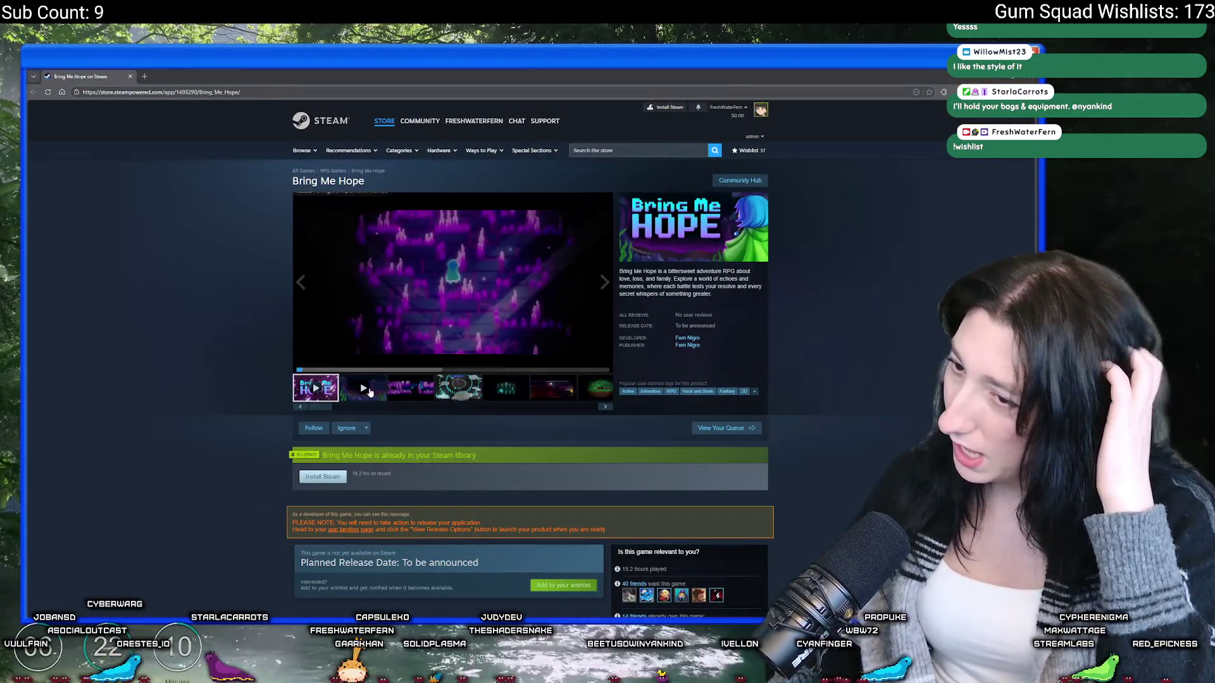
Step: Play the Bring Me Hope trailer full screen, then exit full screen
click(370, 392)
click(604, 365)
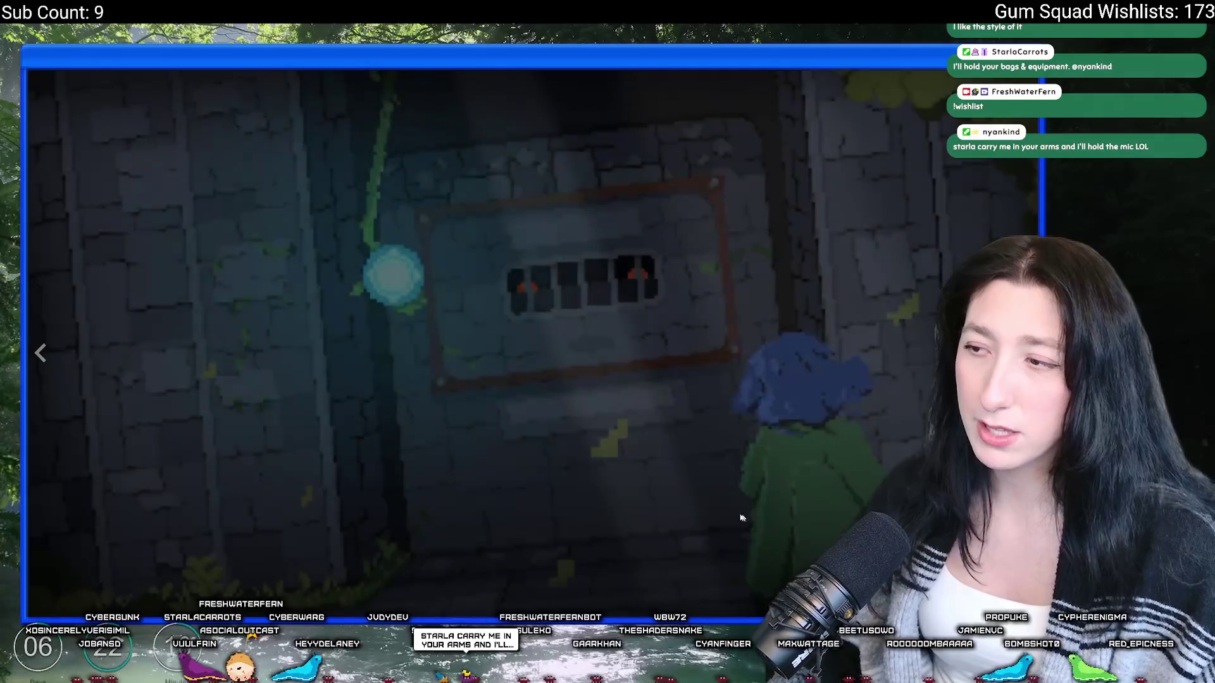
key(Escape)
Step: Browse the Bring Me Hope screenshots in the enlarged gallery, then return to Gum Squad
click(408, 388)
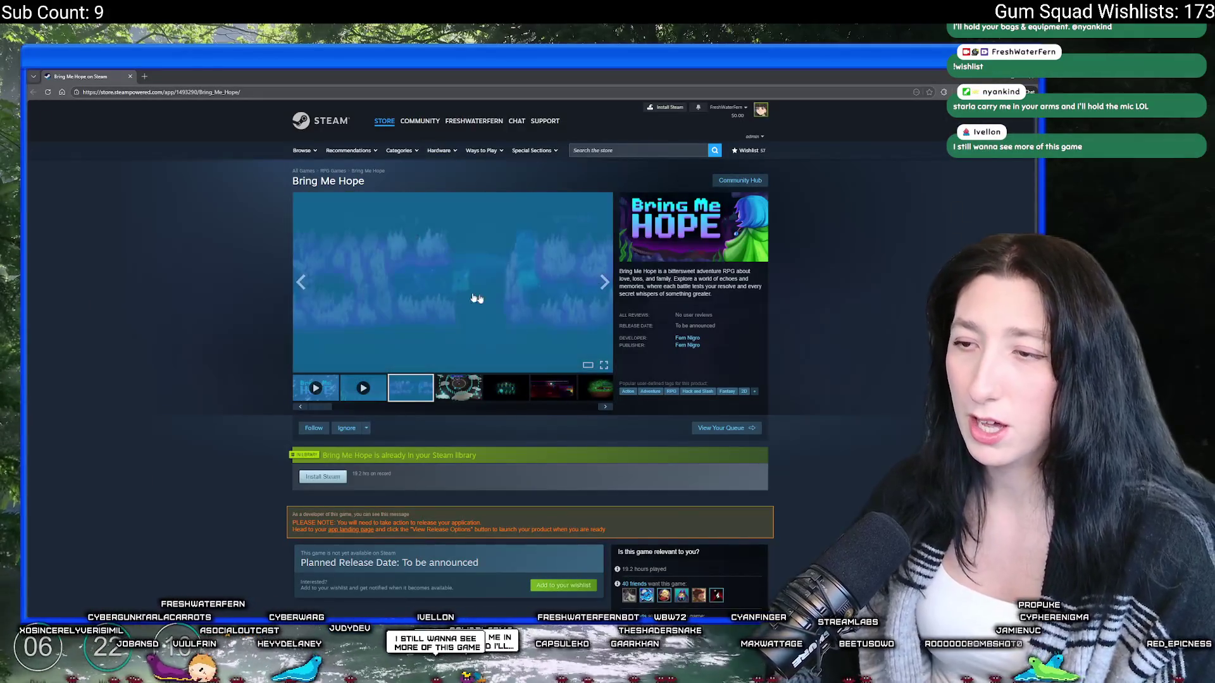
click(398, 263)
key(Right)
key(Right)
key(Right)
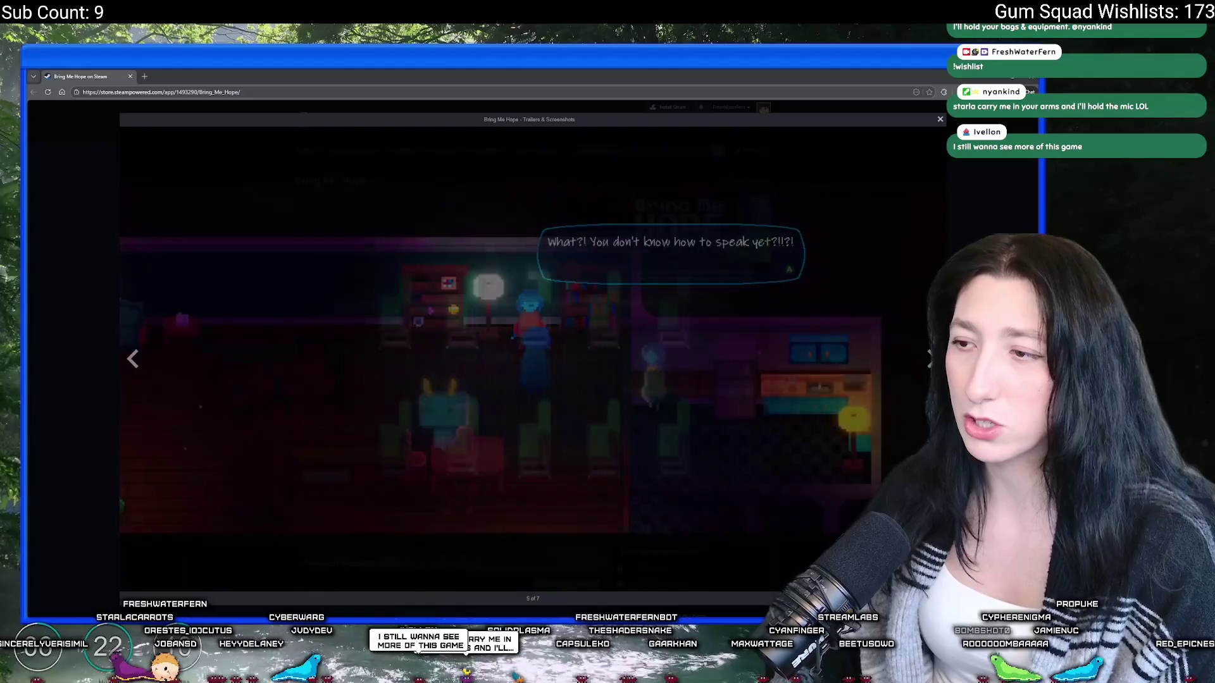
key(alt+Tab)
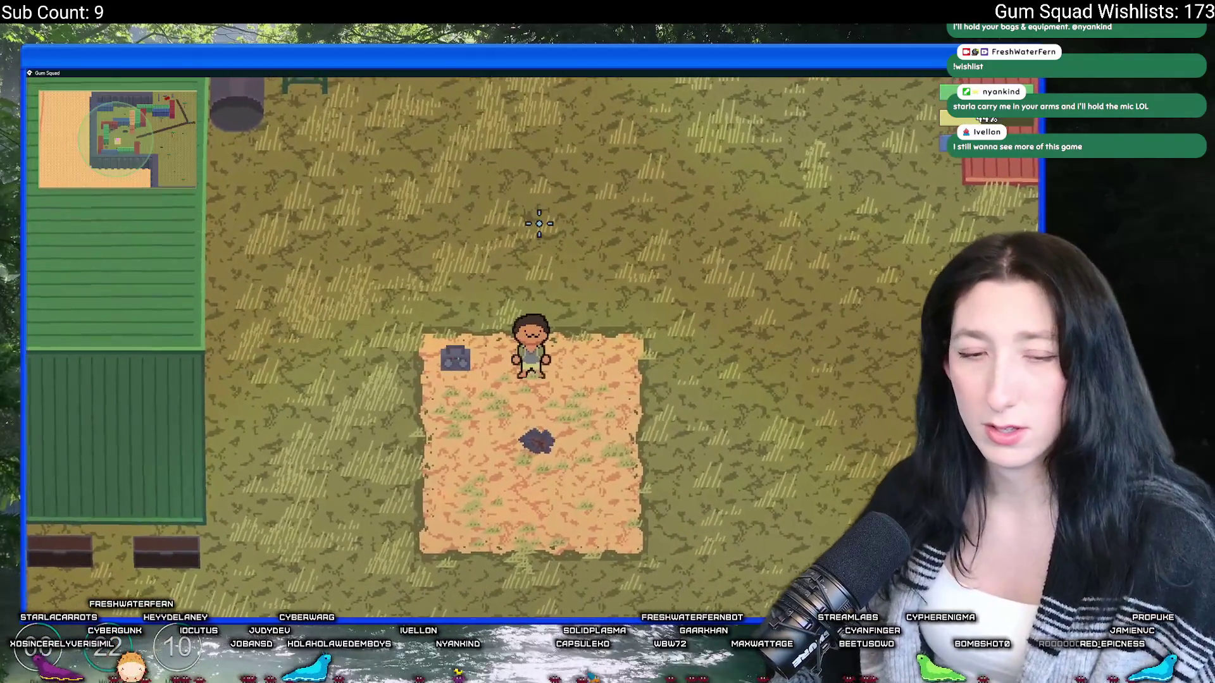
Step: Walk around the sand patch toward the crates and containers
key(s)
key(a)
key(w)
key(d)
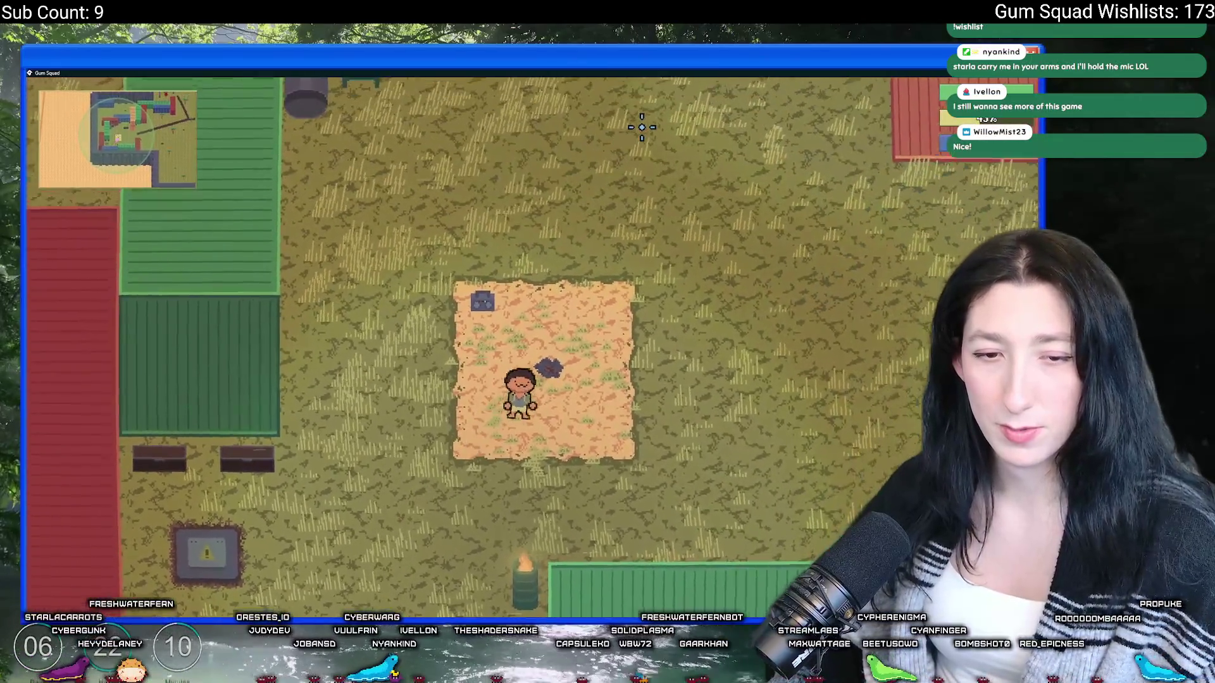
key(w)
key(d)
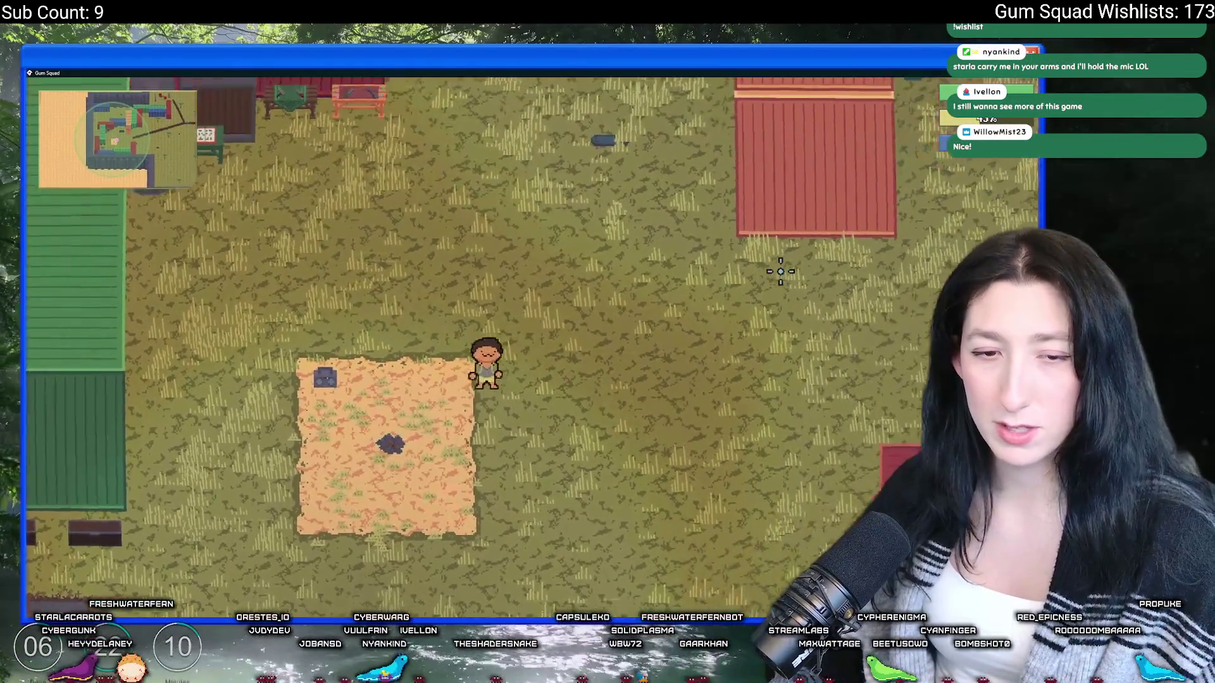
Step: Ride the skateboard across the grass and back toward the containers
key(s)
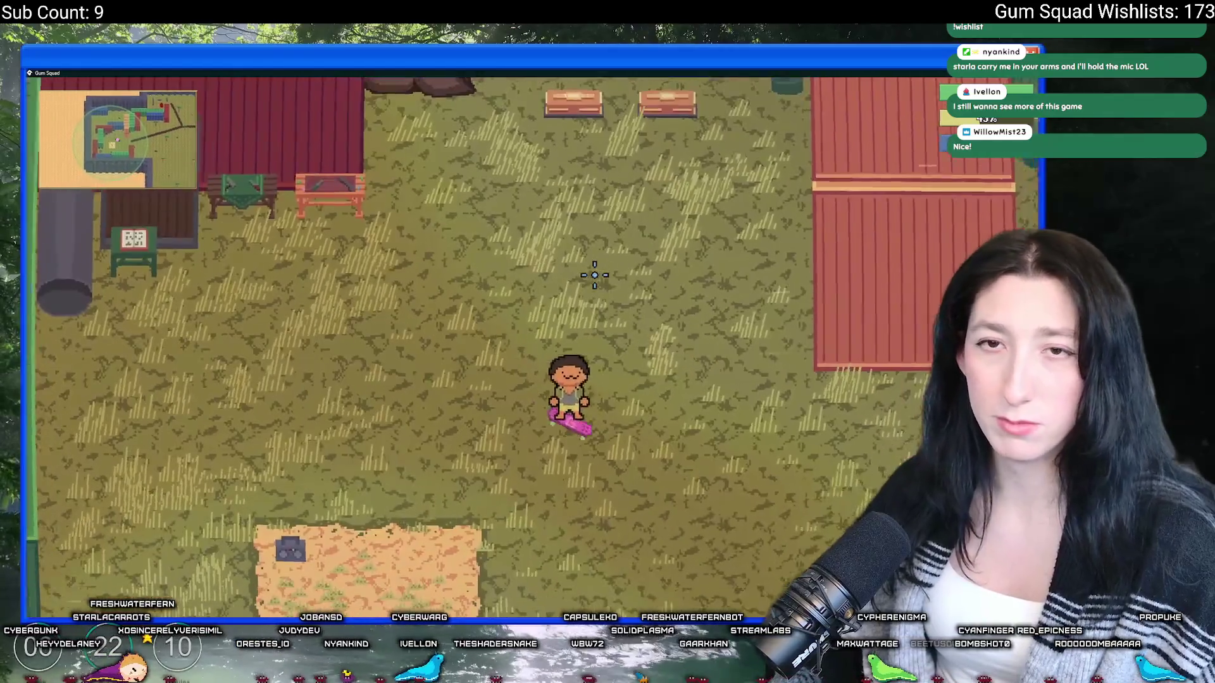
key(d)
key(a)
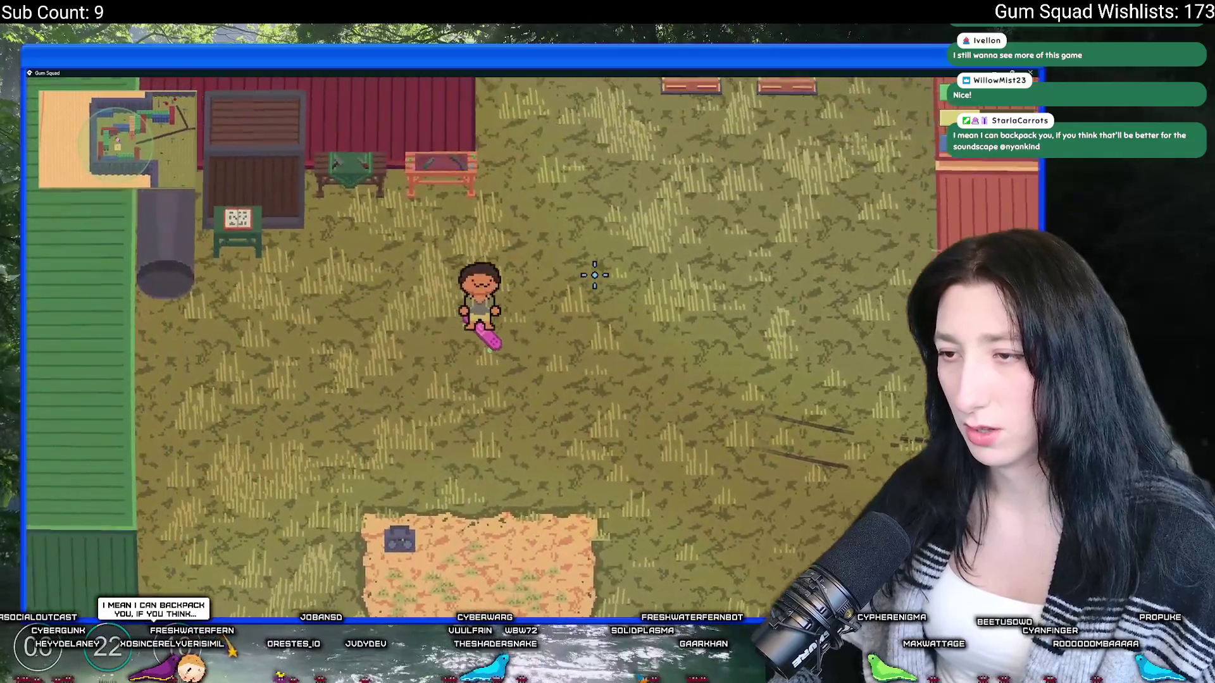
key(s)
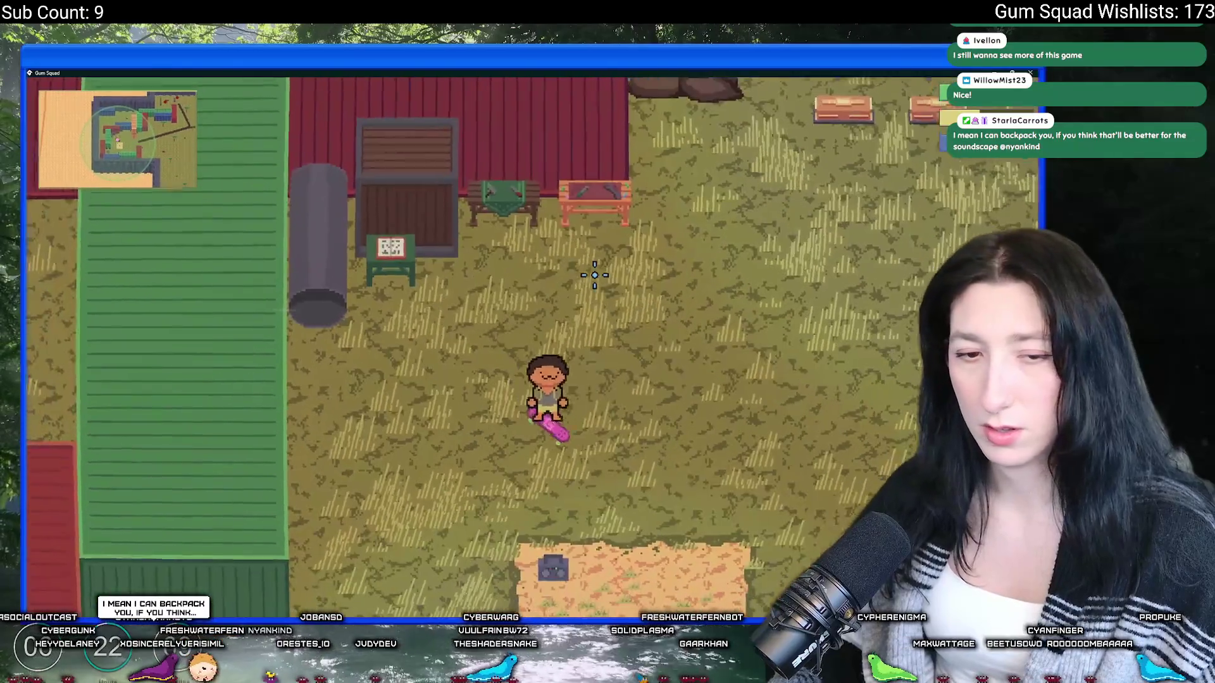
key(w)
key(d)
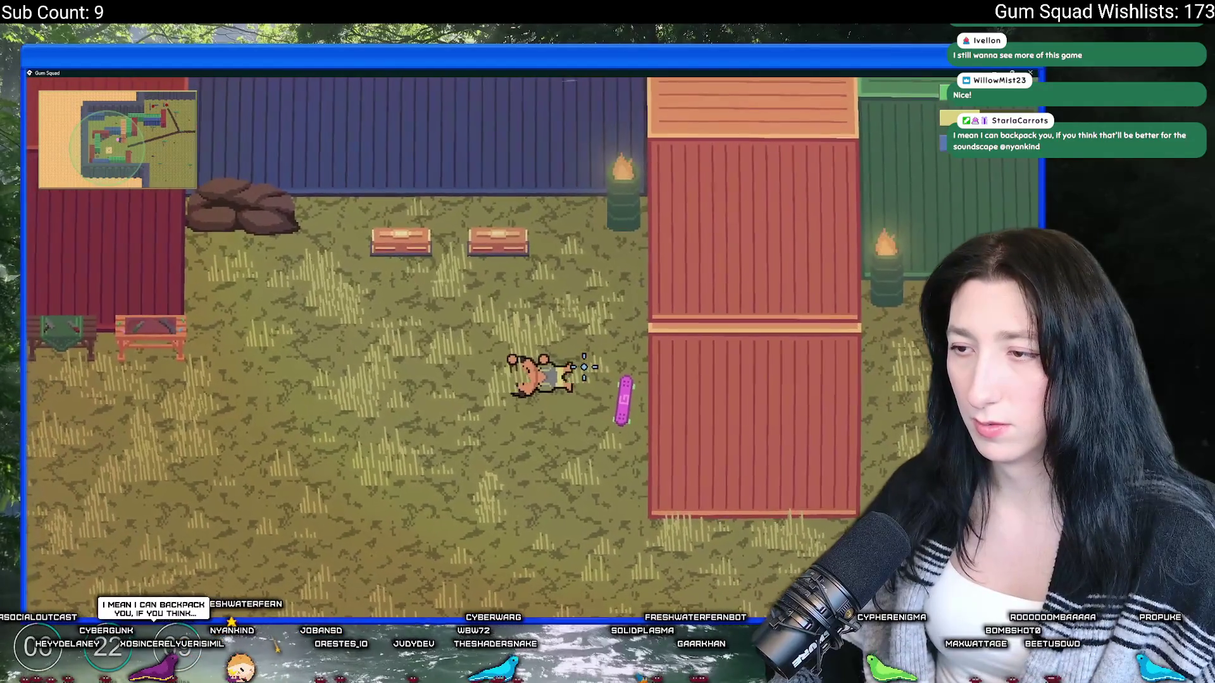
Step: Check the workbench crafting recipe list, walk on, then quit the game with Alt+F4
key(a)
key(e)
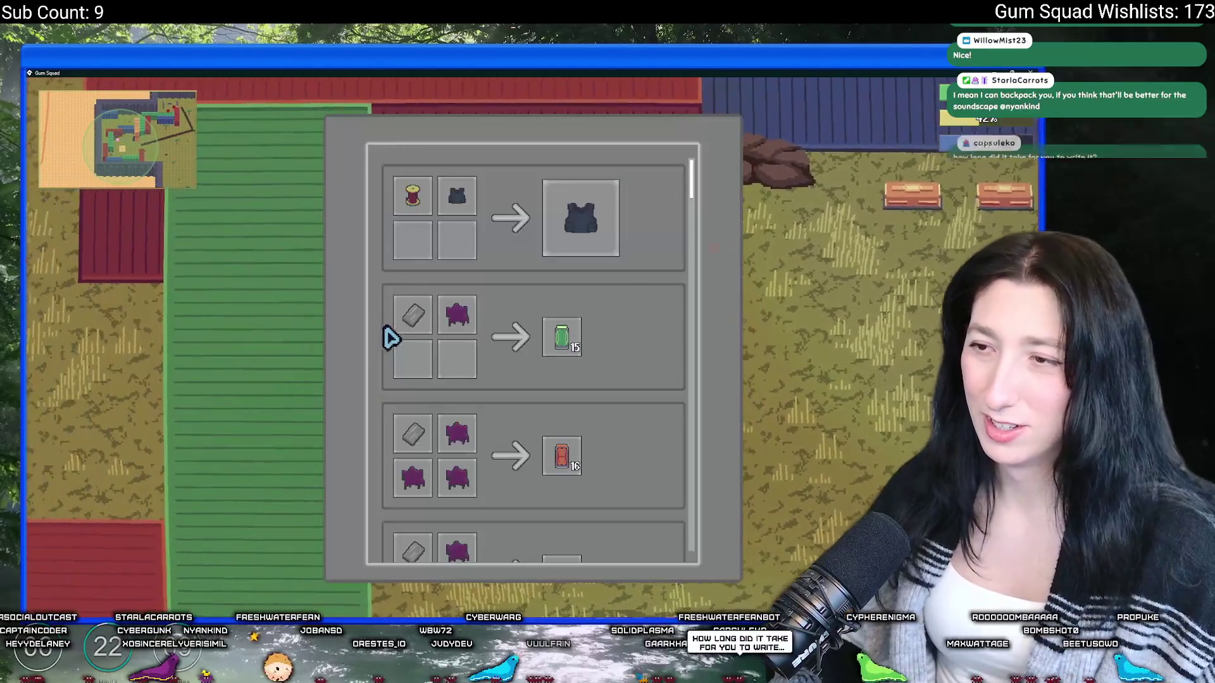
scroll(523, 329, down, 3)
key(e)
key(s)
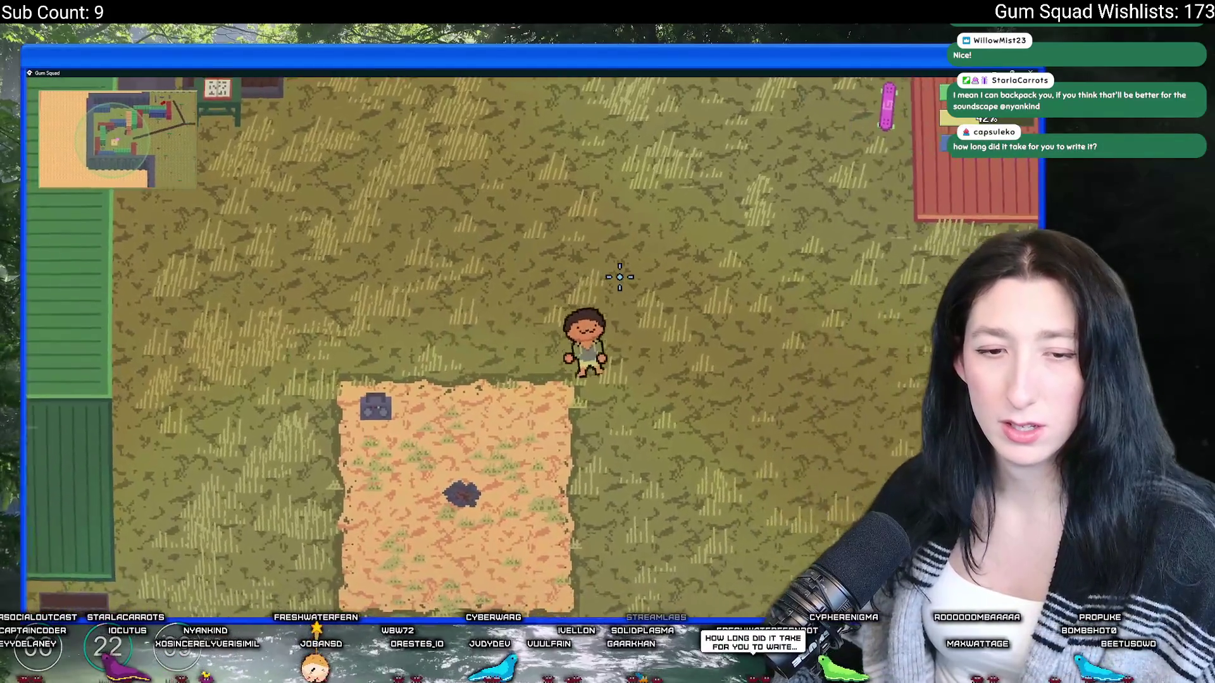
key(d)
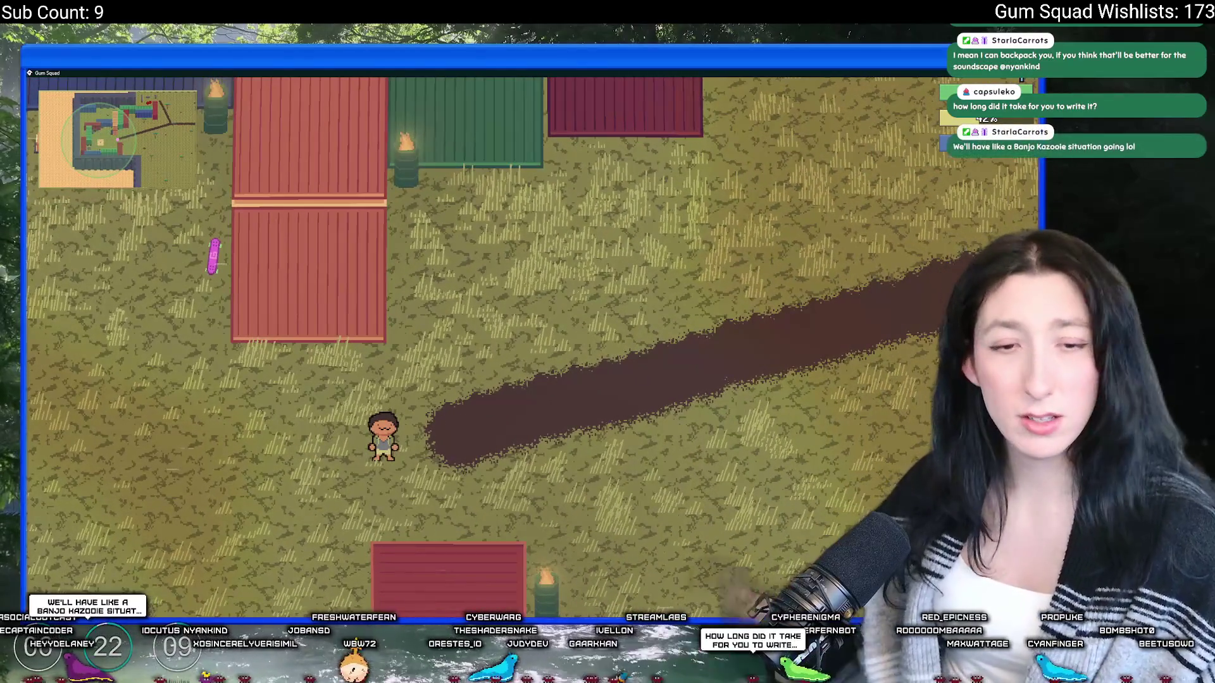
key(alt+F4)
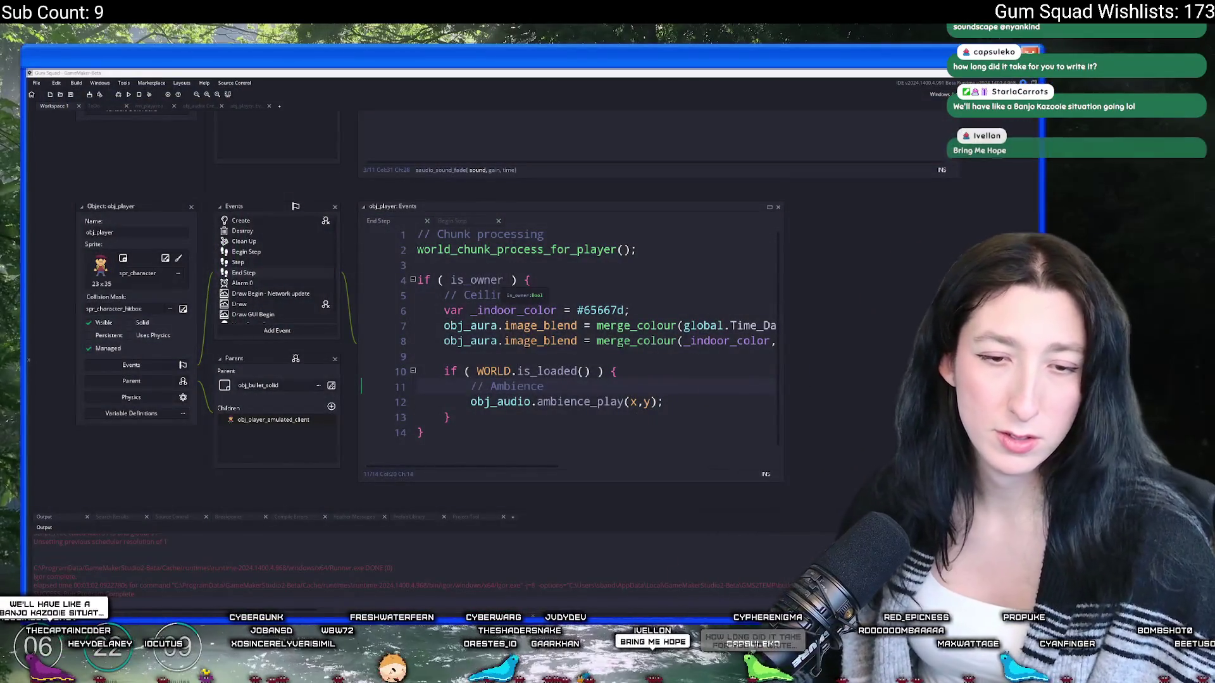
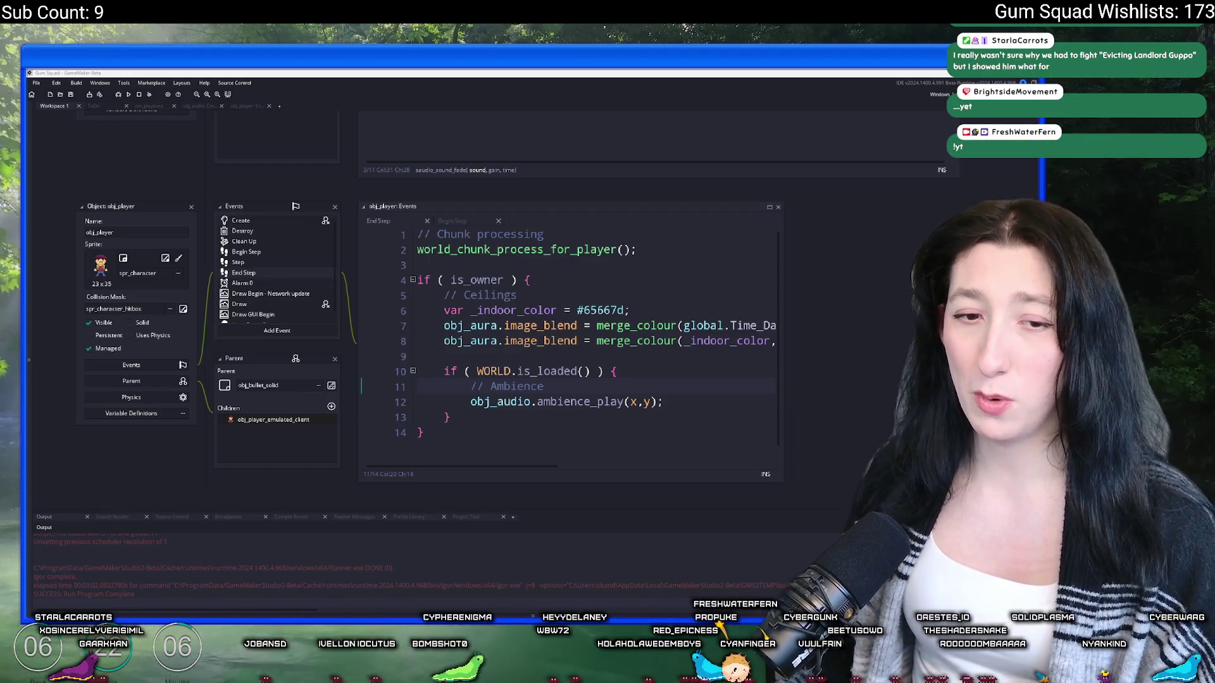
Step: Pan the GameMaker workspace to show the main-menu ambience code and obj_player events, then switch to GitHub Desktop
mouse_move(198, 199)
mouse_down()
mouse_move(248, 217)
mouse_move(286, 251)
mouse_move(292, 315)
mouse_up()
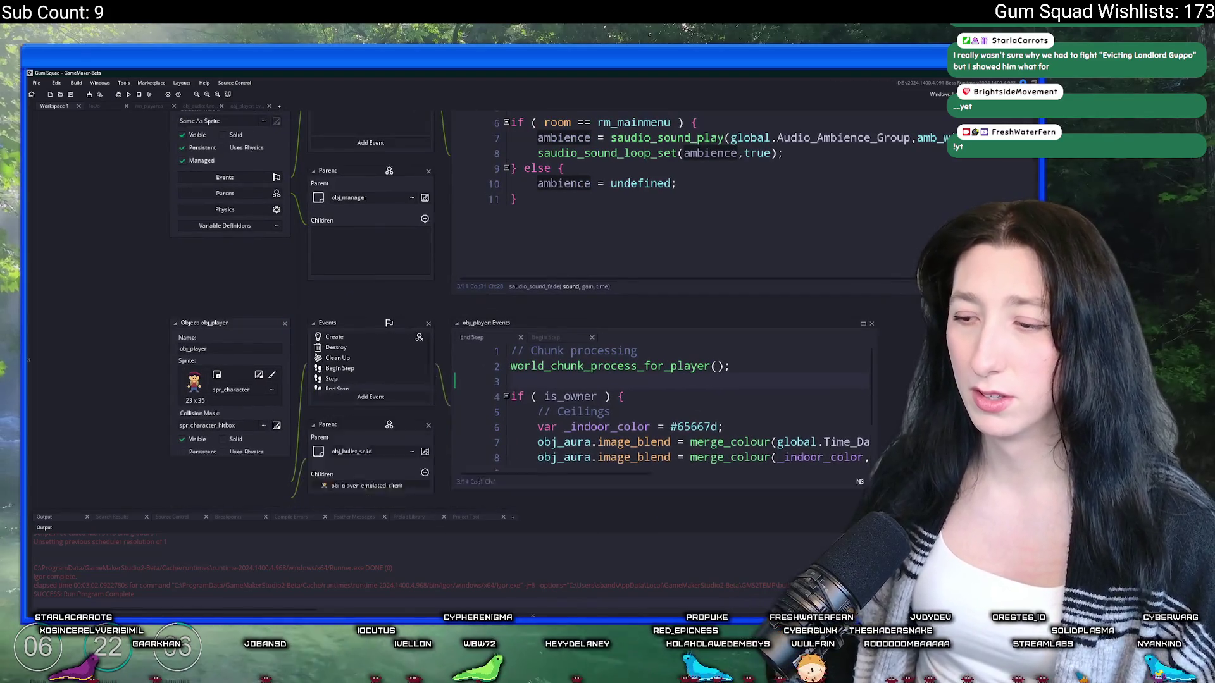
key(alt+Tab)
Step: Review the Other_4, Step_2 and Step_0 diffs, ending on the obj_audio Create_0.gml changes
click(224, 292)
click(247, 312)
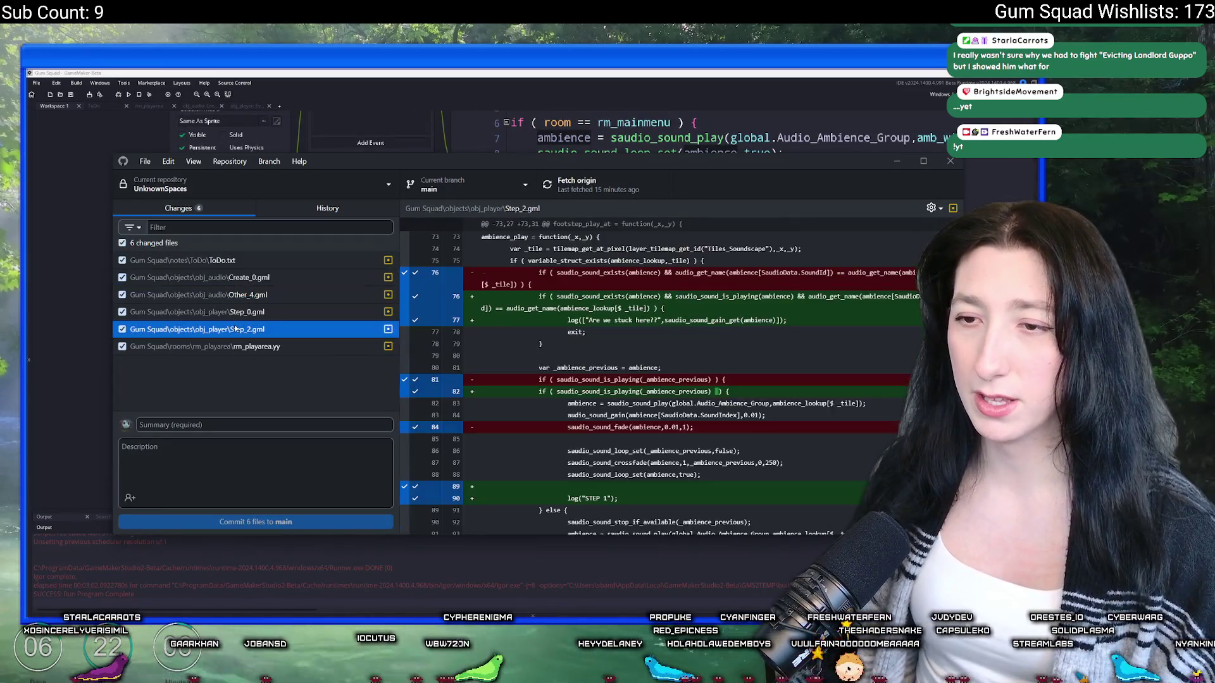
click(251, 329)
click(250, 311)
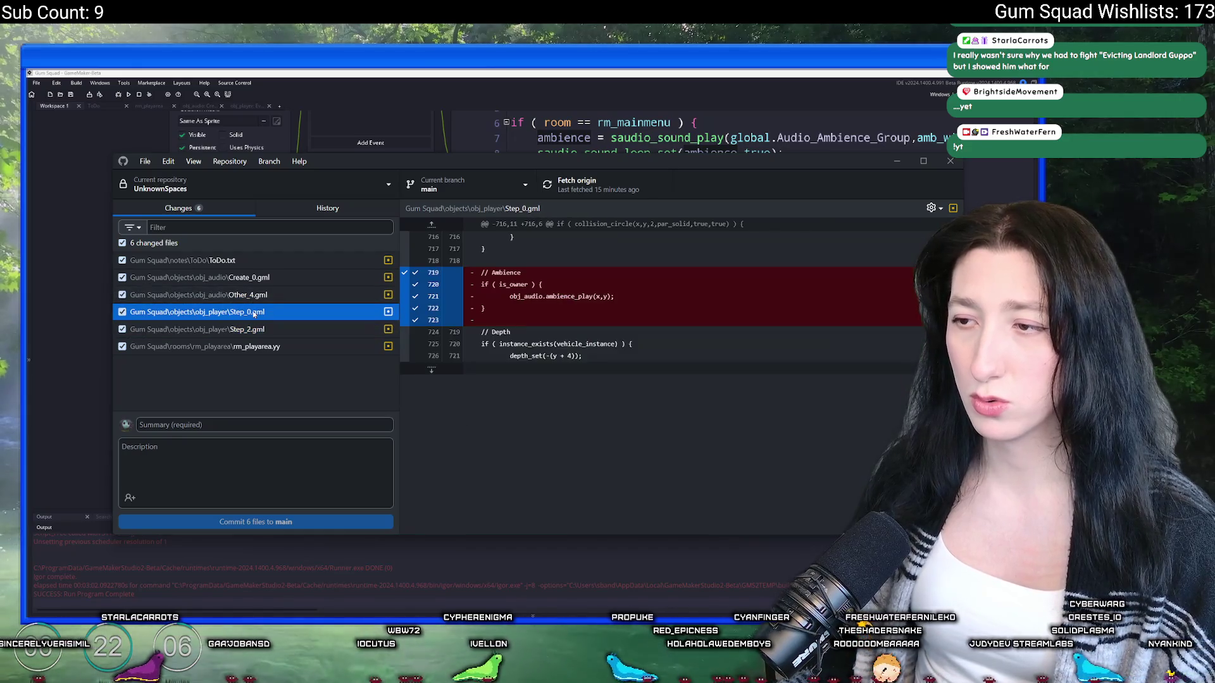
click(256, 295)
click(259, 277)
click(270, 305)
click(270, 295)
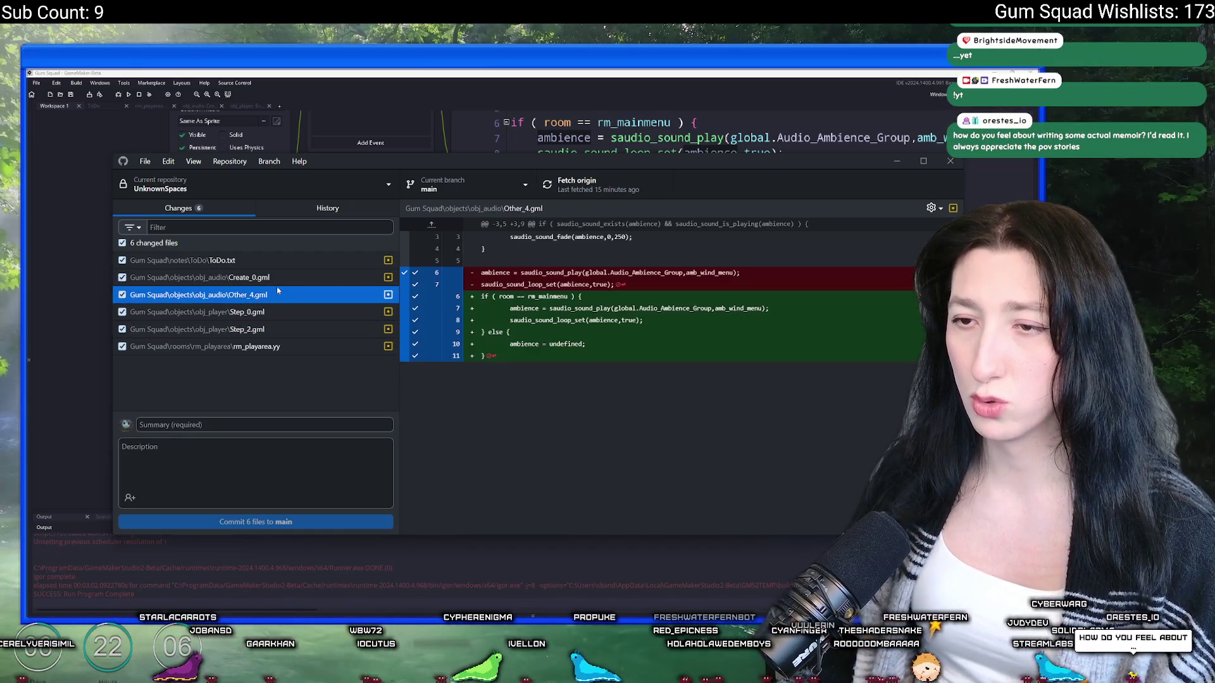
click(270, 277)
click(291, 425)
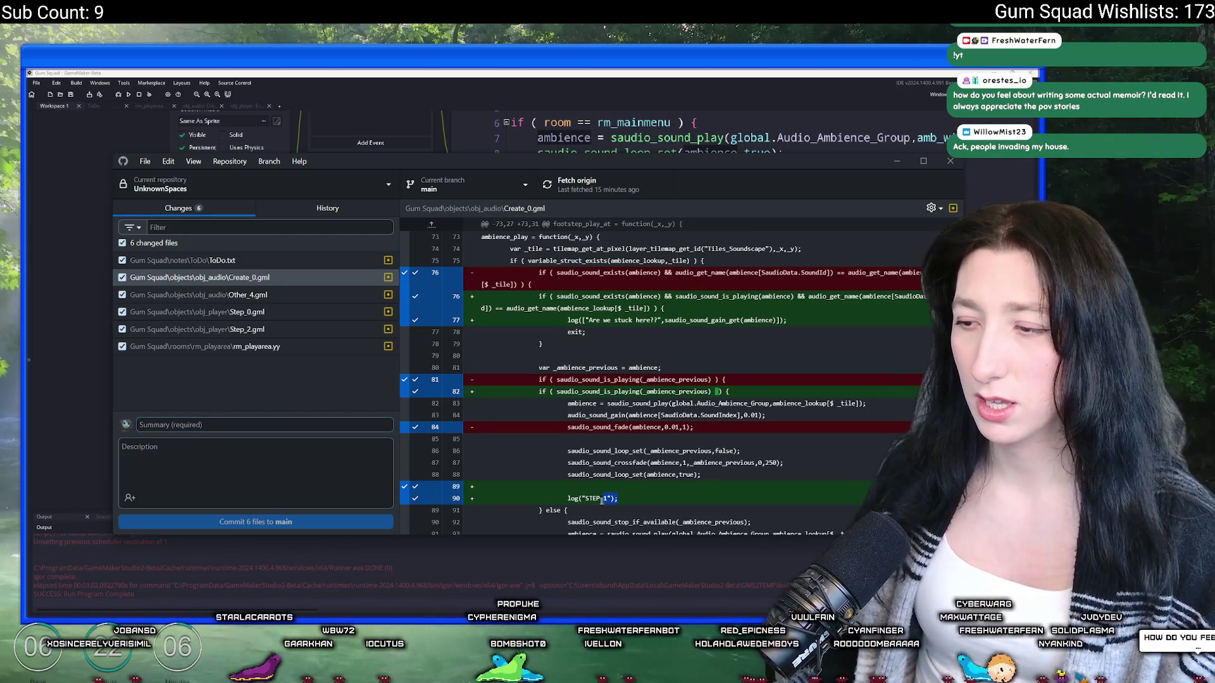
Step: Back in GameMaker, search the whole project for log("STEP 1")
key(alt+Tab)
key(ctrl+shift+f)
click(235, 177)
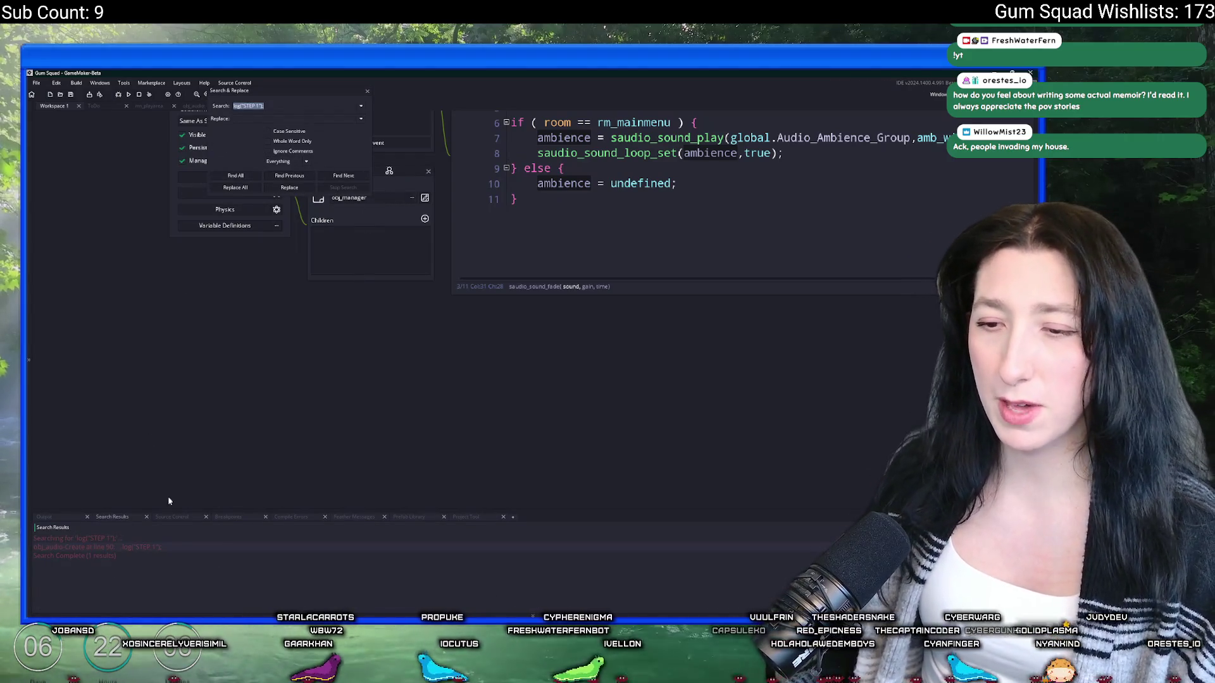
Step: Open the search hit in obj_audio Create and delete the log("STEP 1") and log("STEP 2") lines
double_click(186, 546)
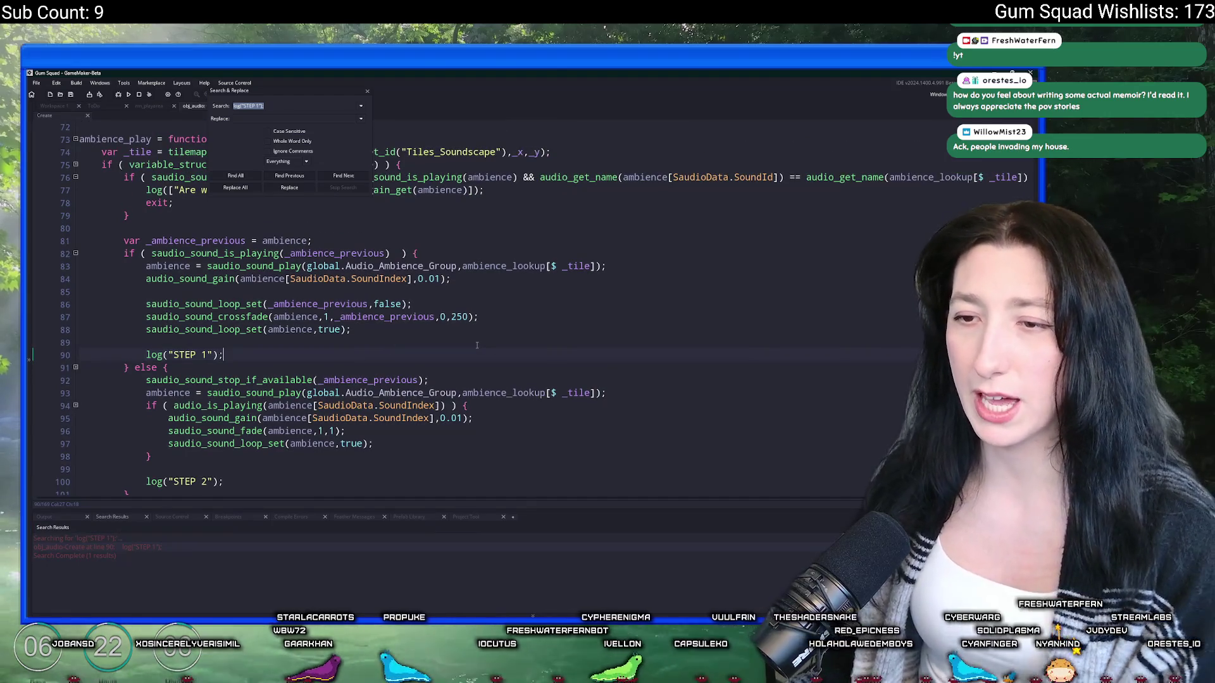
click(488, 329)
key(shift+Down)
key(shift+Down)
key(BackSpace)
click(372, 436)
key(shift+Home)
key(BackSpace)
key(BackSpace)
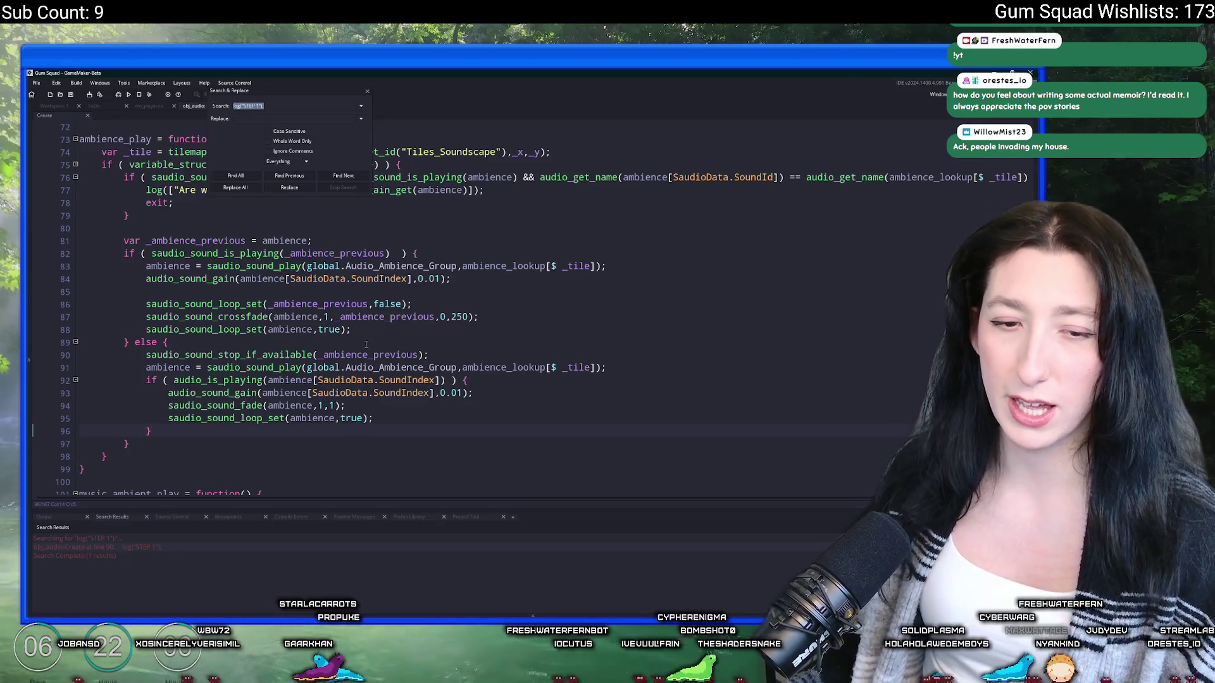
click(367, 93)
click(451, 325)
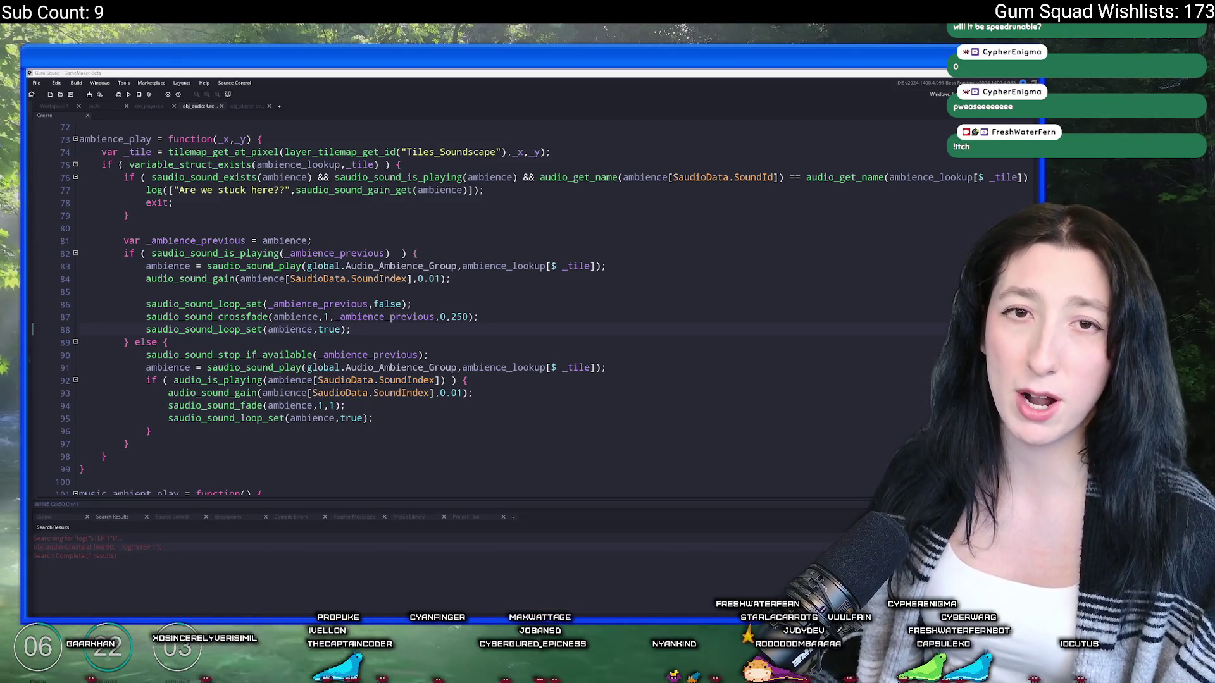
Step: Claim the Steam key on the itch.io Bring Me Hope page, look it over, and close it
key(alt+Tab)
scroll(469, 379, down, 10)
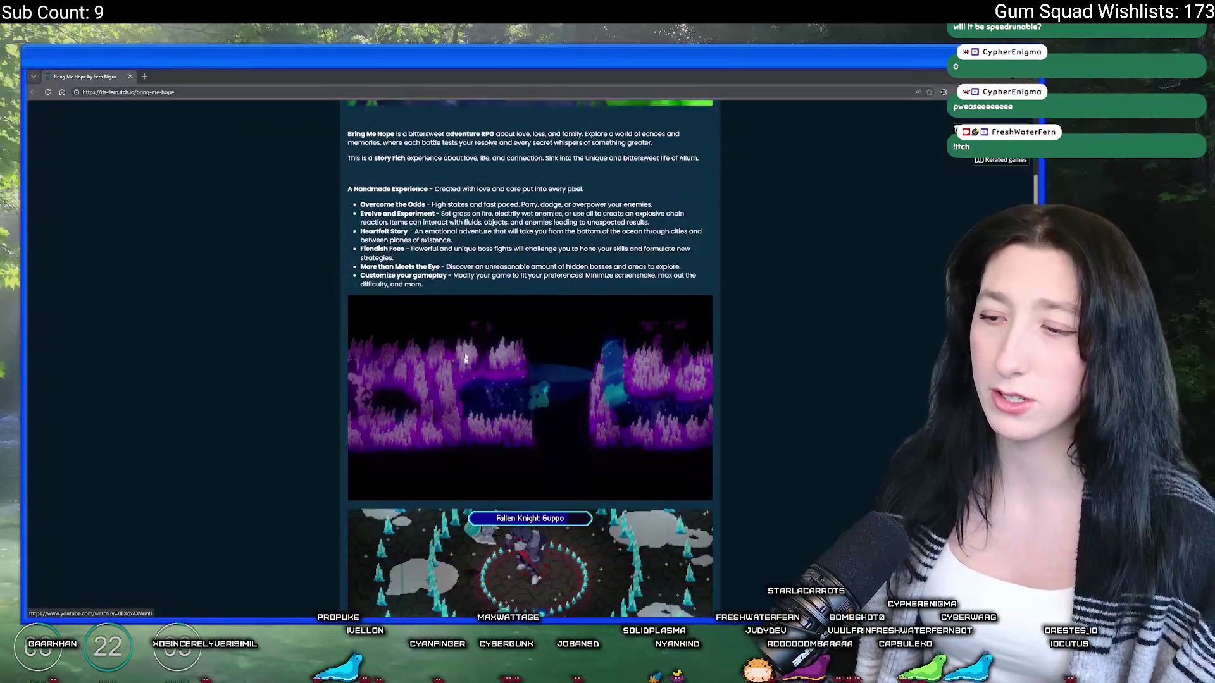
click(380, 391)
scroll(469, 408, down, 3)
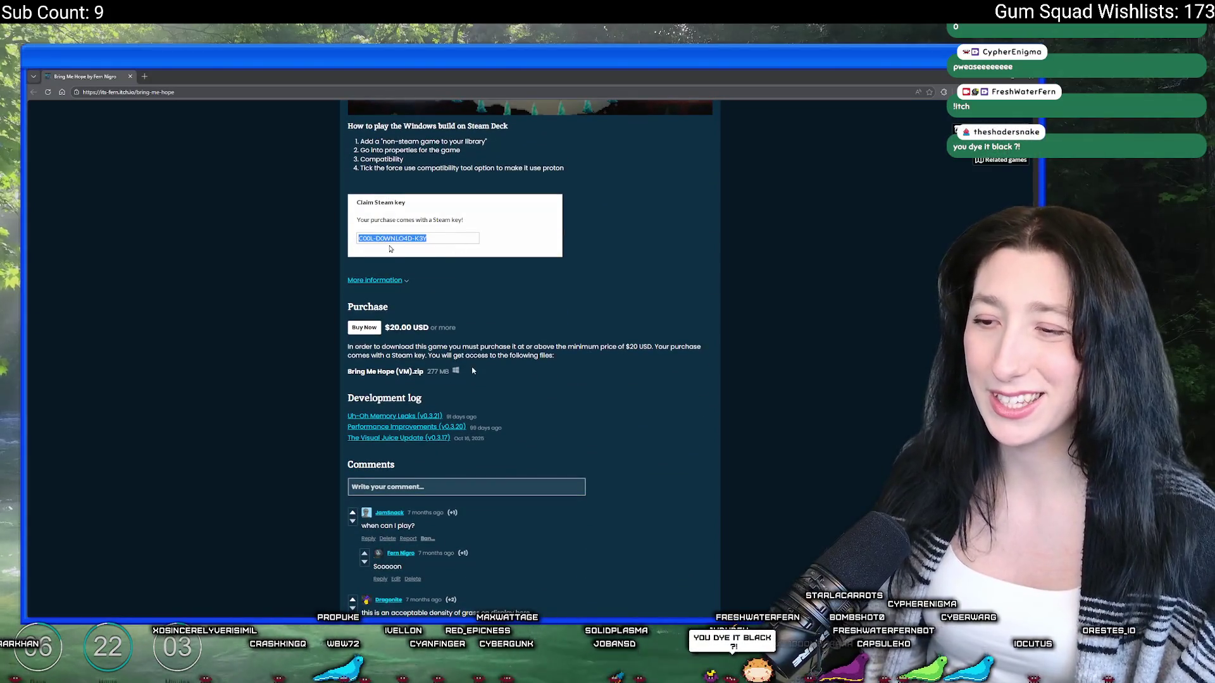
scroll(488, 587, down, 2)
scroll(488, 588, up, 20)
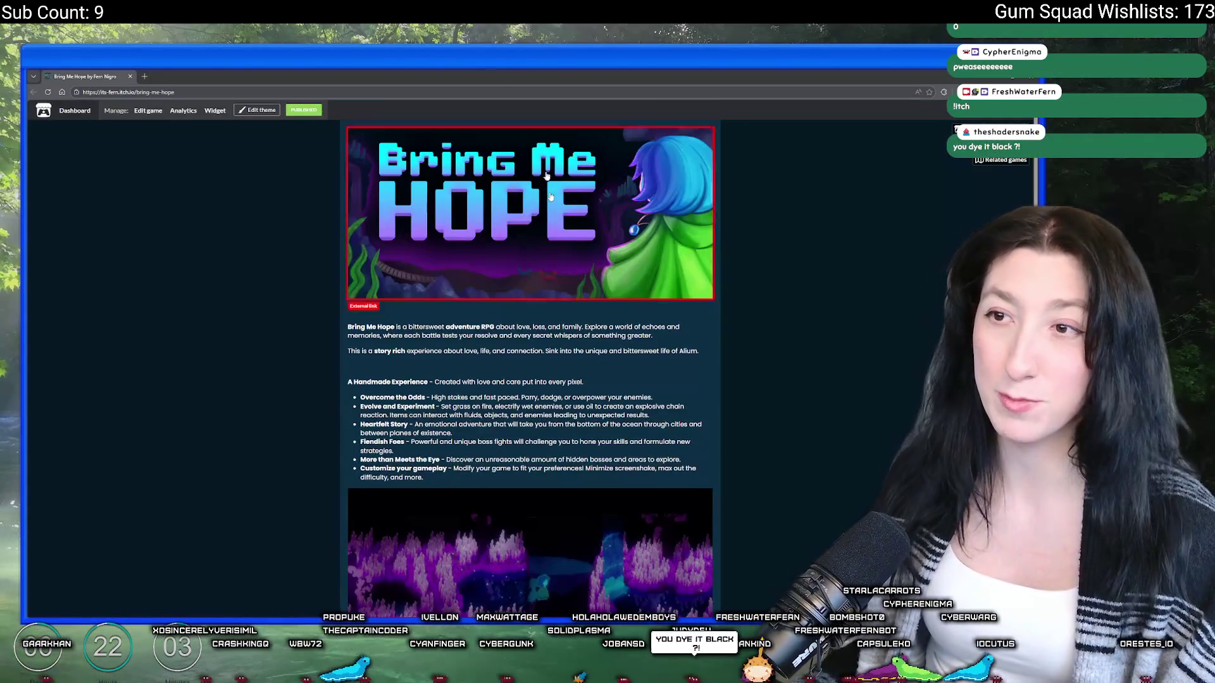
click(130, 76)
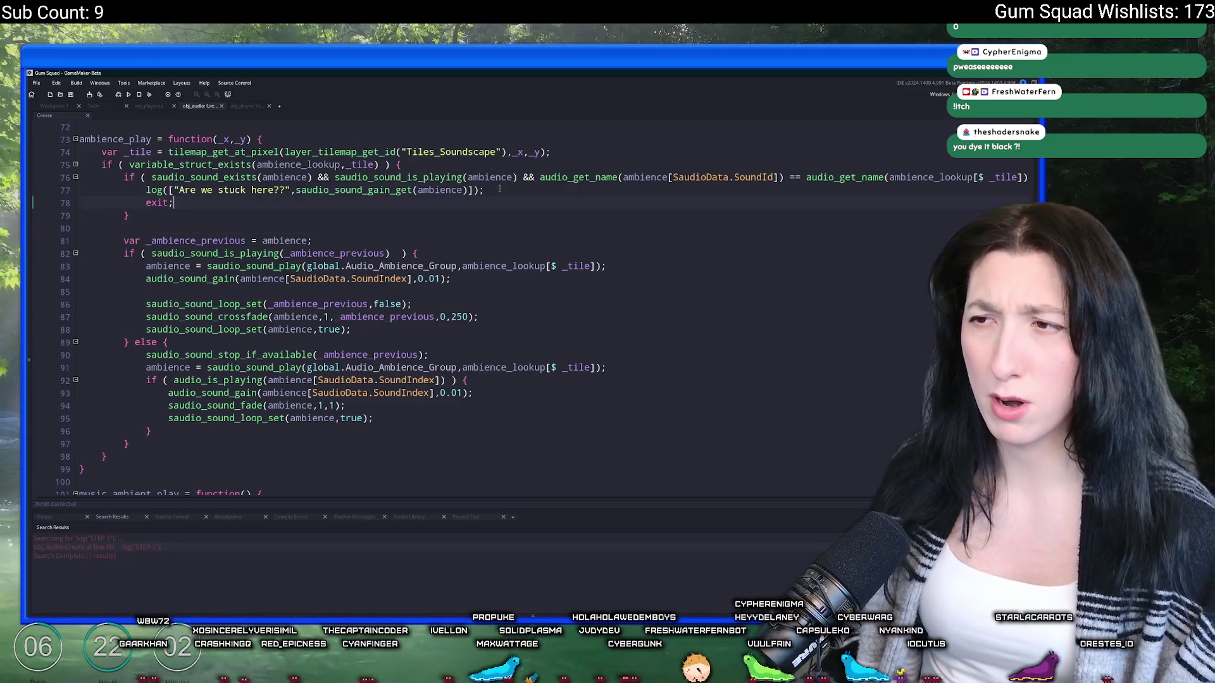
Step: Delete the log line printing "Are we stuck here??" from ambience_play
drag(499, 189, 81, 190)
key(BackSpace)
key(BackSpace)
click(300, 240)
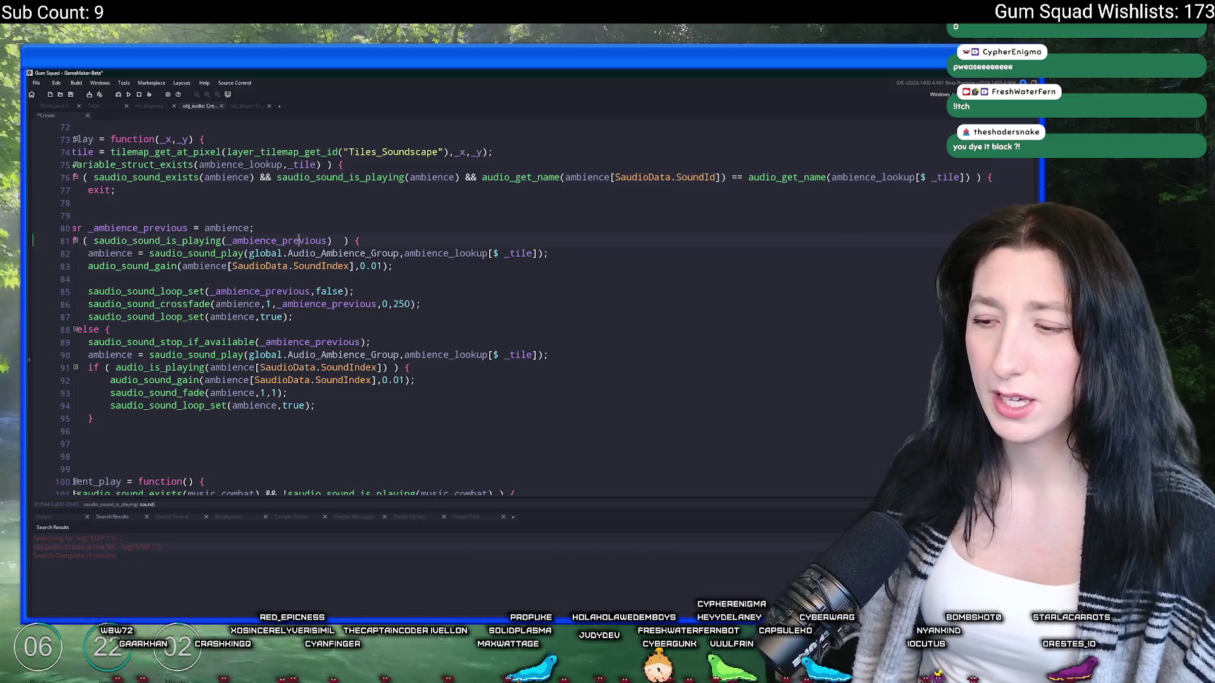
Step: Check the resulting code diff in GitHub Desktop
key(alt+Tab)
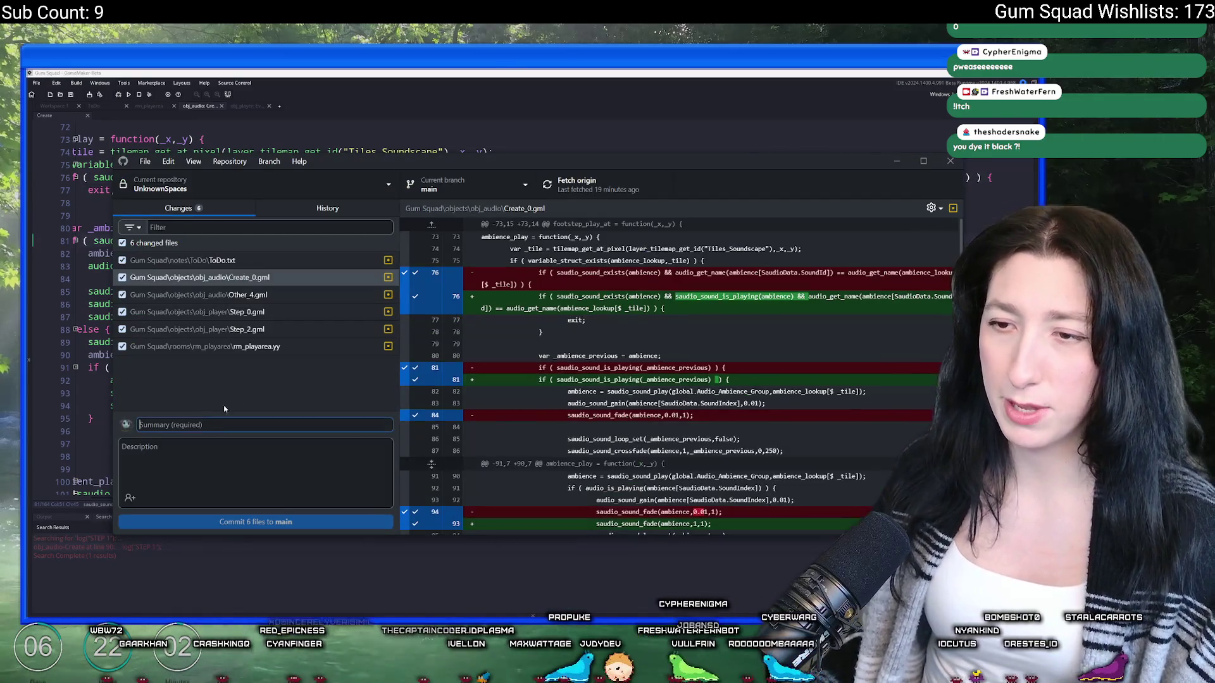
scroll(464, 262, down, 2)
scroll(465, 263, up, 2)
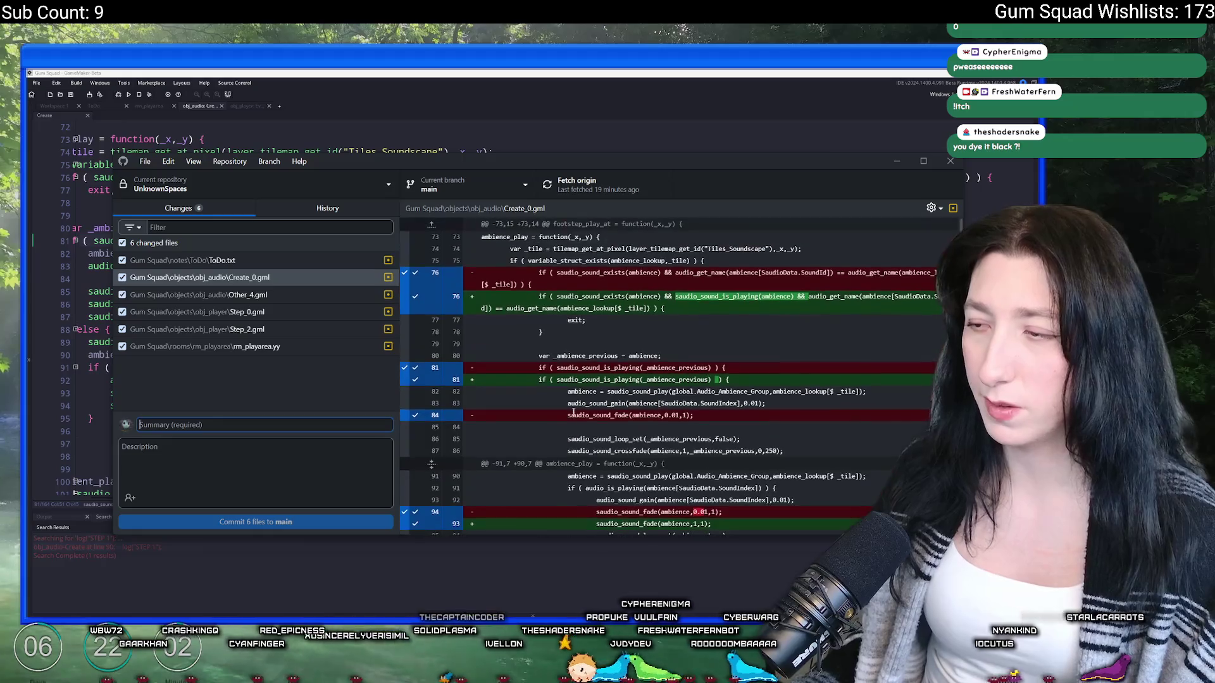
scroll(464, 263, down, 2)
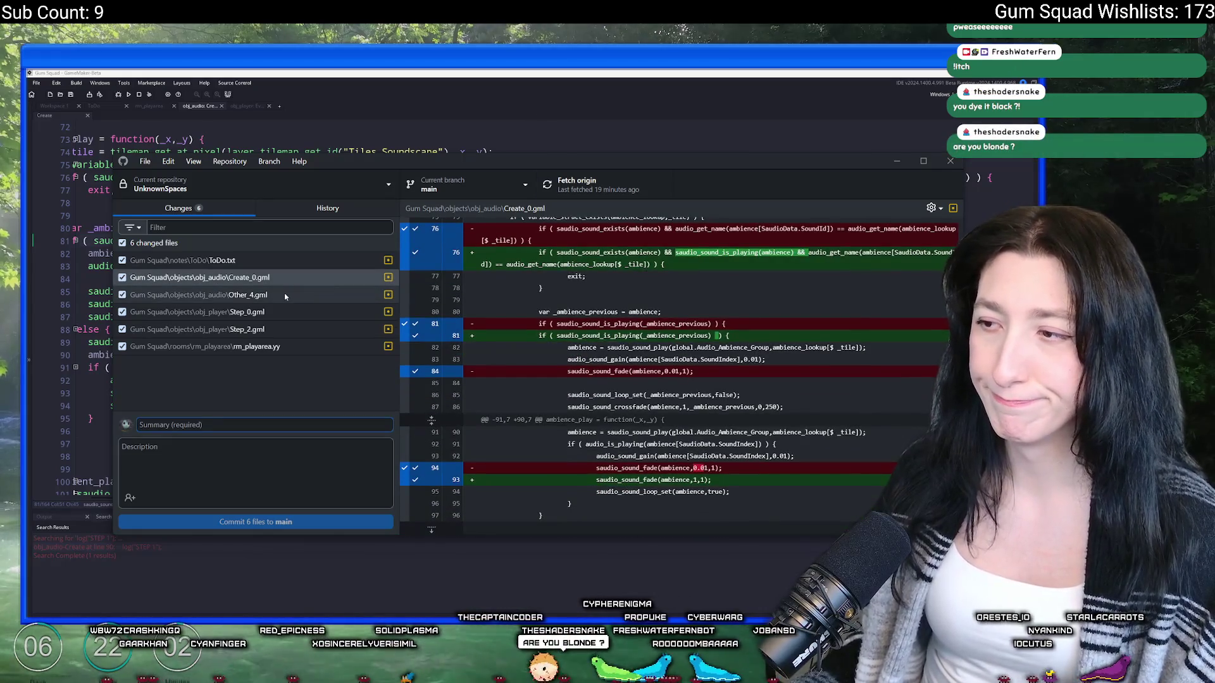
Step: Return to the code editor and go over lines 83–92 of ambience_play
click(358, 73)
click(542, 268)
click(328, 316)
click(269, 316)
click(453, 380)
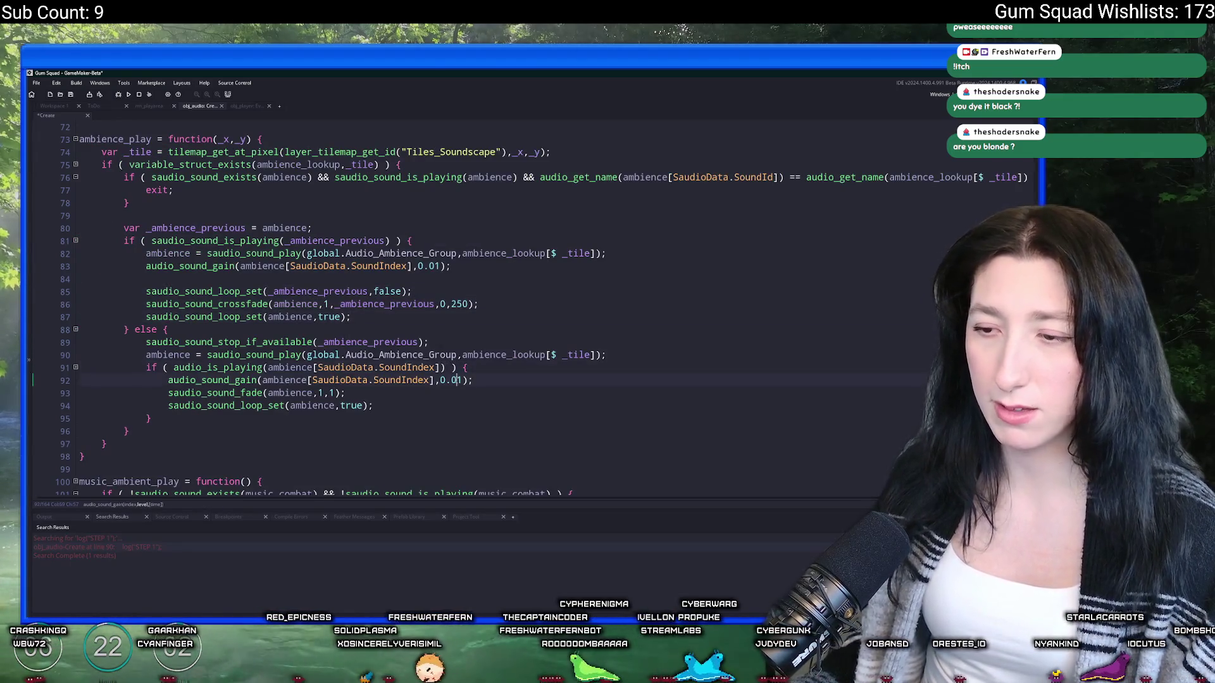
Step: View the ToDo.txt changes in GitHub Desktop
scroll(452, 380, down, 3)
key(alt+Tab)
click(183, 260)
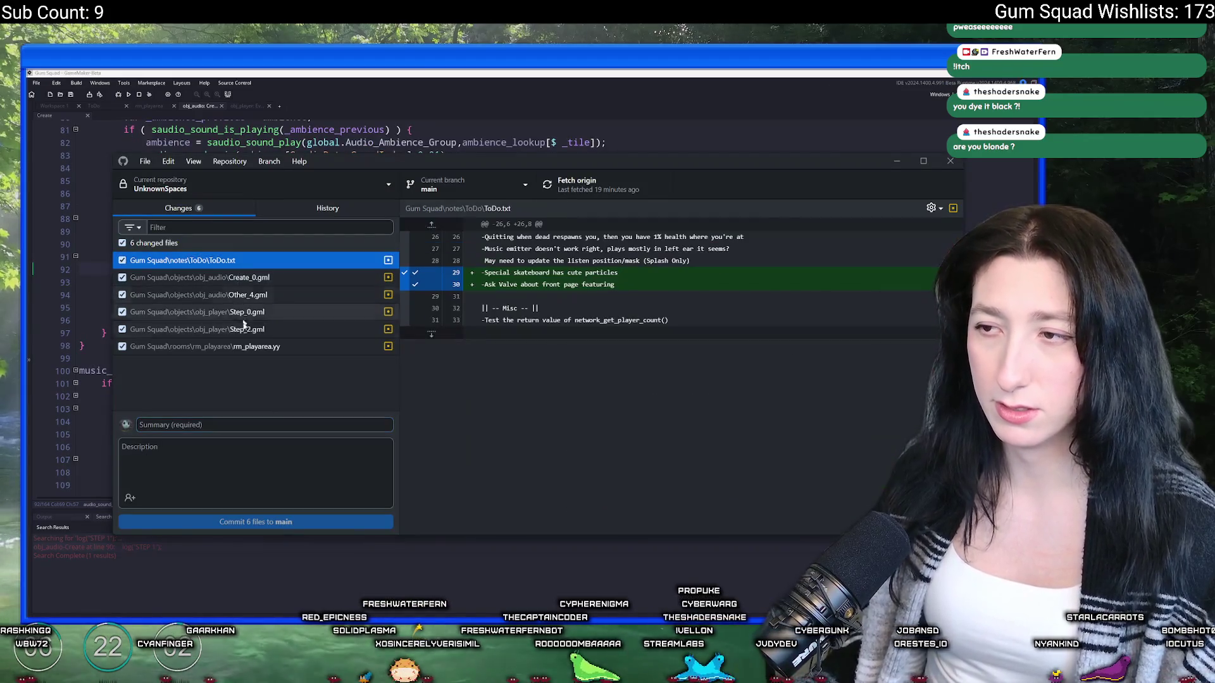
Step: Switch to the ToDo notes in GameMaker and look through lines 19–27
click(422, 335)
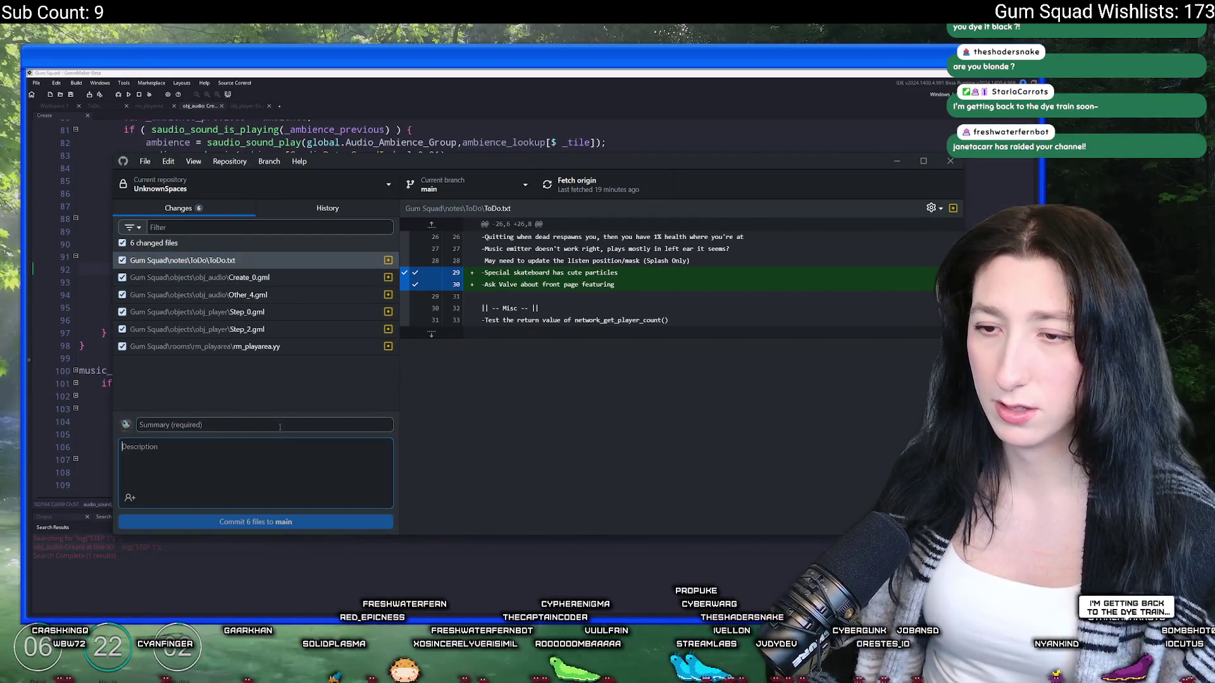
key(alt+Tab)
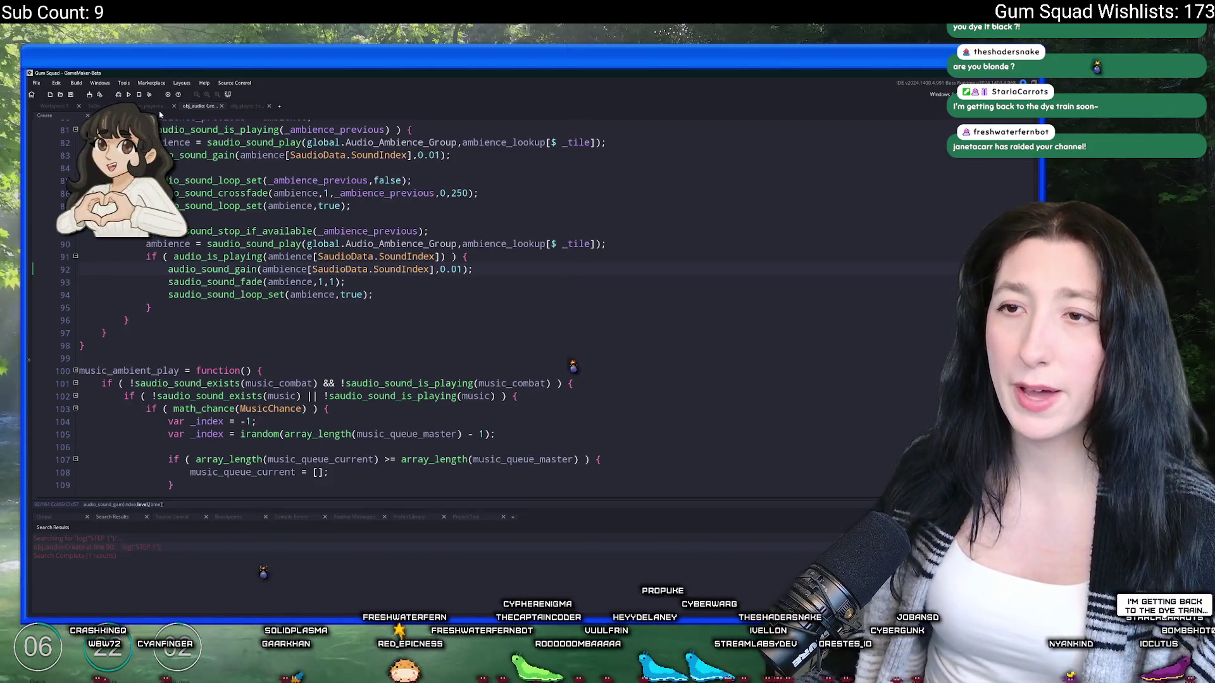
key(ctrl+Tab)
click(357, 304)
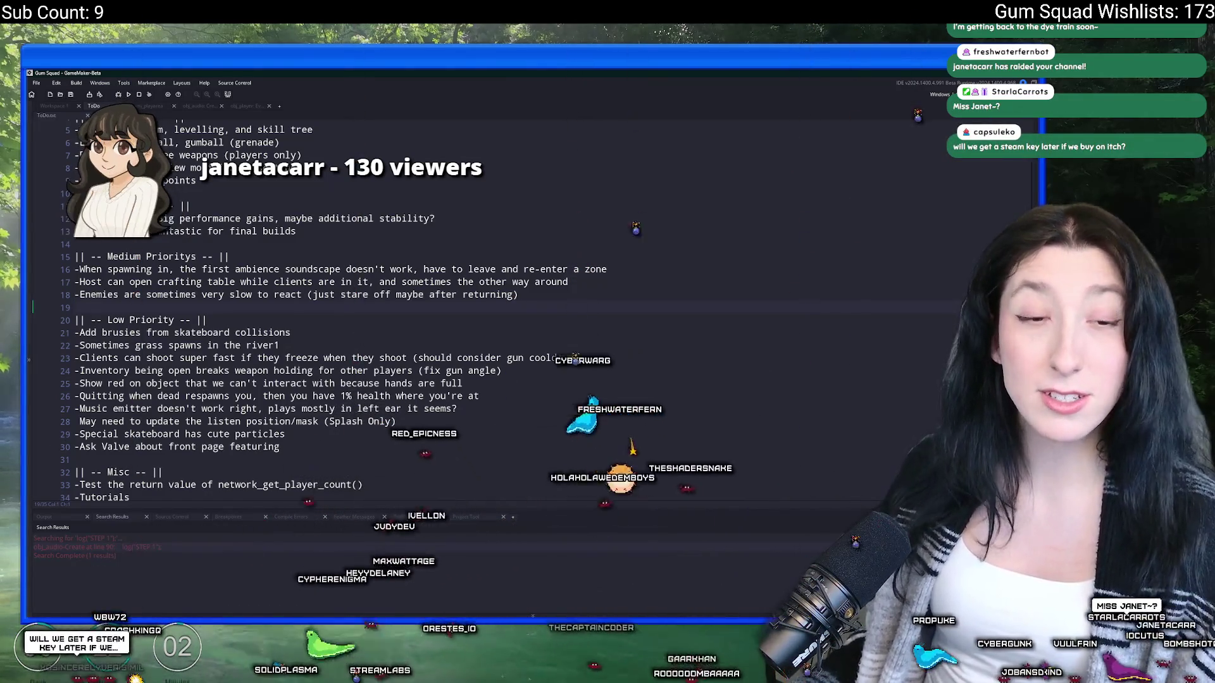
click(523, 371)
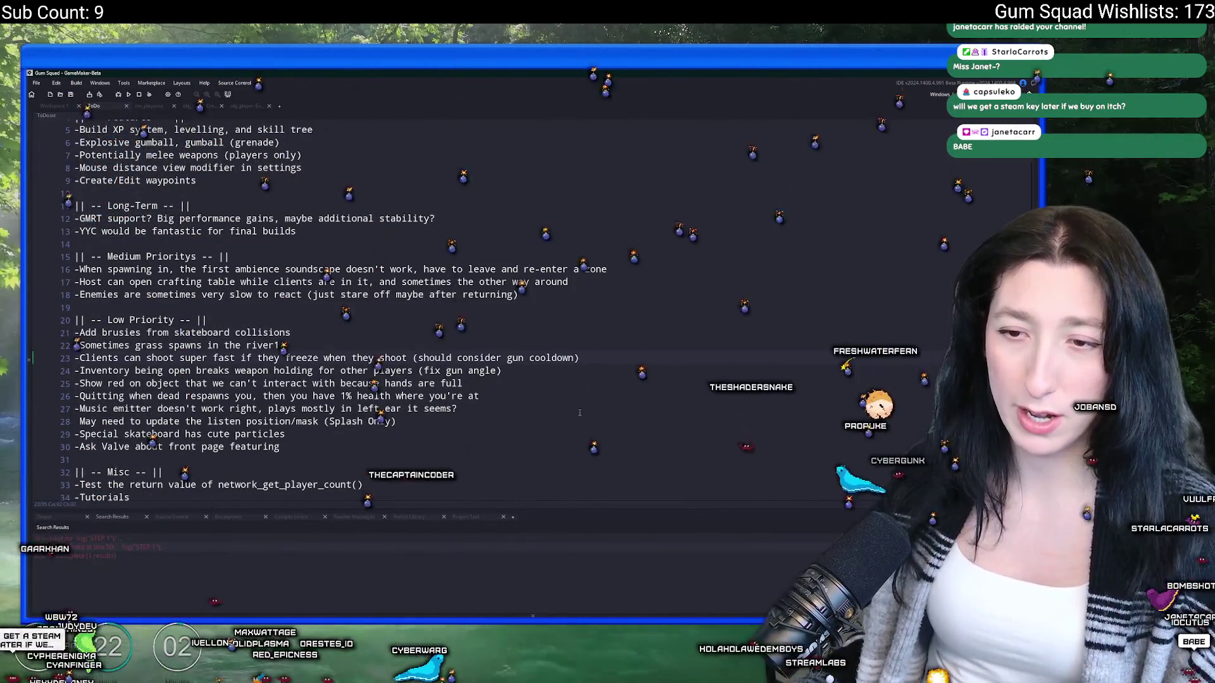
click(527, 405)
scroll(527, 405, up, 2)
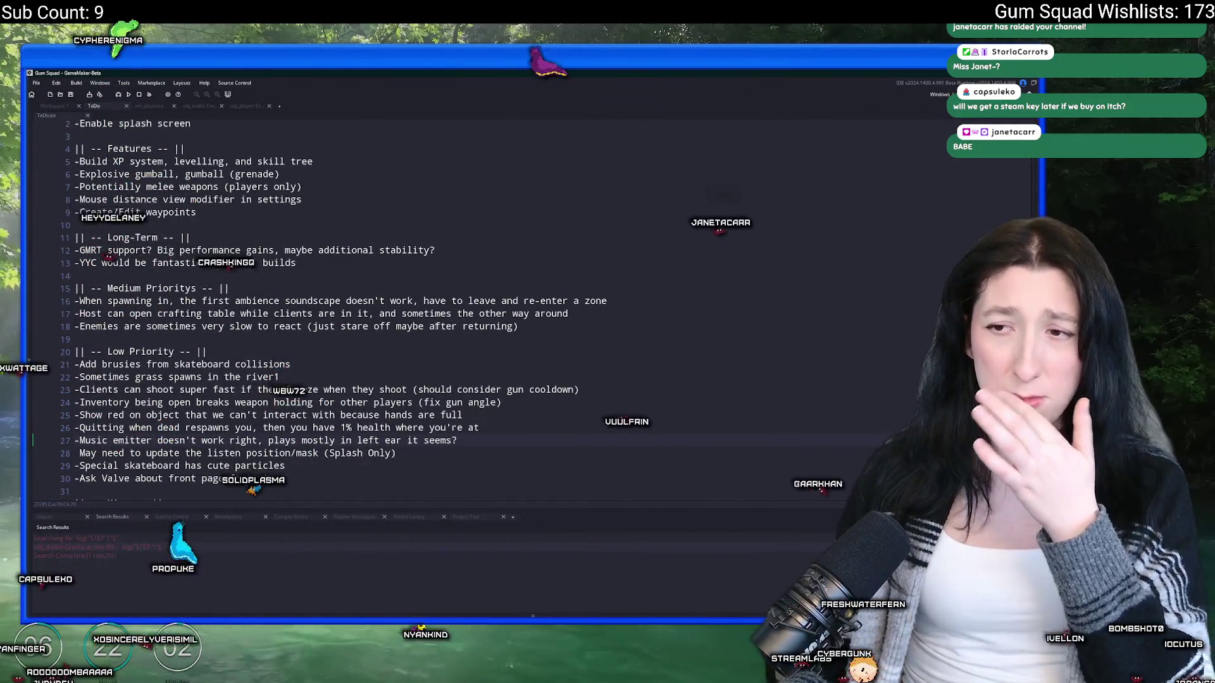
scroll(624, 267, down, 2)
Step: Delete the ambience soundscape spawn bug entry from the Medium Prioritys list
drag(606, 253, 236, 240)
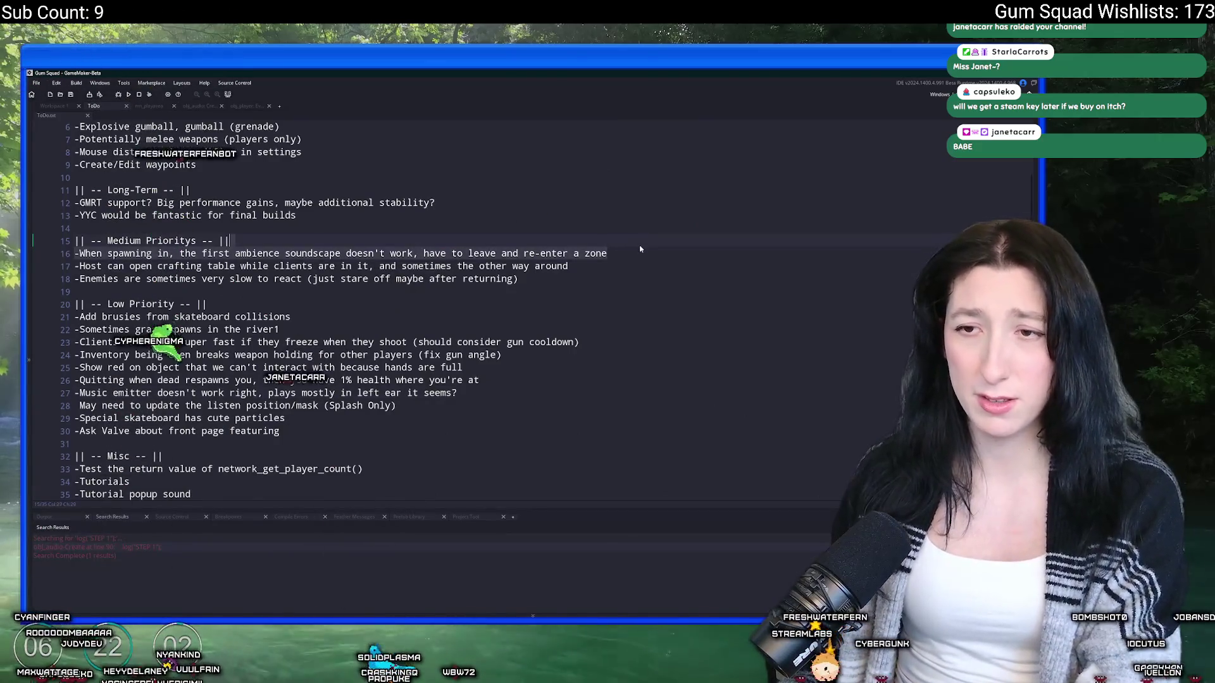
key(BackSpace)
text(6)
mouse_move(559, 619)
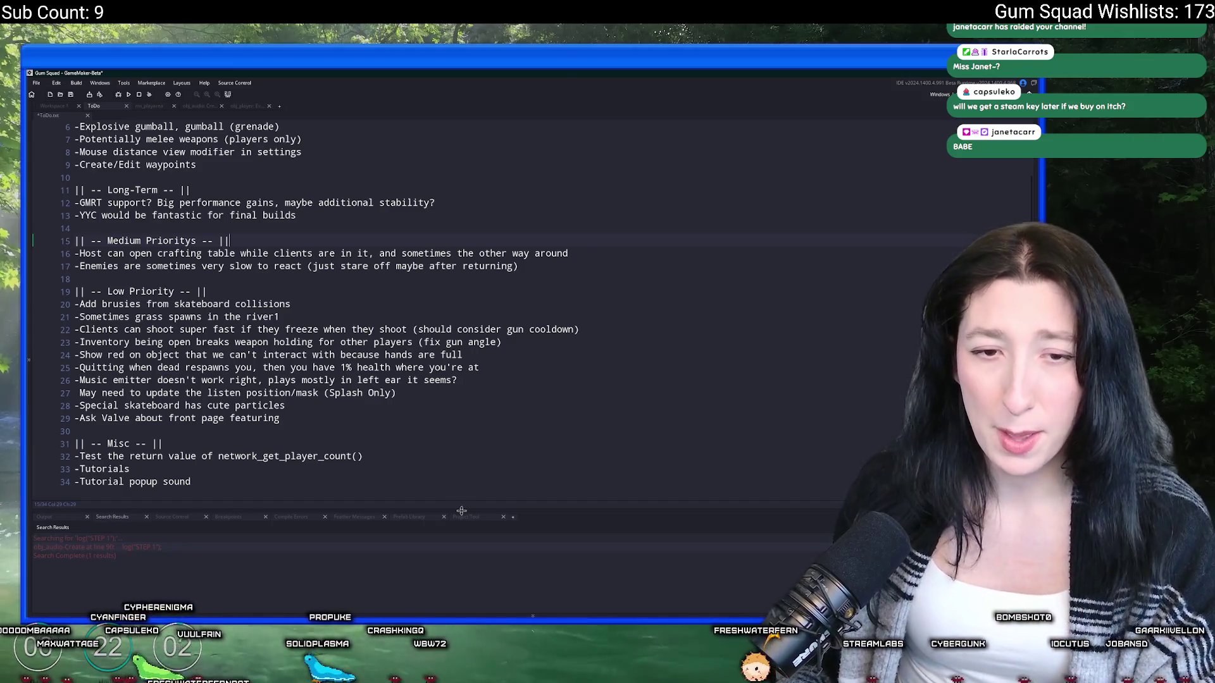
click(533, 616)
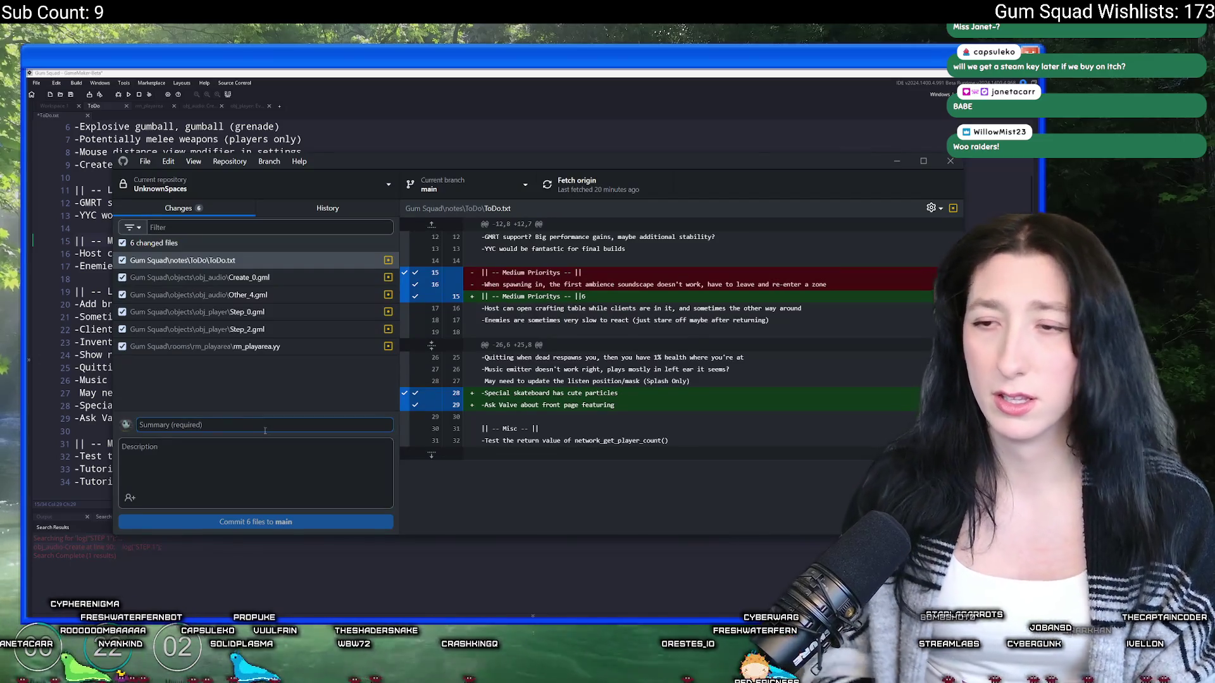
Step: Save the cleaned ToDo notes, commit the six files to main as 'Fixed bug', and push to origin
text(Fixed bug)
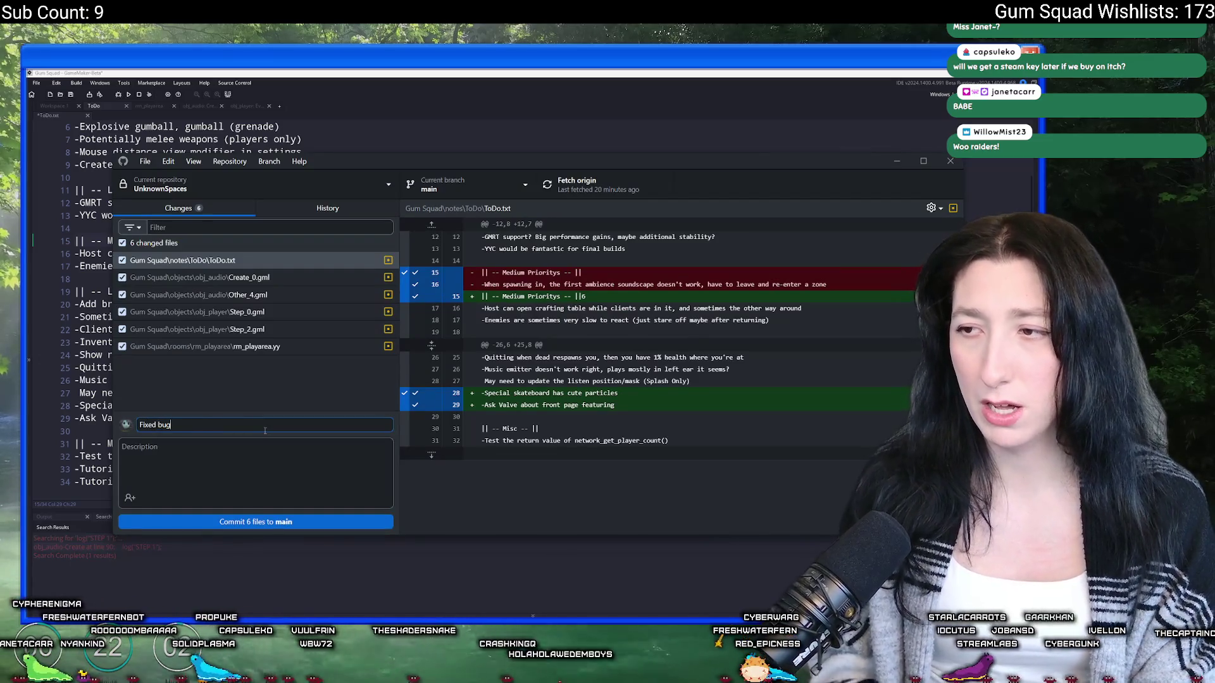
key(alt+Tab)
key(BackSpace)
key(ctrl+s)
key(alt+Tab)
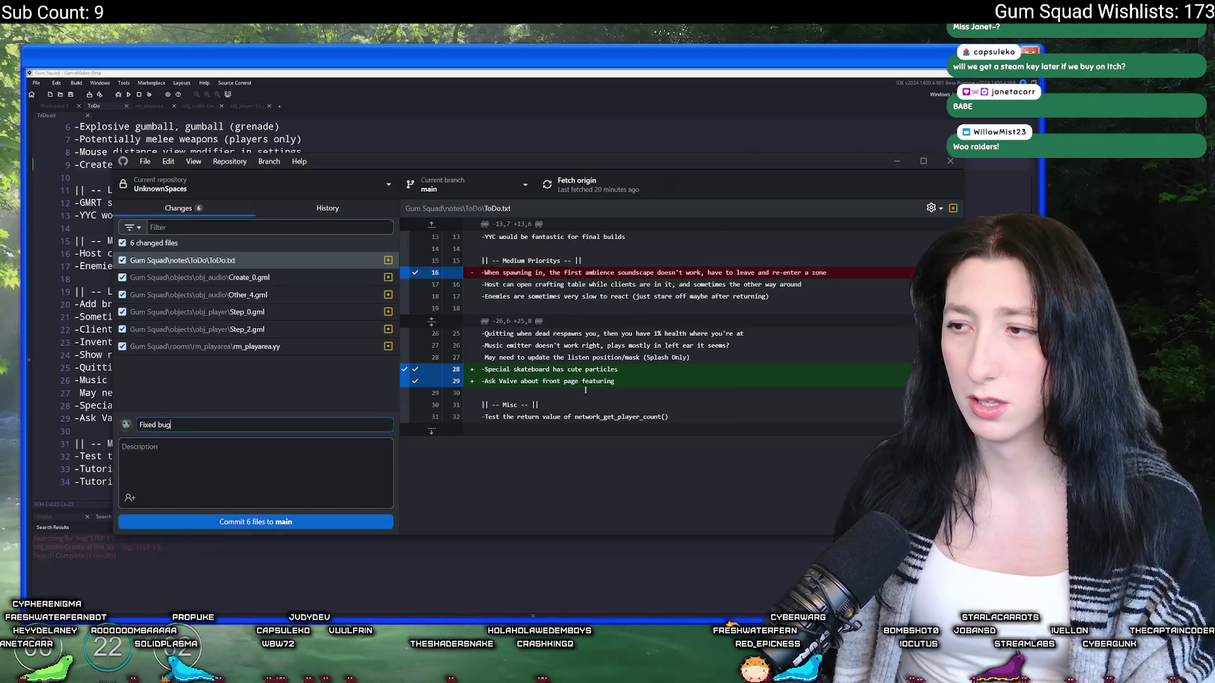
click(268, 517)
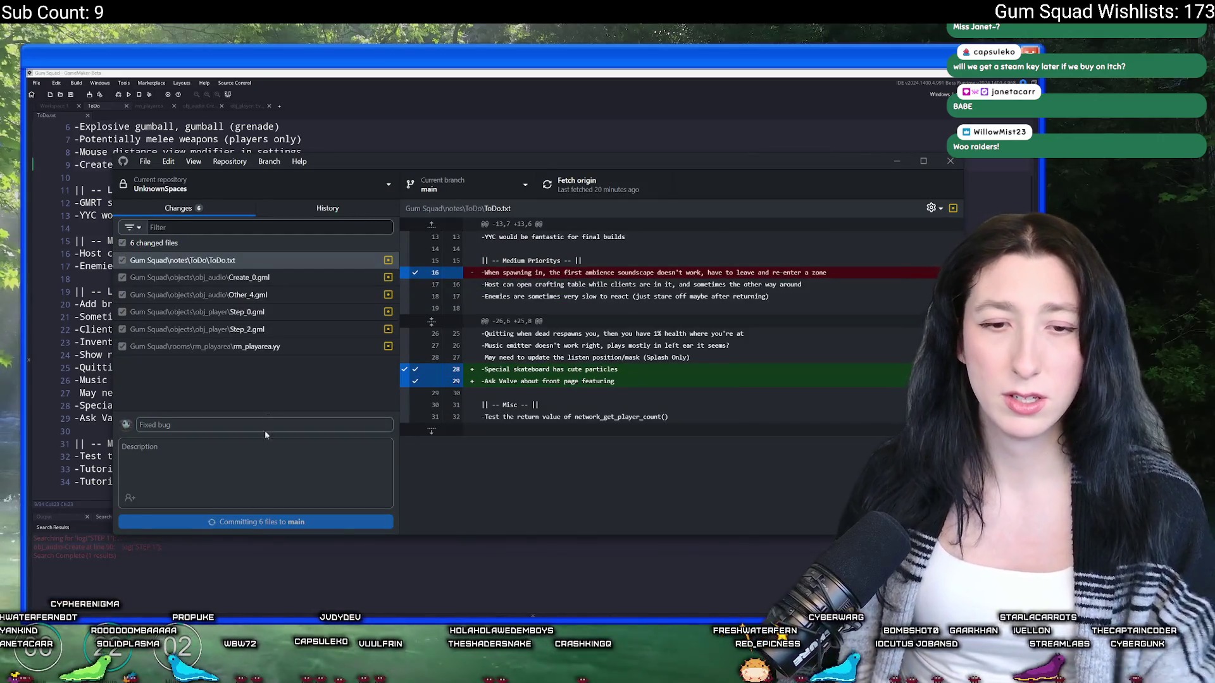
click(577, 184)
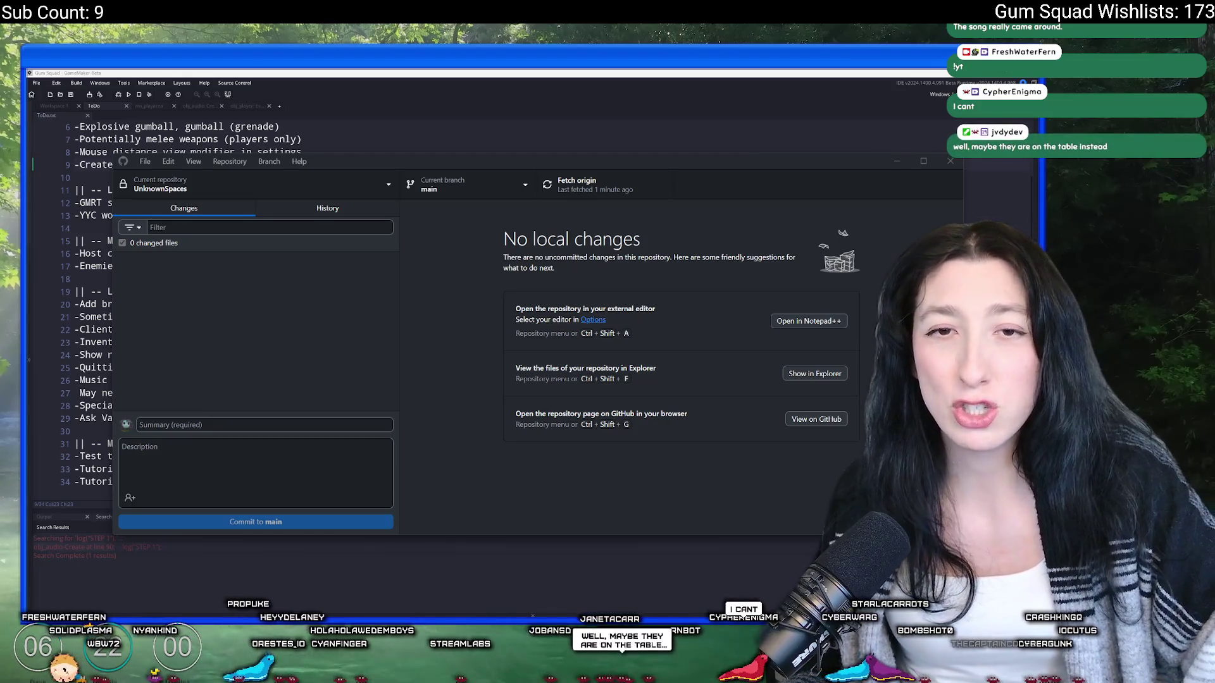
Step: Bring the browser with the YouTube channel page into view and maximize it
drag(6, 209, 449, 72)
double_click(448, 72)
Step: Play 'I Made A Multiplayer Game In 3 Months' from about 2:03
scroll(354, 455, down, 3)
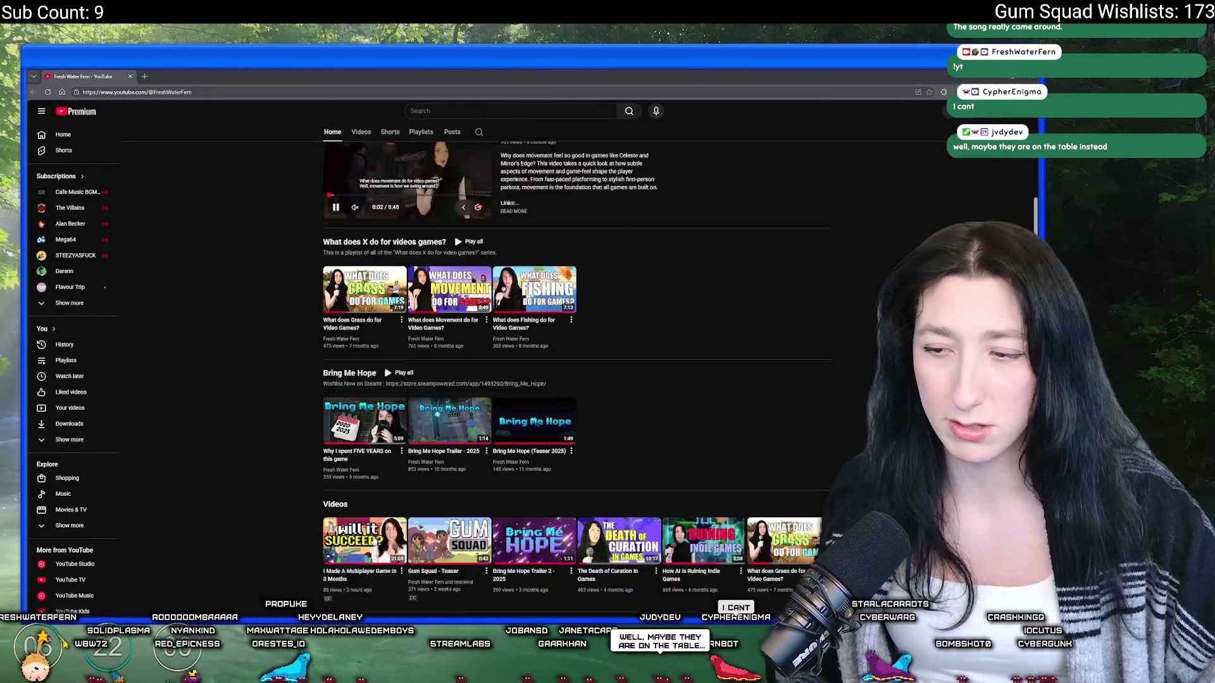
click(354, 456)
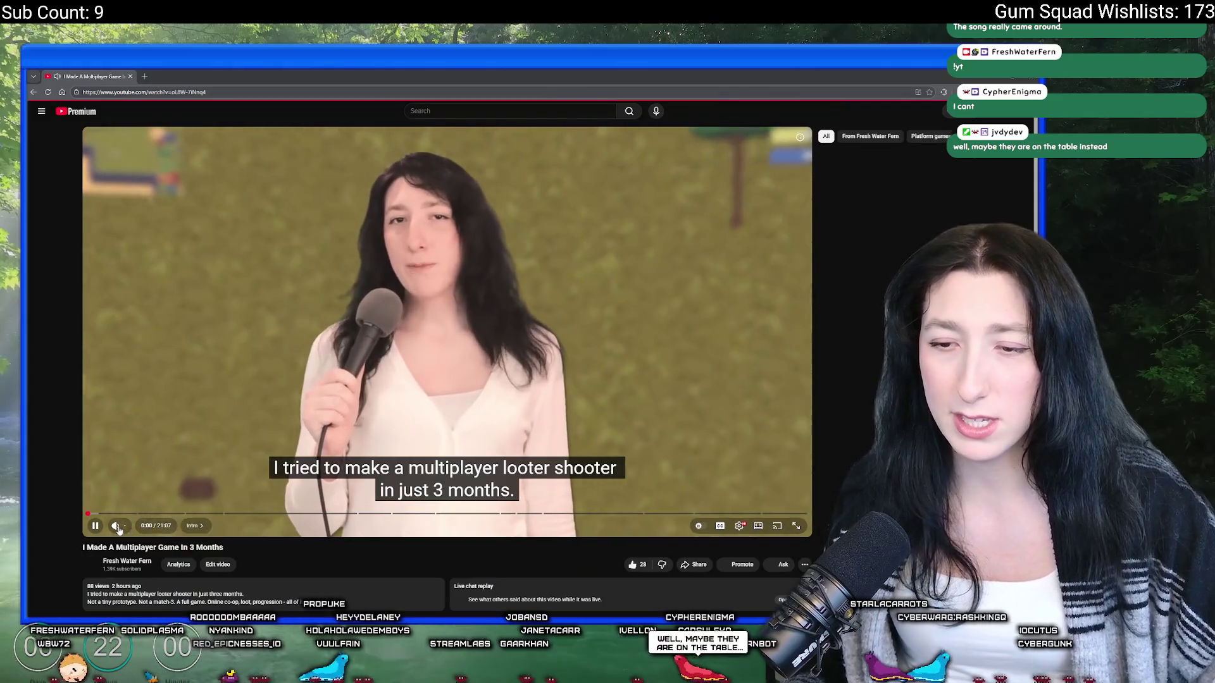
click(117, 512)
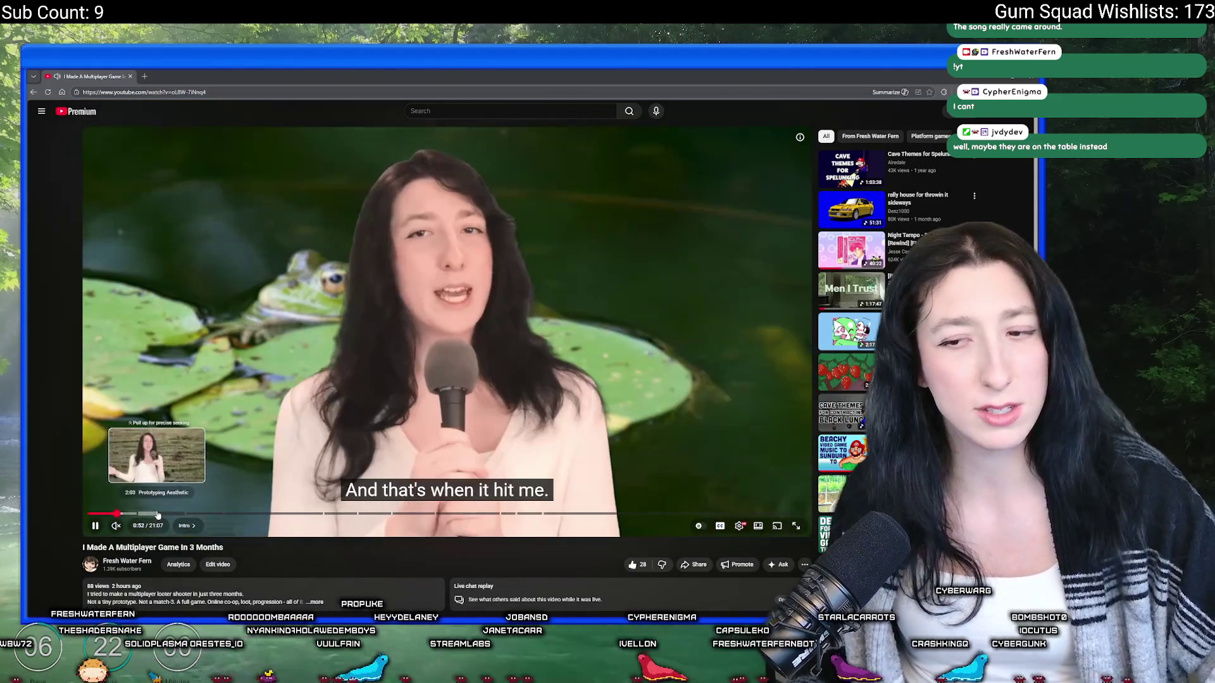
click(158, 514)
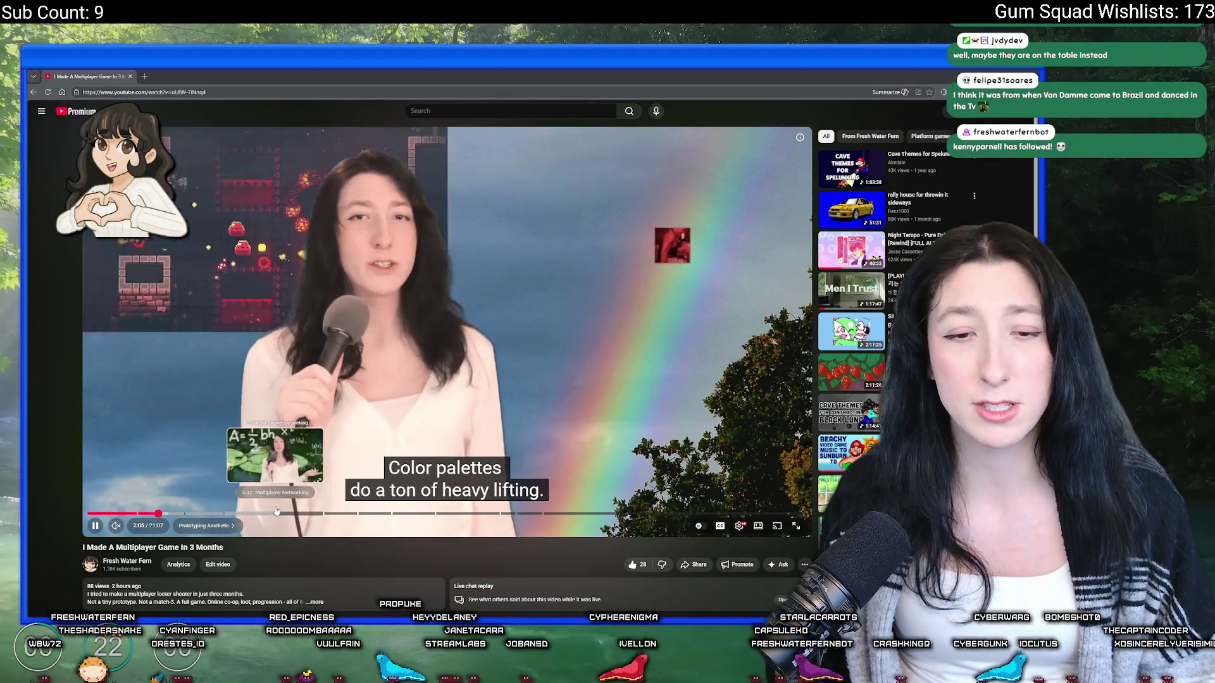
scroll(401, 387, down, 2)
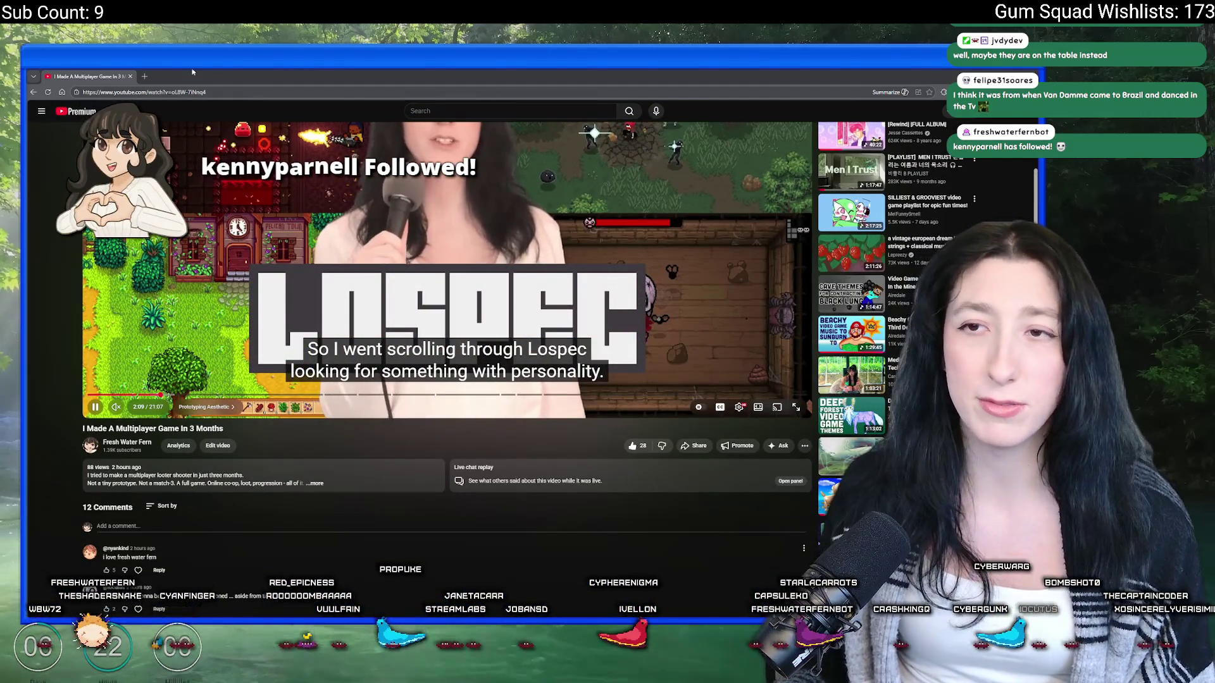
key(alt+Tab)
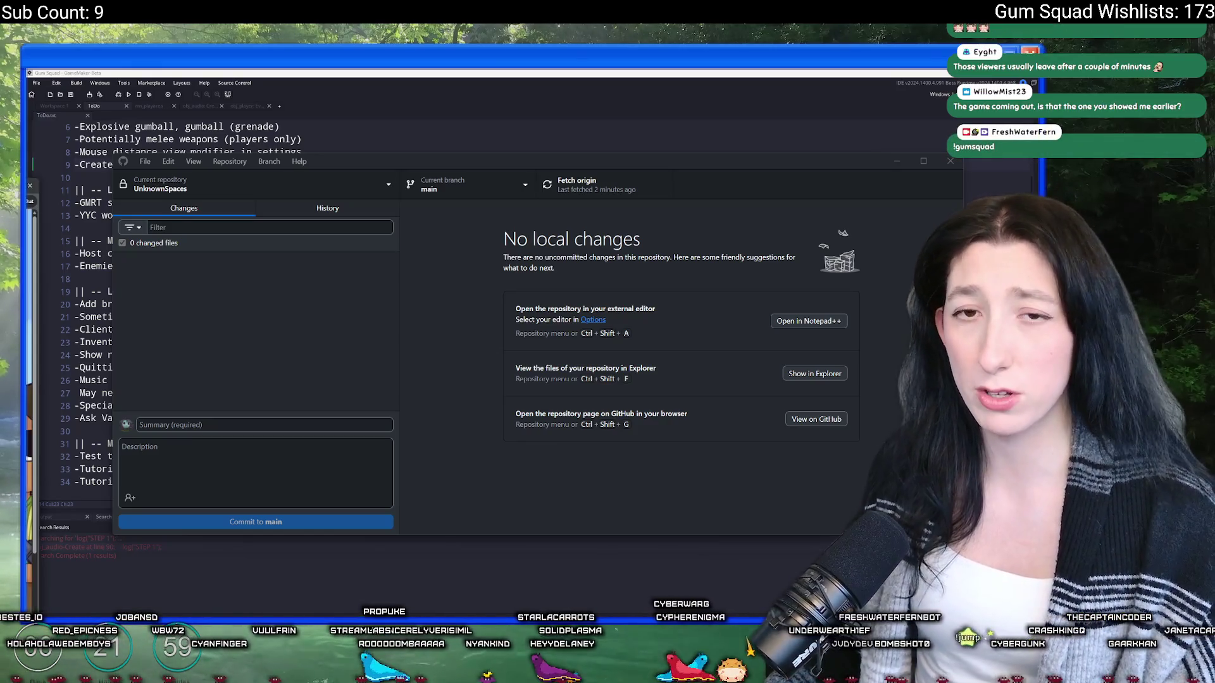
Step: Switch to the browser window showing the Gum Squad website
key(alt+Tab)
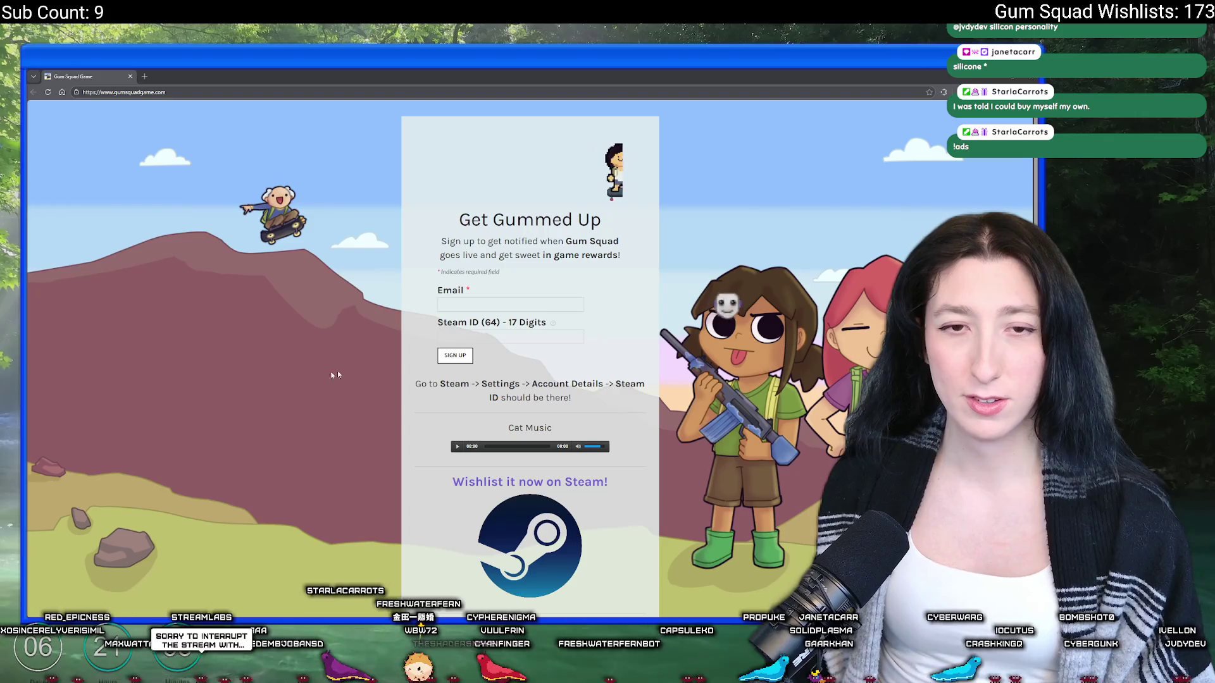
Step: Scroll to 'Wishlist it now on Steam!' and open Gum Squad's Steam store page
scroll(537, 343, down, 4)
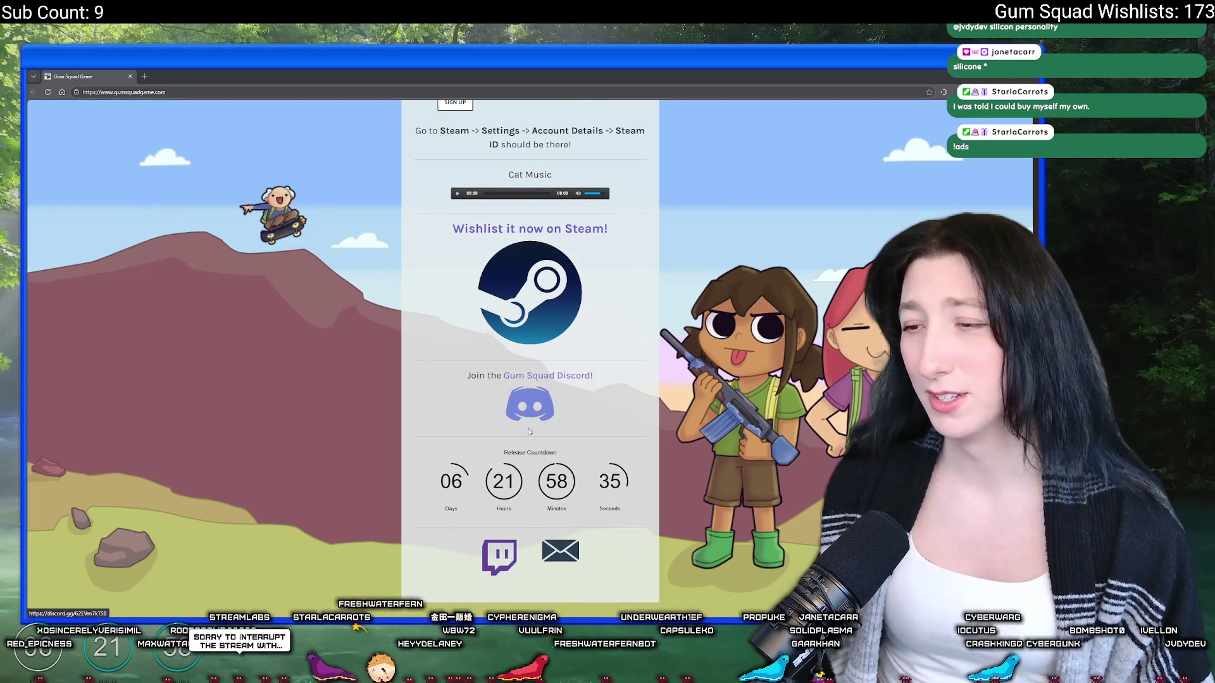
click(516, 229)
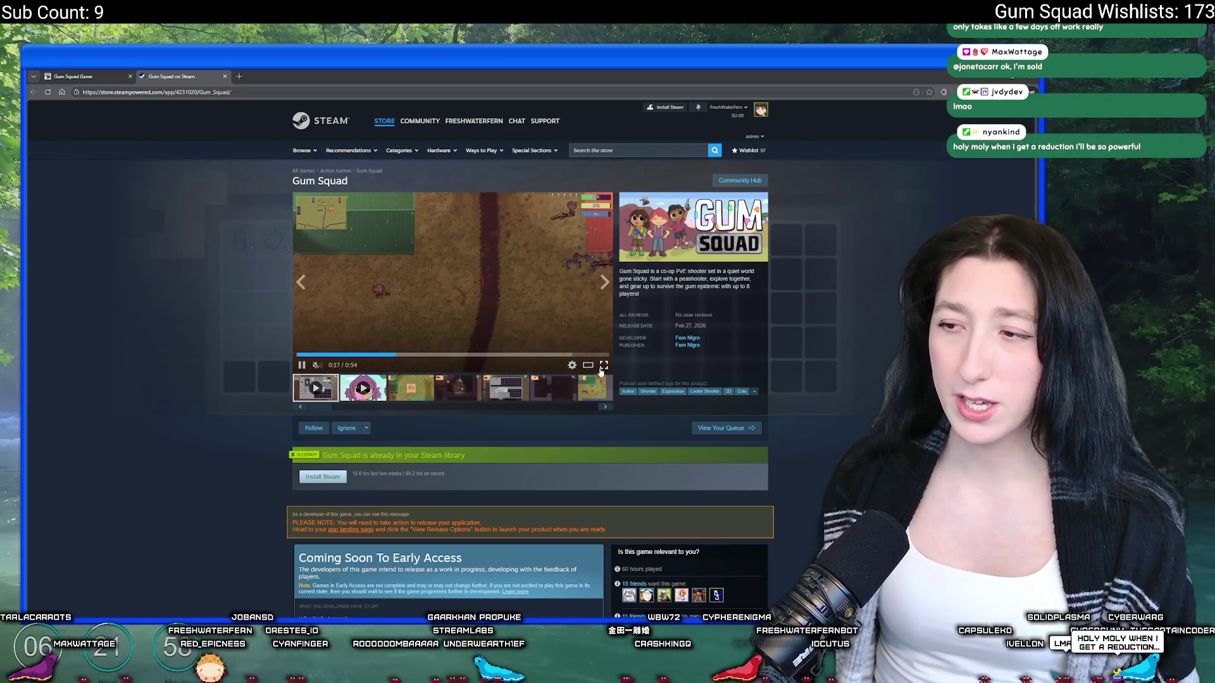
Step: Pause the Gum Squad trailer, rewind it to the start, and play it full screen
click(589, 304)
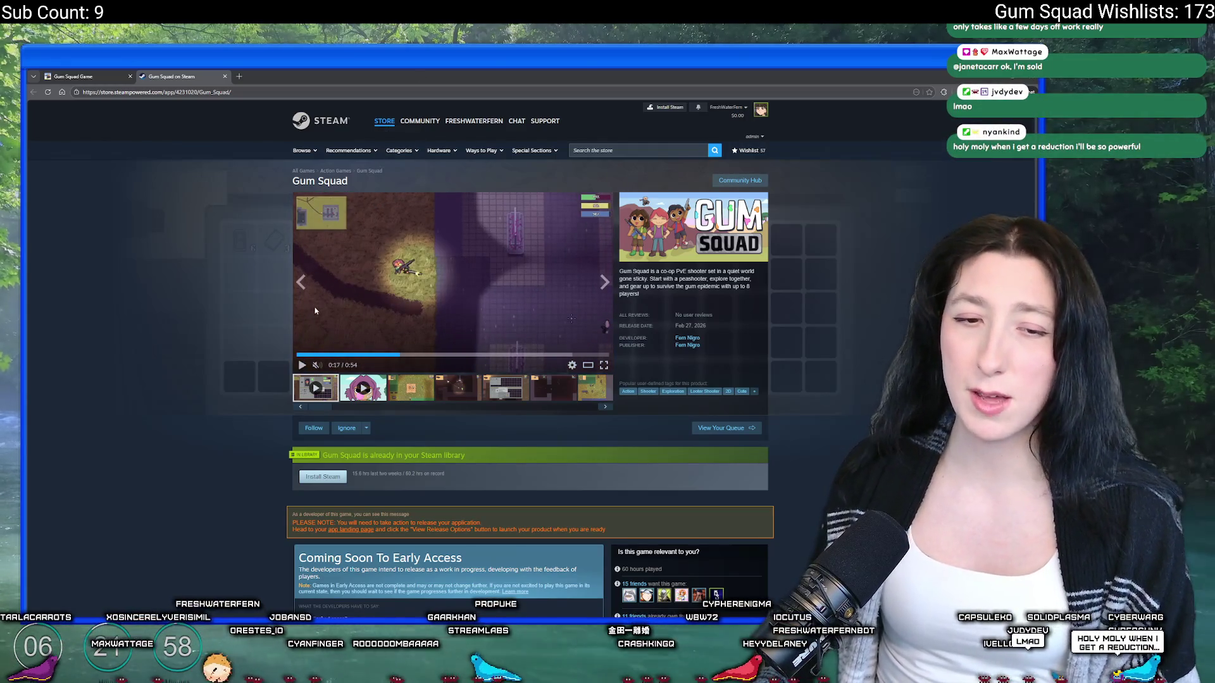
click(298, 355)
click(604, 366)
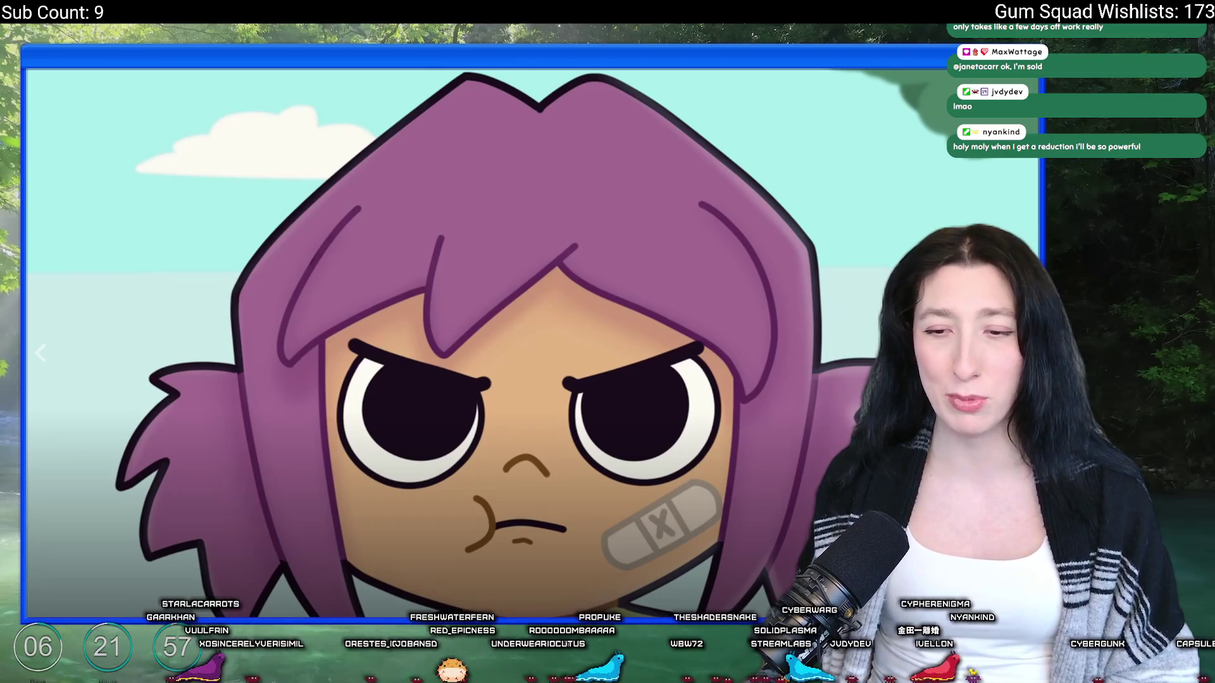
Step: Resume the full-screen Gum Squad trailer and let it play through
key(space)
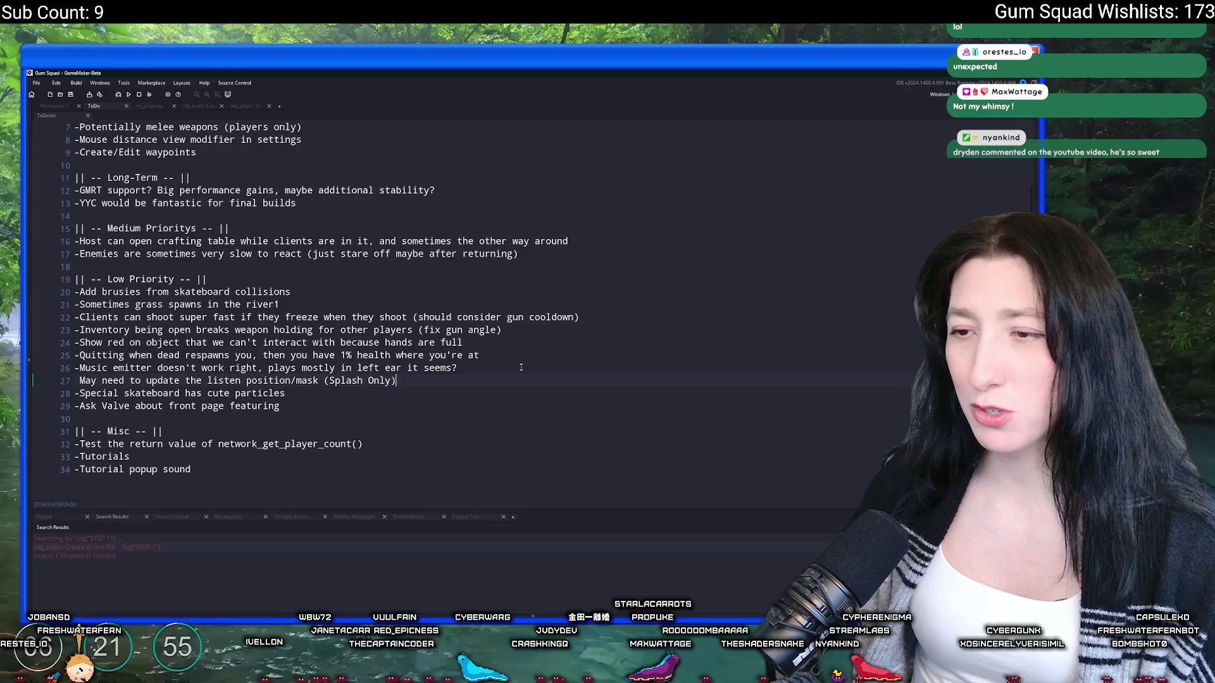
Step: Put the cursor at the end of line 25 in the ToDo notes
click(532, 360)
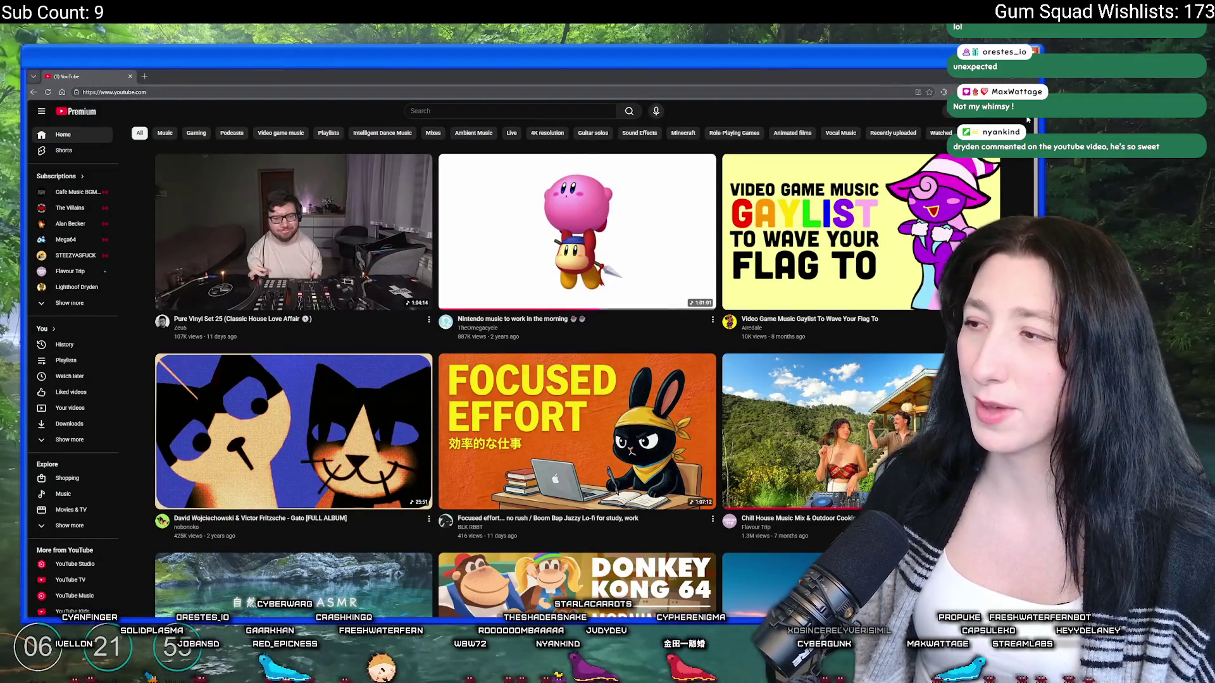
Step: Browse the Shorts and Videos lists on YouTube Studio's Content page, then return to GameMaker
click(1018, 120)
click(943, 229)
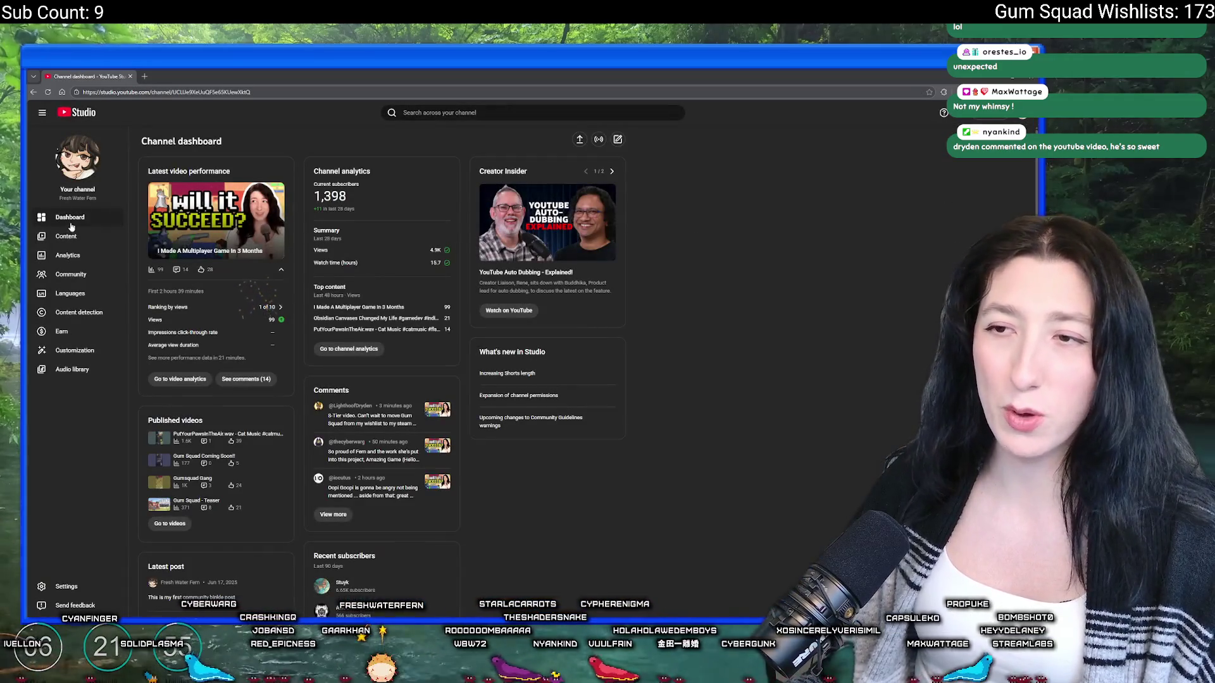
click(68, 236)
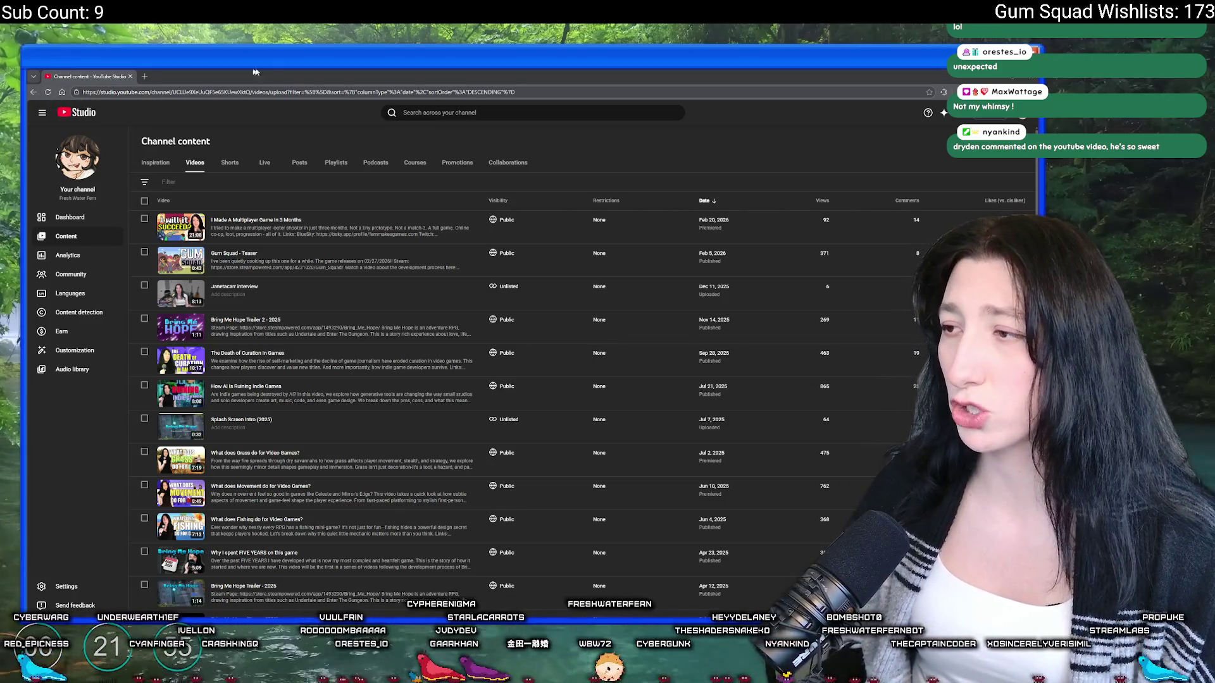
click(224, 161)
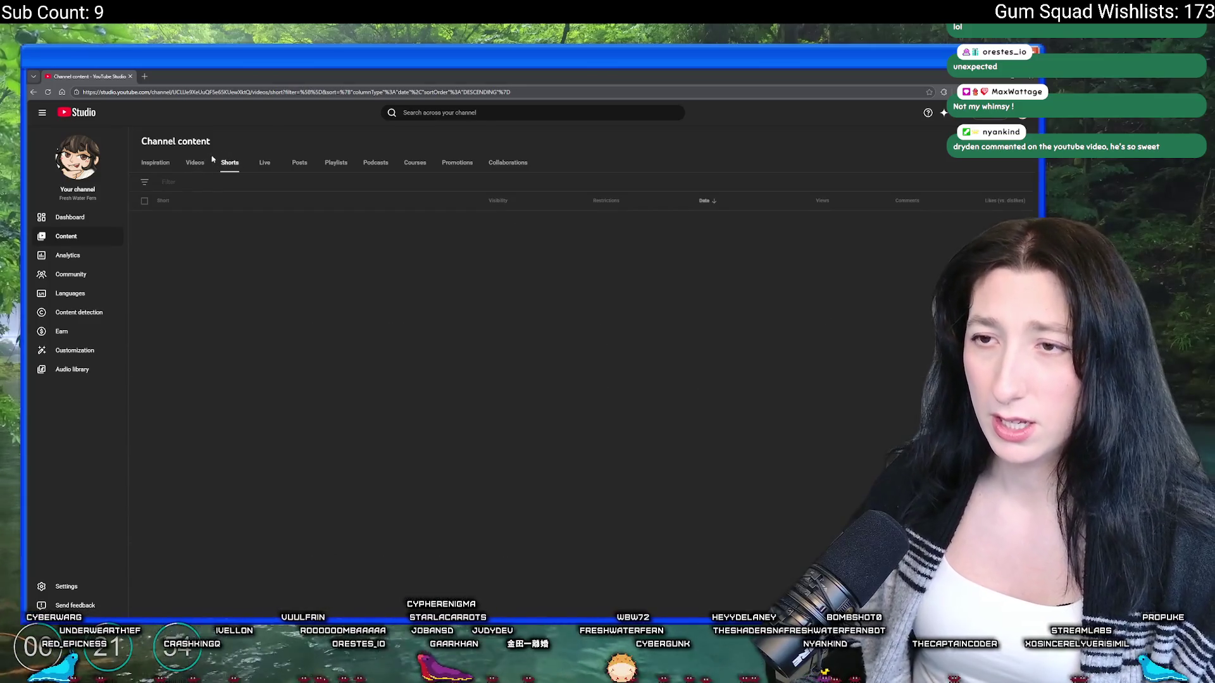
click(192, 161)
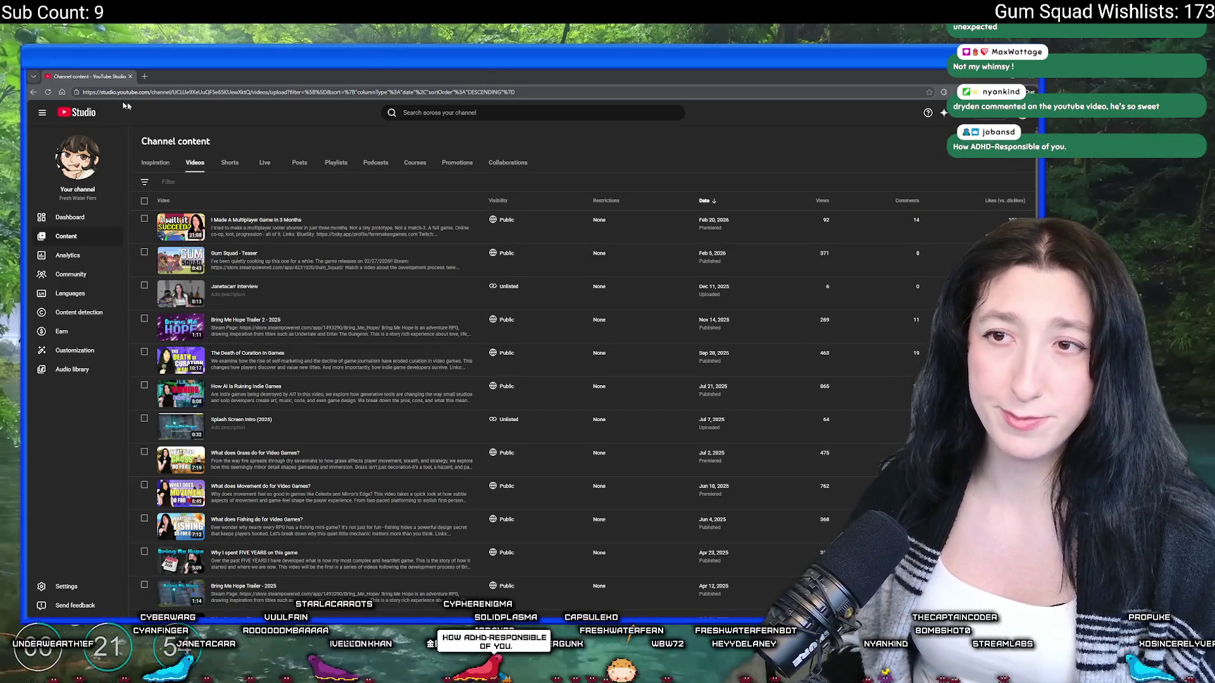
key(alt+Tab)
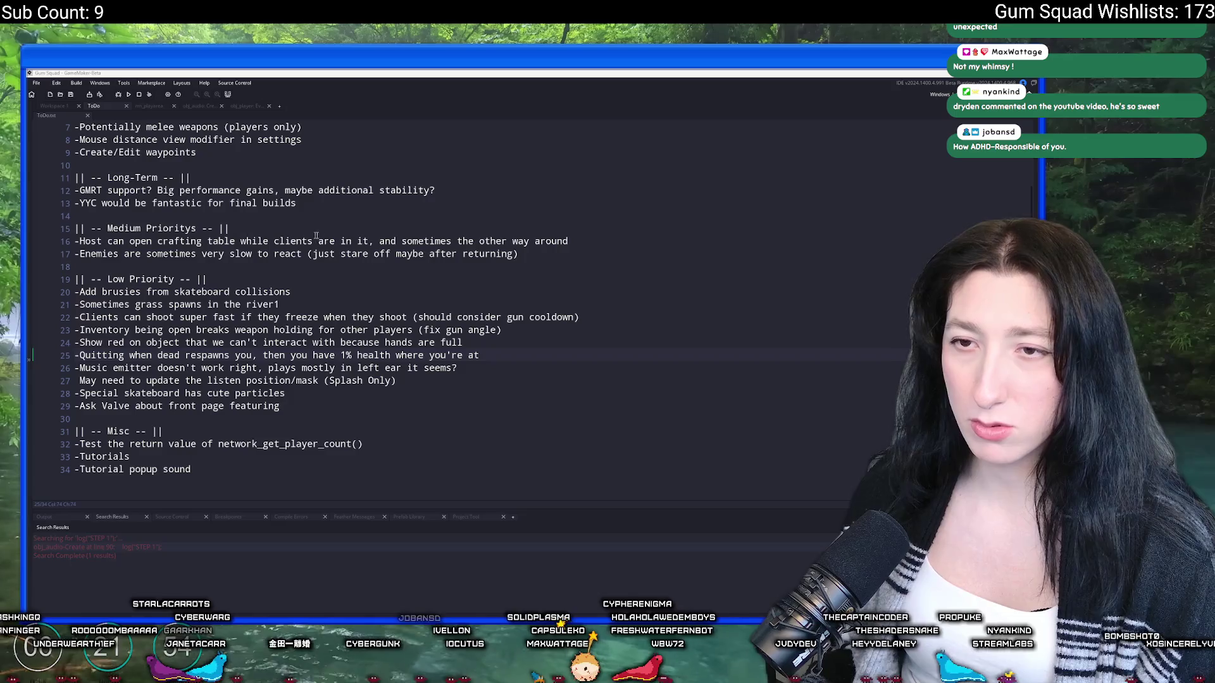
Step: Scroll ToDo.txt, move from line 25 to line 26, then switch to the YouTube browser
scroll(363, 152, up, 2)
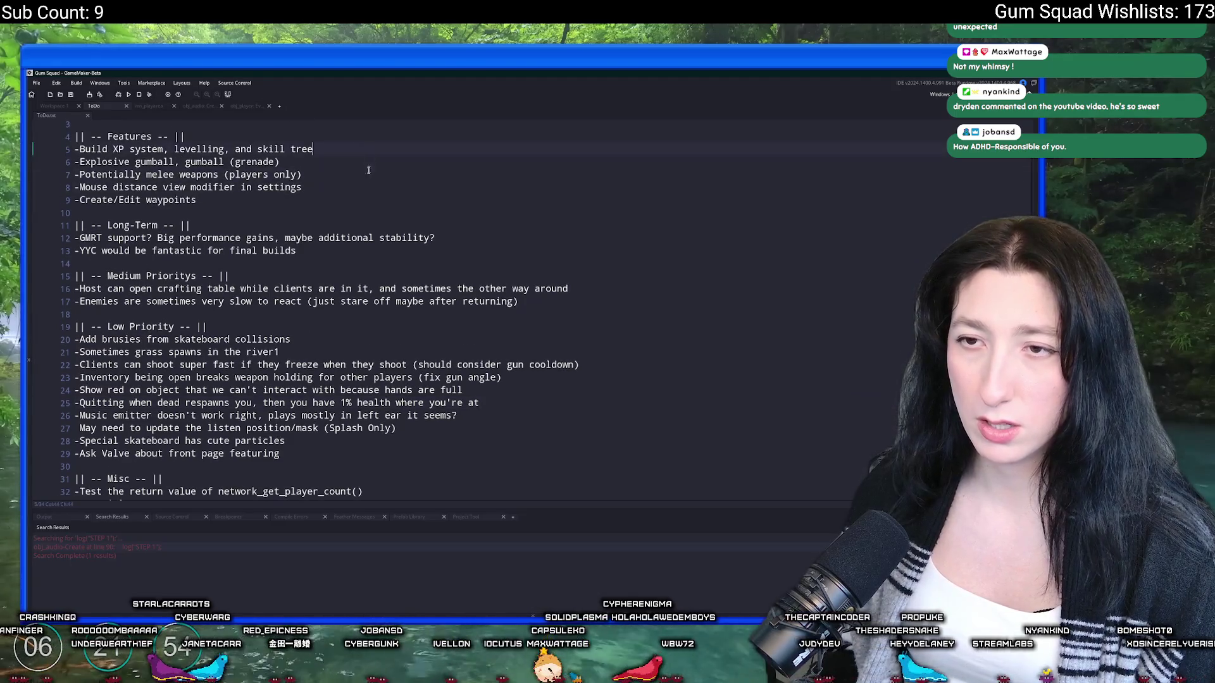
scroll(127, 296, down, 2)
click(487, 356)
key(Down)
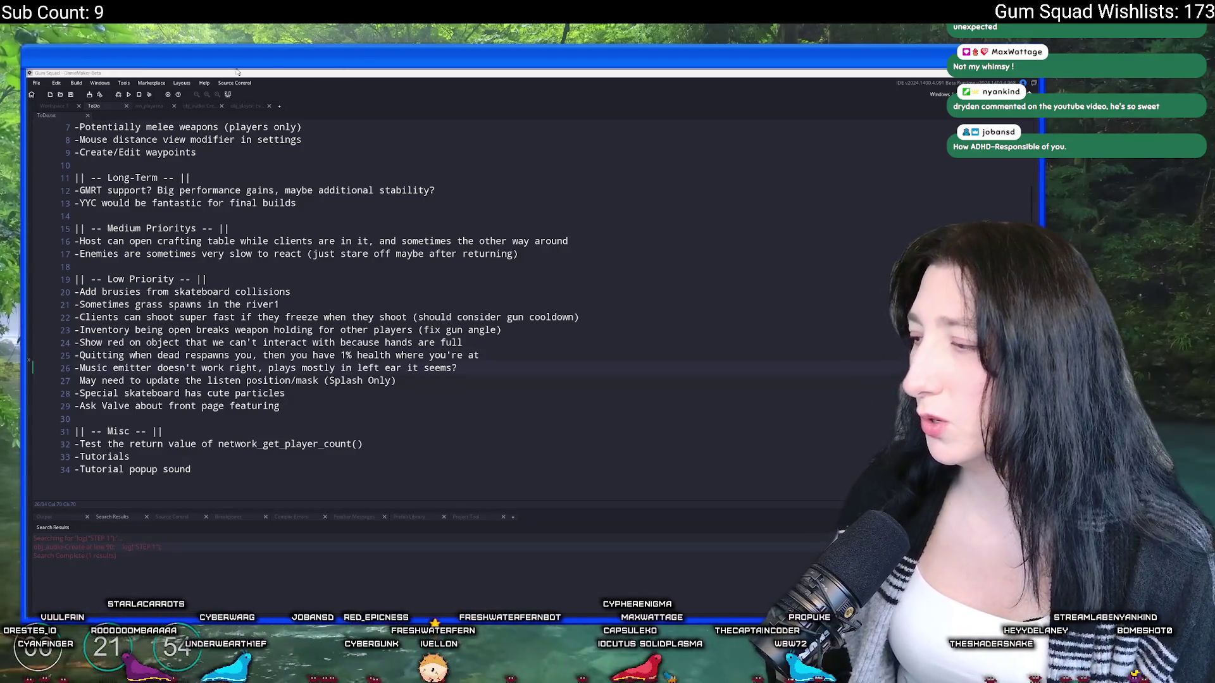
key(alt+Tab)
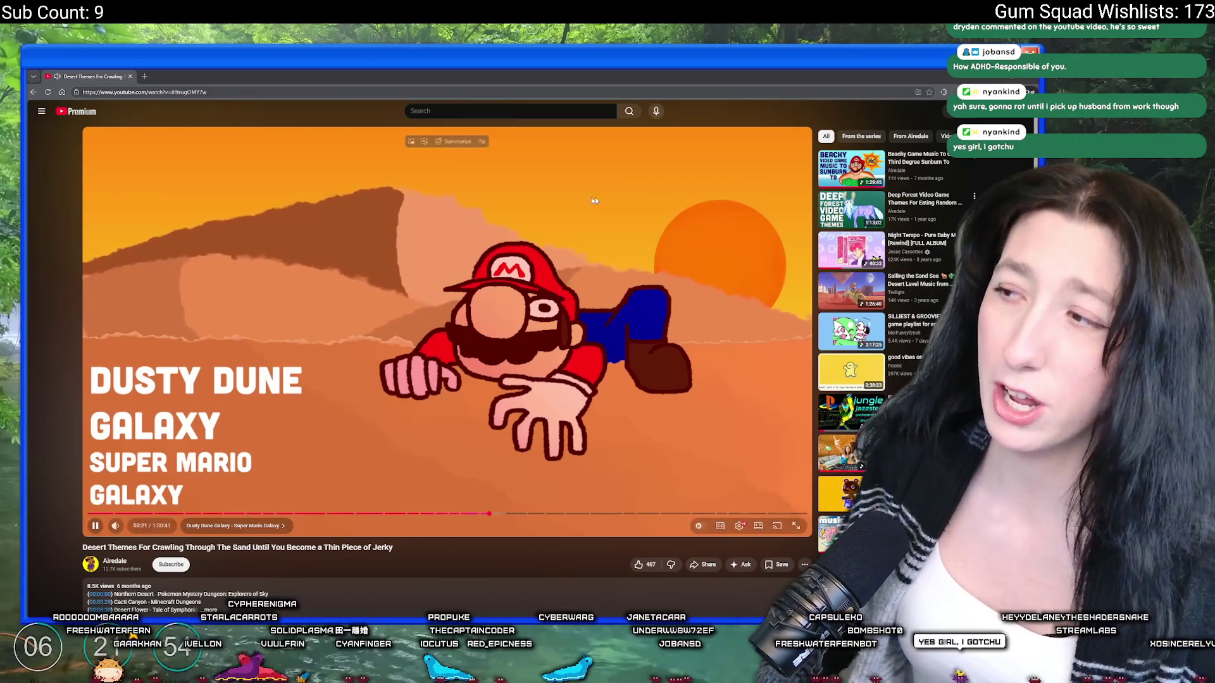
Step: Switch from the desert-themes YouTube video back to GameMaker's ToDo.txt
key(alt+Tab)
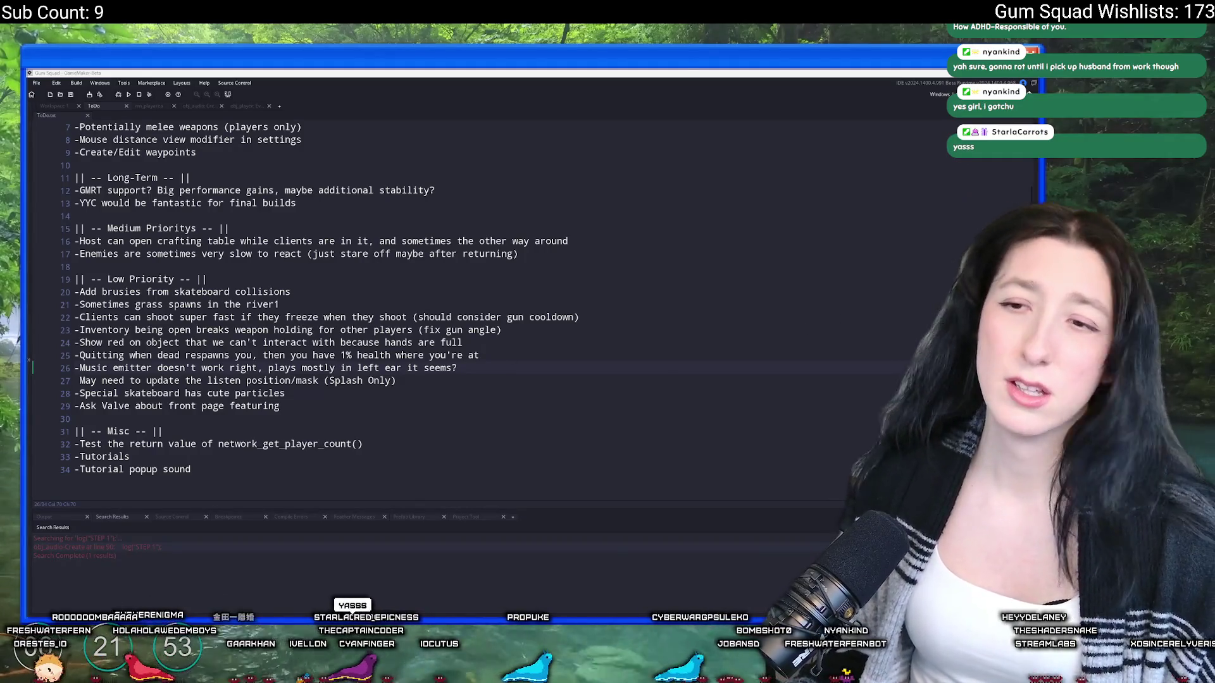
click(283, 254)
click(376, 289)
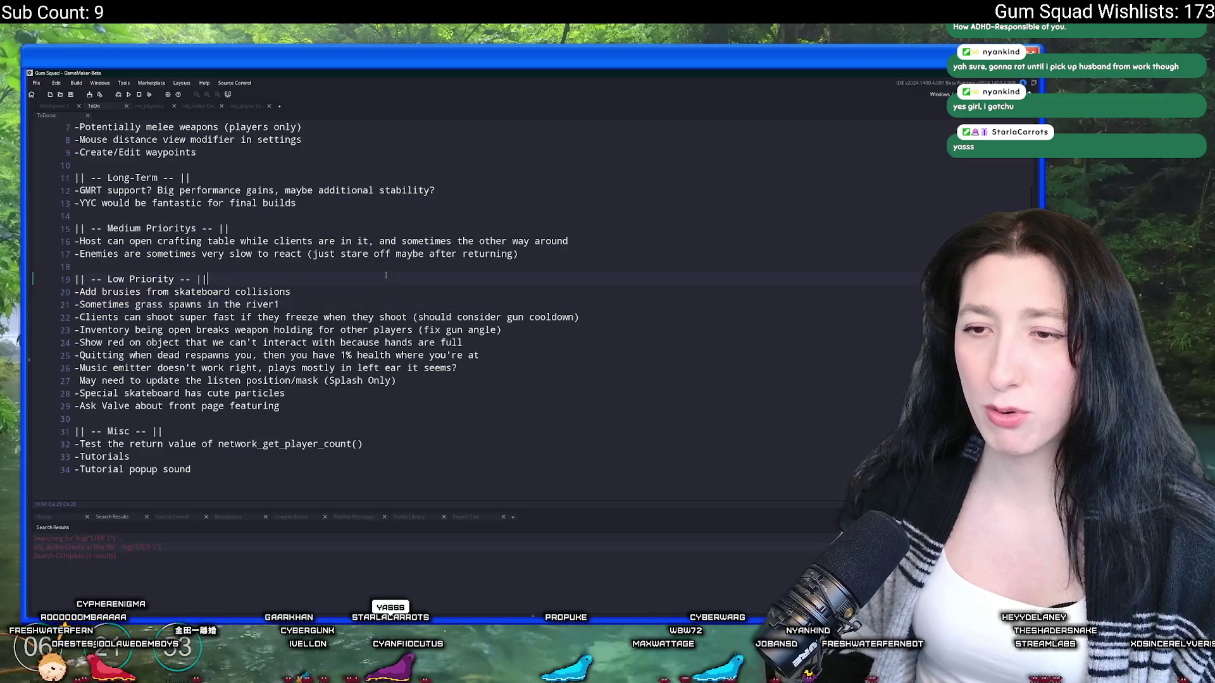
drag(377, 288, 76, 279)
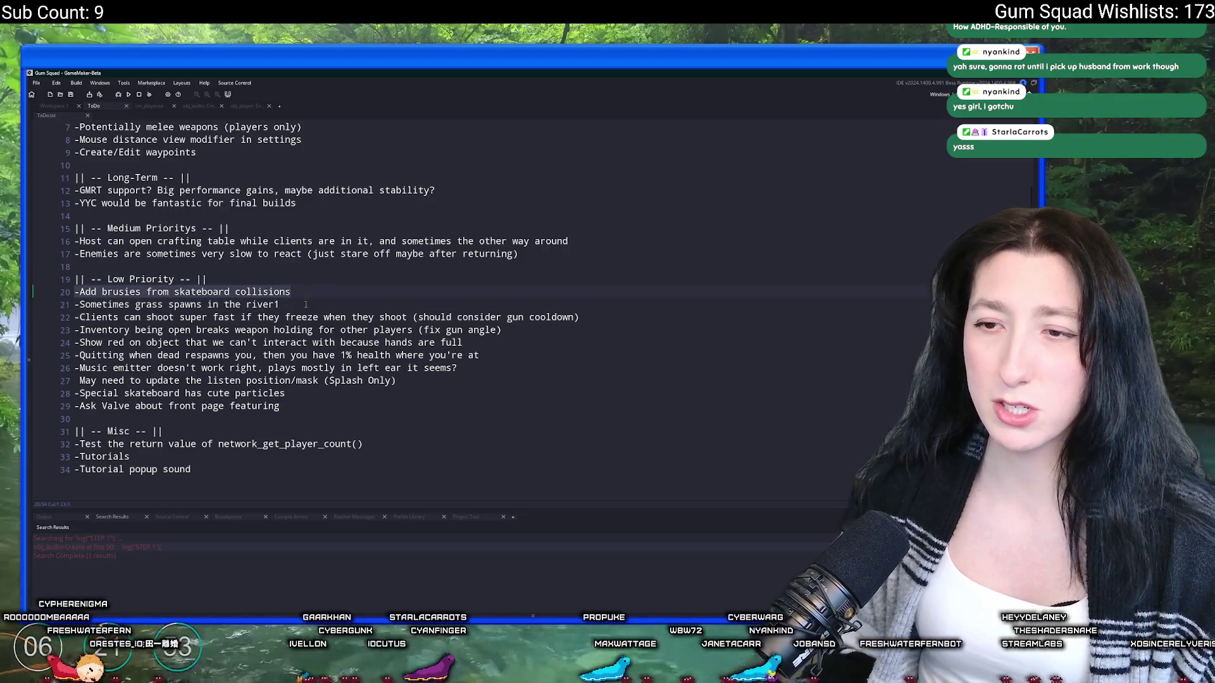
click(307, 283)
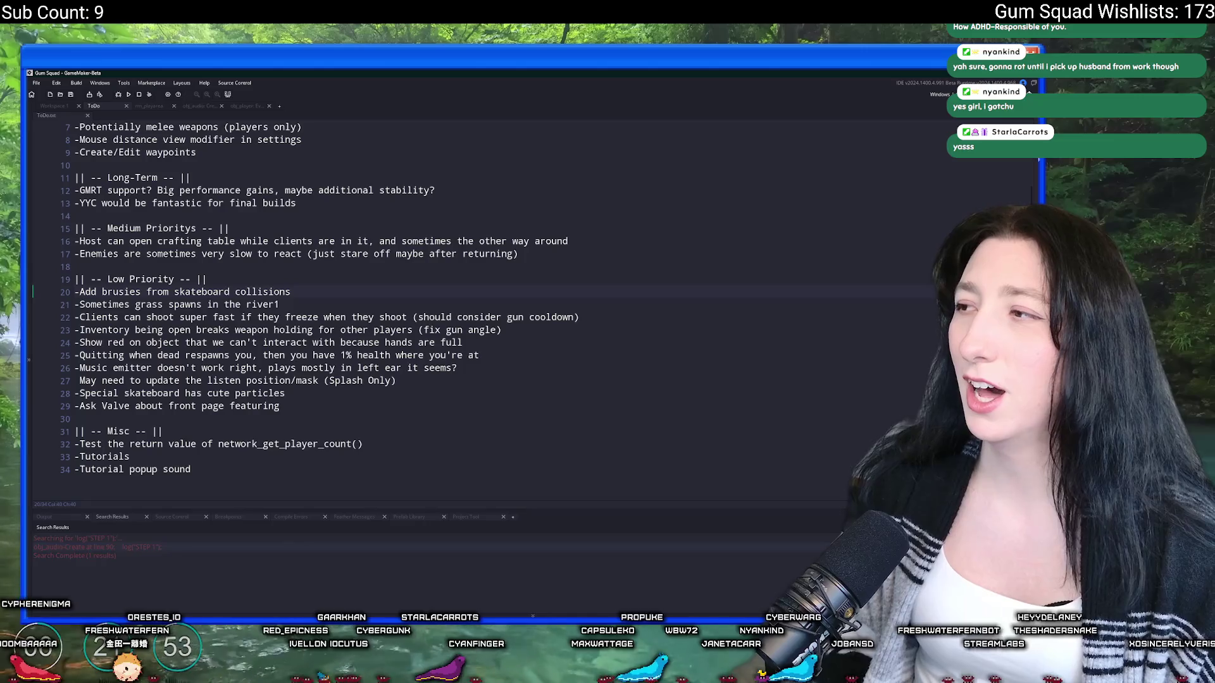
key(ctrl+alt+a)
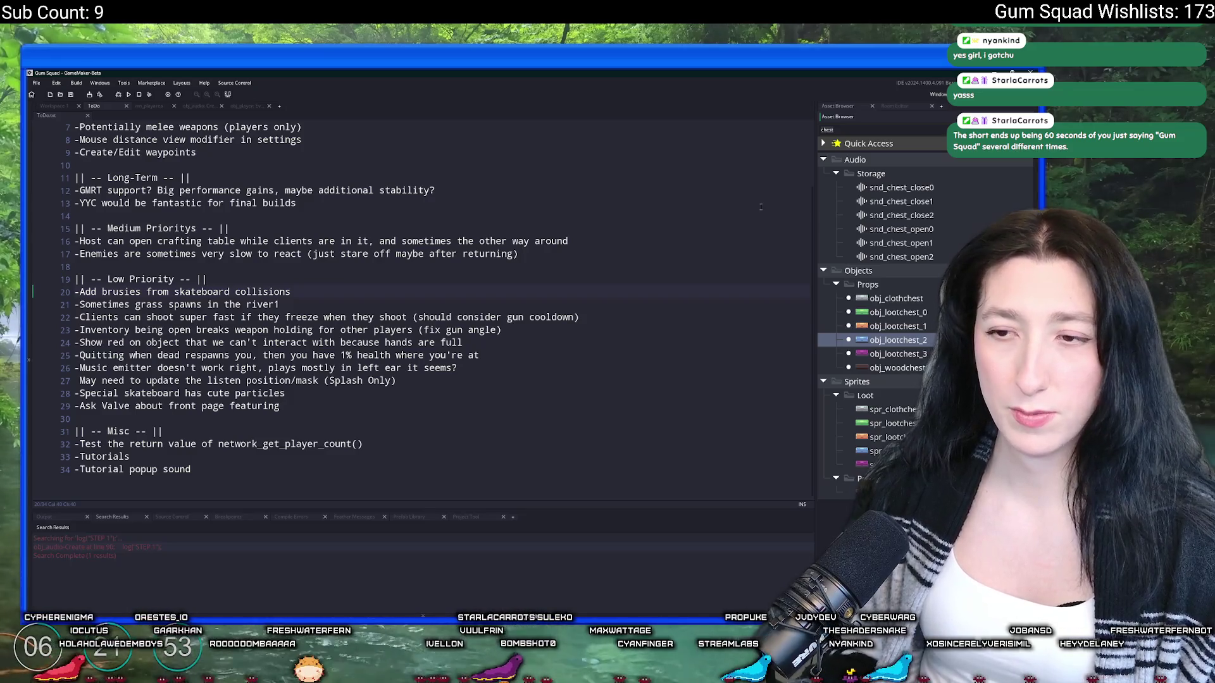
click(320, 306)
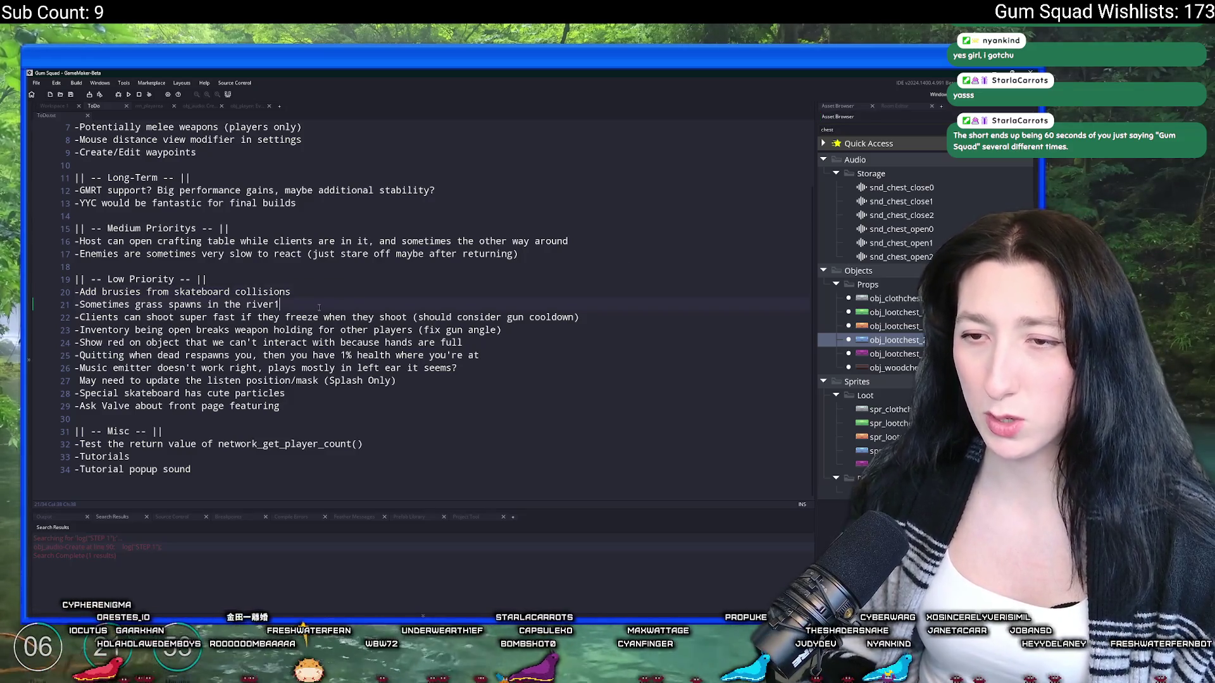
key(BackSpace)
key(ctrl+s)
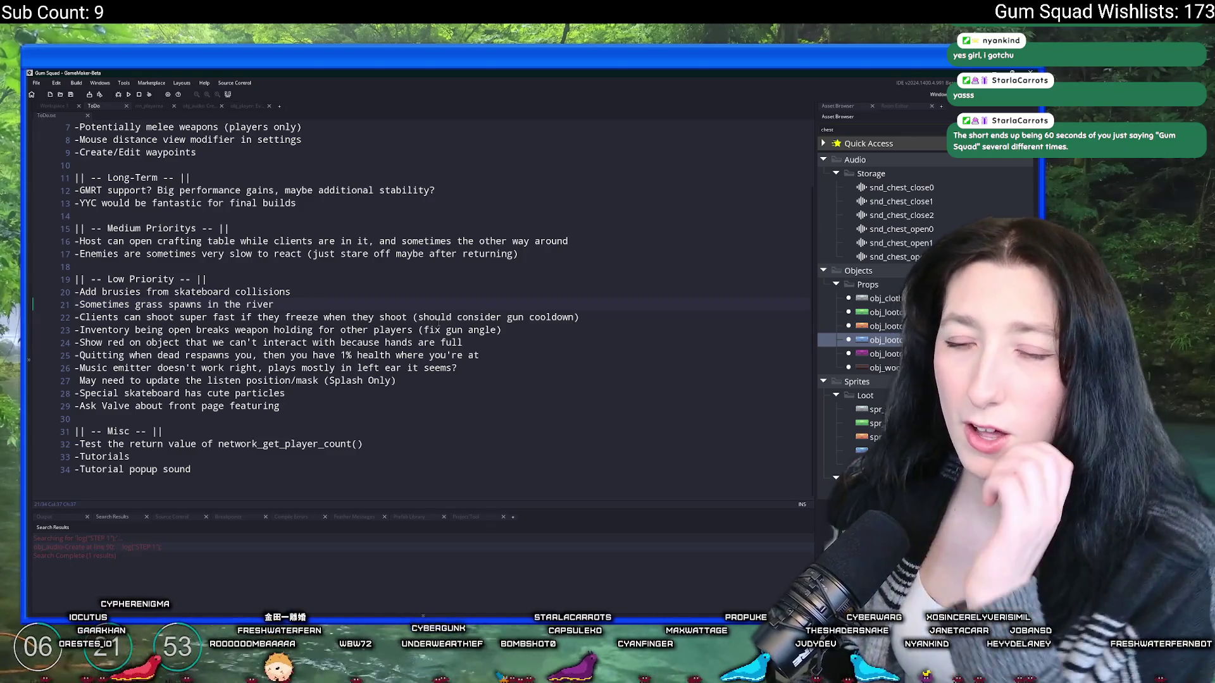
click(336, 405)
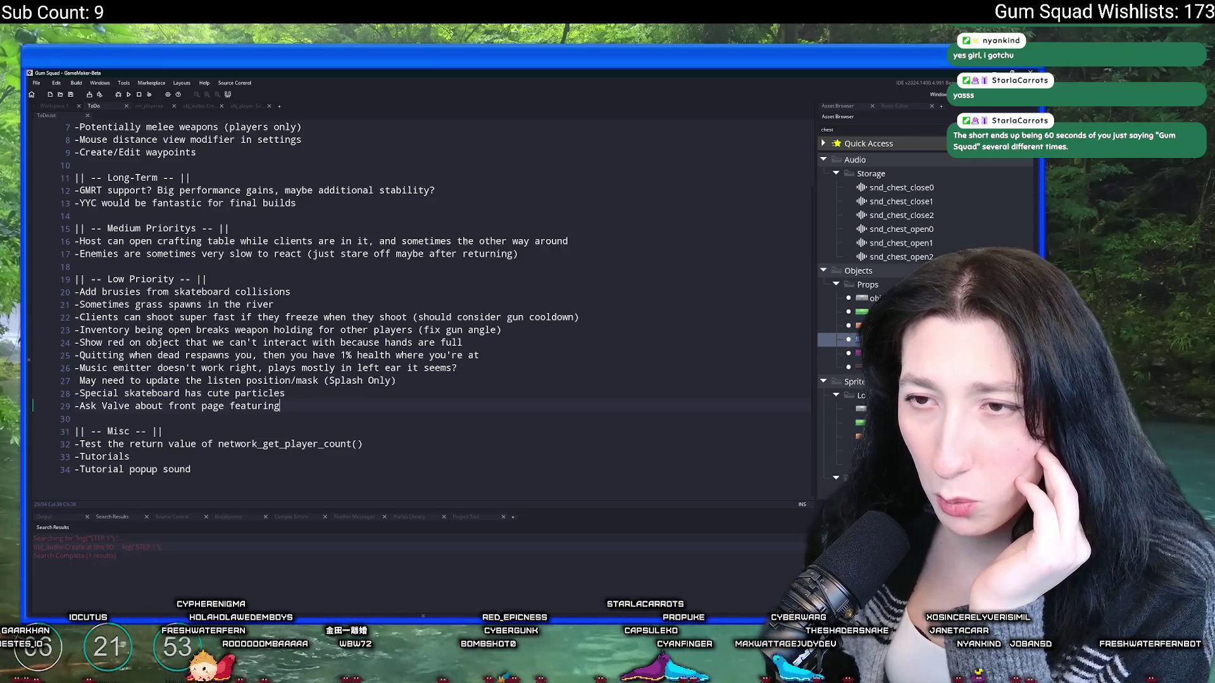
scroll(453, 247, up, 2)
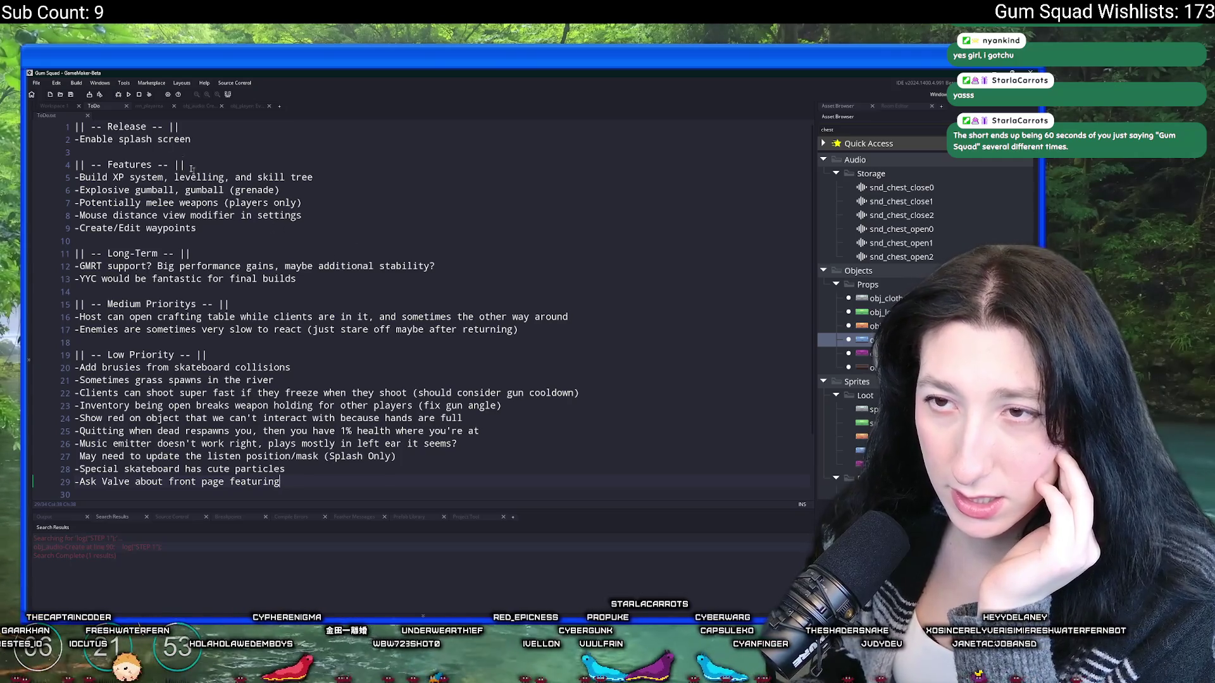
click(147, 107)
drag(403, 192, 450, 287)
click(251, 107)
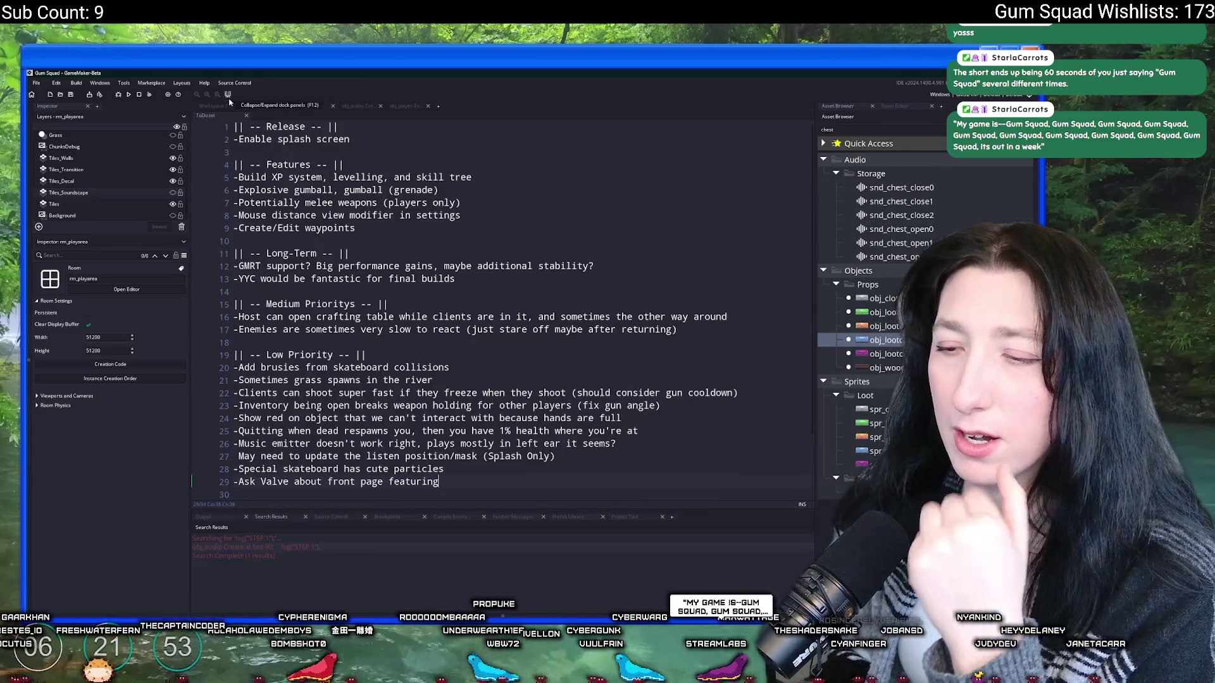
click(635, 341)
click(535, 357)
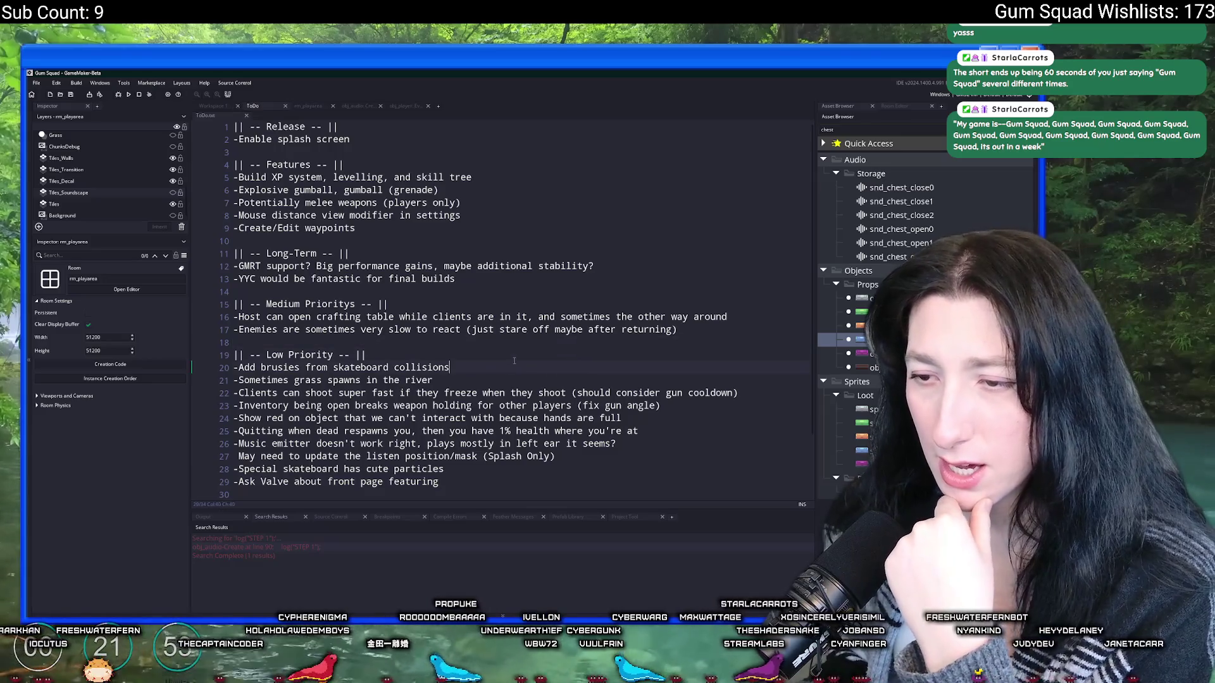
scroll(504, 346, down, 2)
scroll(504, 347, down, 1)
click(638, 317)
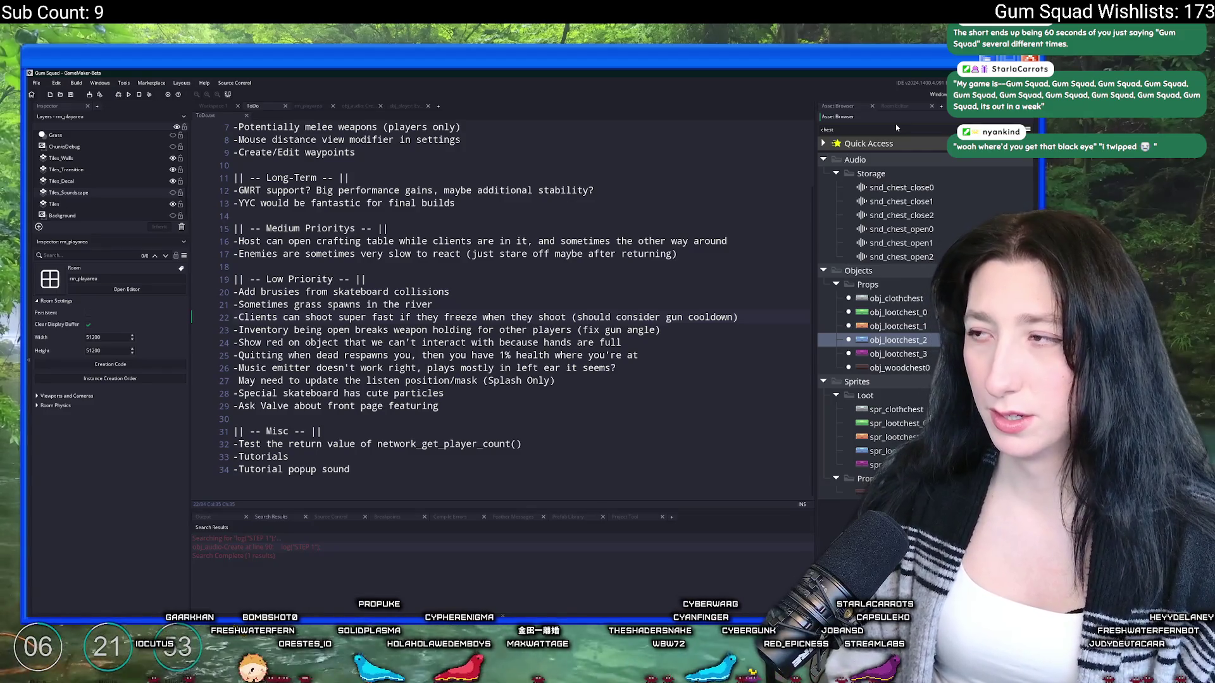
Step: Search the Asset Browser for 'face' then 'mout' and select spr_character_mouth
key(ctrl+a)
text(face)
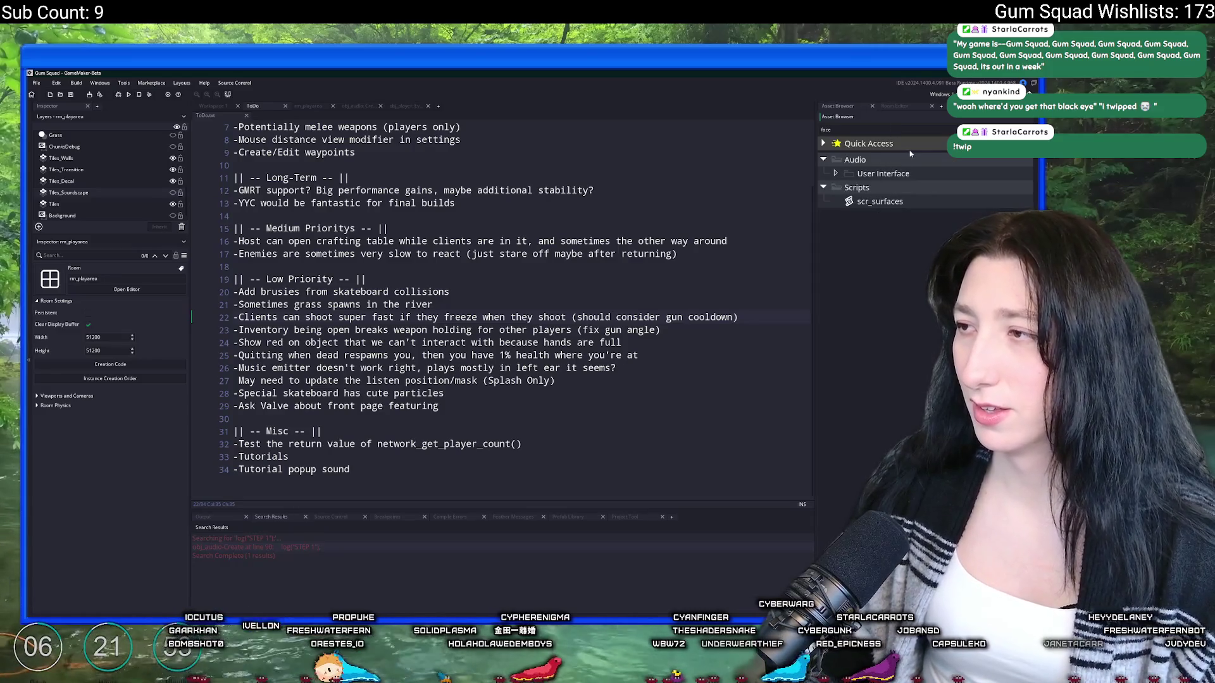
key(ctrl+a)
text(mout)
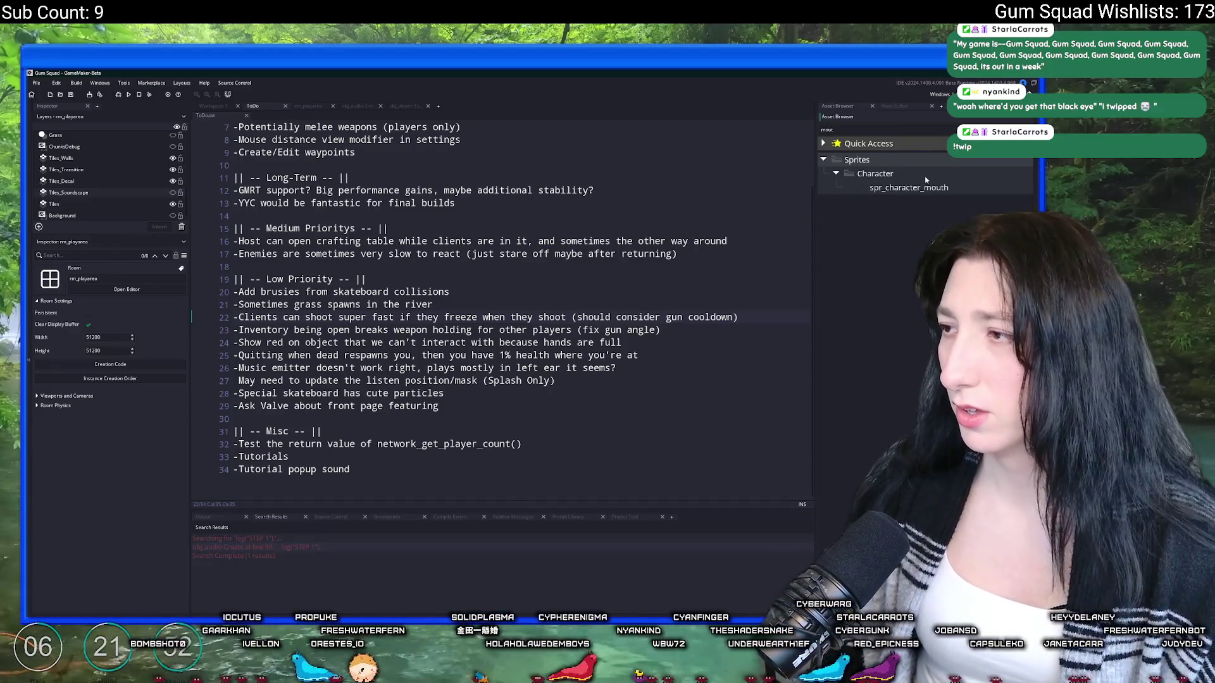
click(925, 185)
Step: Clear the search and open spr_character_head's image editor with all four frames selected
key(ctrl+a)
key(BackSpace)
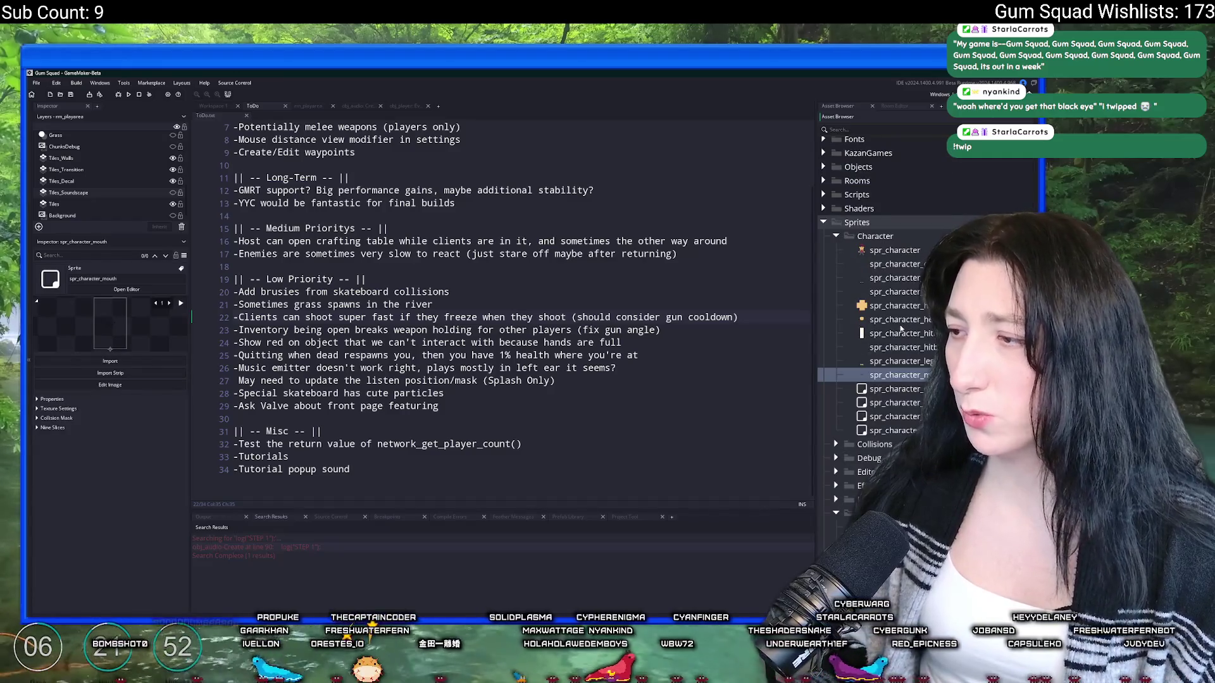
click(894, 250)
click(908, 306)
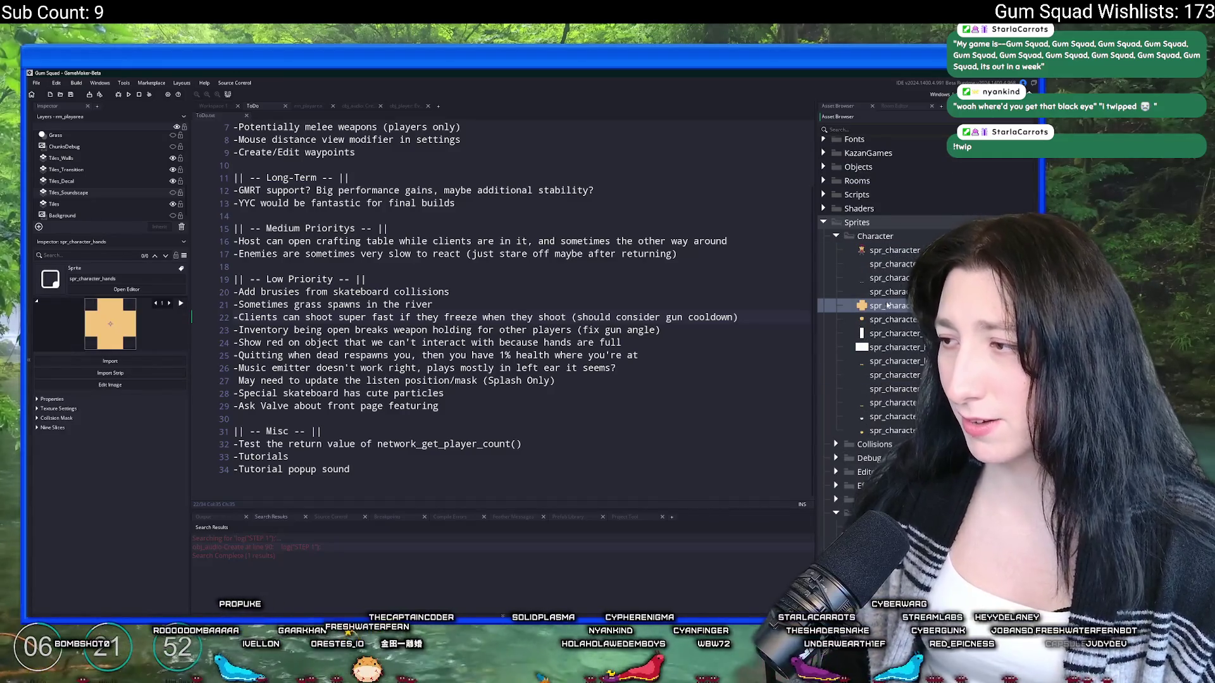
click(888, 319)
double_click(888, 319)
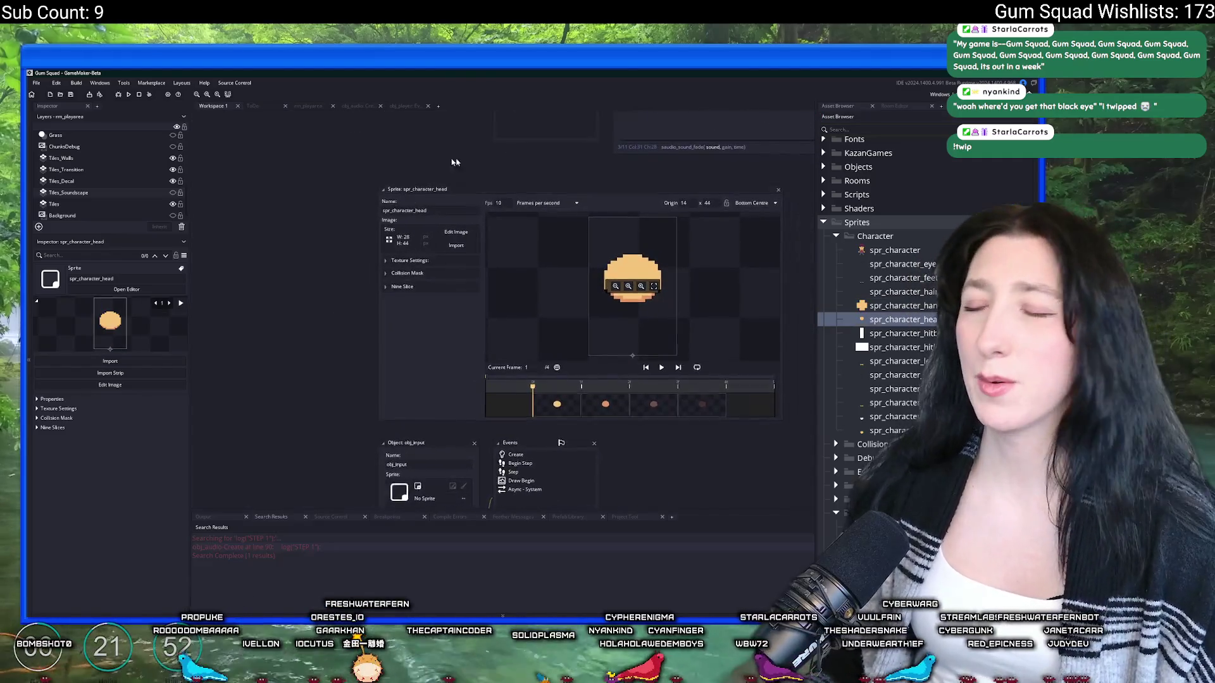
click(325, 227)
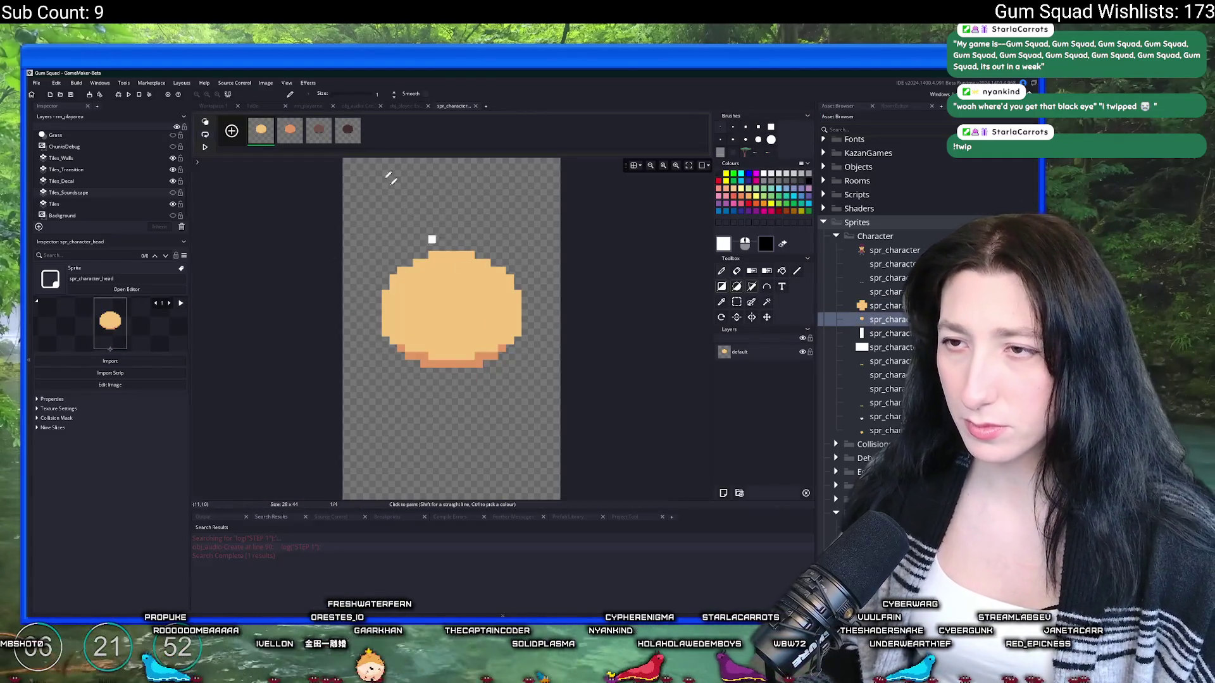
click(349, 129)
shift+click(264, 129)
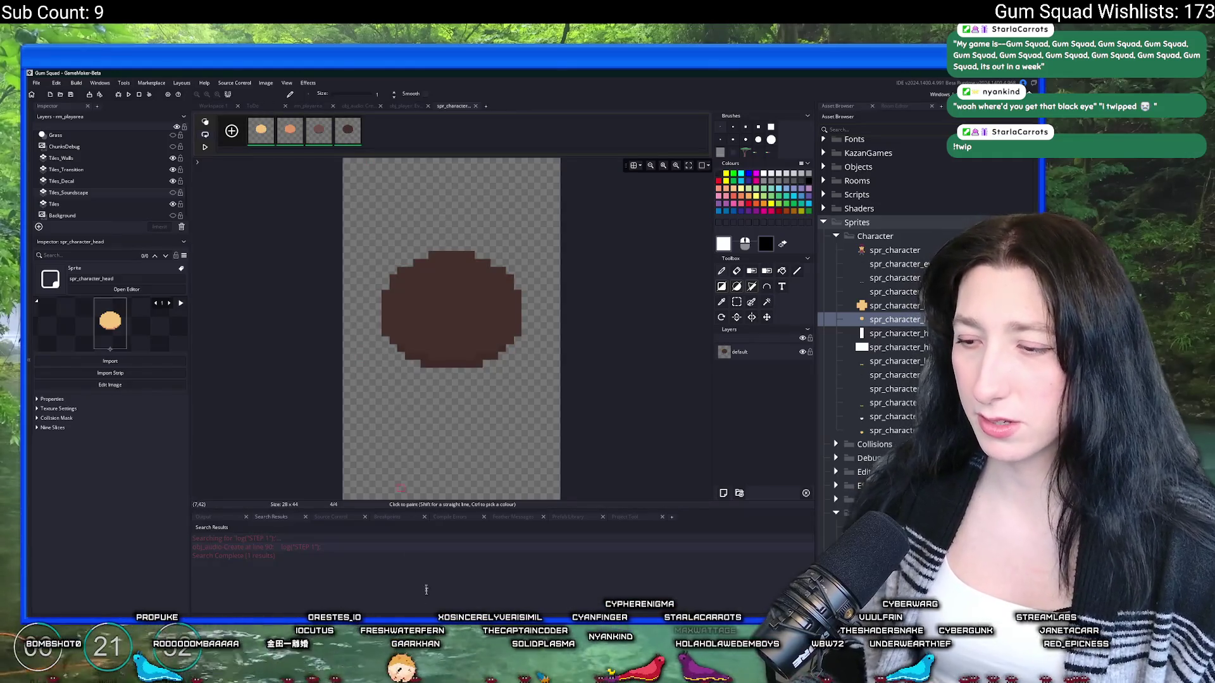
Step: Launch Aseprite from Start search and paste the clipboard as a new sprite
key(super)
text(as)
key(Return)
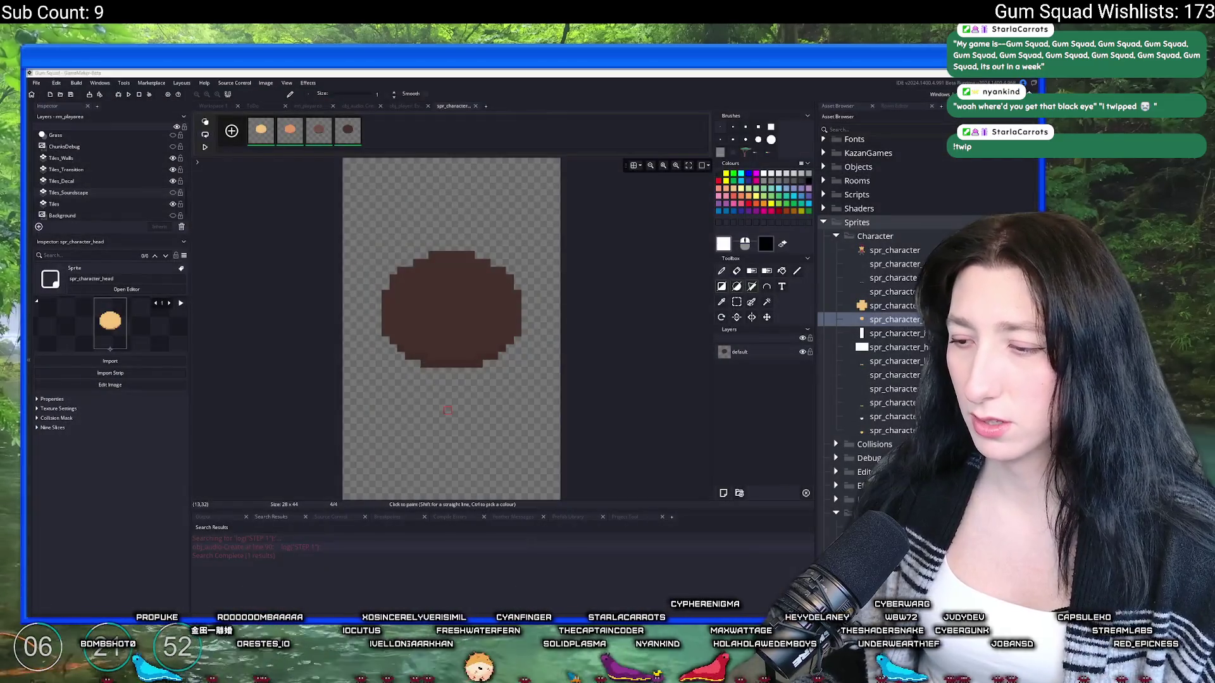
key(ctrl+v)
click(34, 81)
click(48, 95)
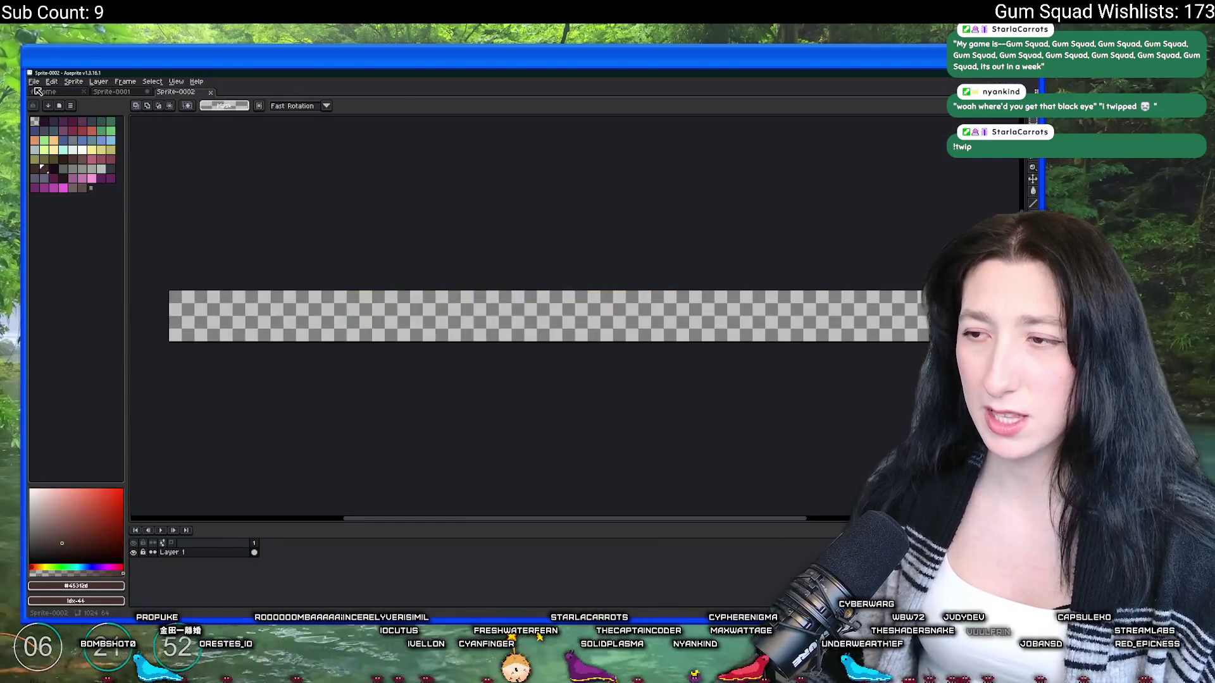
Step: Discard the wrongly pasted strip, create a new 28x44 sprite and paste the brown head
key(ctrl+v)
key(Escape)
key(alt+Tab)
key(alt+Tab)
click(47, 82)
click(34, 81)
click(34, 91)
key(Return)
key(ctrl+v)
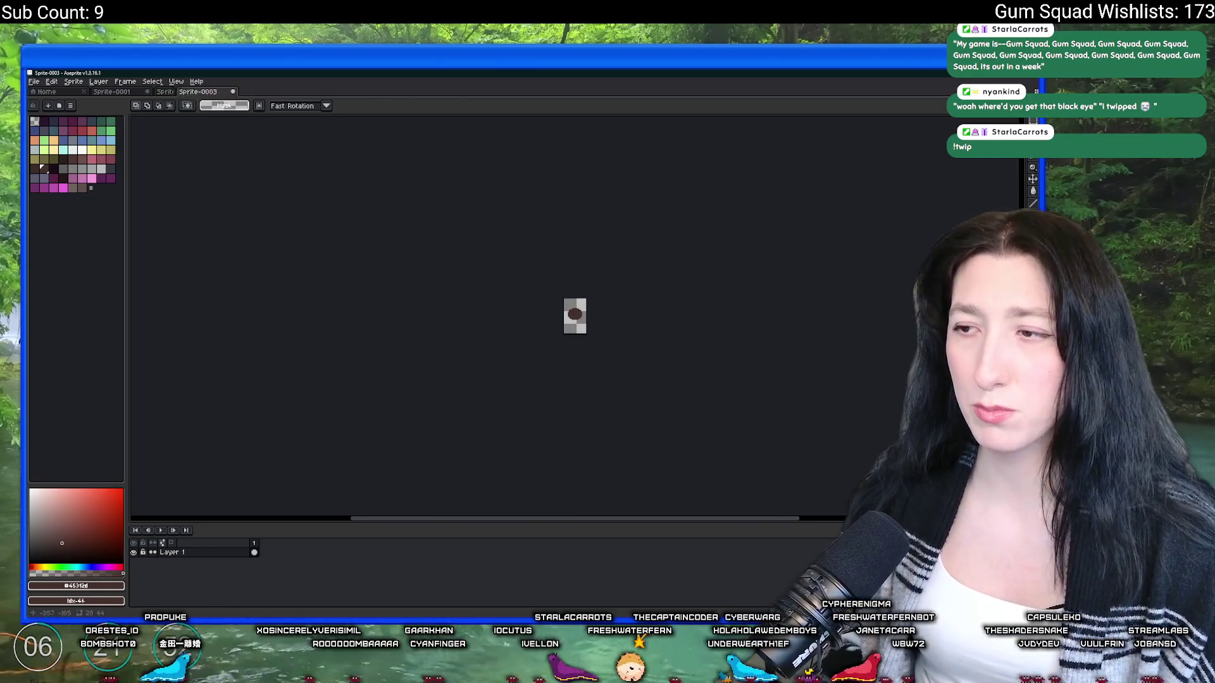
Step: Add Layer 2, view the orange head frame in GameMaker, and undo an accidental frame
scroll(661, 358, up, 5)
scroll(506, 269, up, 2)
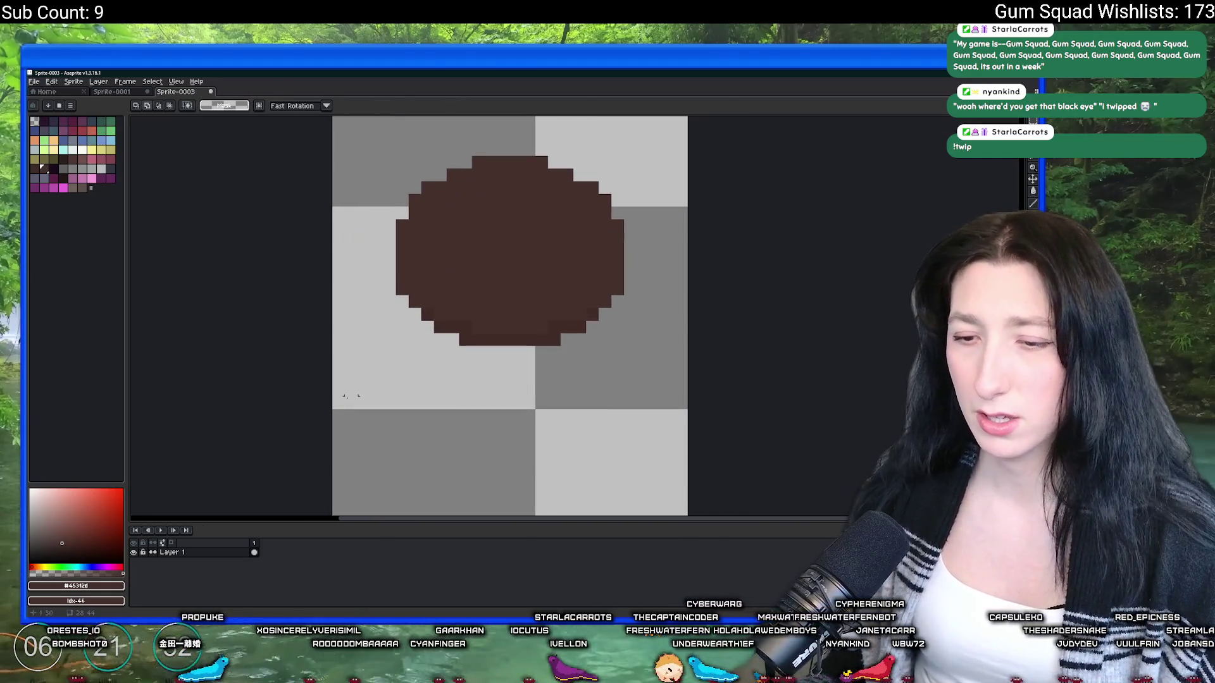
key(shift+n)
scroll(448, 203, up, 2)
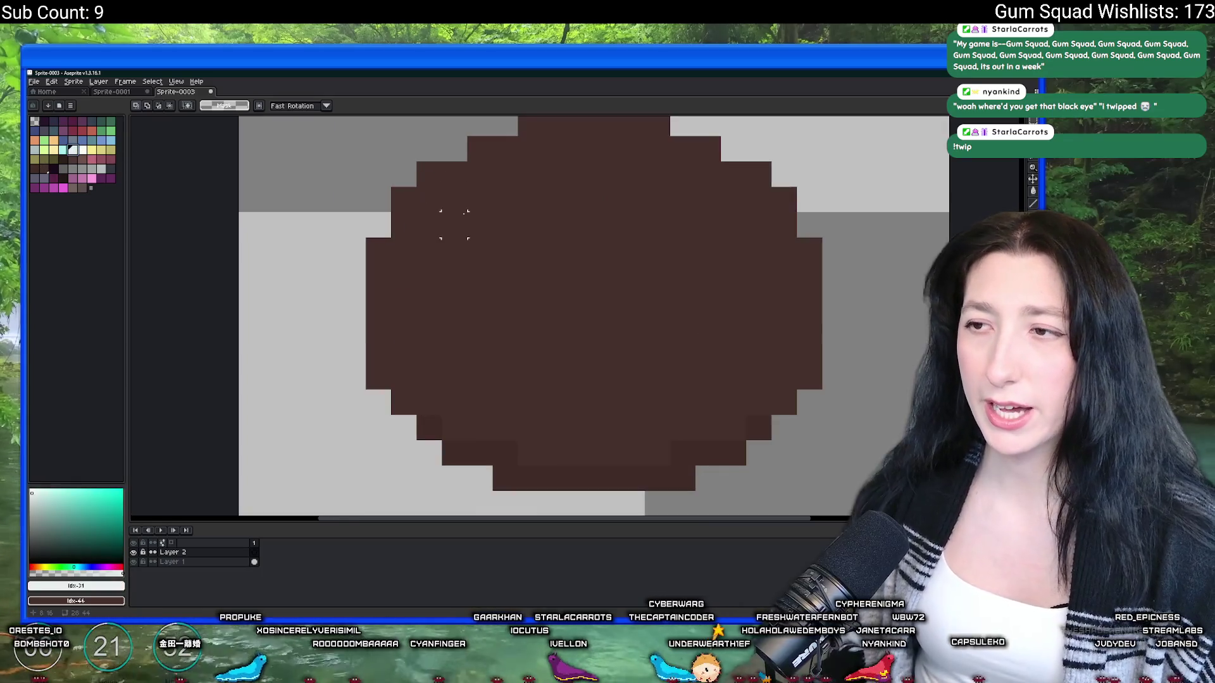
scroll(460, 228, down, 2)
key(alt+Tab)
click(290, 130)
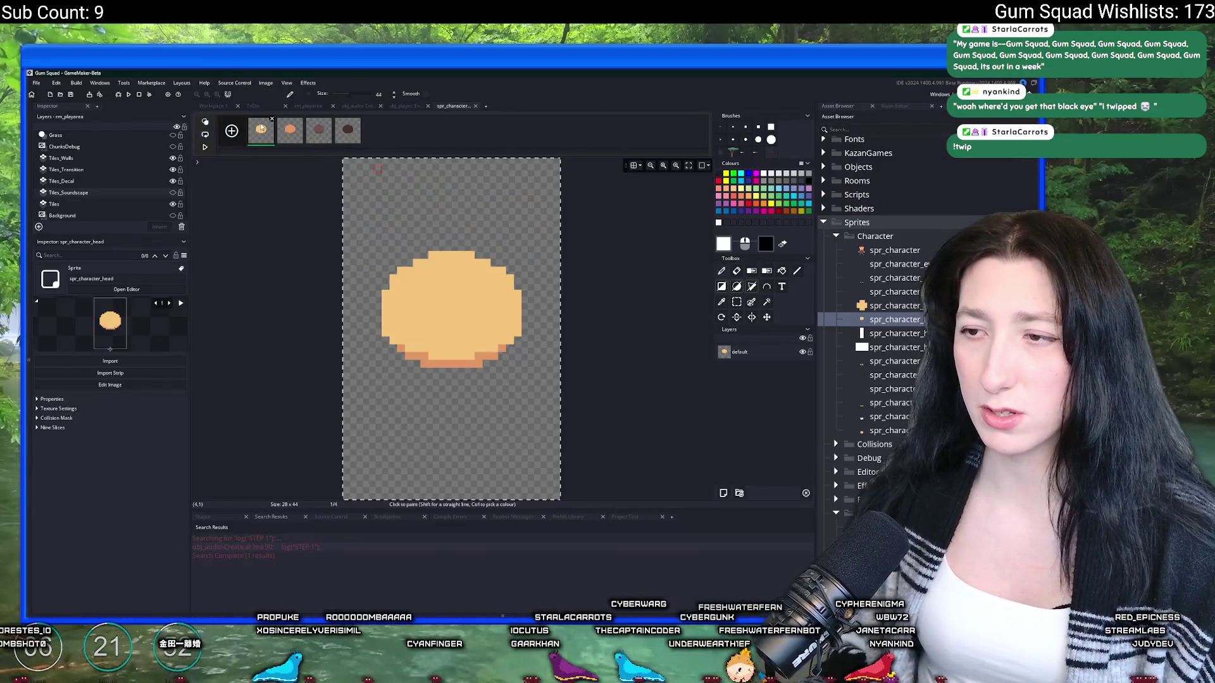
key(alt+Tab)
key(ctrl+z)
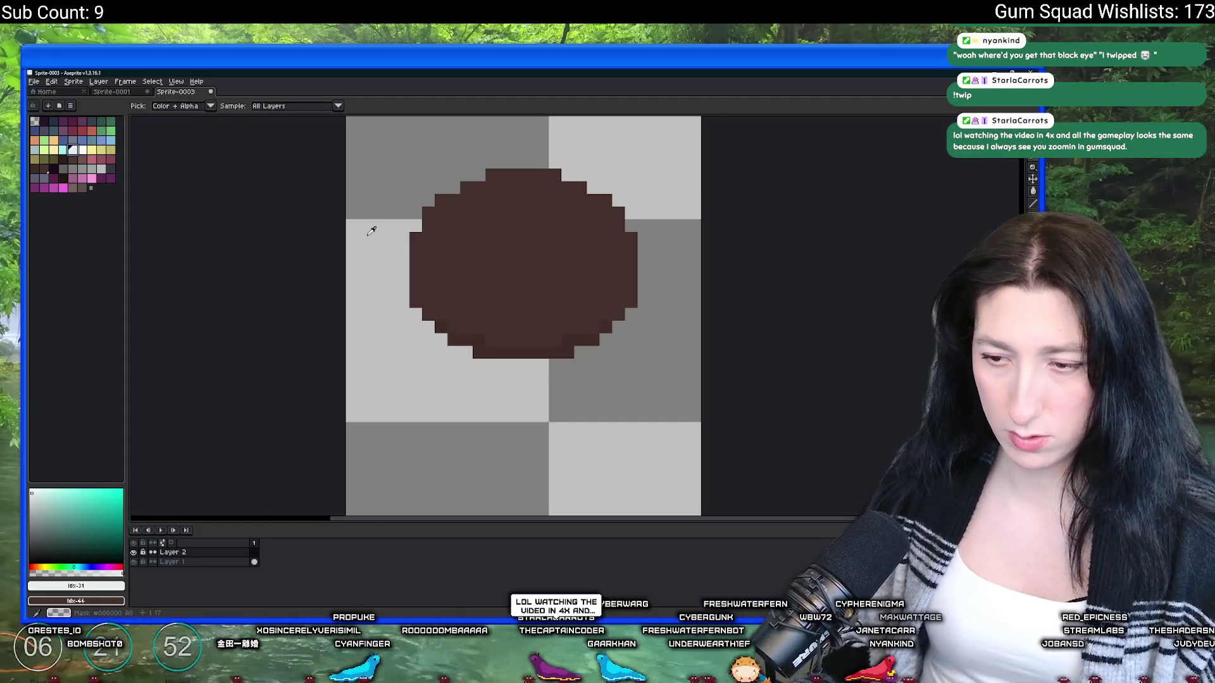
Step: Add Layer 3, view the third head frame, and commit the pasted head on Layer 2
key(shift+n)
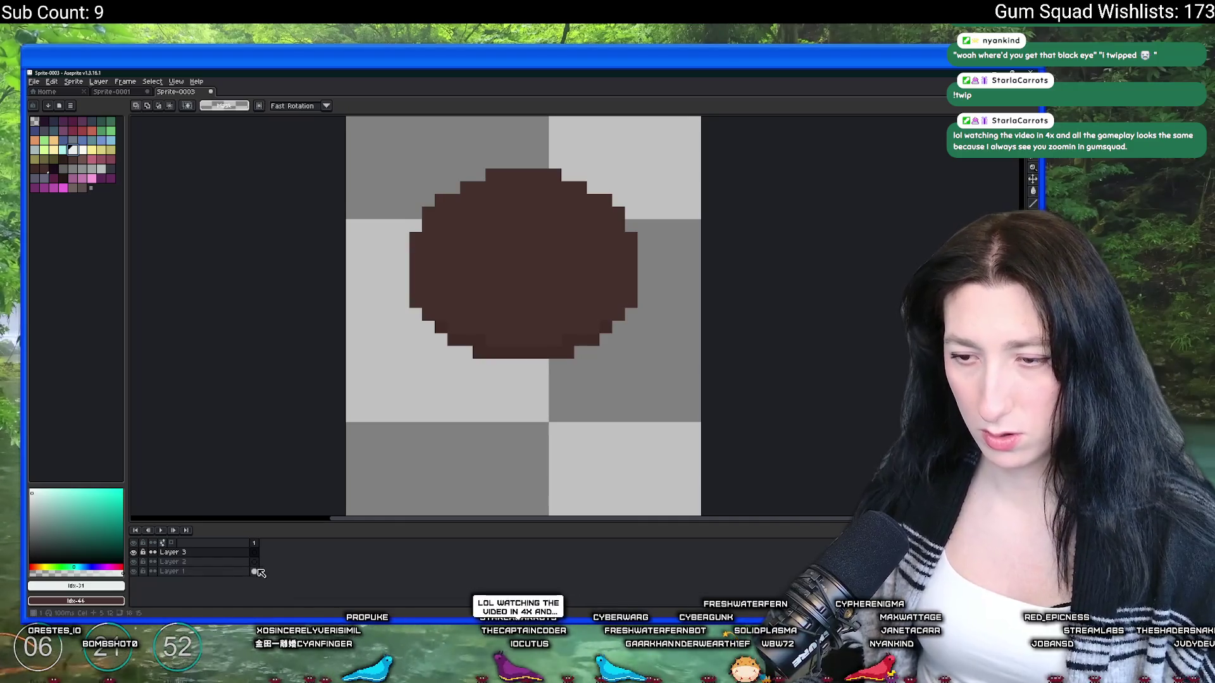
key(alt+Tab)
click(322, 140)
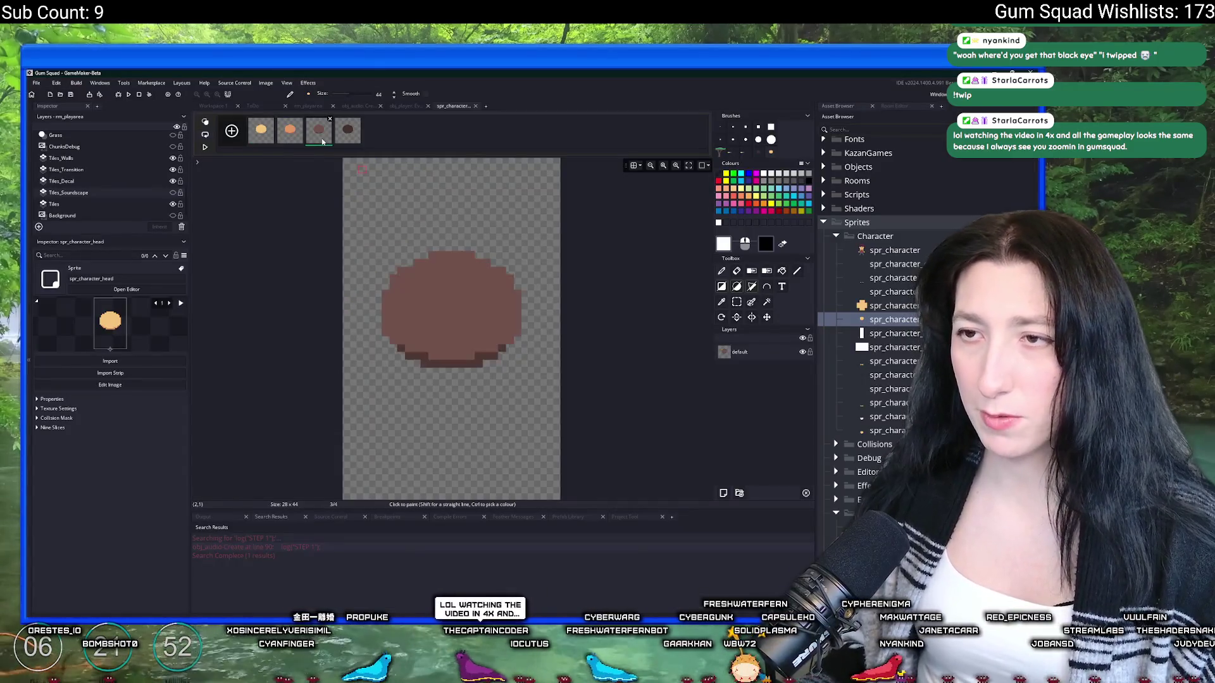
key(alt+Tab)
click(255, 565)
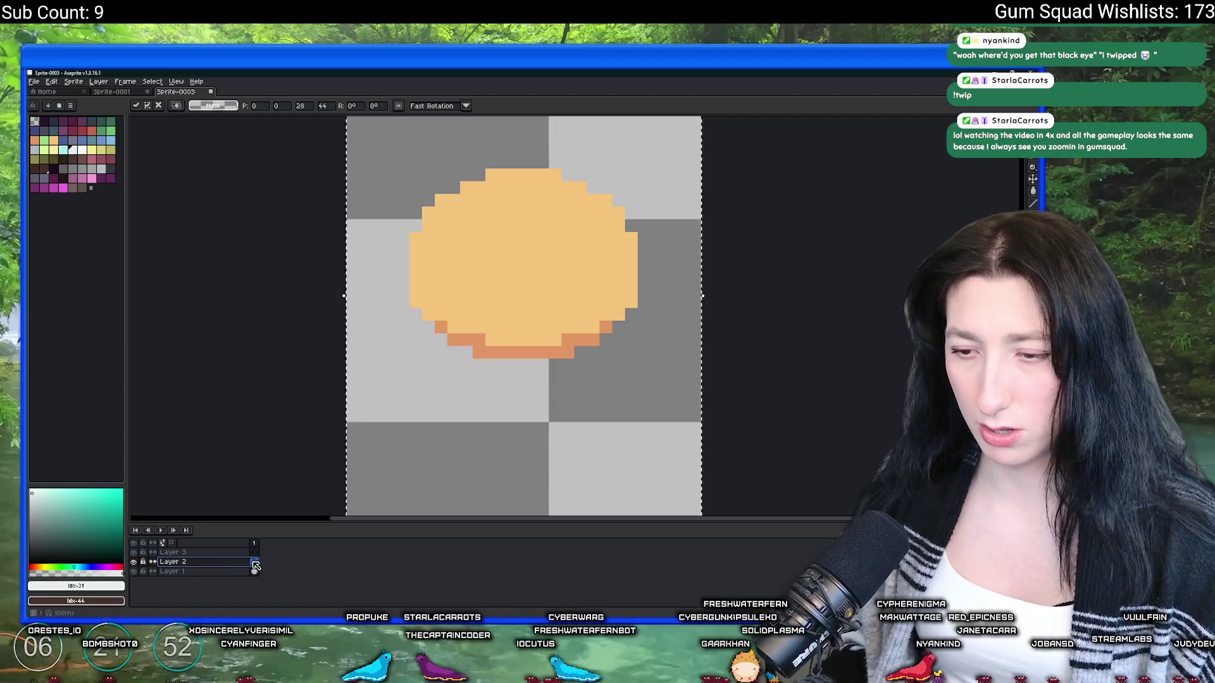
key(alt+n)
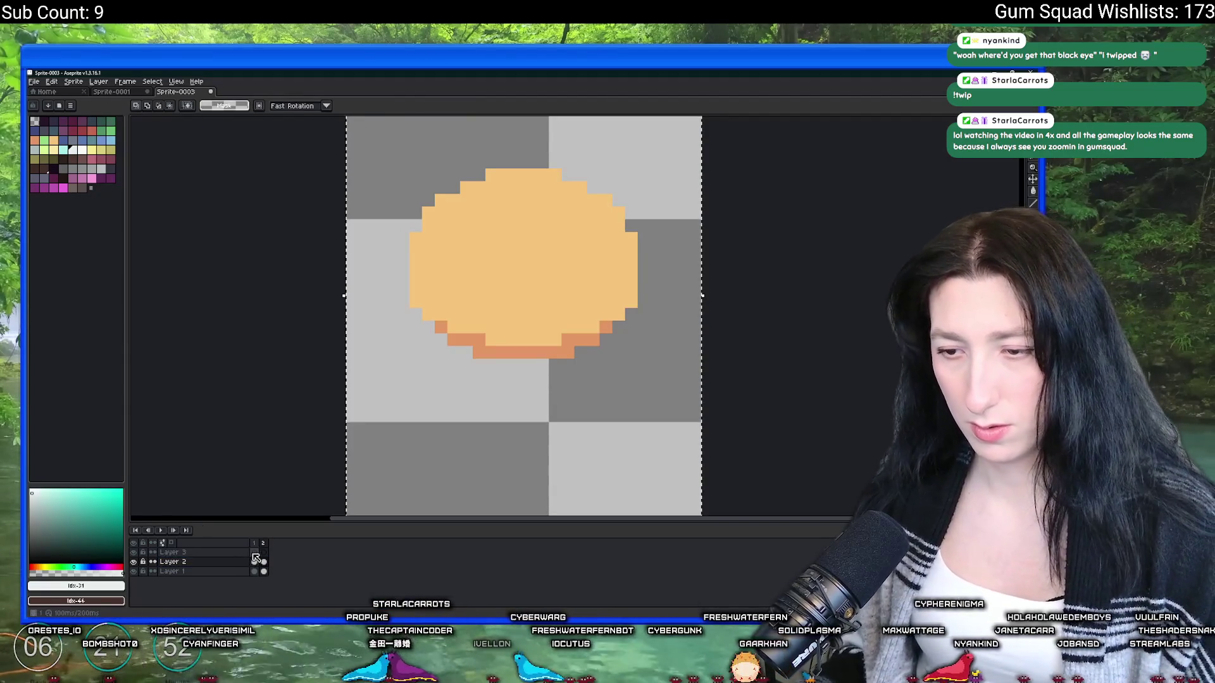
Step: Copy the peach head frame from GameMaker and paste it over the brown head
key(alt+Tab)
click(285, 141)
key(ctrl+c)
key(alt+Tab)
key(ctrl+v)
click(263, 428)
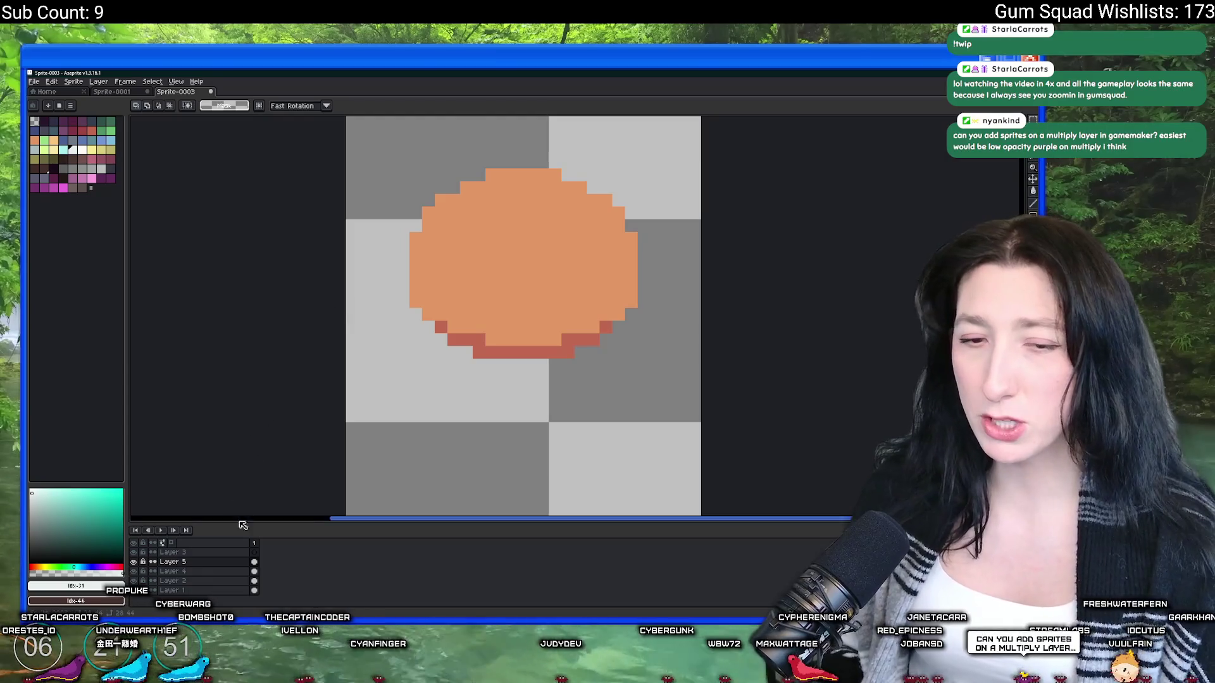
Step: Select Layer 3 and set up the pencil with a dark purple shade
click(254, 553)
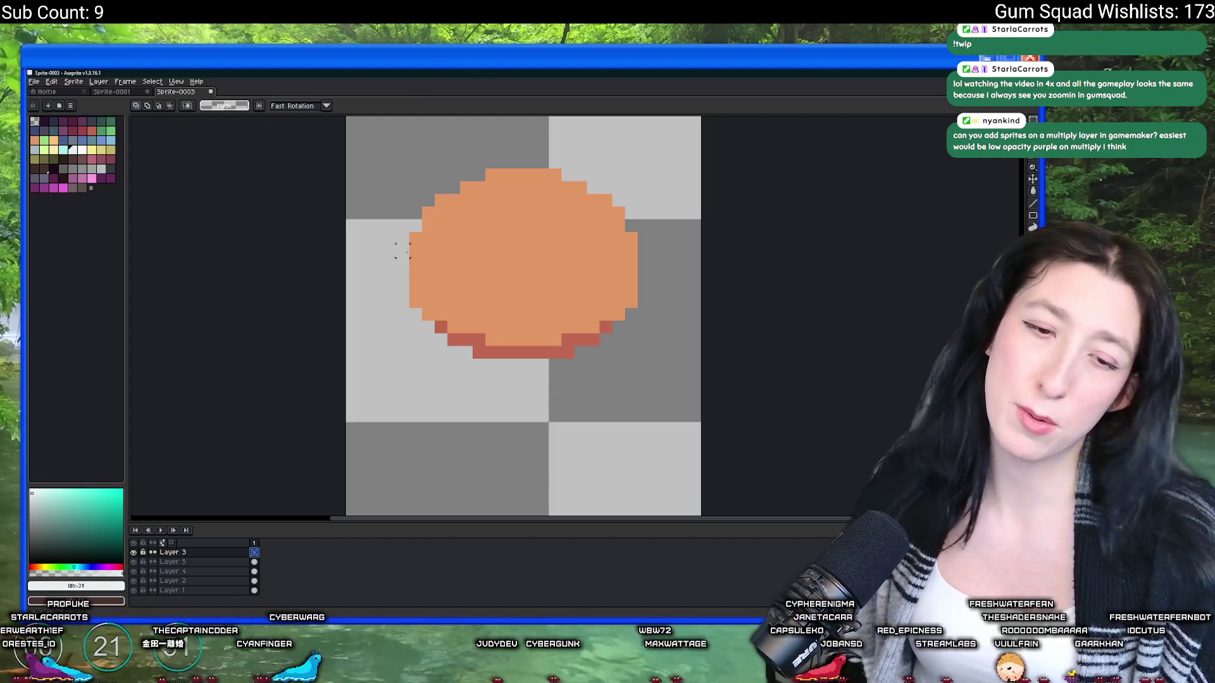
scroll(453, 276, up, 2)
click(54, 189)
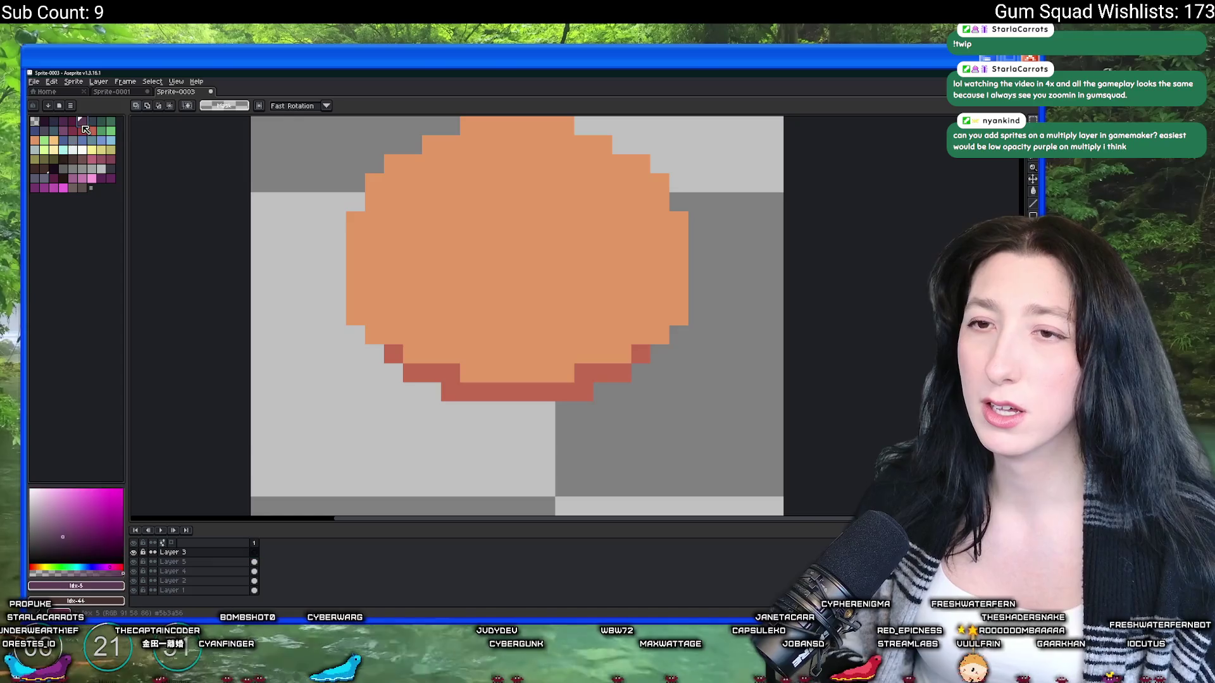
key(b)
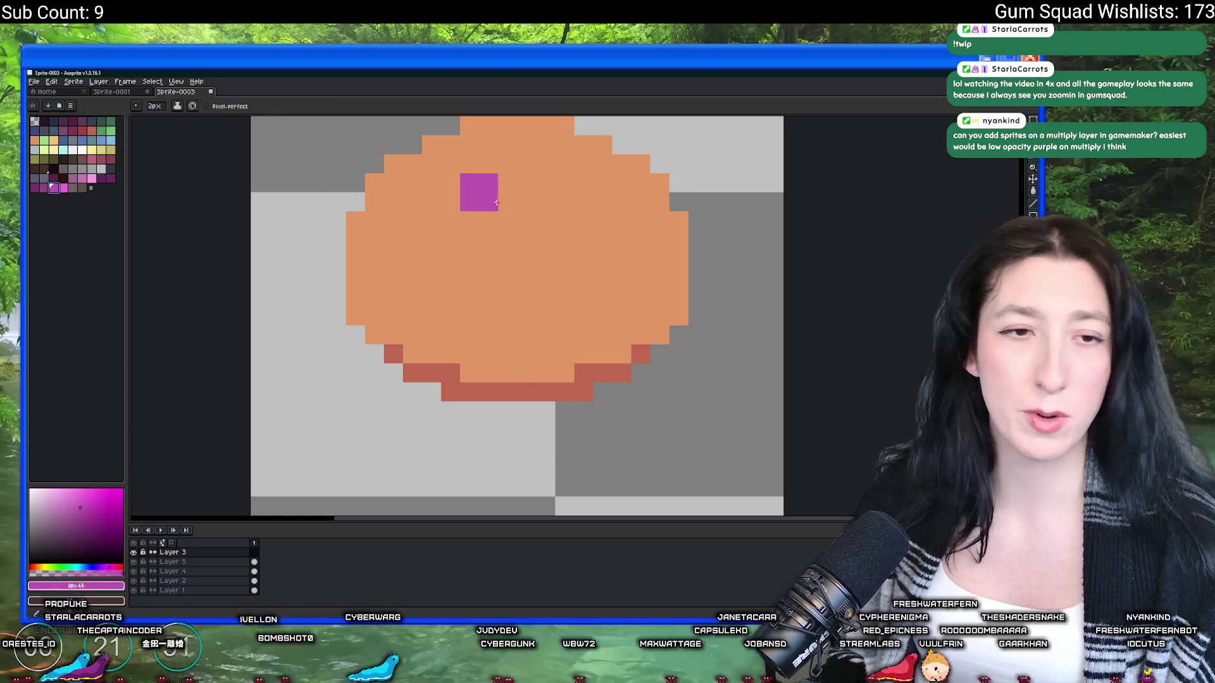
scroll(474, 189, up, 1)
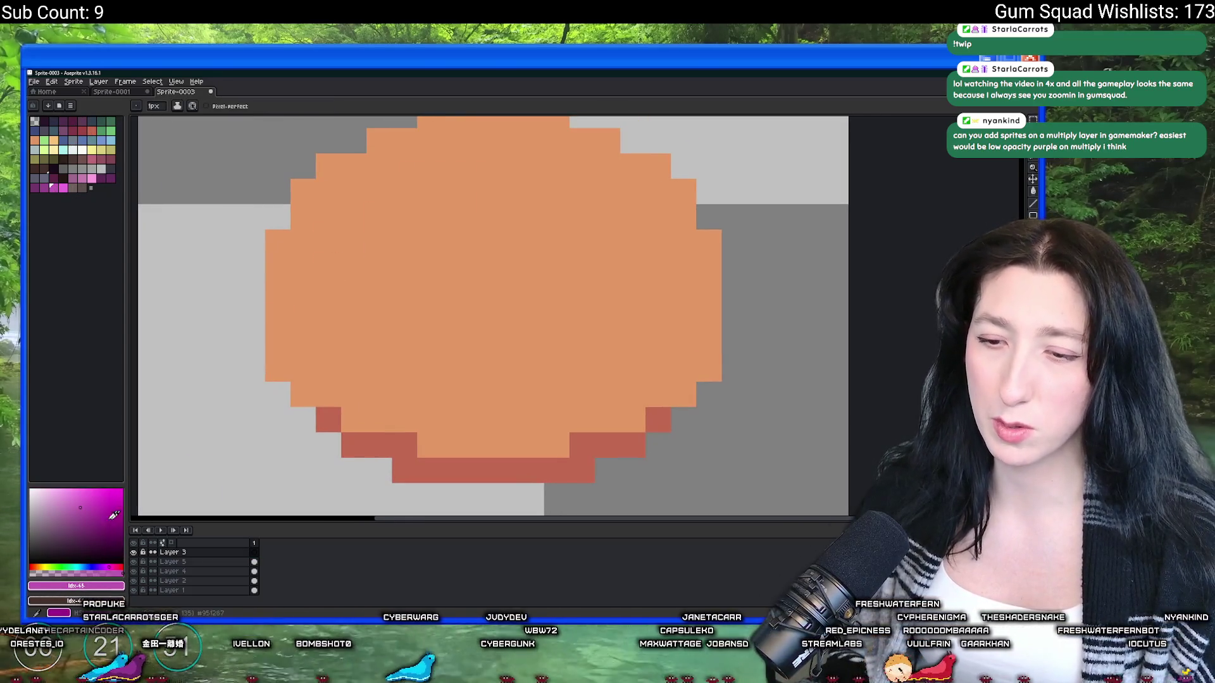
click(81, 528)
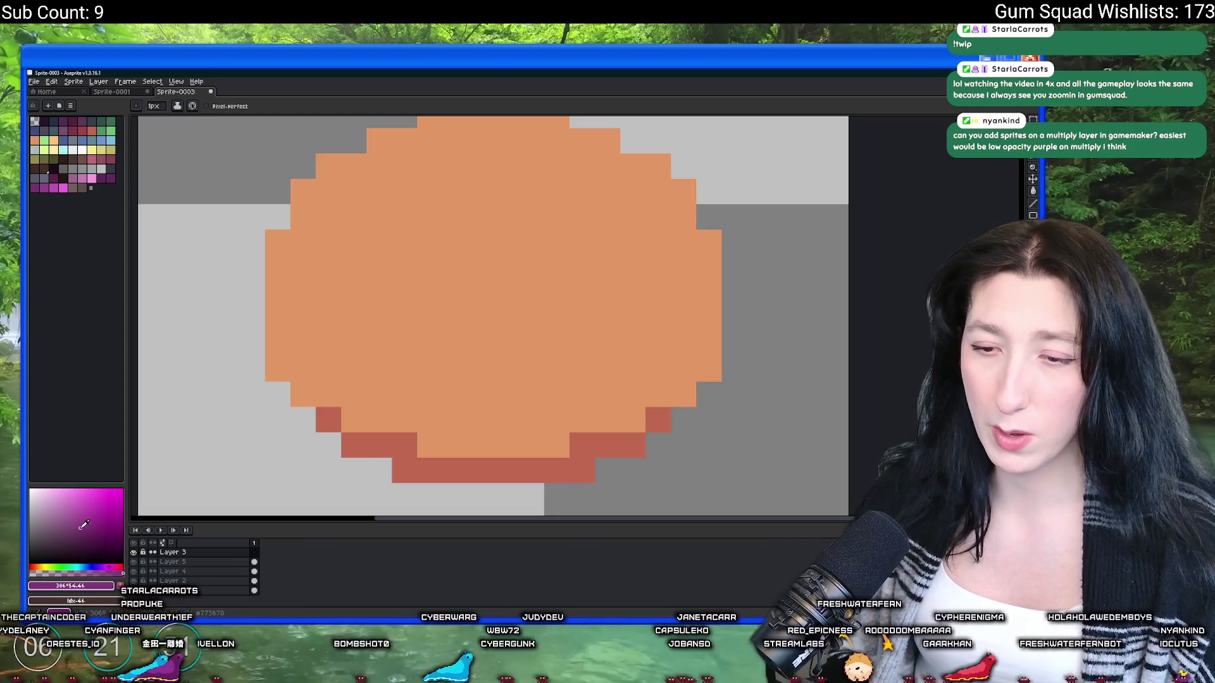
drag(507, 242, 481, 242)
key(ctrl+z)
Step: Paint the purple cross-shaped bruise pixel by pixel at the bun's upper left
drag(379, 217, 354, 242)
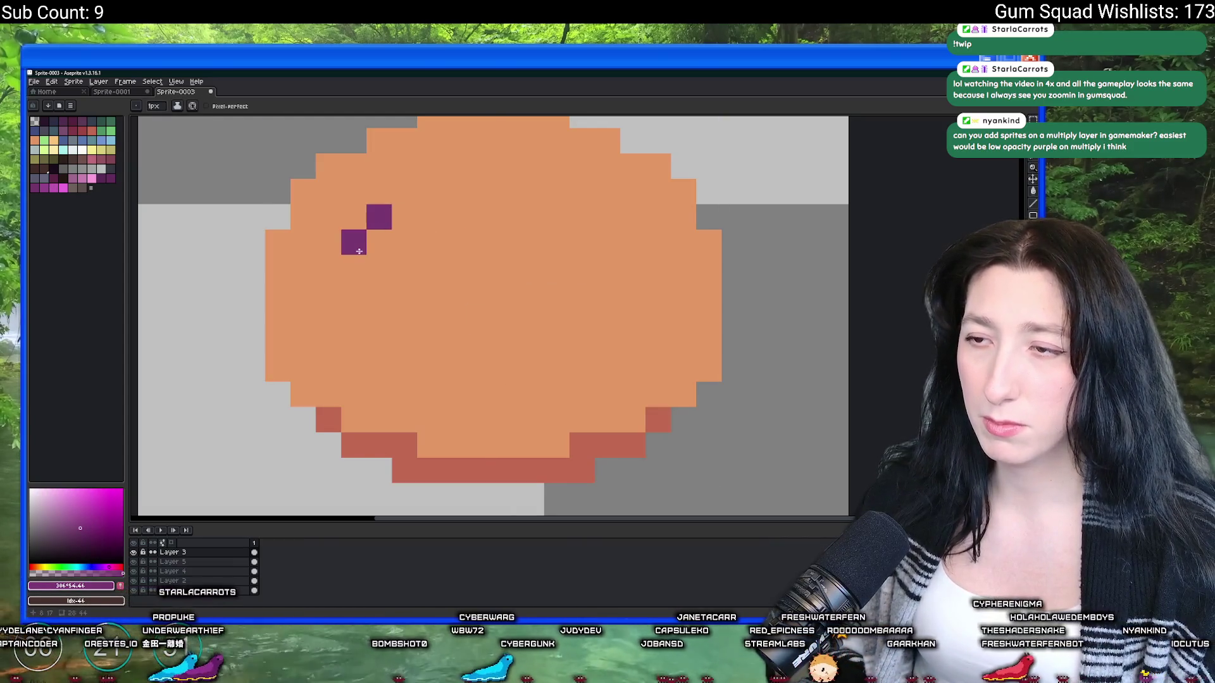
click(405, 192)
click(404, 242)
click(379, 267)
click(379, 243)
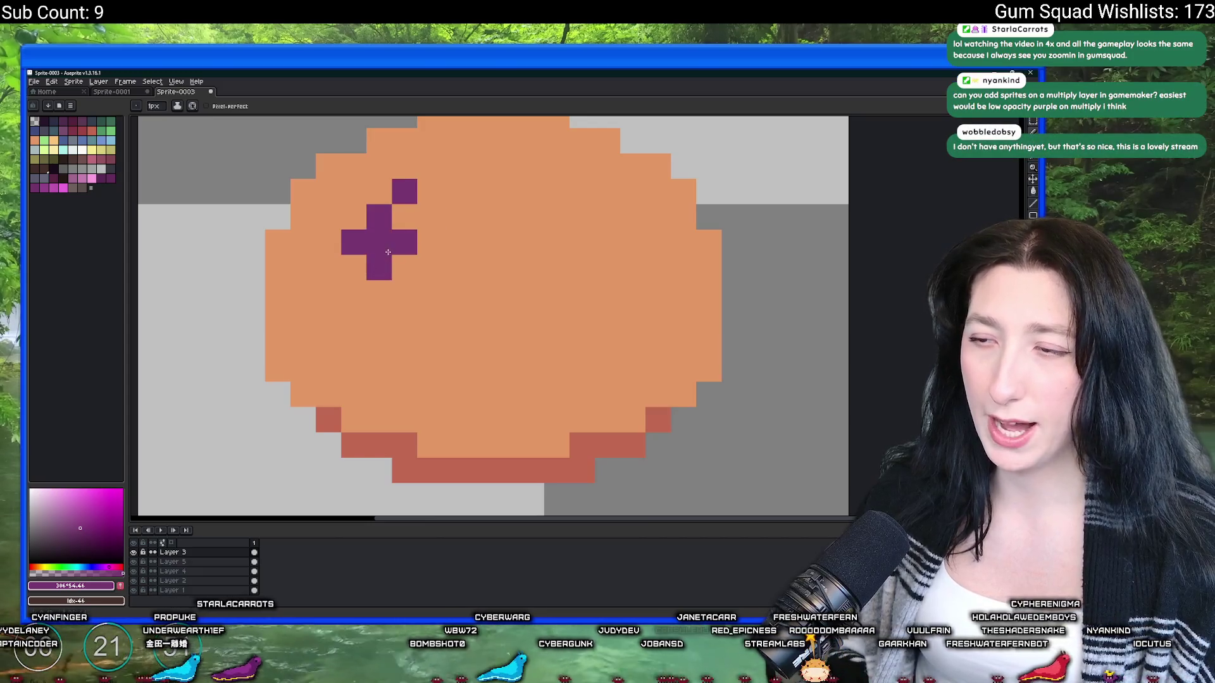
click(430, 217)
click(417, 236)
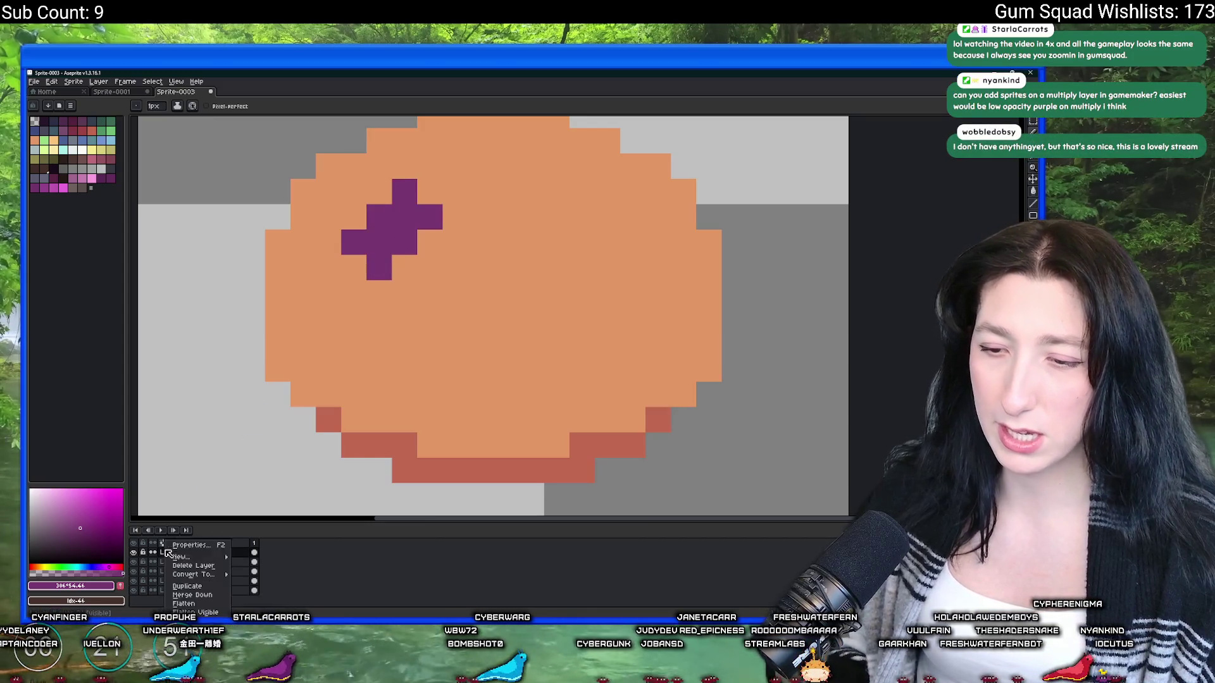
Step: Lower Layer 3's opacity so the bruise cross looks faded
double_click(183, 552)
click(562, 362)
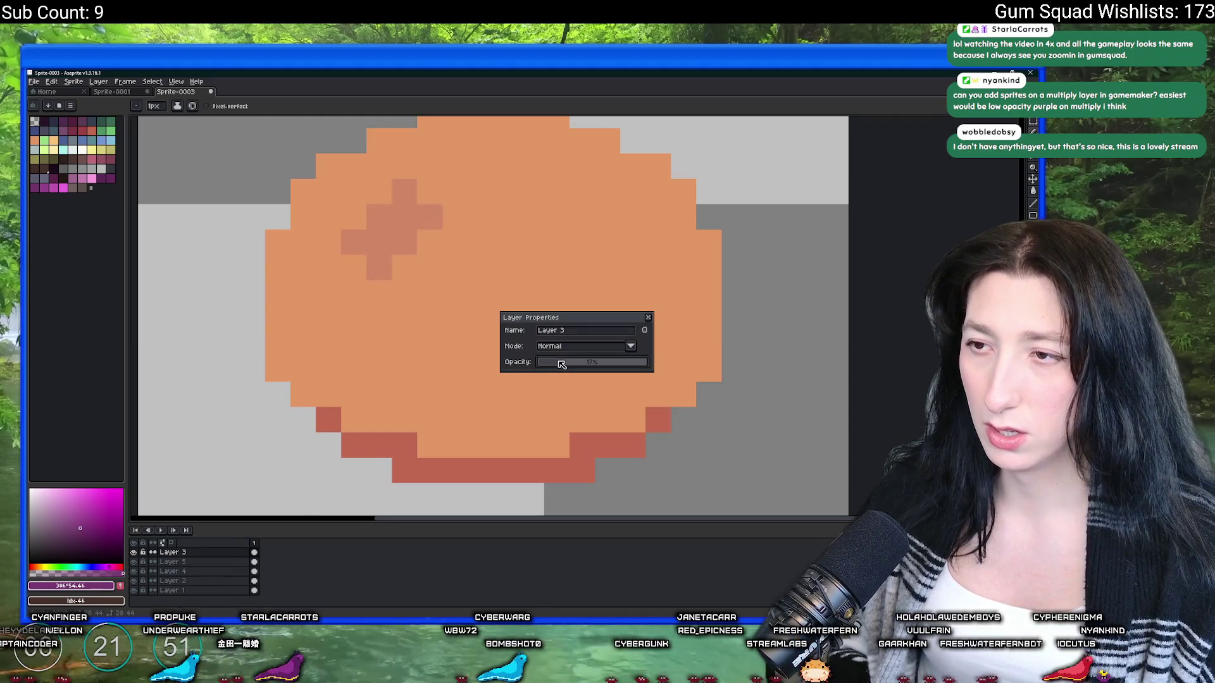
click(647, 318)
Step: Toggle the bun layers' visibility to compare the orange and brown bun versions
scroll(640, 312, down, 3)
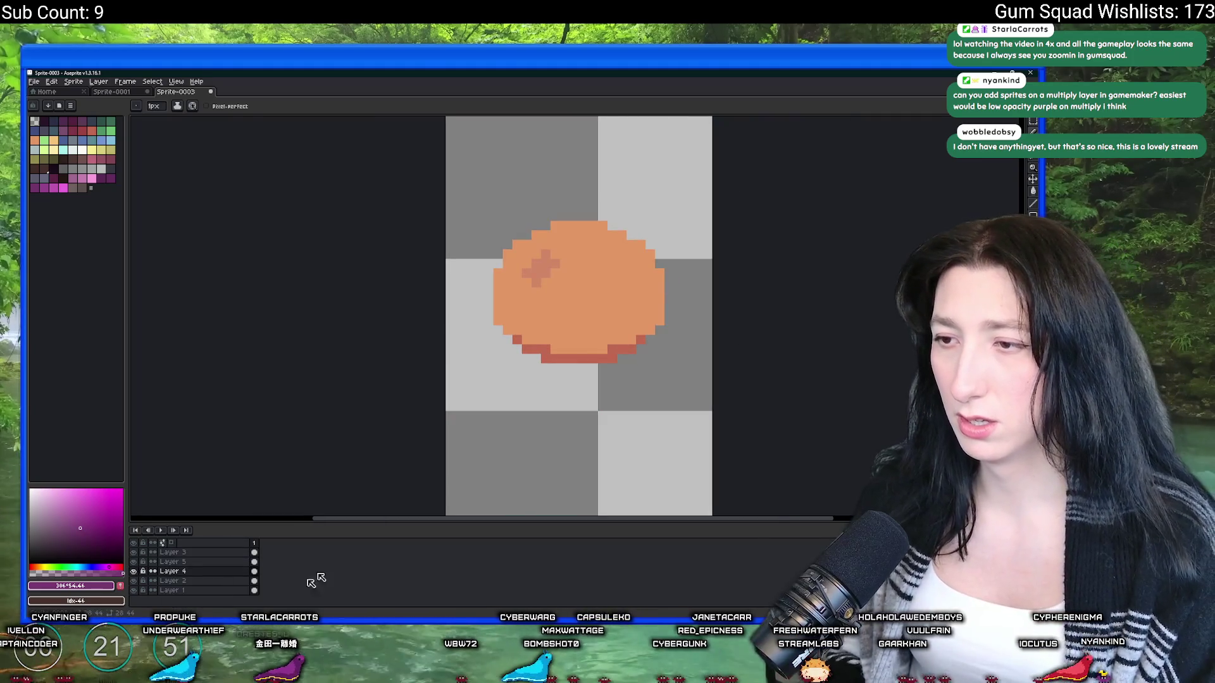
click(138, 561)
click(135, 580)
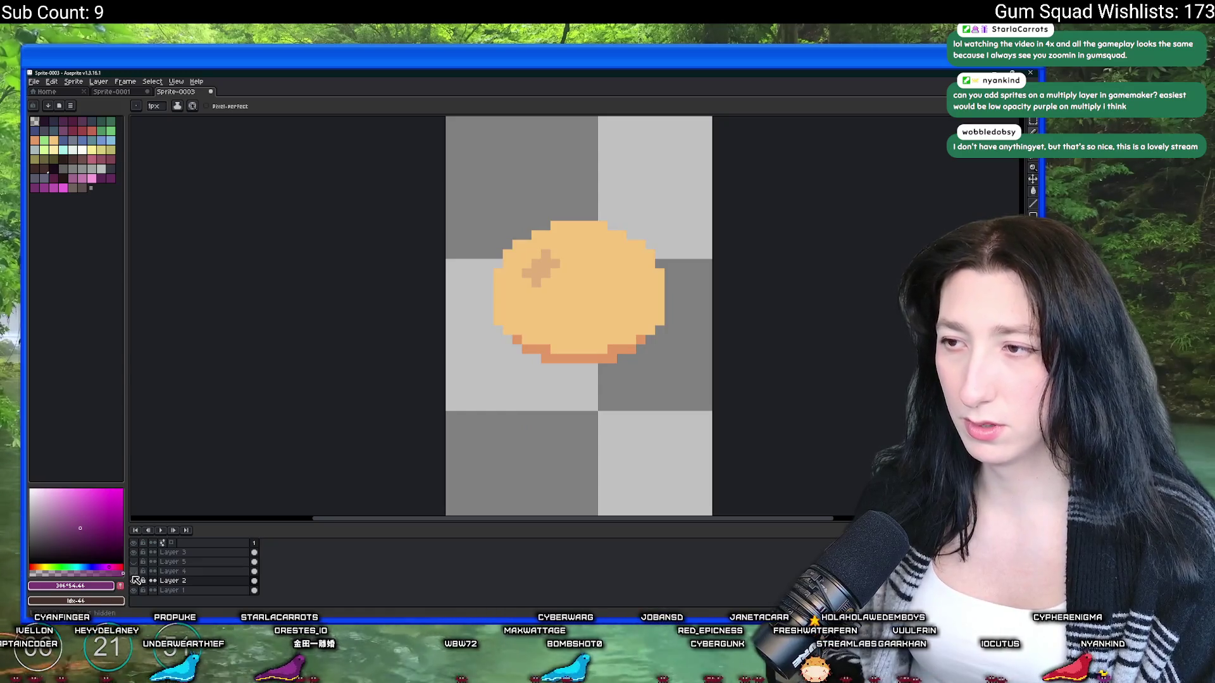
click(134, 580)
click(135, 581)
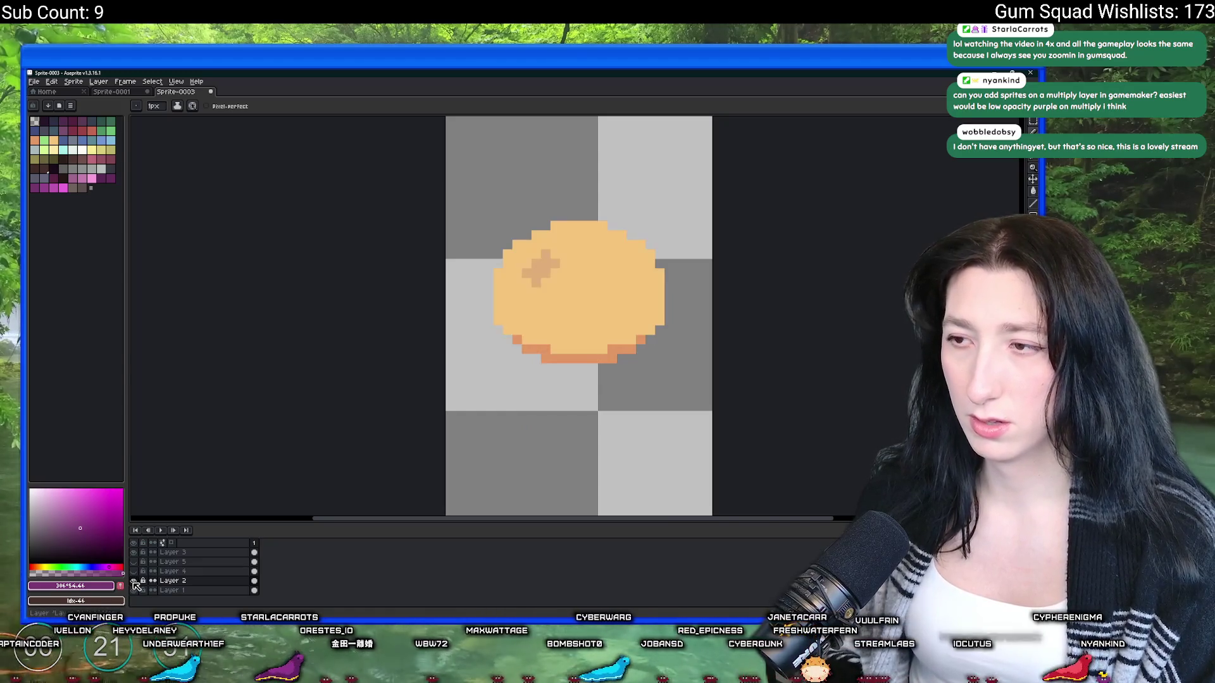
click(135, 581)
click(135, 562)
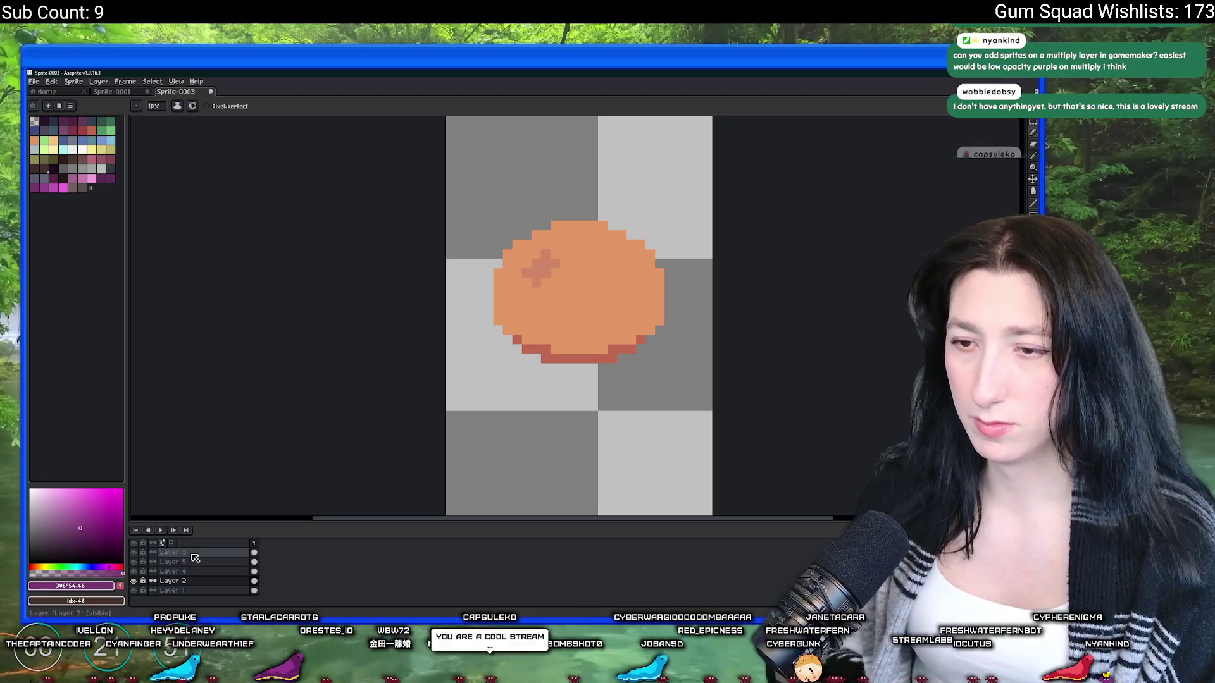
click(135, 563)
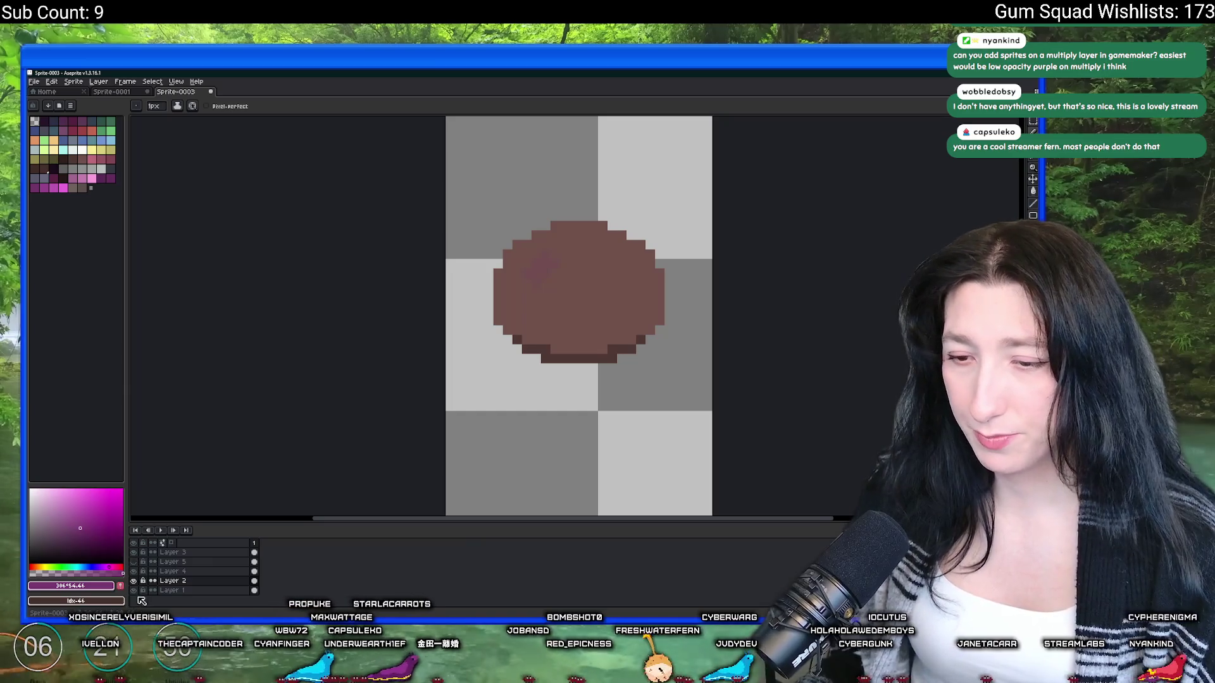
click(133, 572)
click(133, 571)
click(133, 572)
click(133, 571)
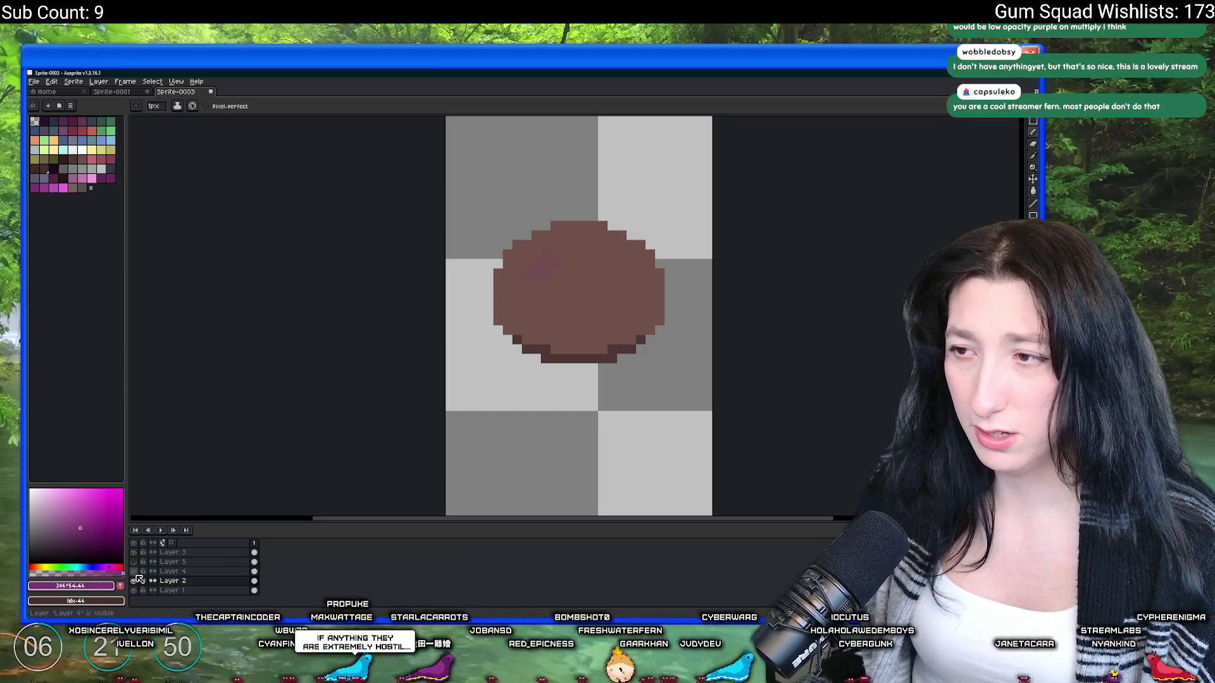
click(134, 581)
click(134, 581)
click(134, 581)
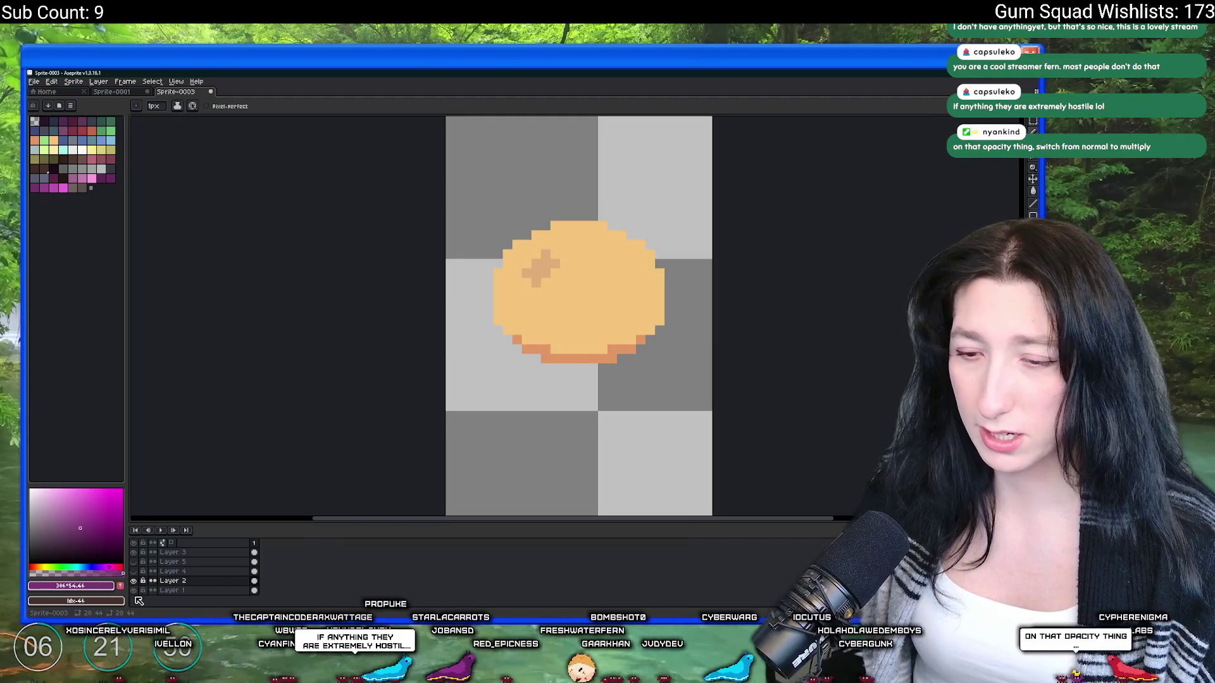
click(134, 581)
click(135, 581)
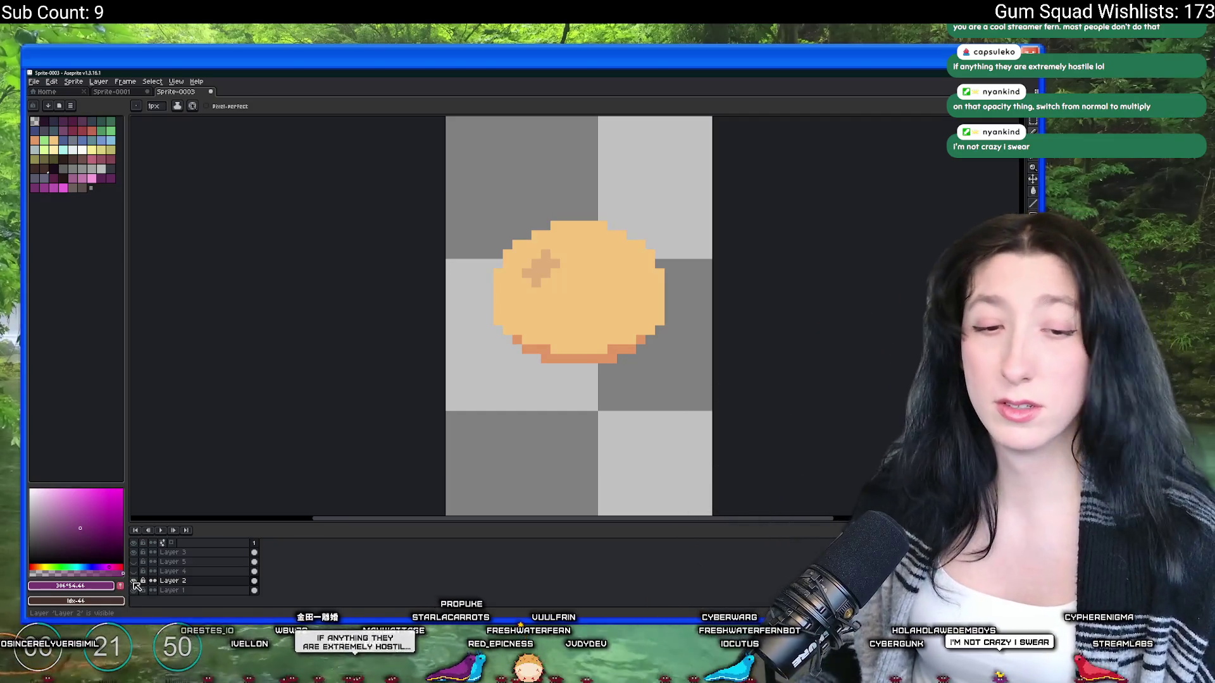
Step: Set Layer 3's blend mode to Multiply in its Layer Properties
right_click(168, 552)
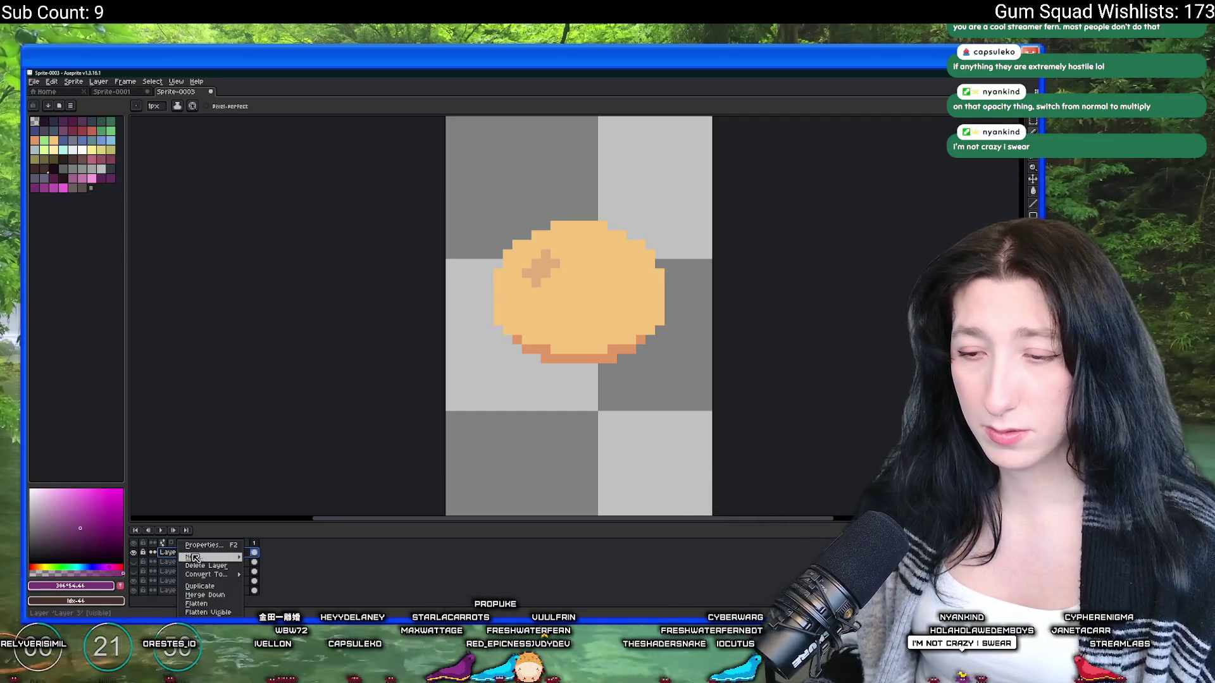
click(203, 546)
click(601, 349)
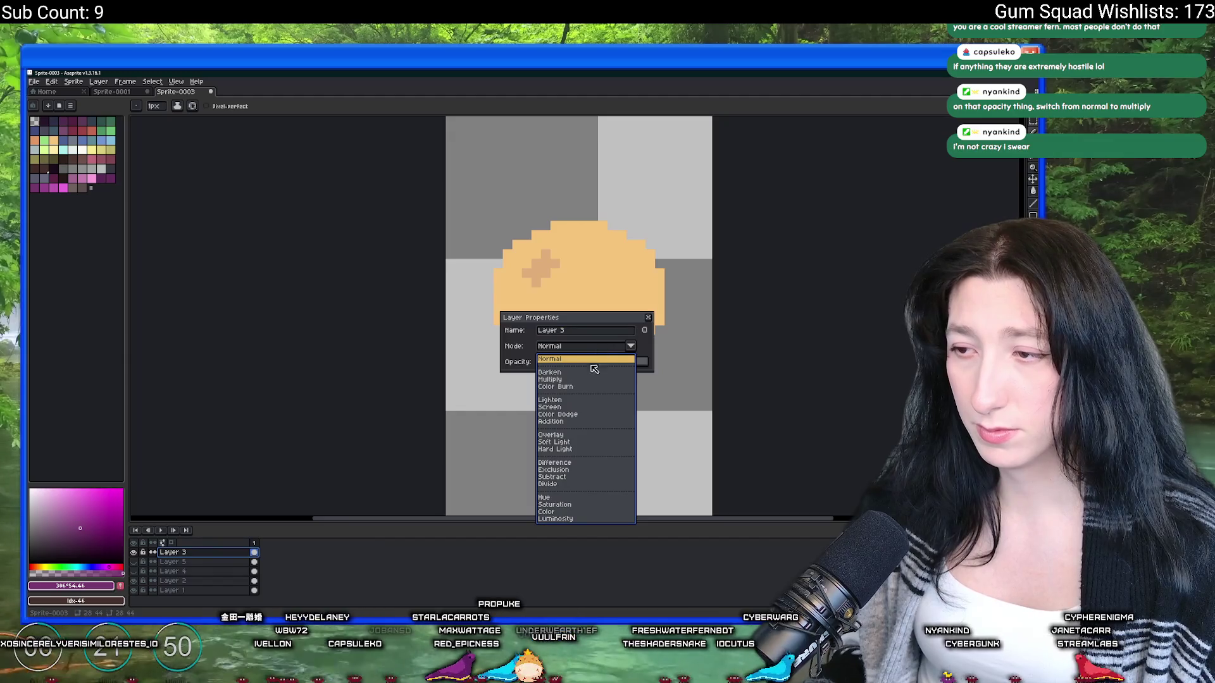
click(581, 381)
click(648, 317)
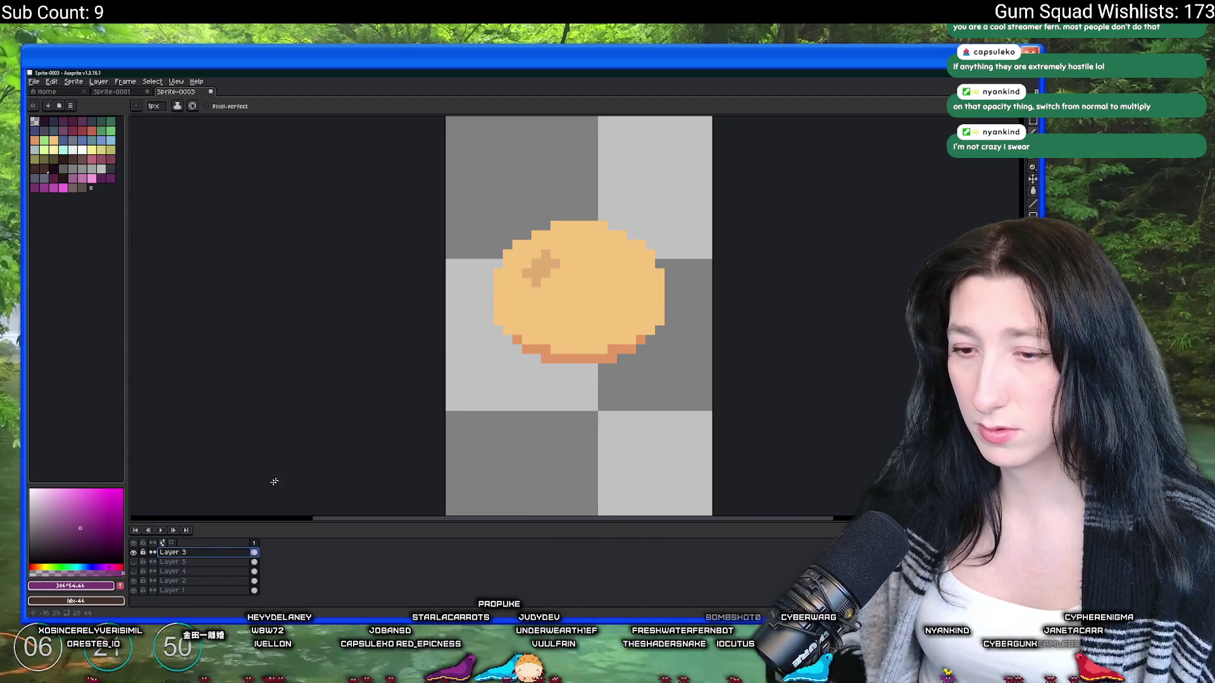
Step: Hide Layer 2 and the other bun layers so only the faint bruise cross remains, then select Layer 3
click(190, 582)
click(133, 572)
click(134, 562)
click(134, 562)
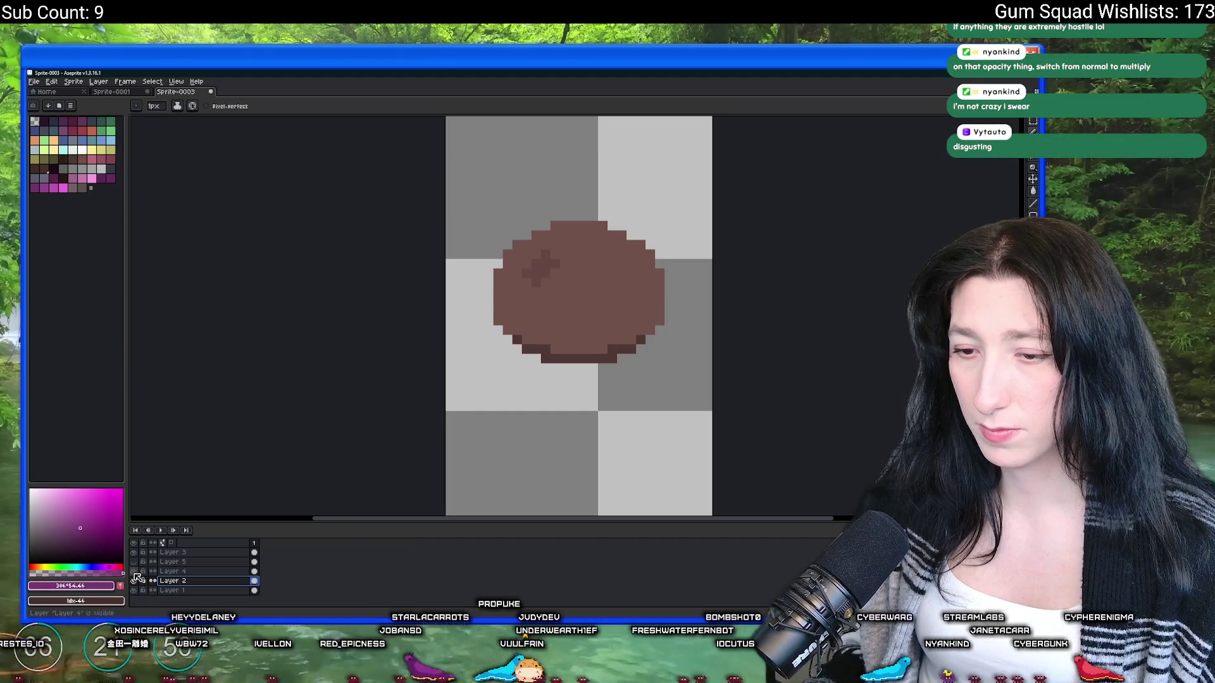
click(134, 571)
click(134, 581)
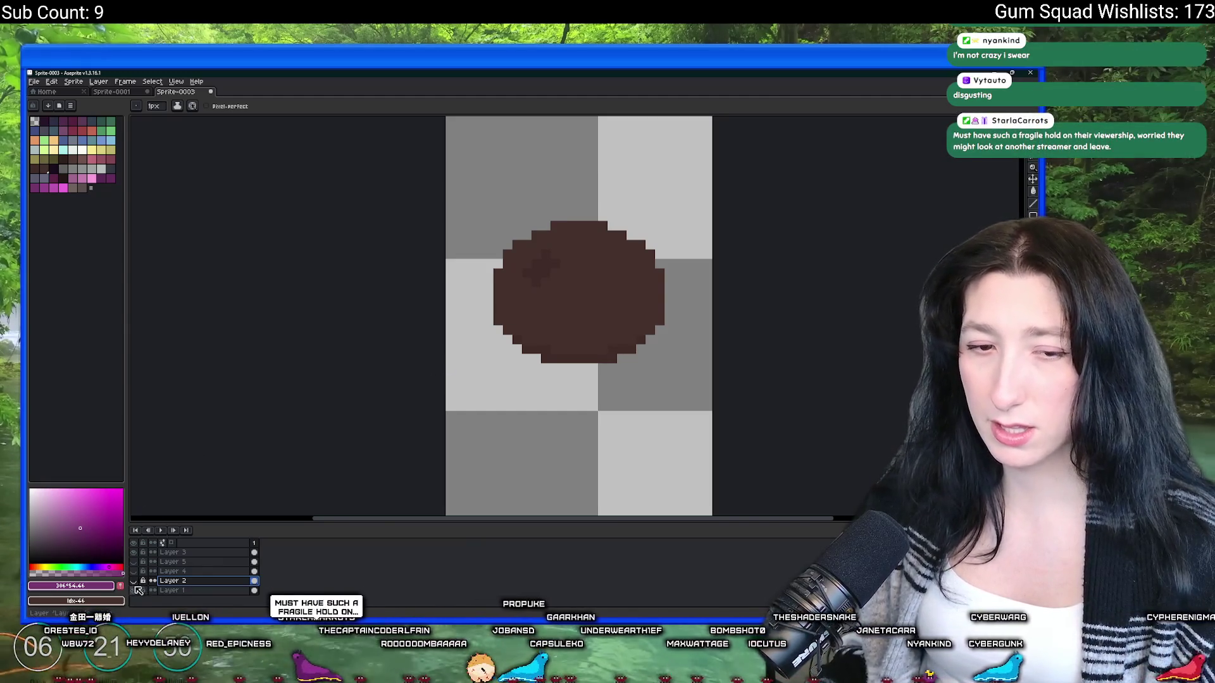
scroll(367, 364, right, 2)
scroll(412, 271, up, 2)
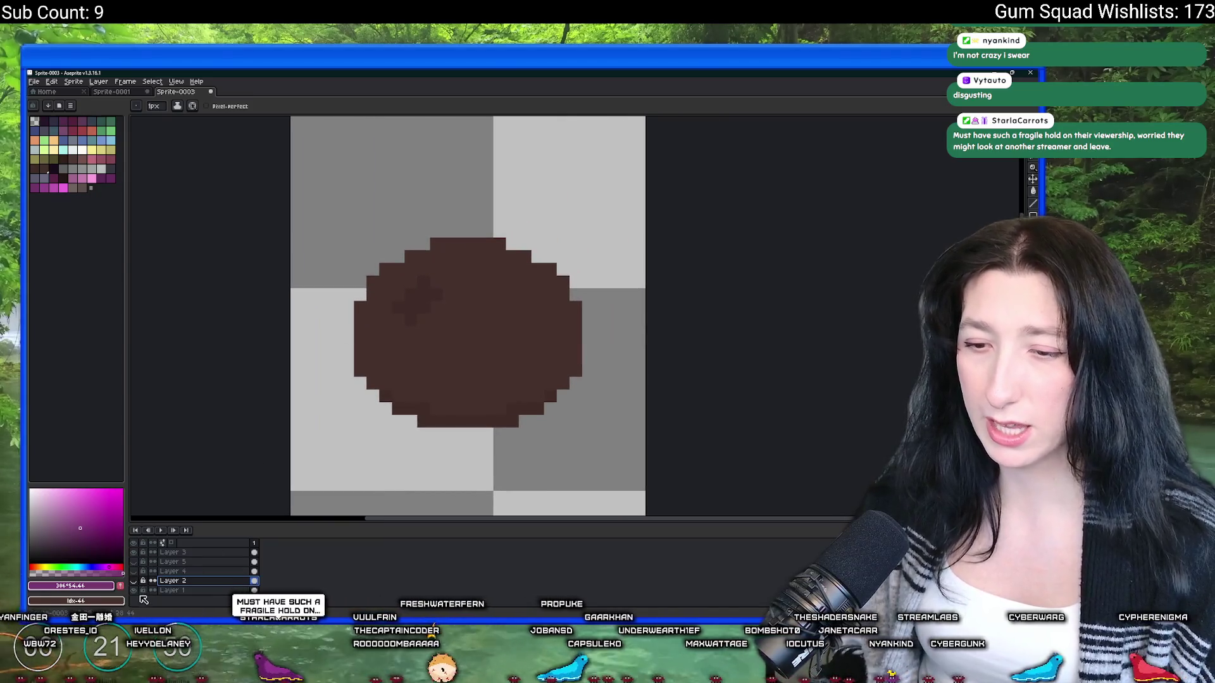
click(134, 581)
click(177, 552)
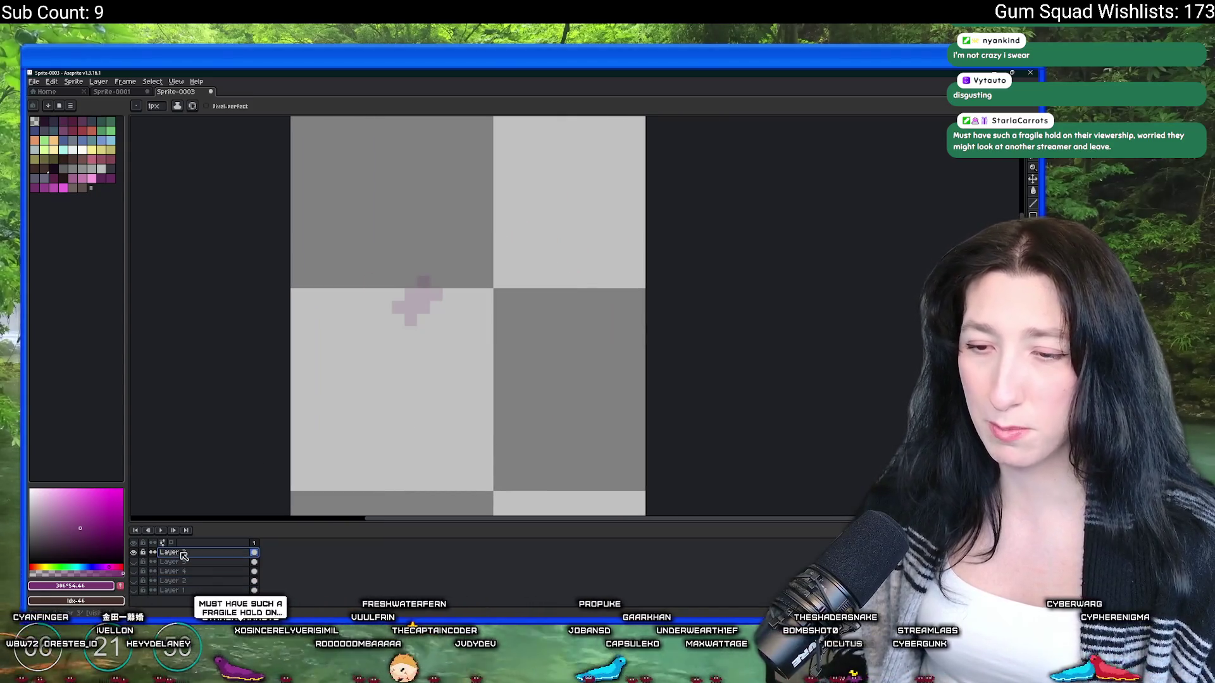
Step: Raise Layer 3's opacity to full while keeping its Multiply blend mode
double_click(182, 553)
drag(600, 361, 647, 361)
click(610, 348)
click(618, 346)
click(648, 317)
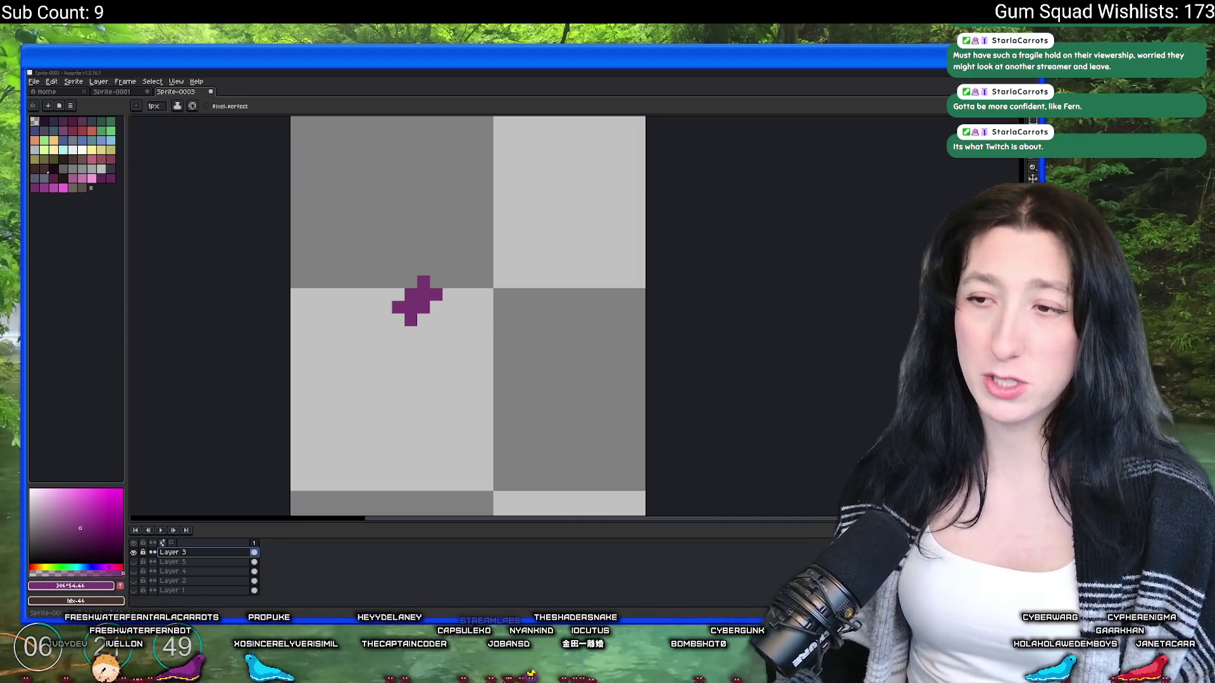
Step: Show the orange bun layer again and fill over the bruise cross with a colour sampled from the canvas
click(134, 561)
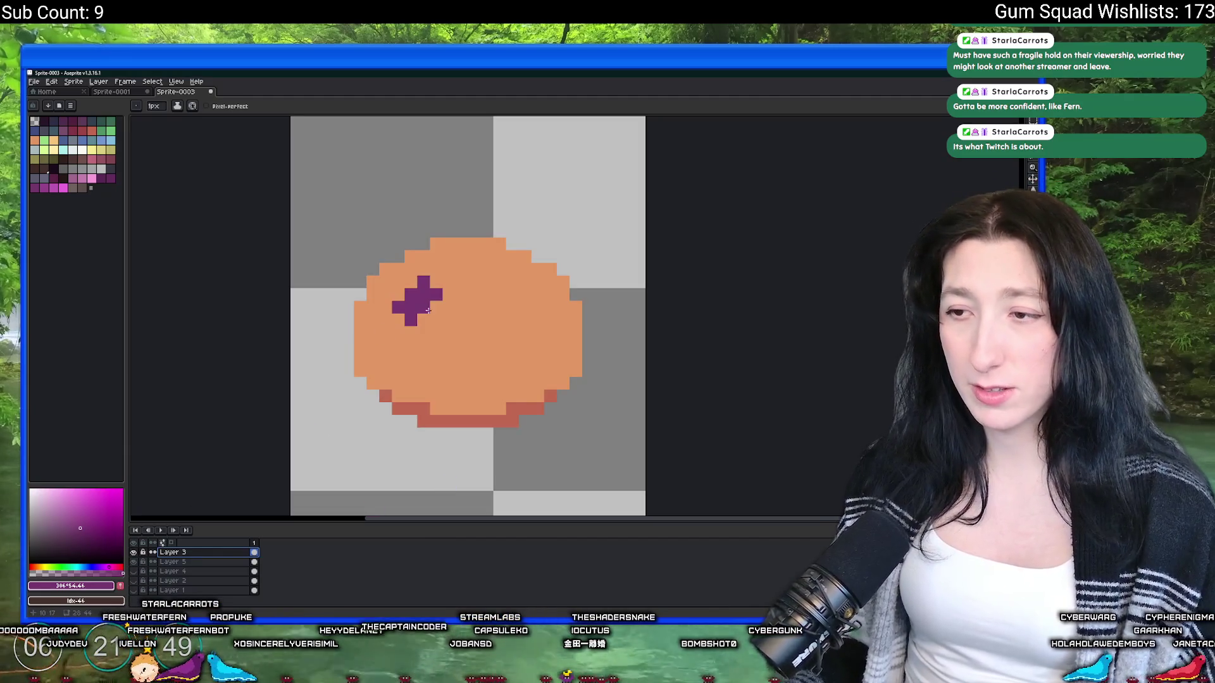
scroll(428, 310, up, 1)
key(i)
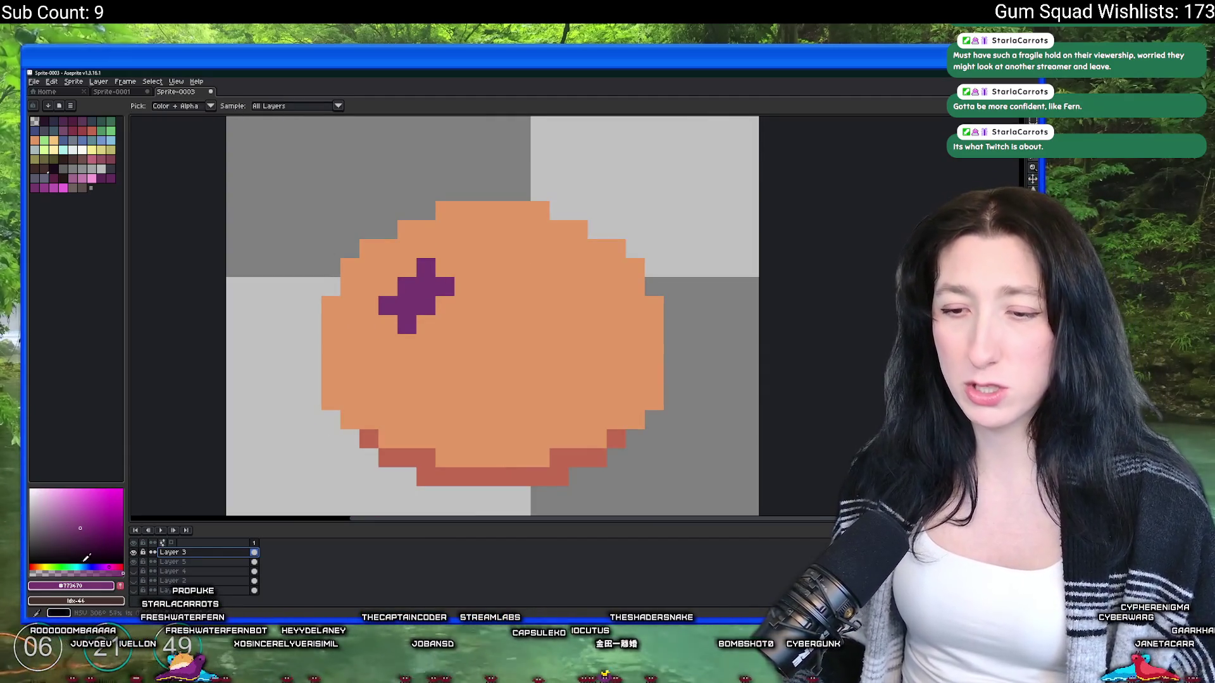
click(87, 562)
key(g)
click(442, 287)
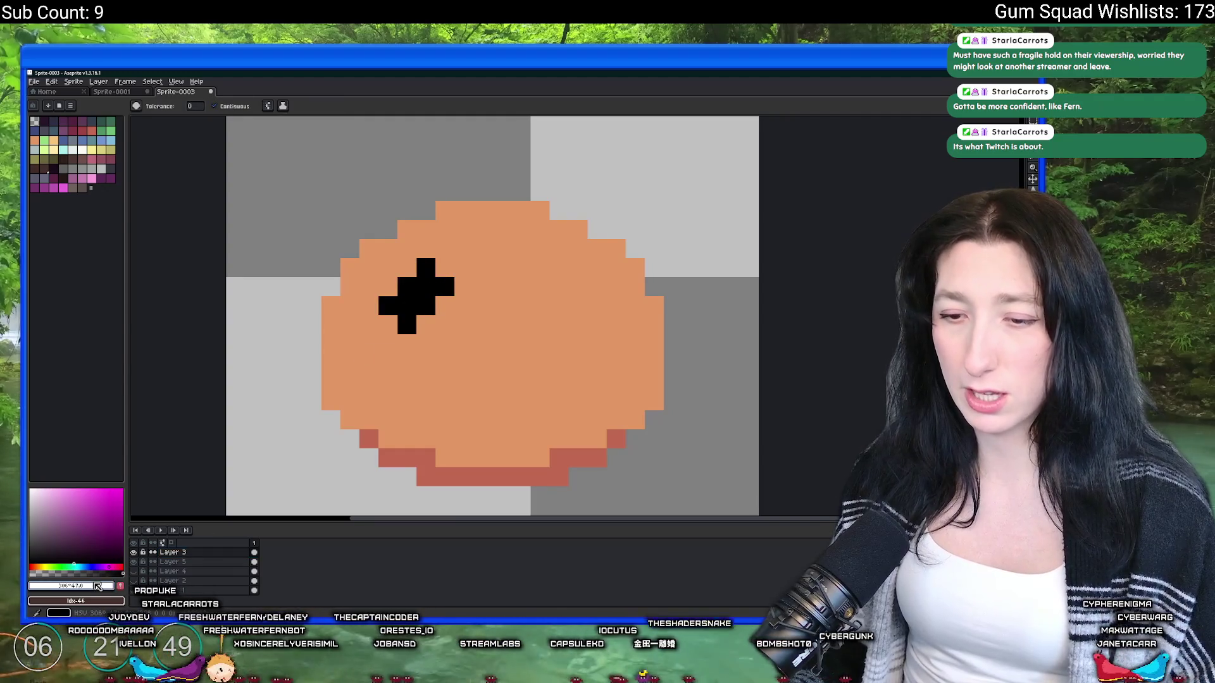
key(Return)
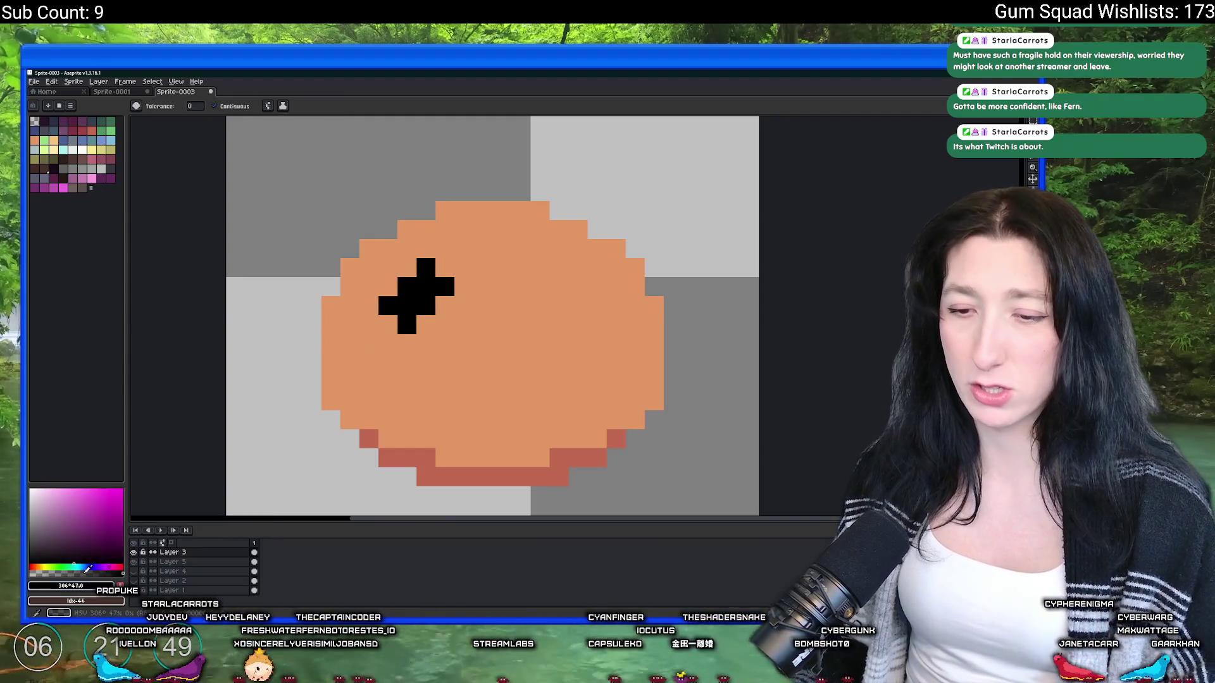
Step: Draw a short dark brown diagonal bruise on the orange bun with the Pencil
key(b)
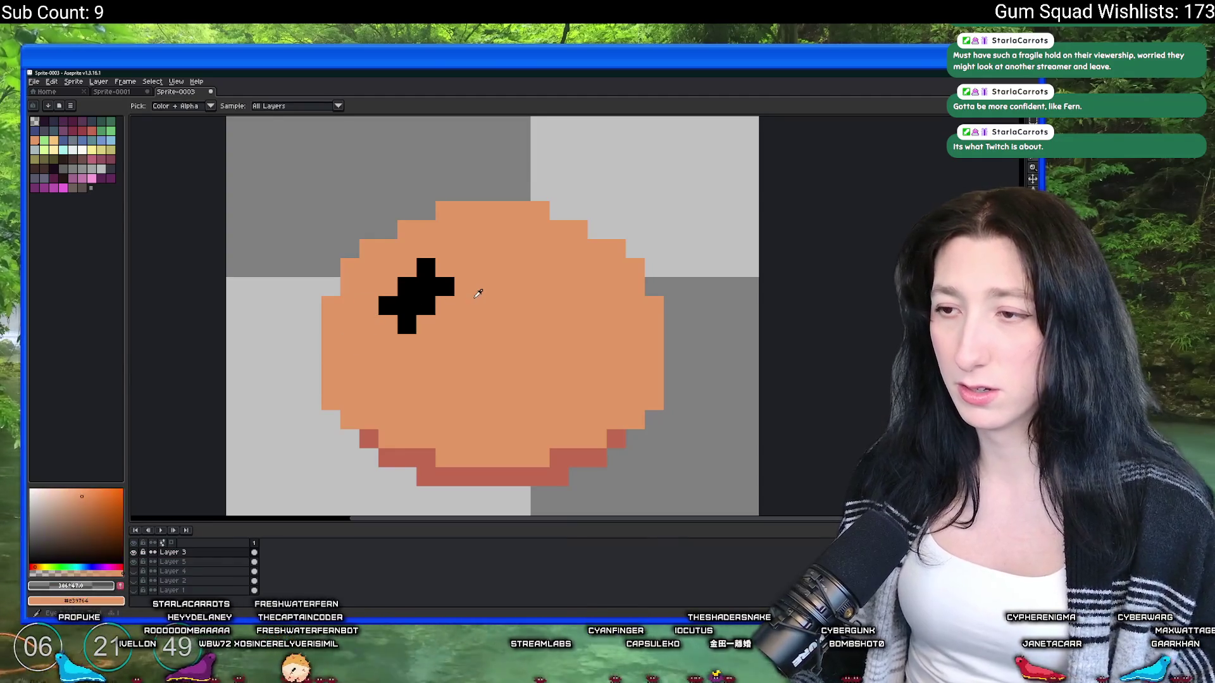
key(ctrl+z)
key(ctrl+z)
click(418, 288)
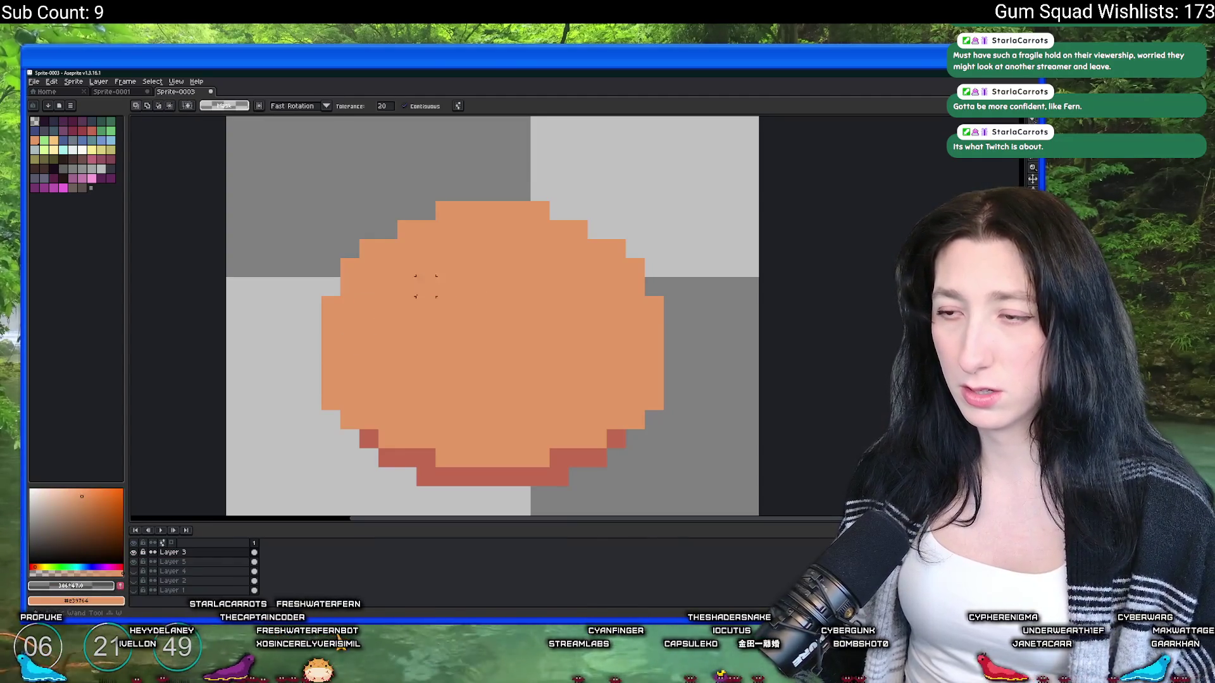
drag(424, 269, 401, 289)
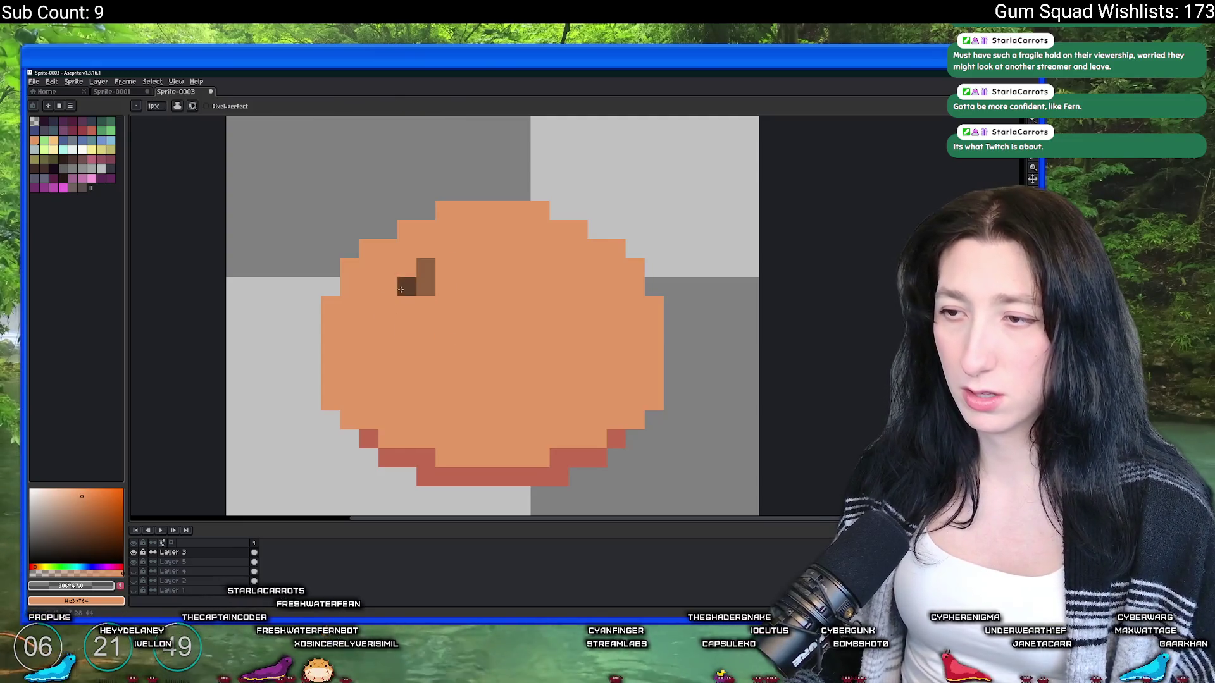
scroll(406, 300, down, 3)
scroll(441, 329, up, 3)
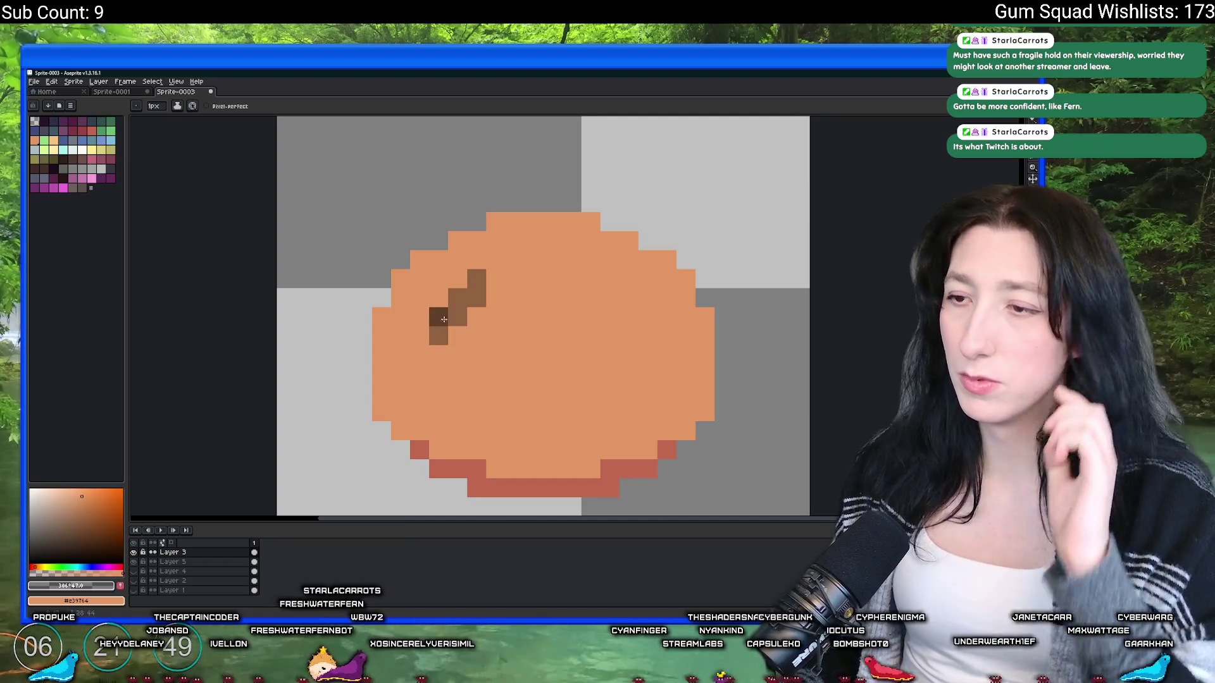
scroll(437, 322, down, 3)
scroll(424, 356, down, 1)
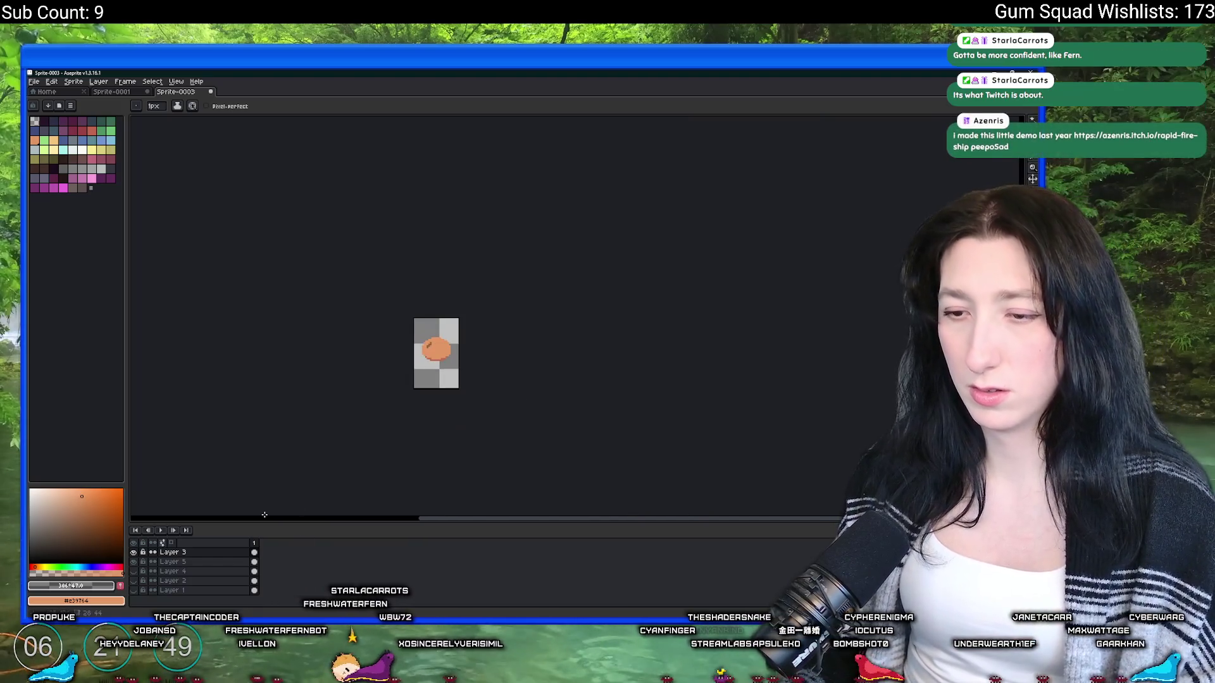
Step: Bring up Layer 3's options menu, then switch over to the browser window
right_click(200, 553)
mouse_move(220, 560)
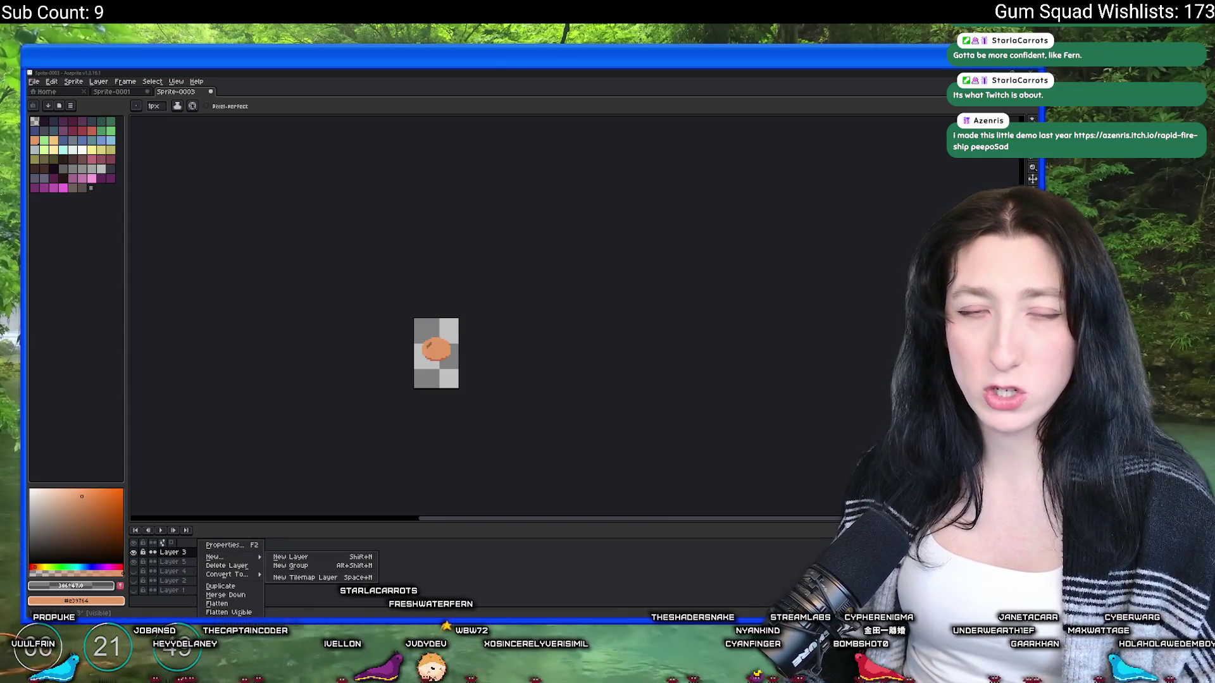
key(alt+Tab)
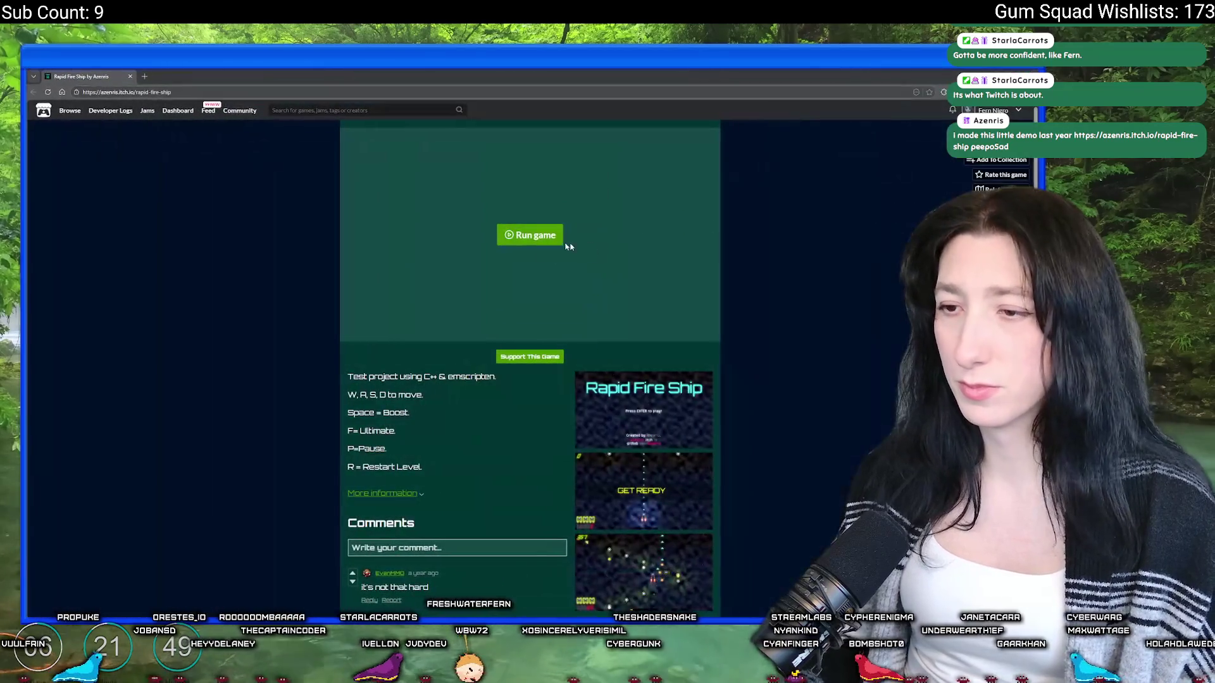
Step: Browse the Rapid Fire Ship page, viewing the GET READY screenshot and comments, then return to the top
scroll(685, 506, down, 3)
click(664, 319)
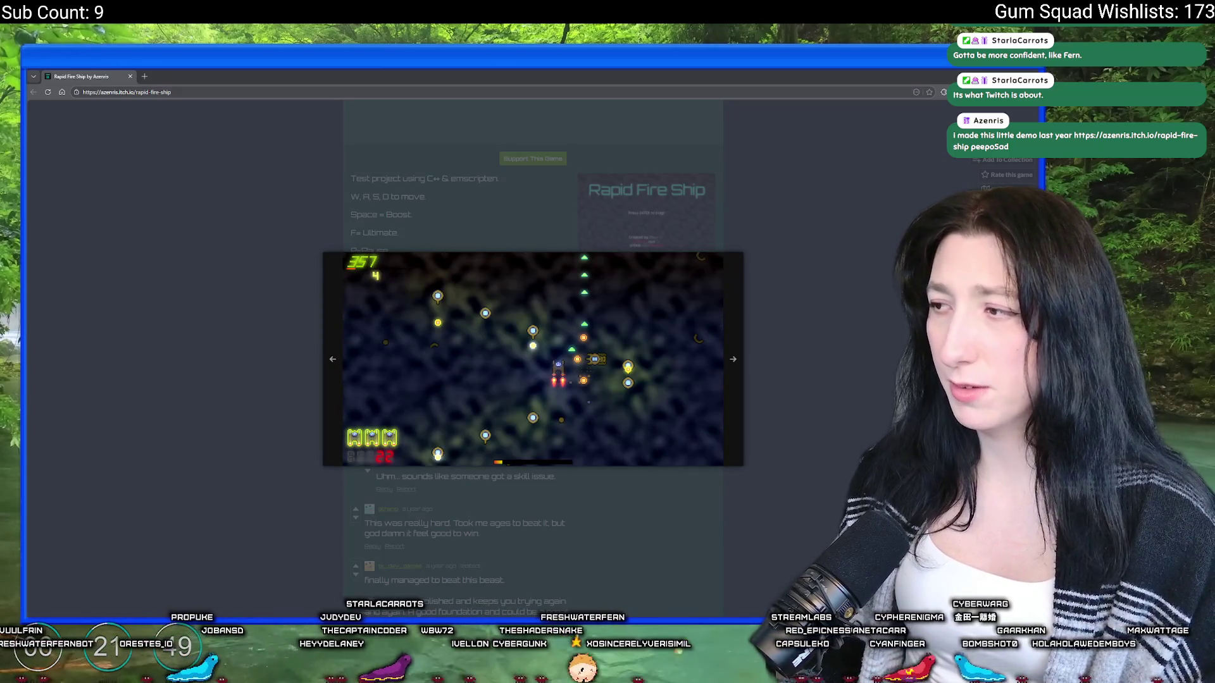
key(Escape)
scroll(532, 233, up, 3)
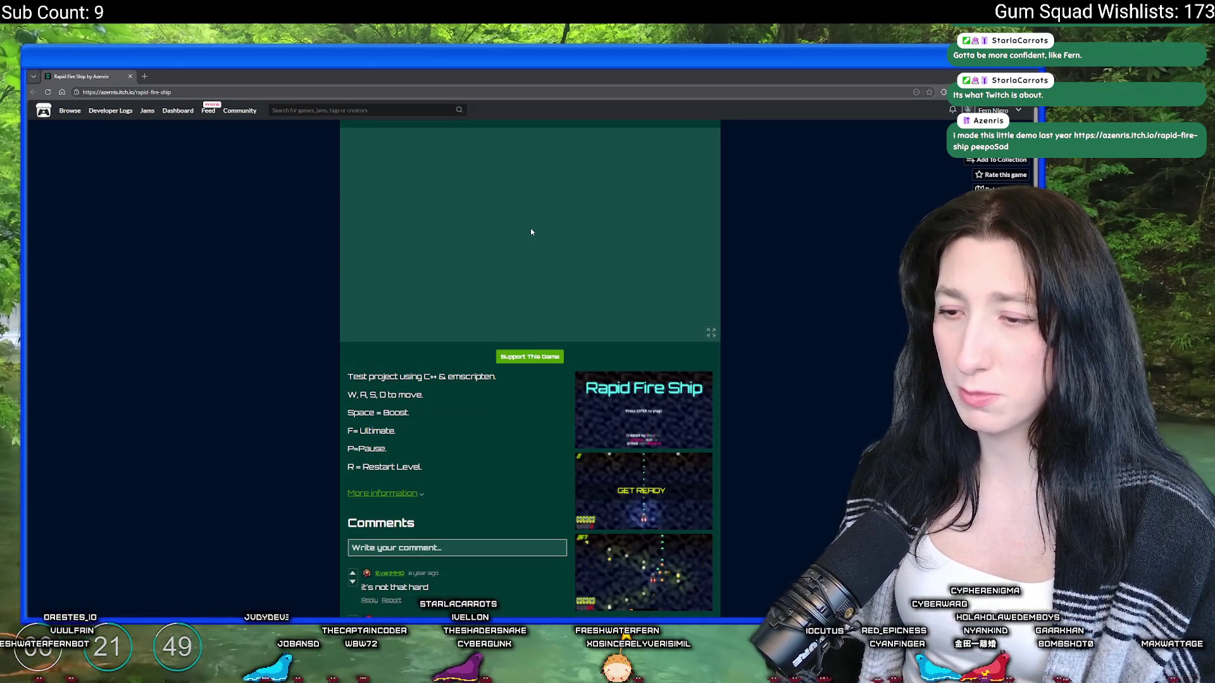
scroll(530, 232, down, 3)
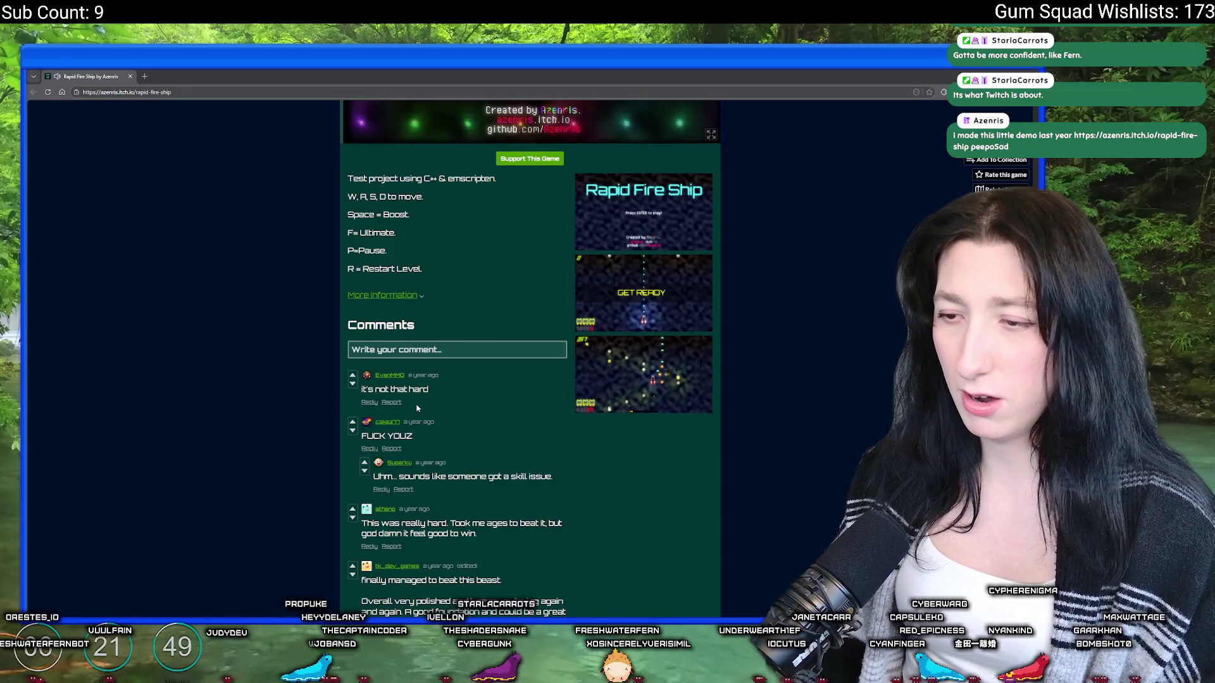
scroll(417, 409, down, 1)
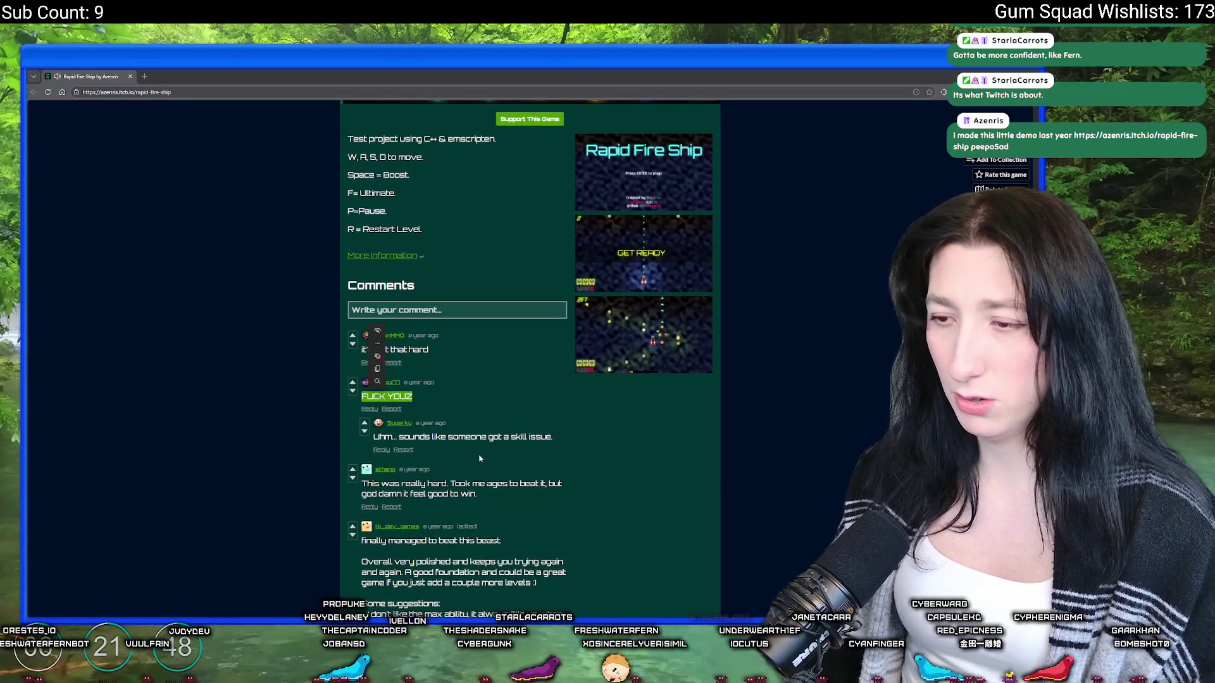
scroll(483, 446, down, 2)
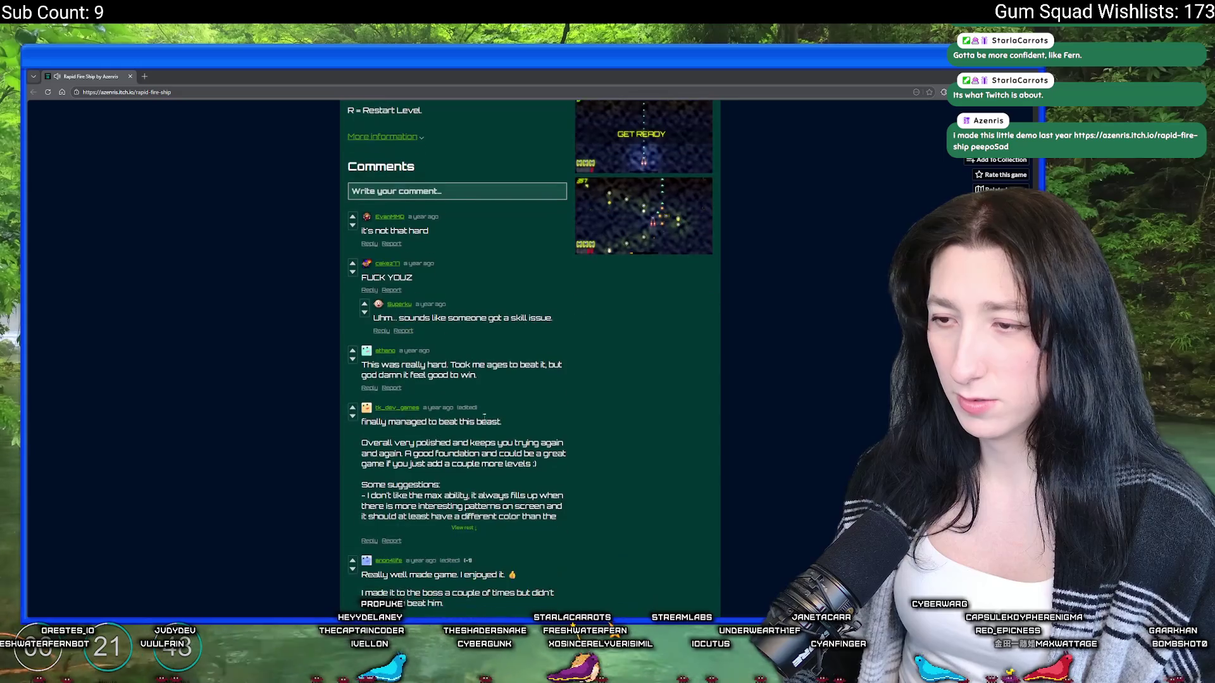
scroll(484, 403, up, 6)
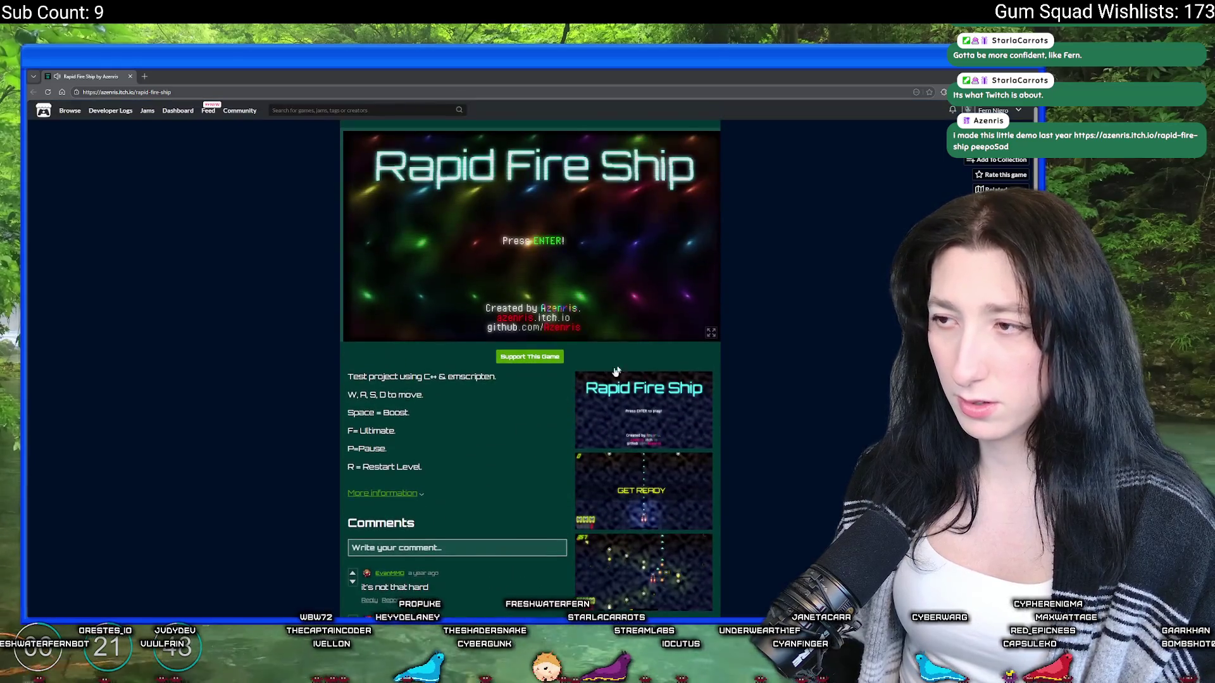
Step: Focus the game and start Rapid Fire Ship on Level 1 in Easy mode
click(709, 333)
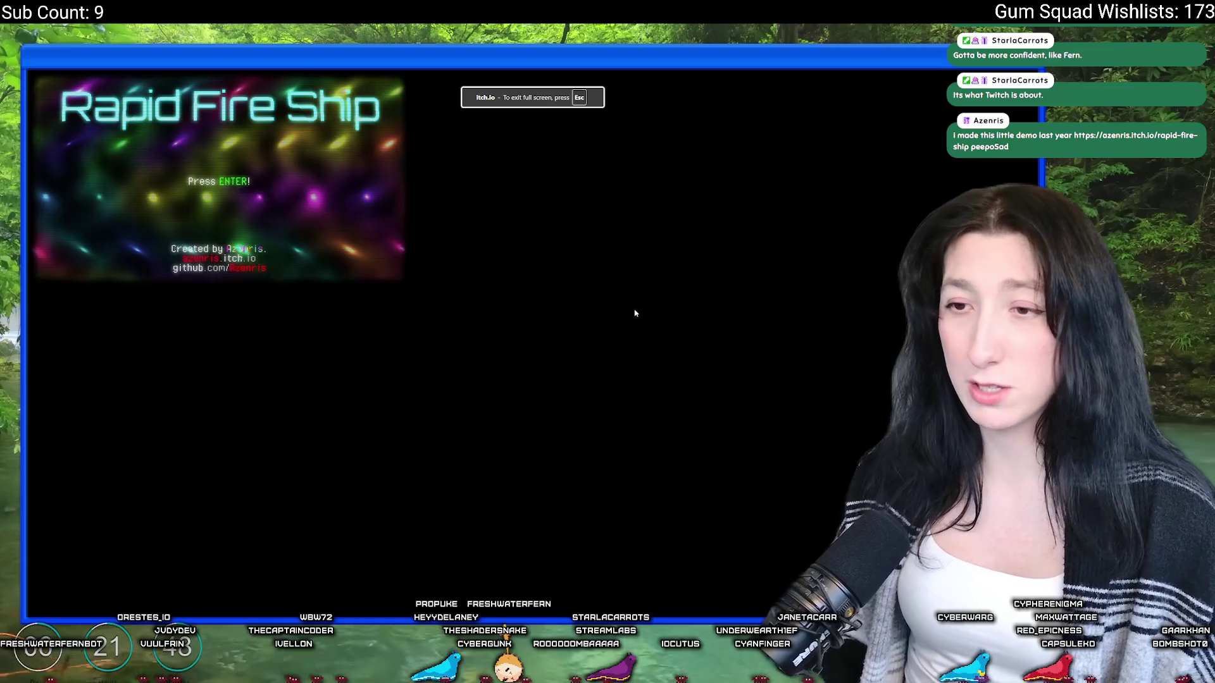
key(Escape)
click(711, 333)
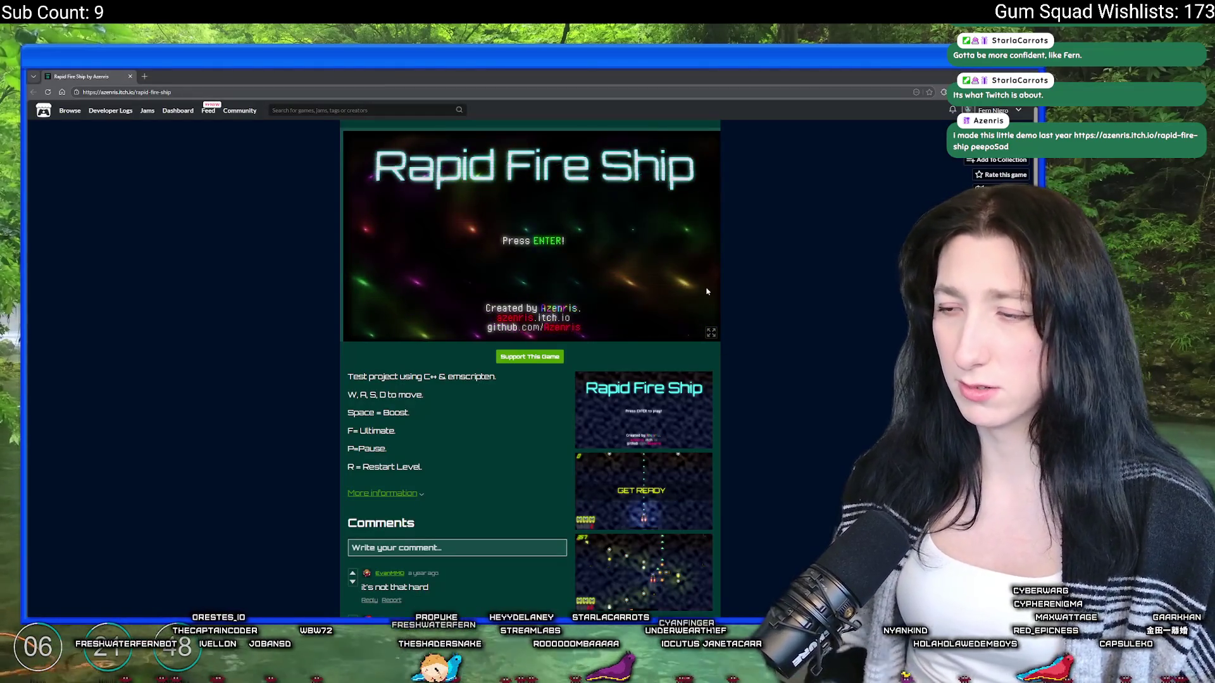
key(Return)
key(Return)
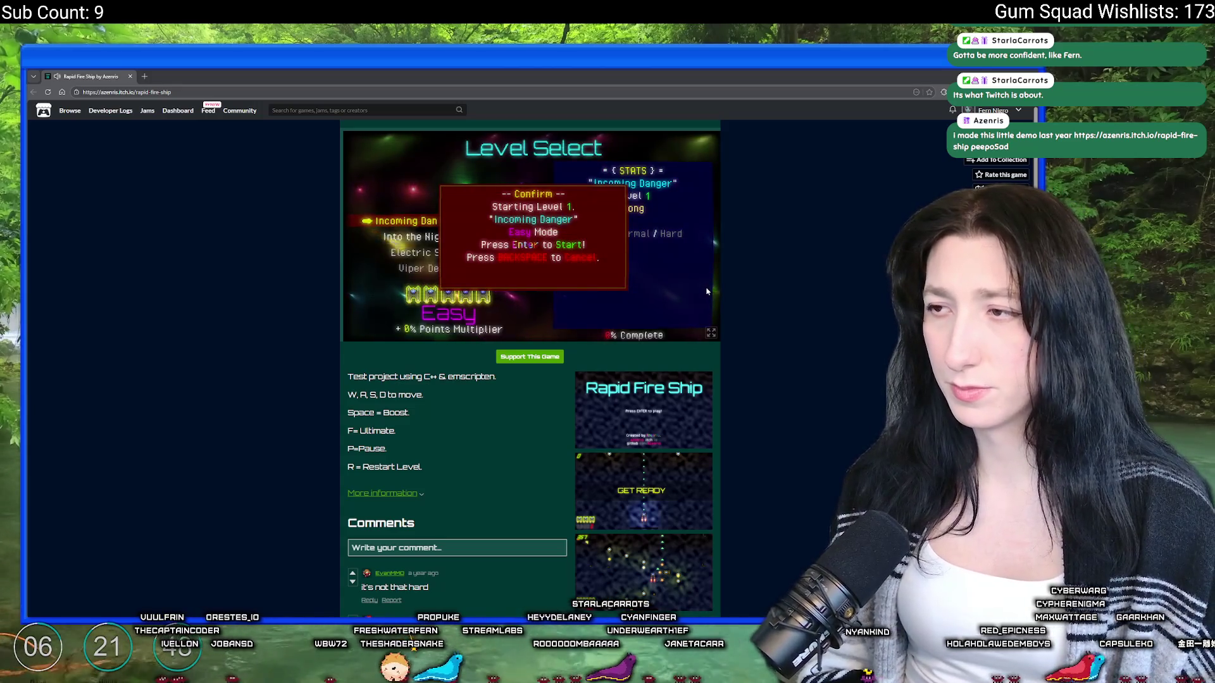
key(Return)
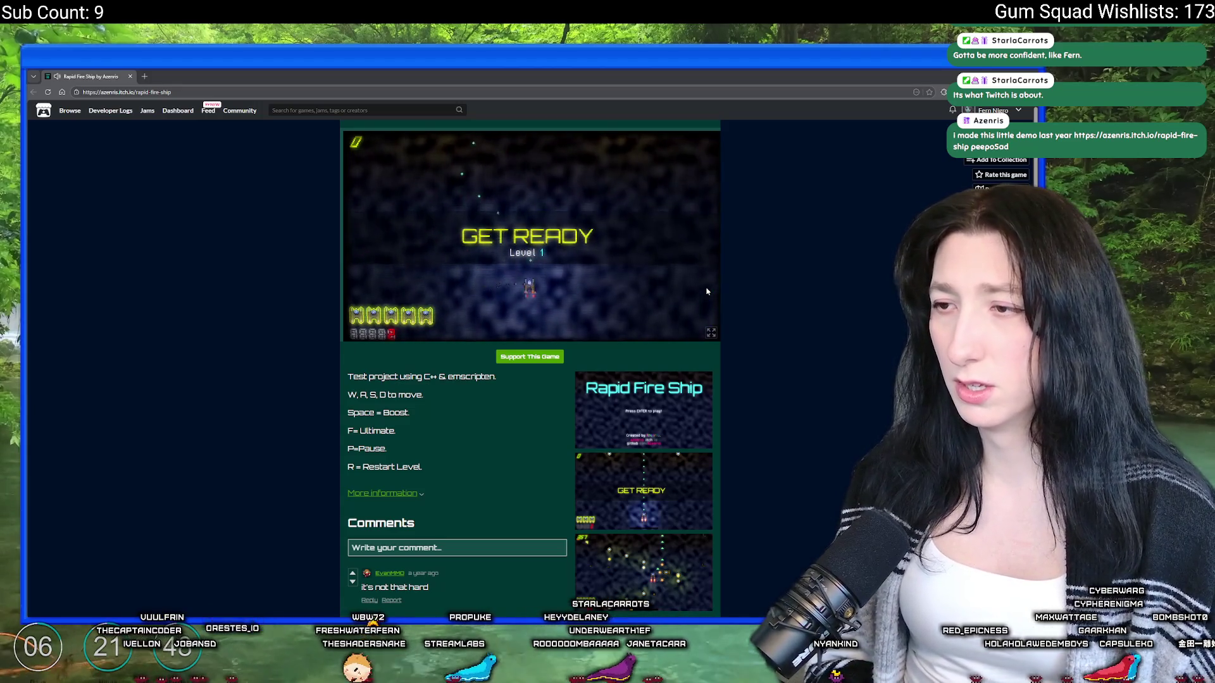
Step: Steer the ship with WASD and zoom the page to 200%
key(w)
key(a)
key(w)
key(a)
key(s)
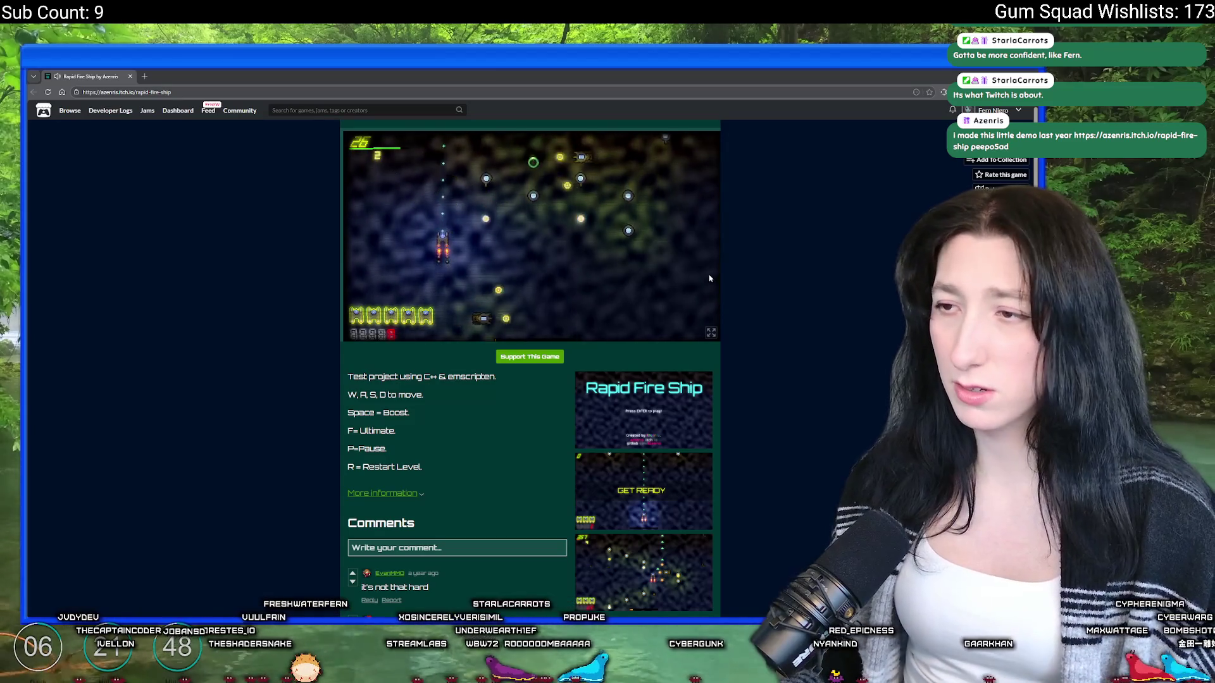
key(ctrl+plus)
key(ctrl+plus)
key(ctrl+plus)
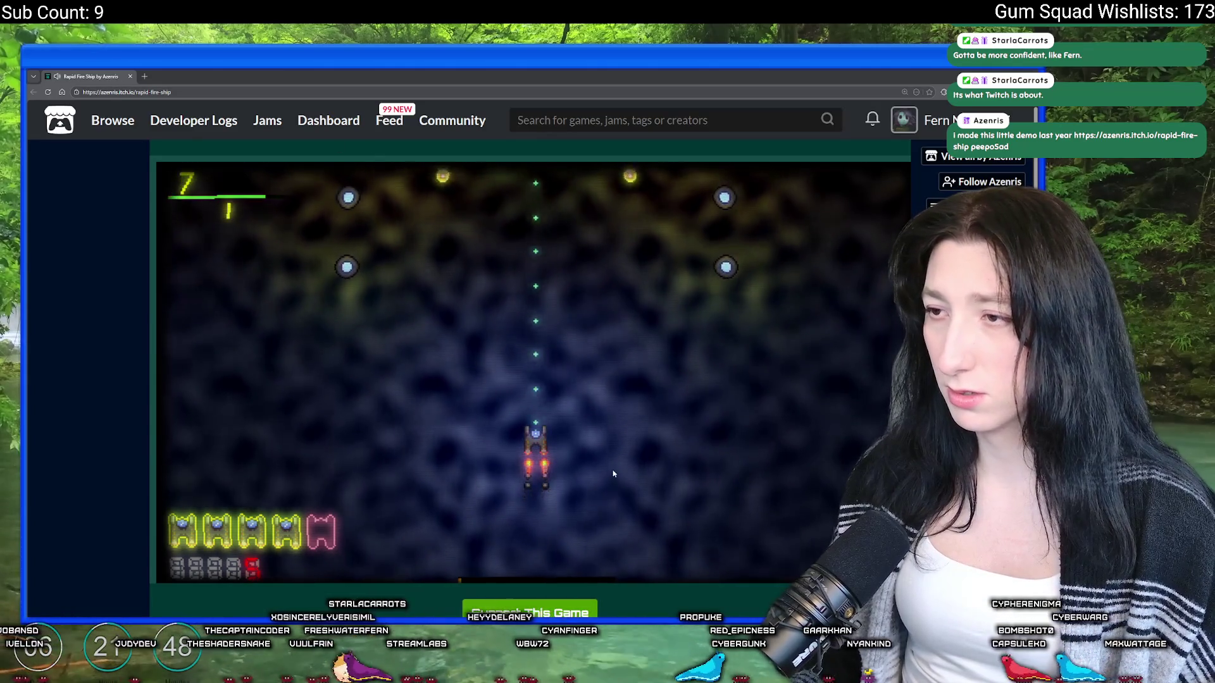
Step: Steer the ship with the arrow keys until it is destroyed, then resume play after it respawns
key(Left)
key(Right)
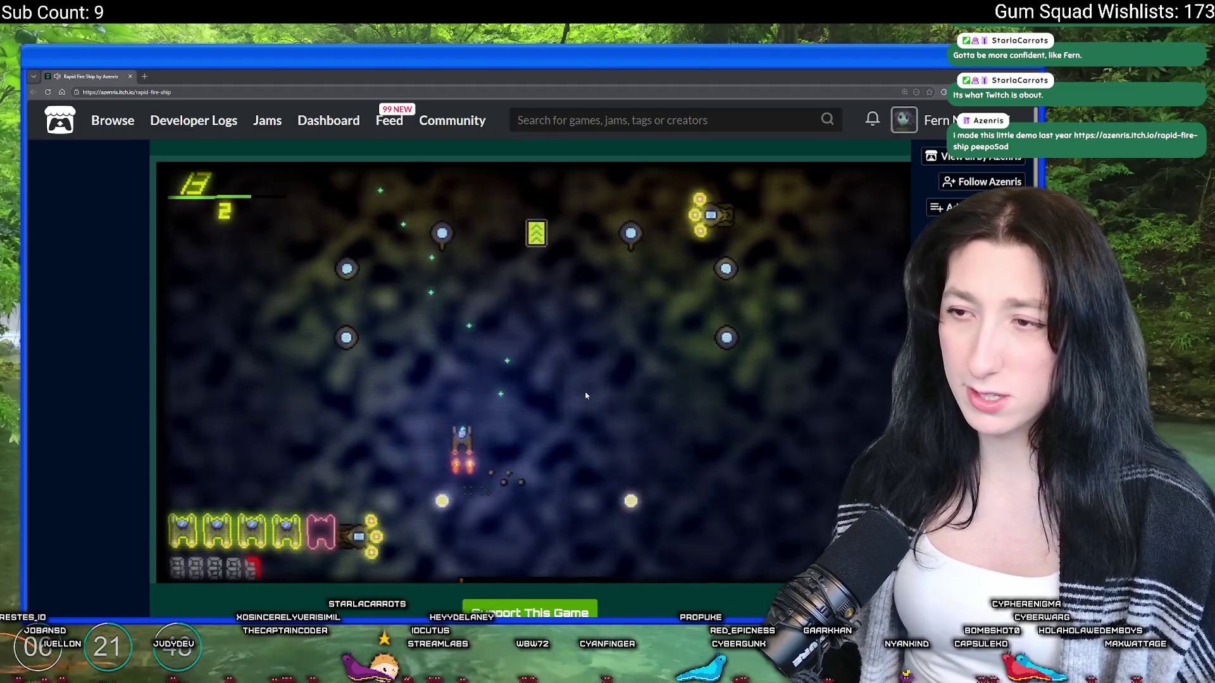
key(Right)
key(Up)
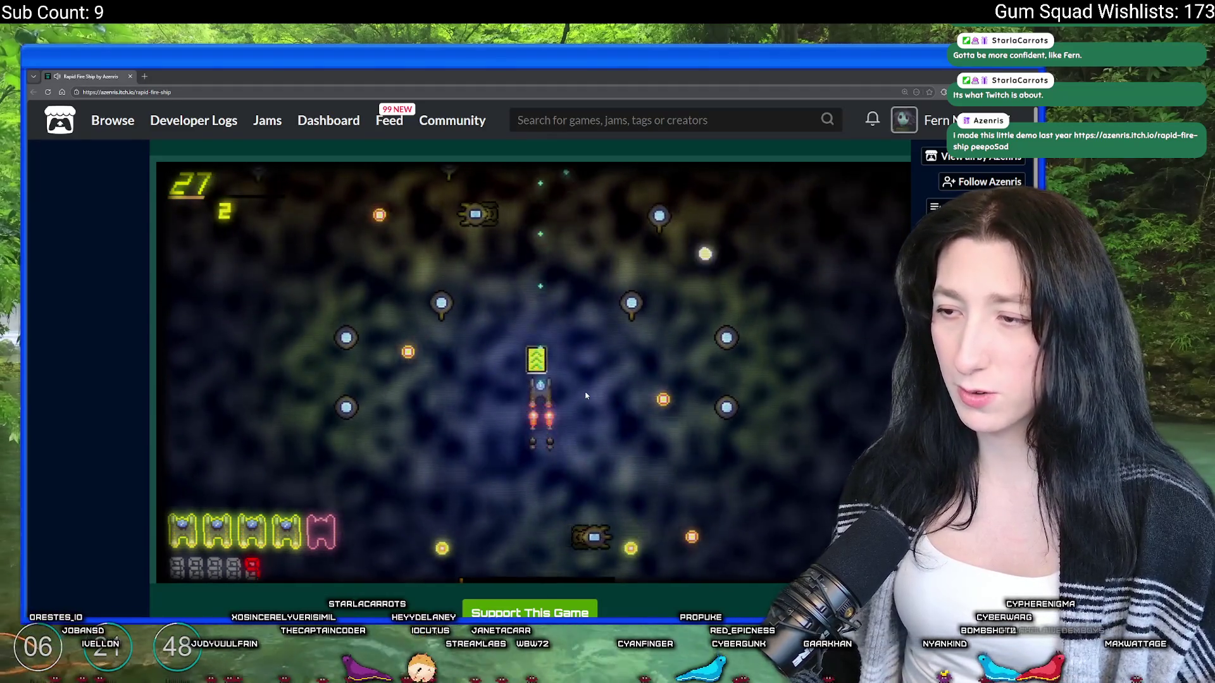
key(Left)
key(Down)
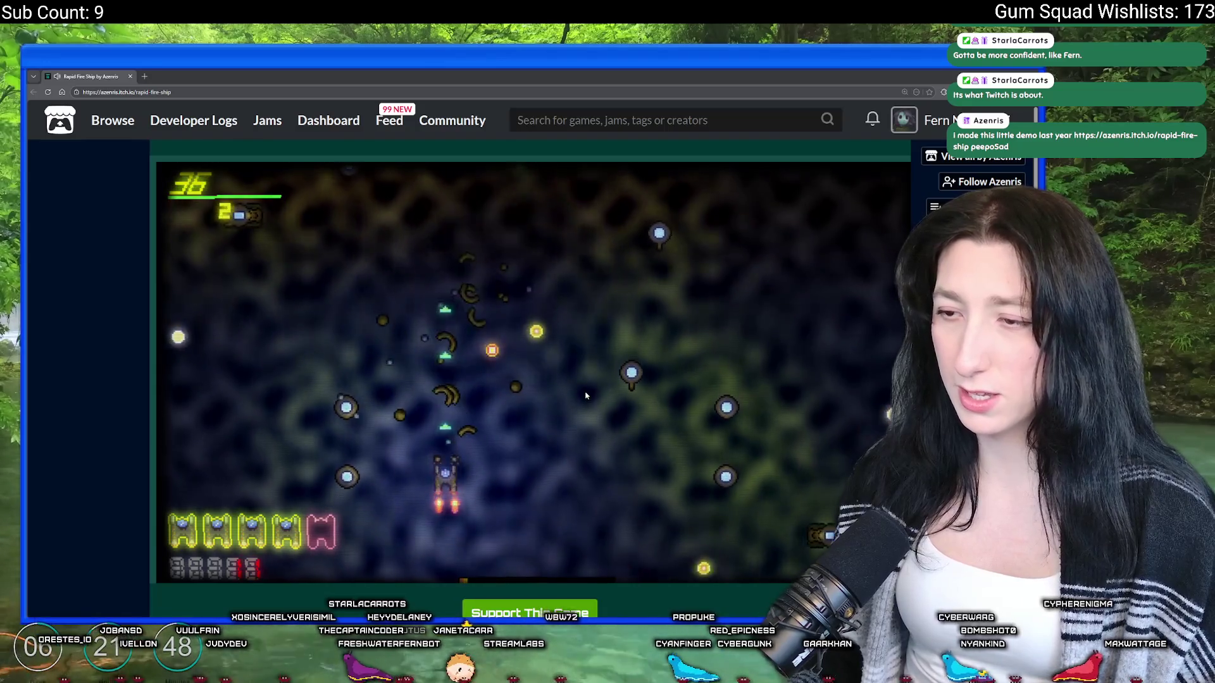
key(Down)
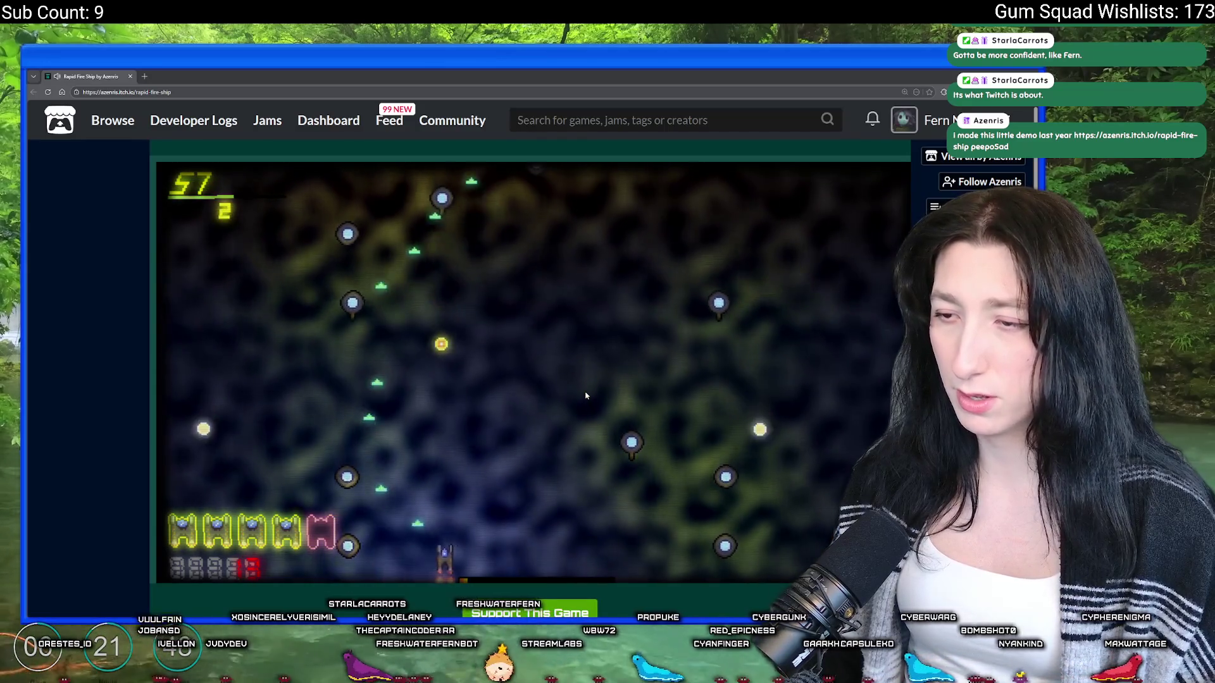
key(Right)
key(Up)
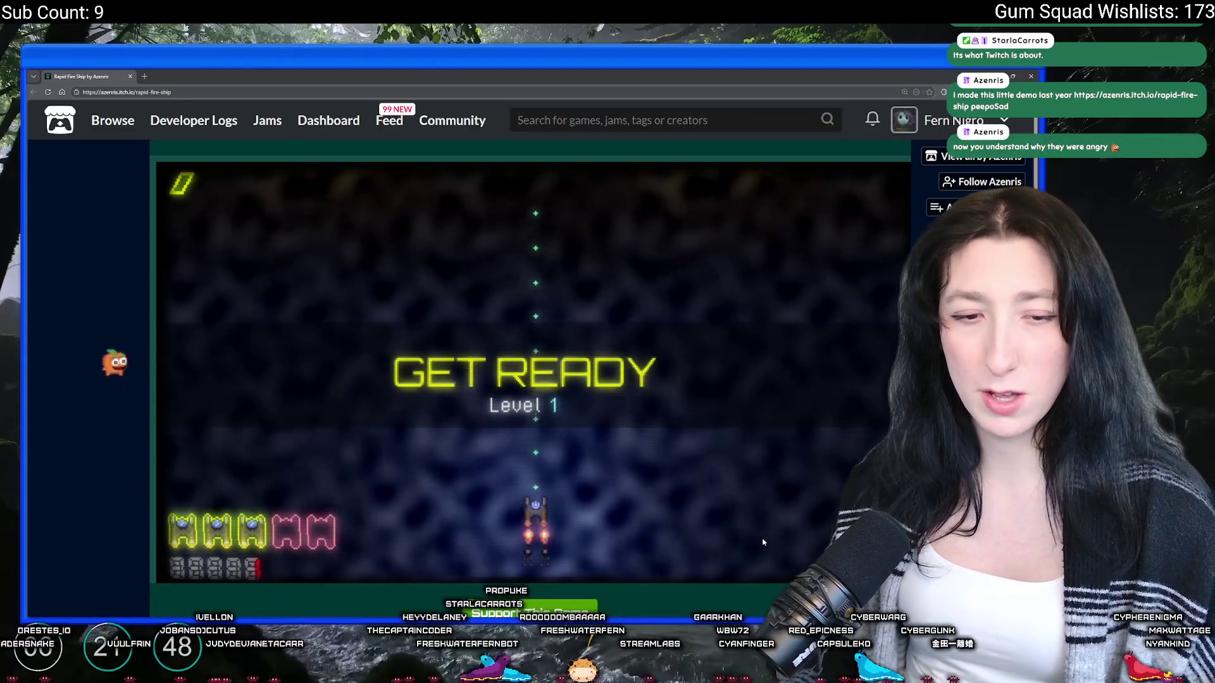
key(Up)
Step: After respawning, steer the ship around the screen to dodge the incoming enemy waves
key(Left)
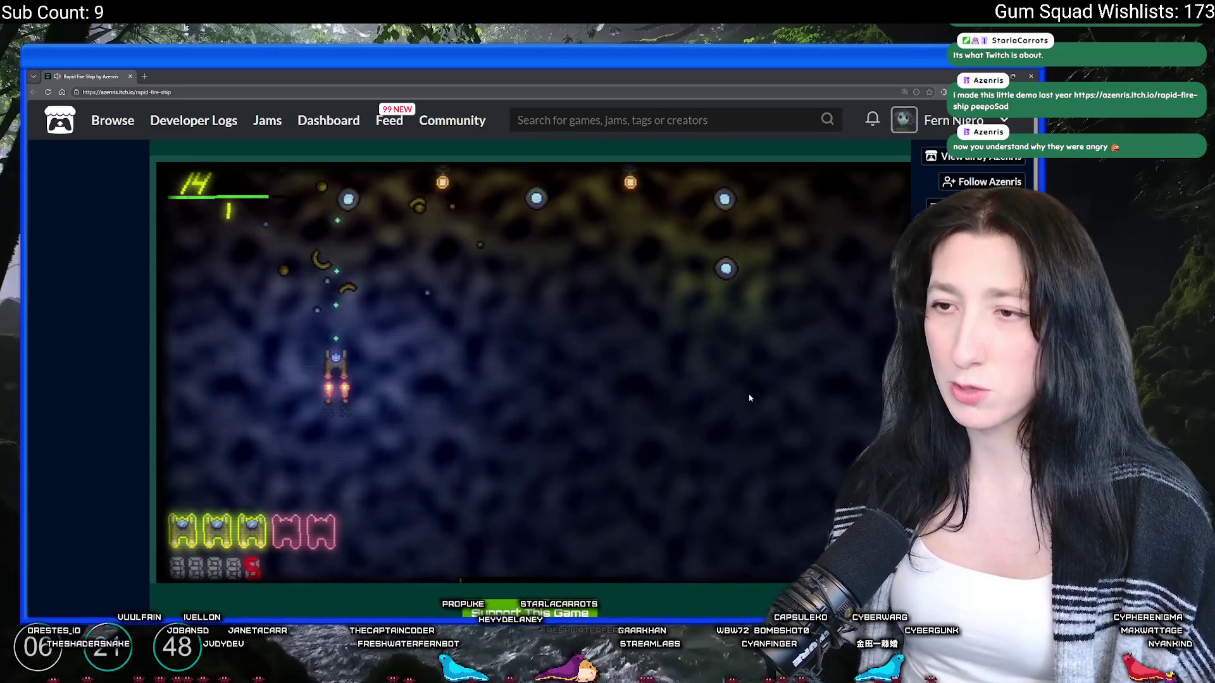
key(Up)
key(Right)
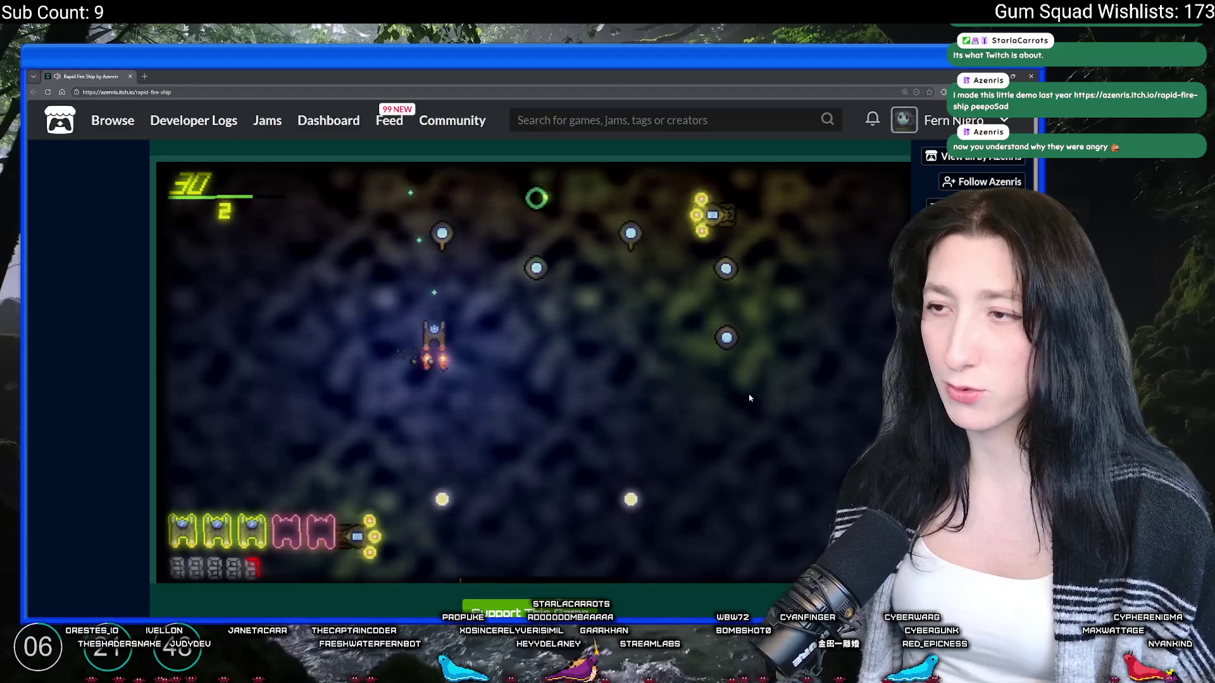
key(Right)
key(Left)
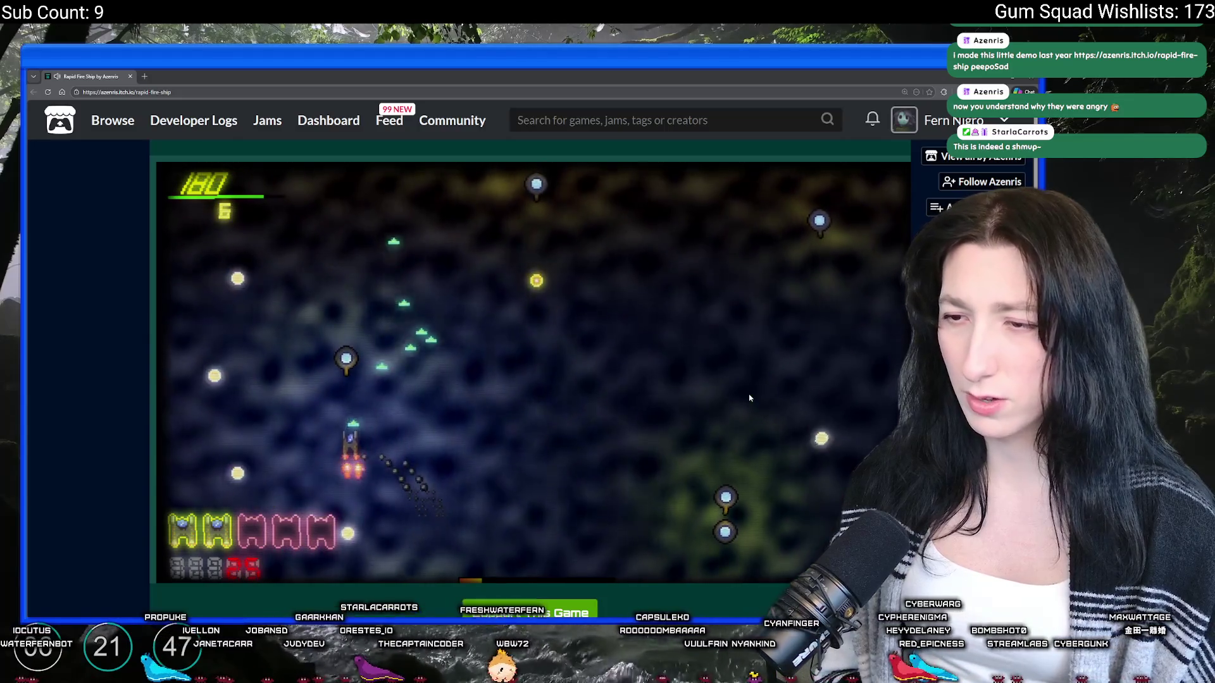
key(Down)
key(Right)
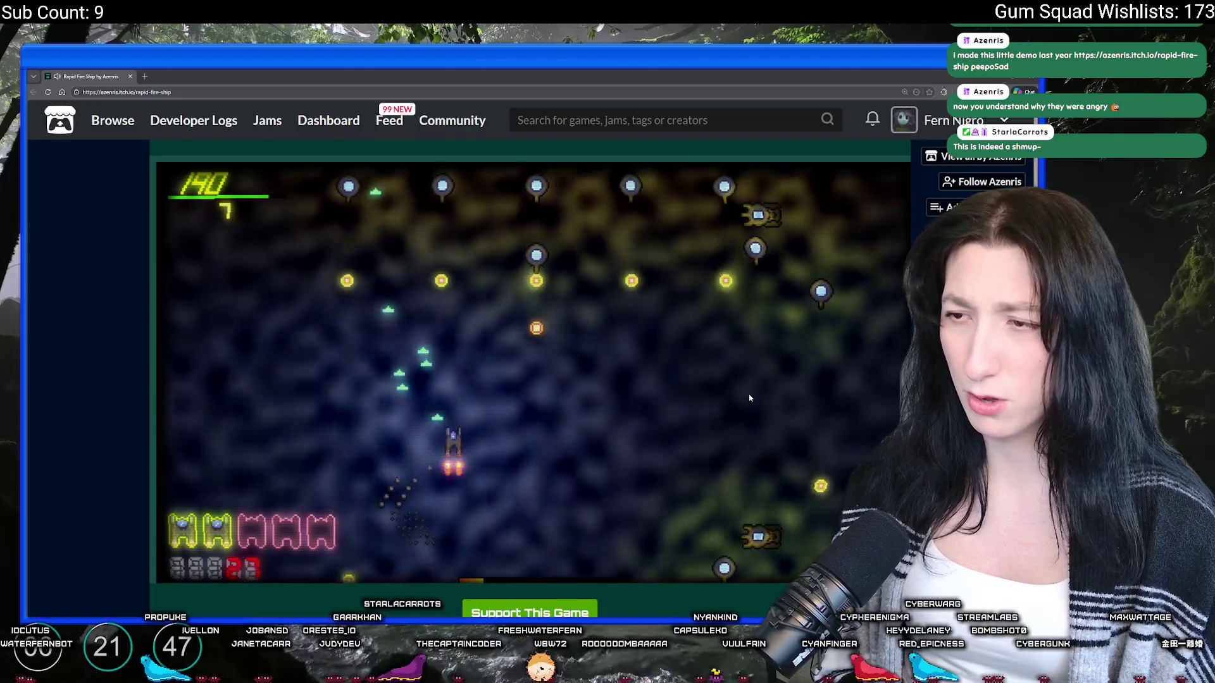
key(Right)
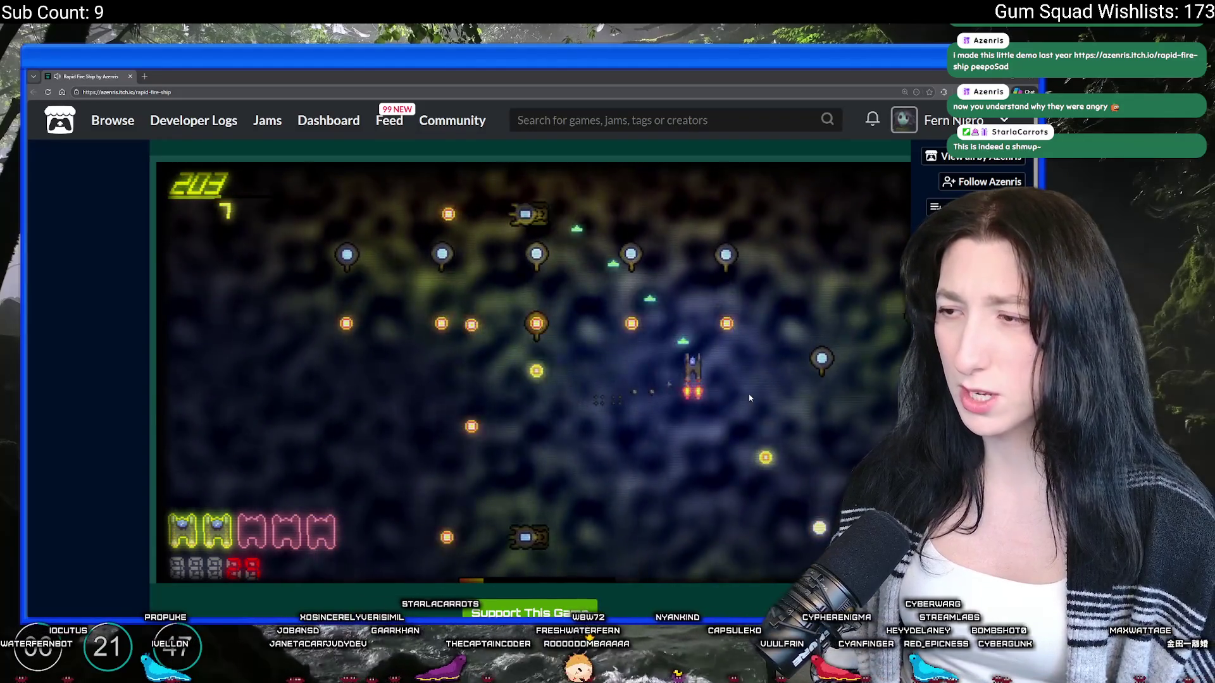
key(Down)
key(Left)
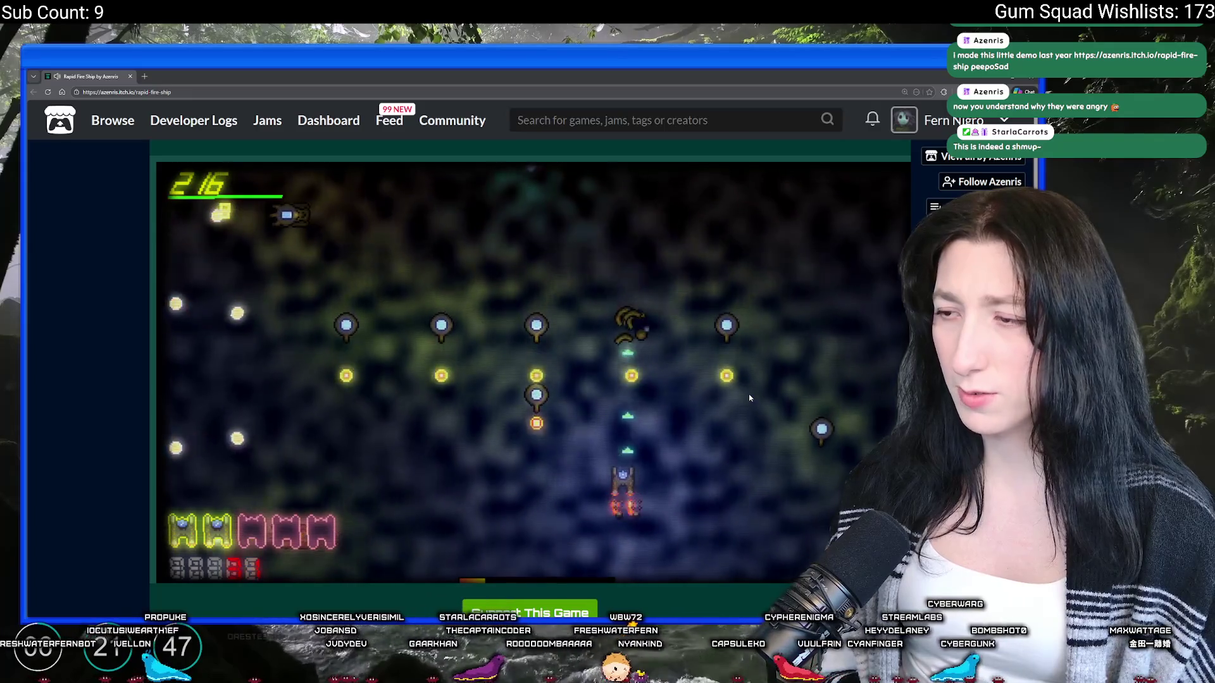
key(Left)
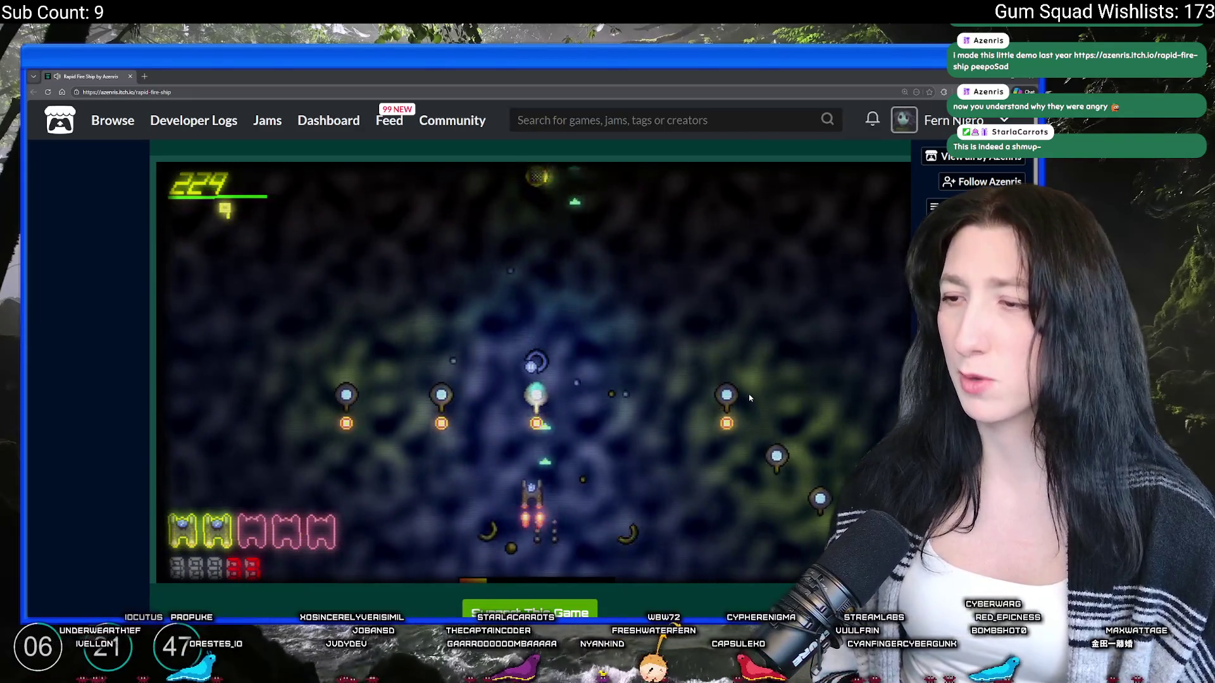
key(Right)
key(Up)
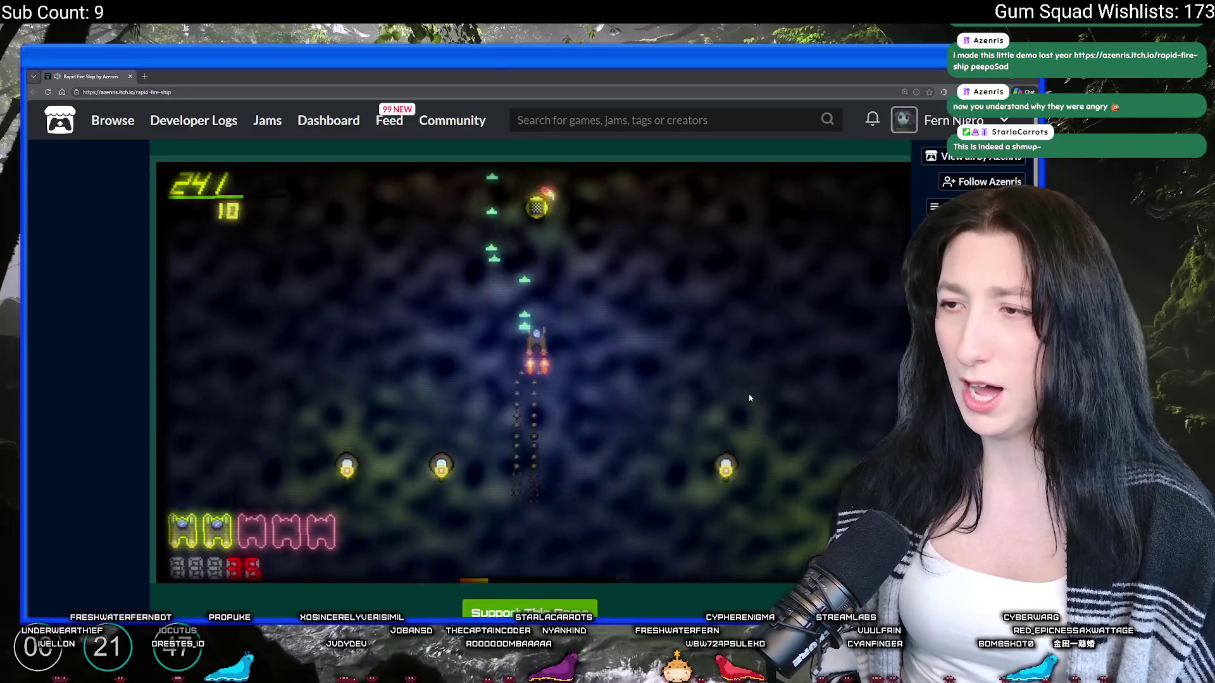
key(Up)
key(Down)
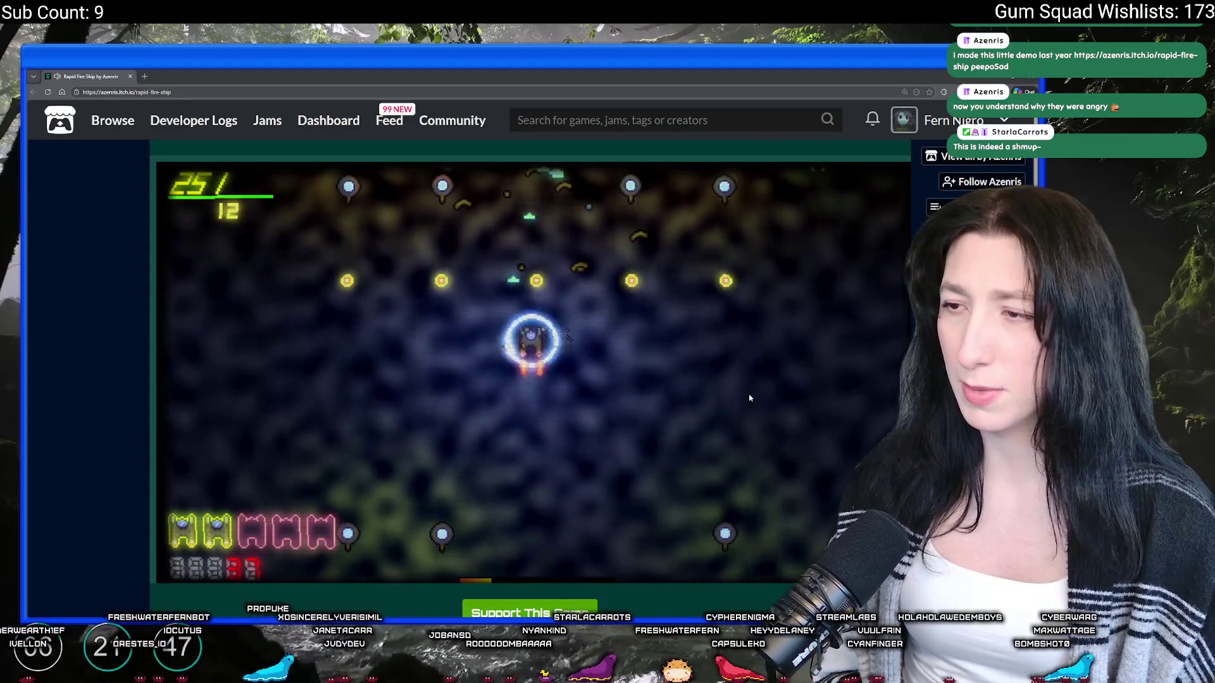
key(Right)
key(Up)
key(Right)
key(Left)
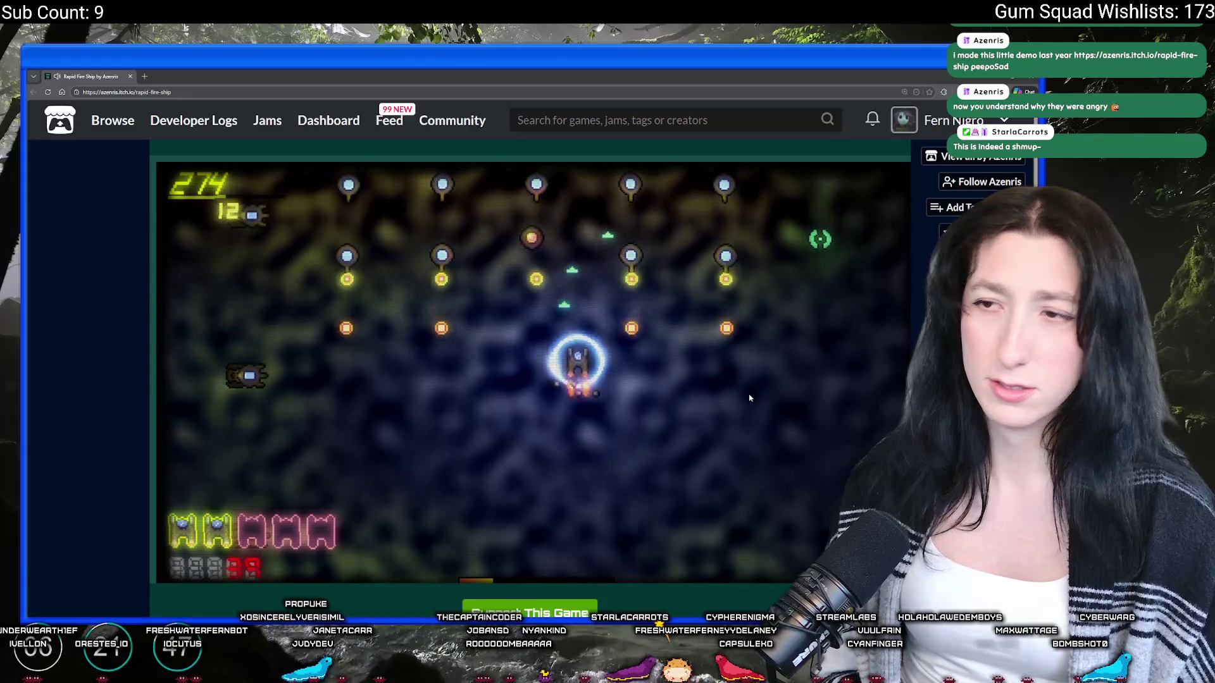
key(Down)
key(Down)
key(Left)
key(Right)
key(Down)
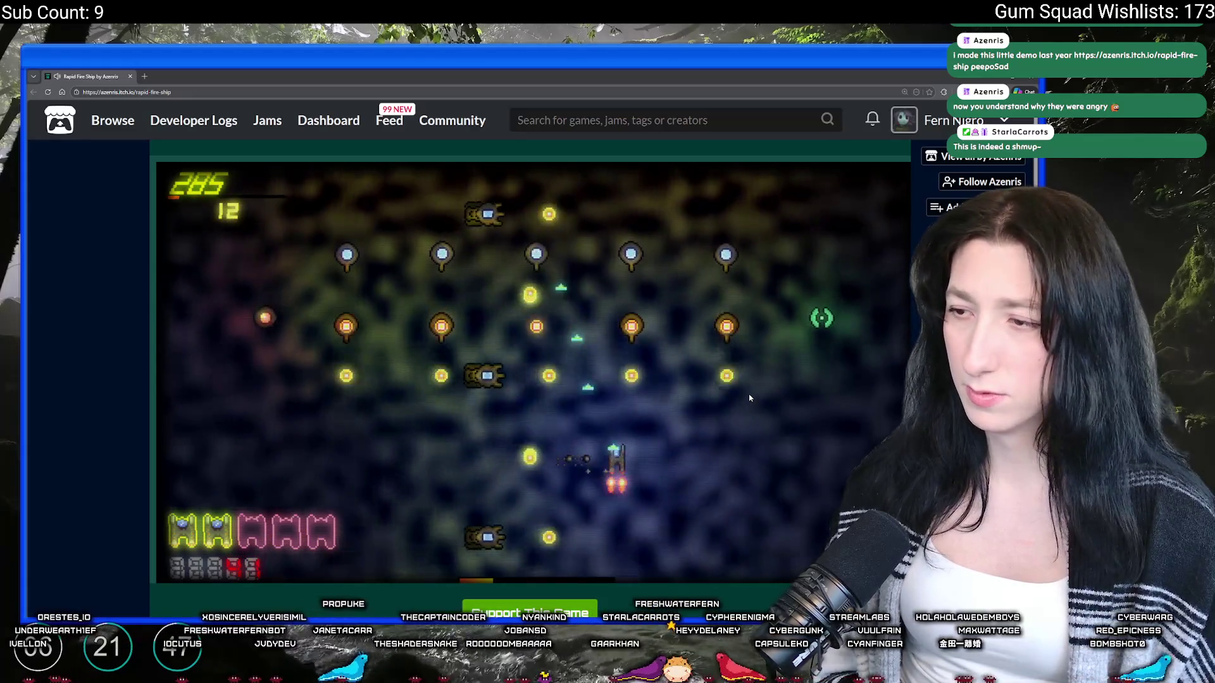
key(Left)
key(Up)
key(Down)
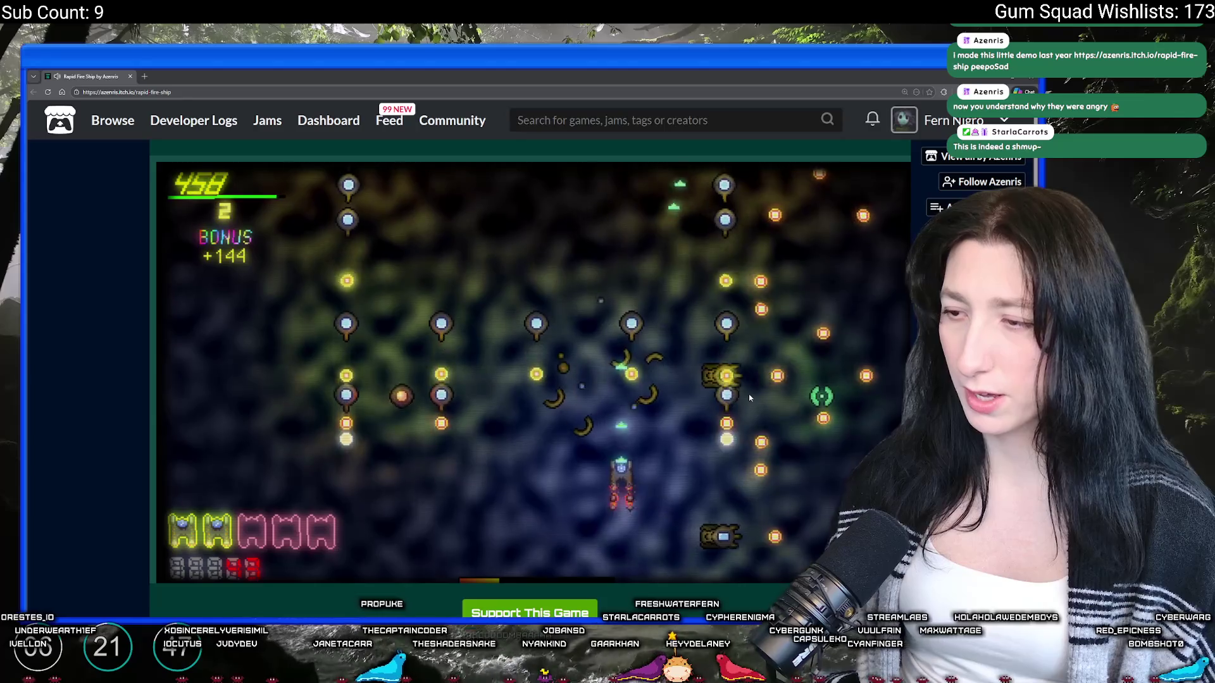
Step: Unleash the ultimate attack on the enemy wave, then weave the shielded ship around enemy fire
key(Left)
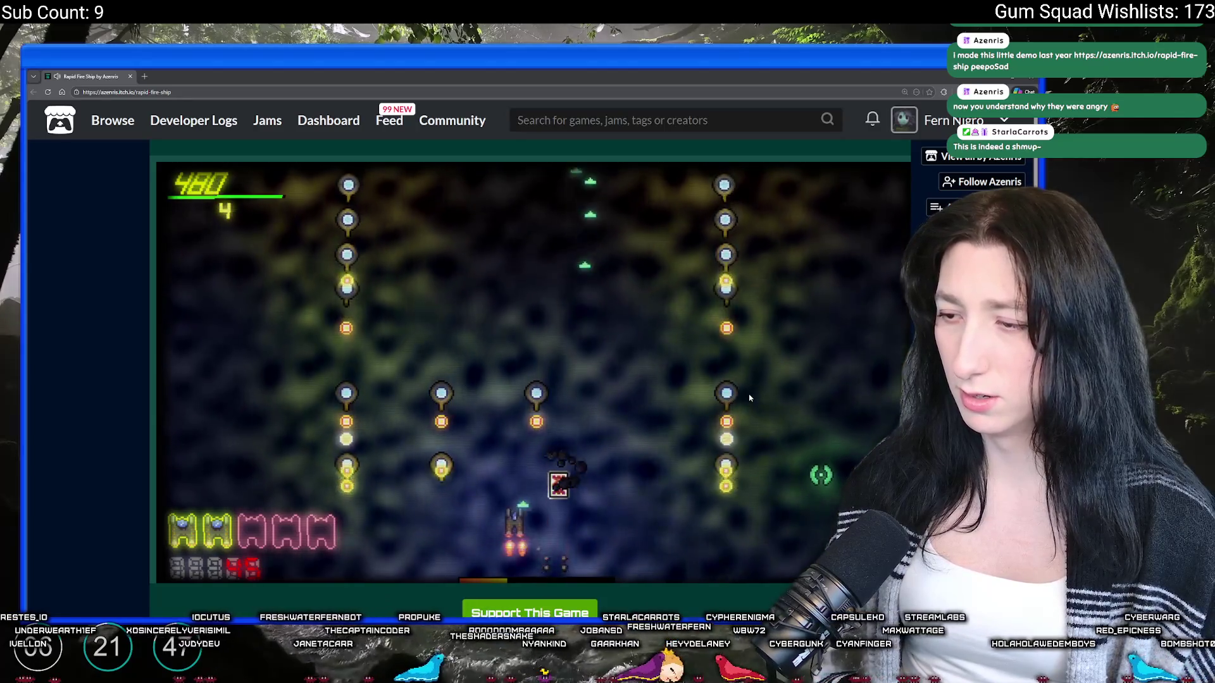
key(x)
key(Up)
key(Left)
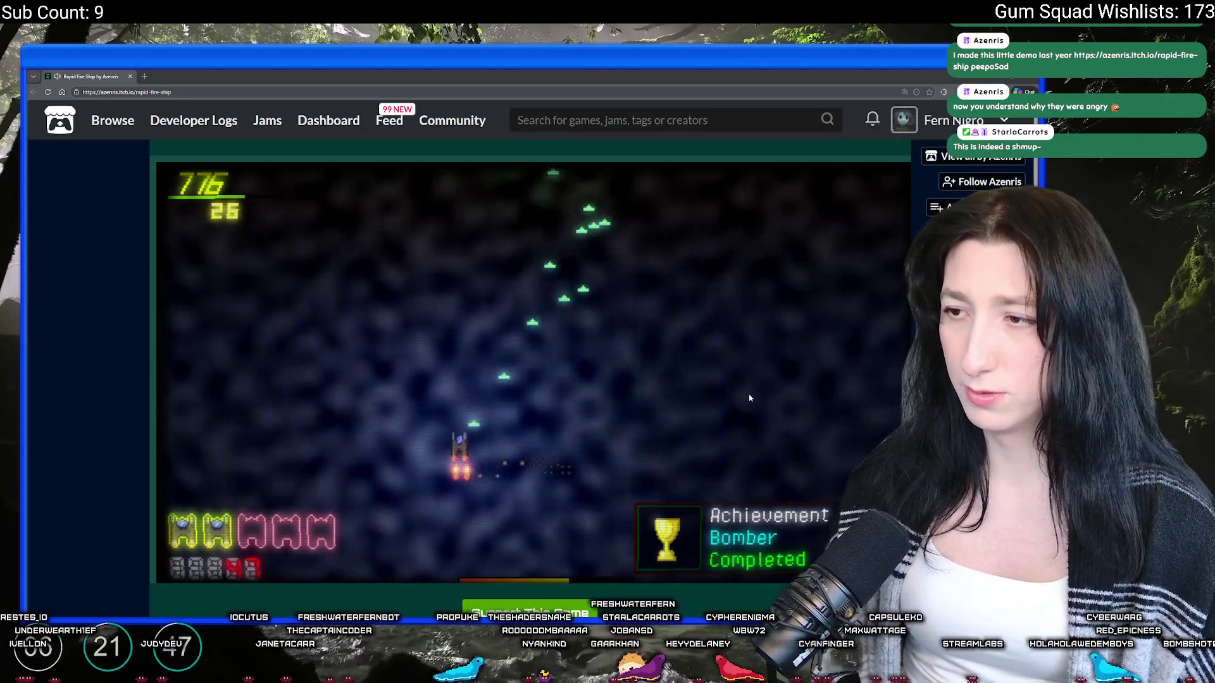
key(Right)
key(Up)
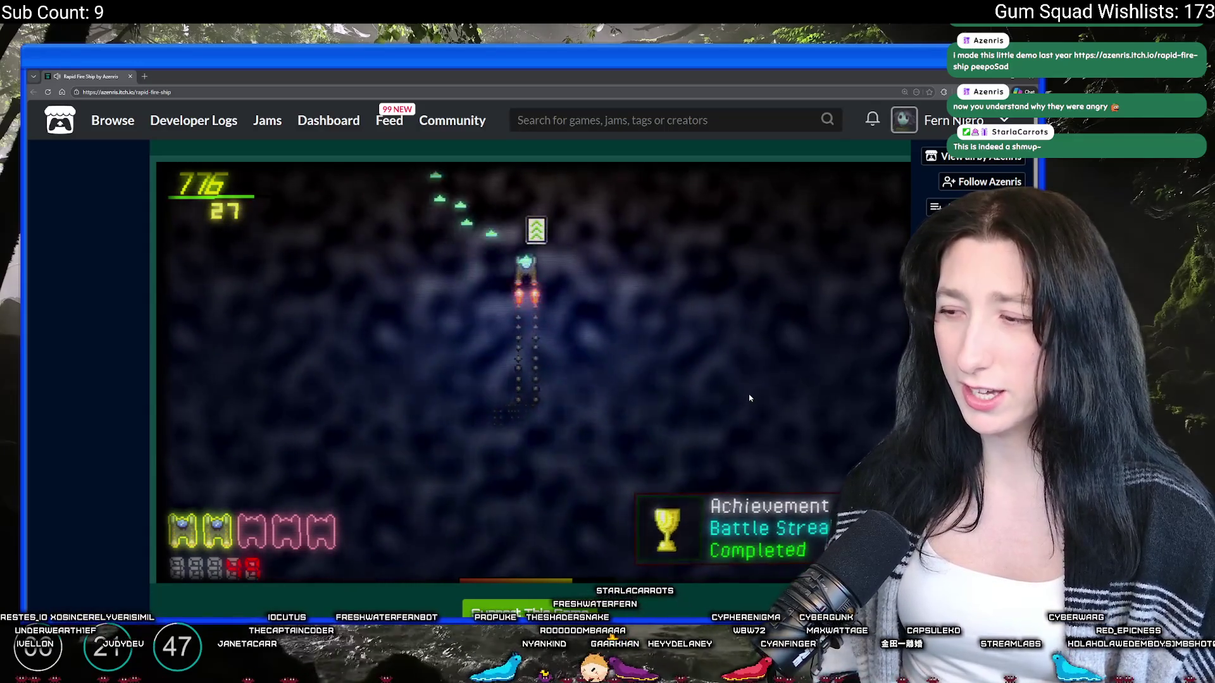
key(Down)
key(Left)
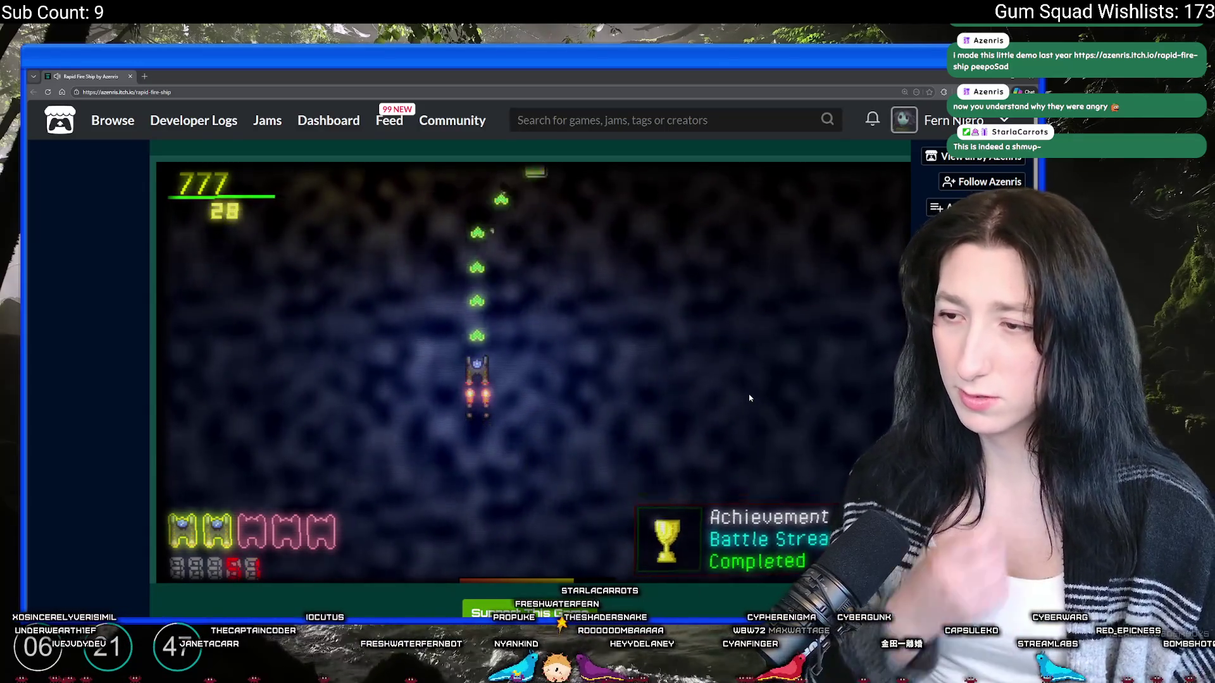
key(Right)
key(Up)
key(Up)
key(Left)
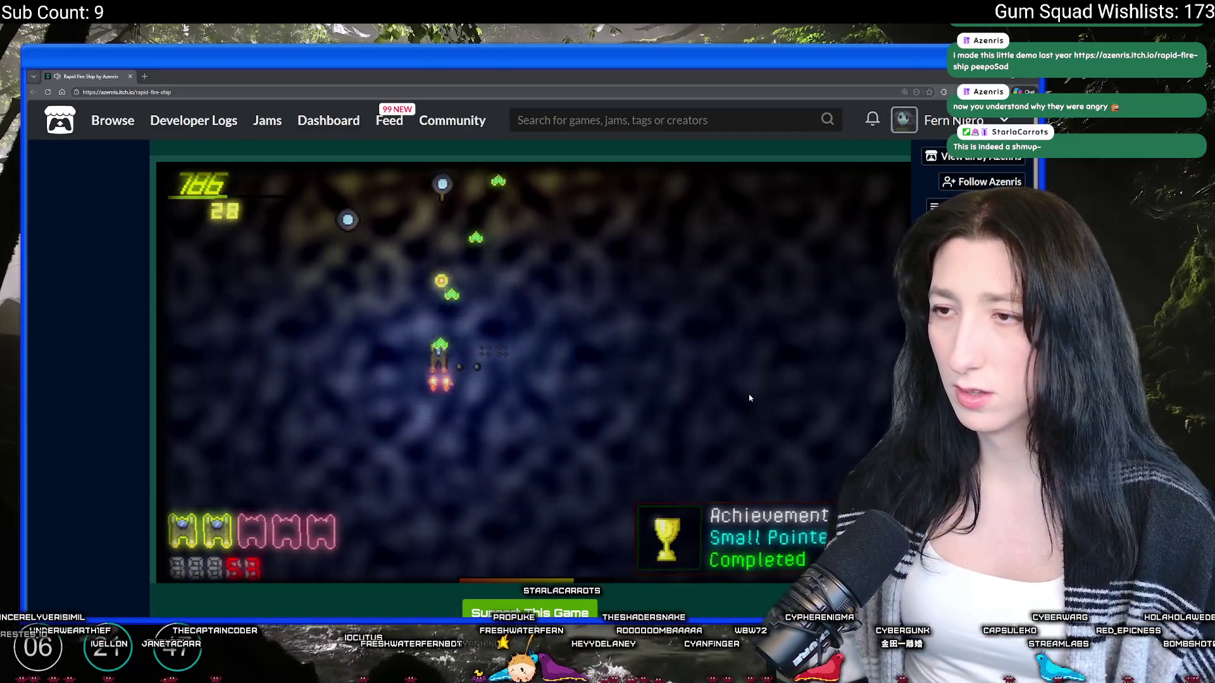
key(Right)
key(Up)
key(Left)
key(Right)
key(Down)
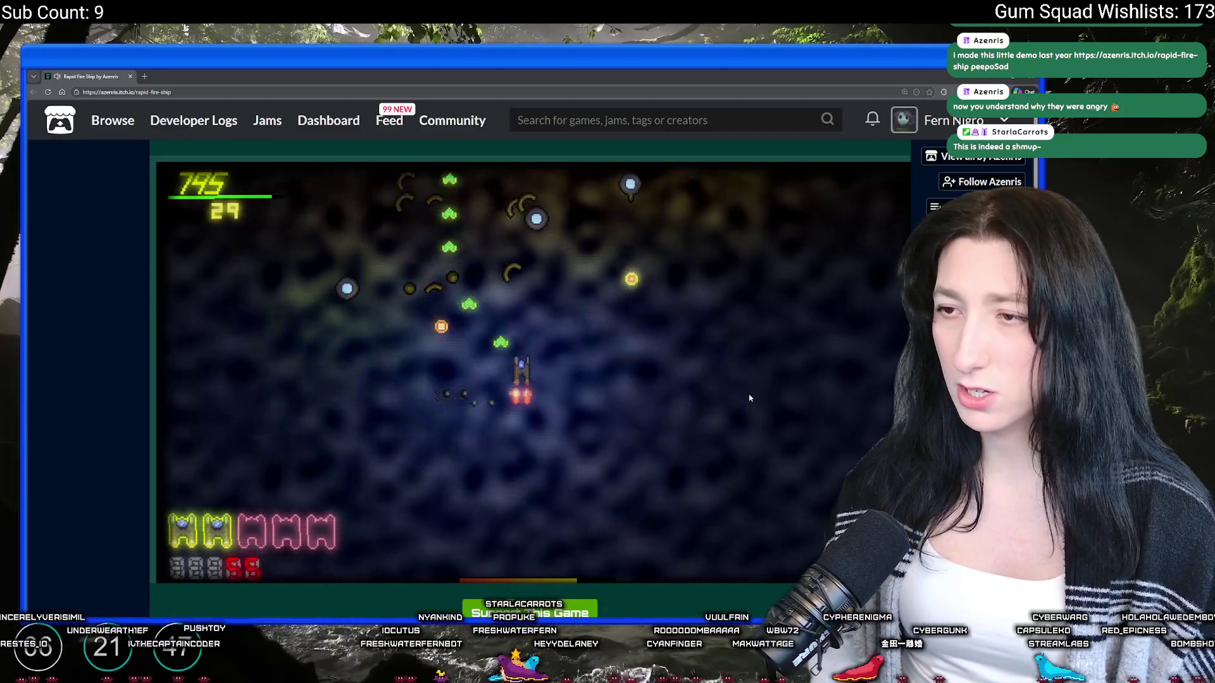
key(Right)
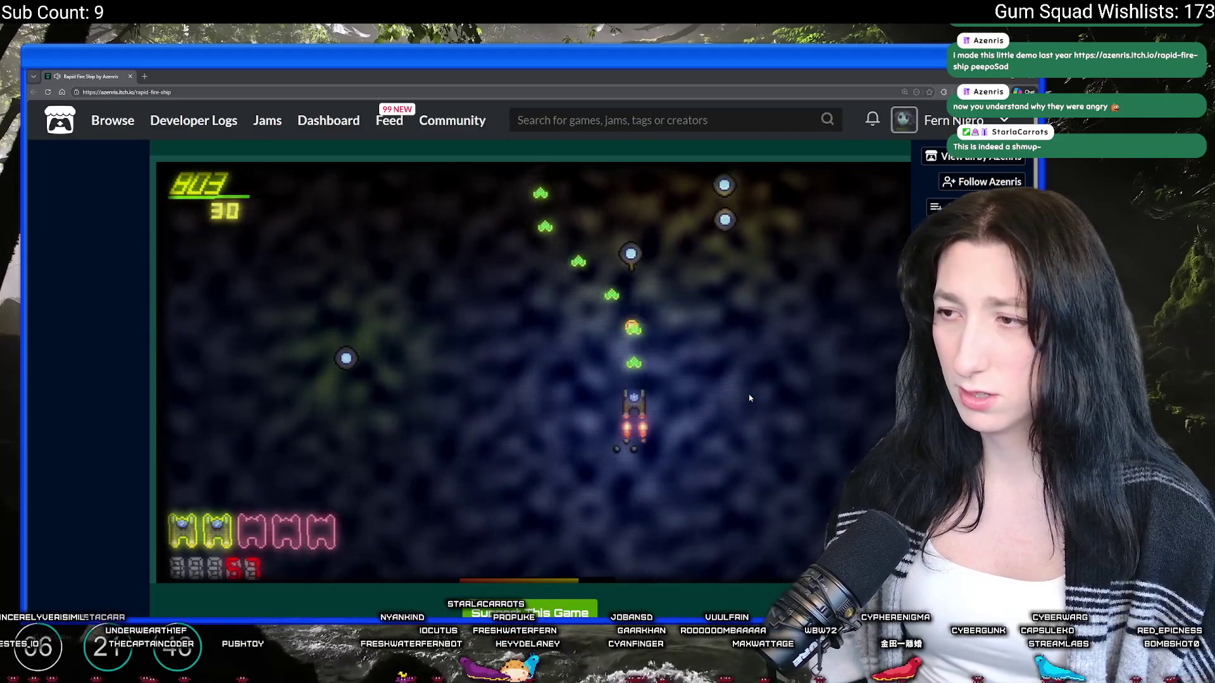
key(Up)
key(Left)
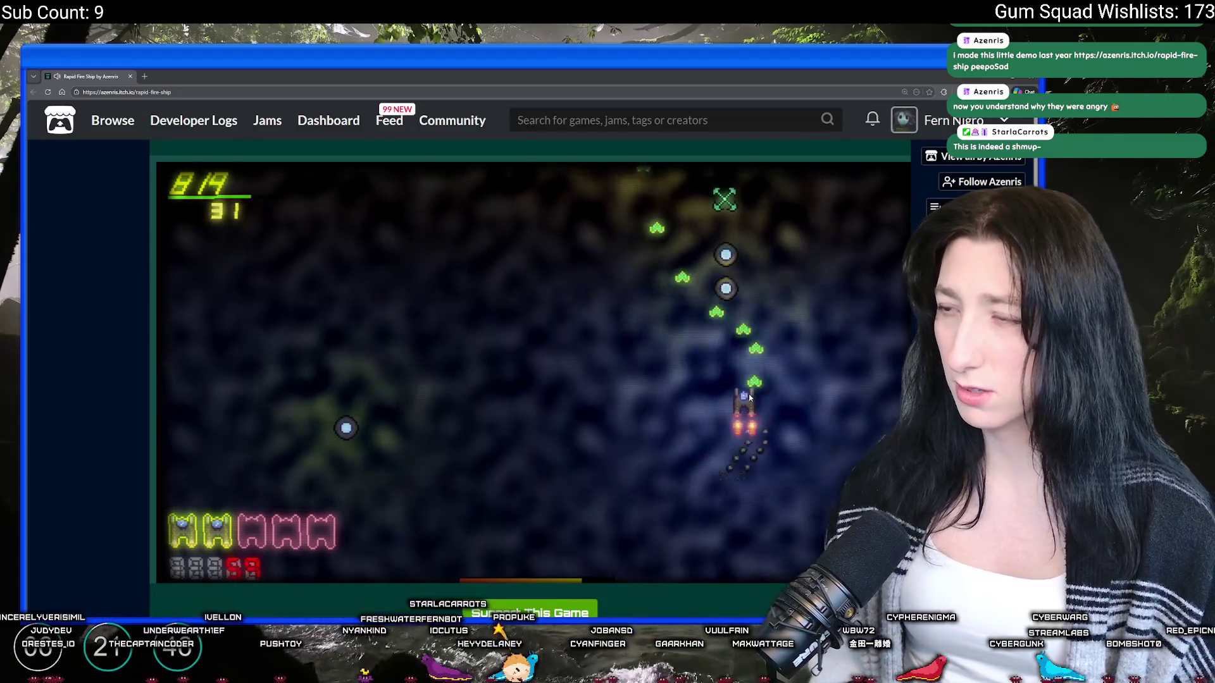
key(Left)
key(Down)
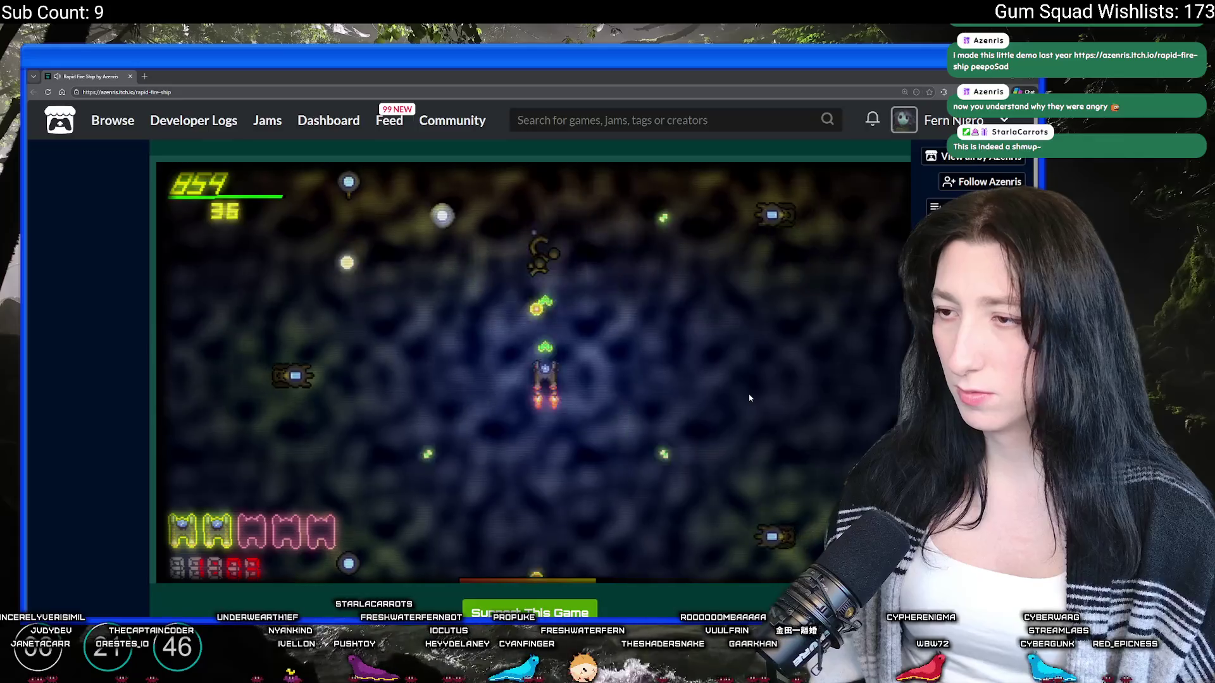
key(Right)
Step: Keep dodging bullets and attacking, then fire the F ultimate blast until the run ends at 4597 points
key(Down)
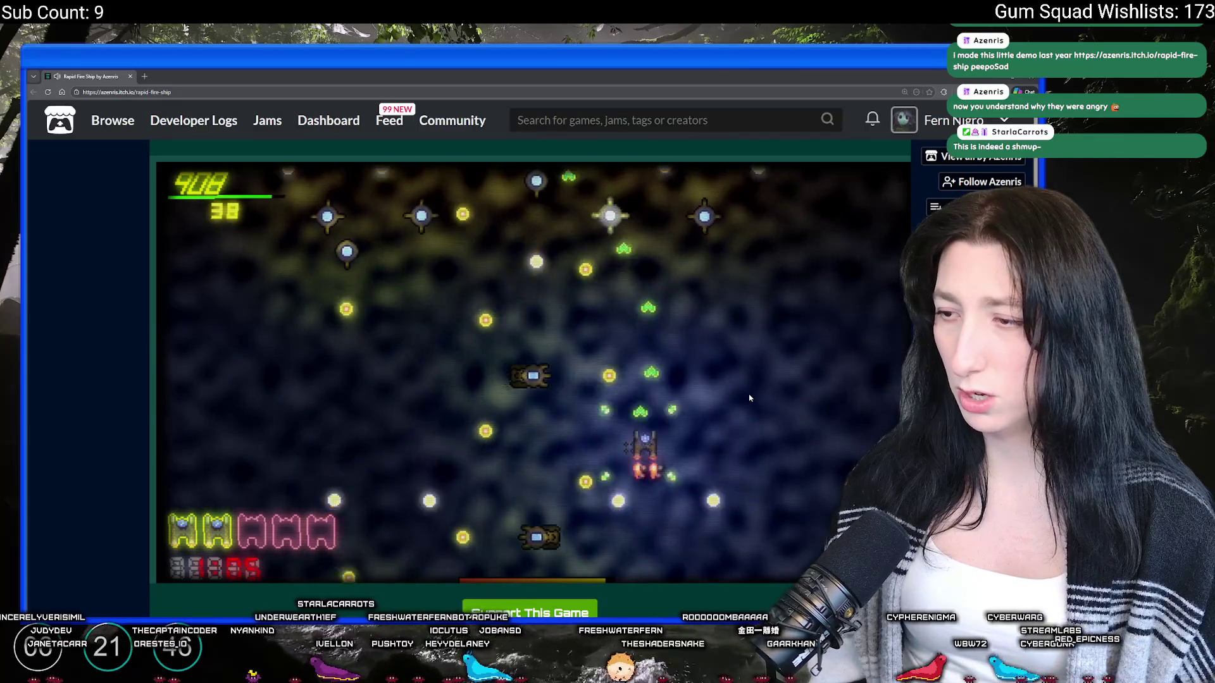
key(Up)
key(Down)
key(Left)
key(Up)
key(Right)
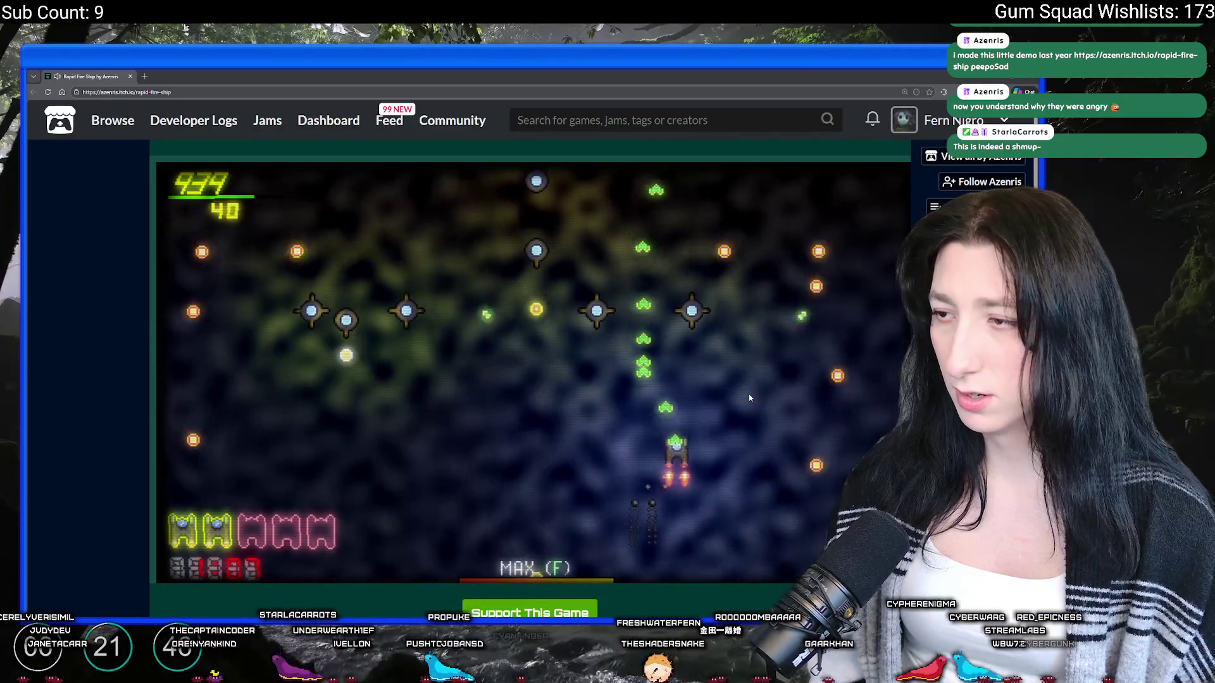
key(Left)
key(Left)
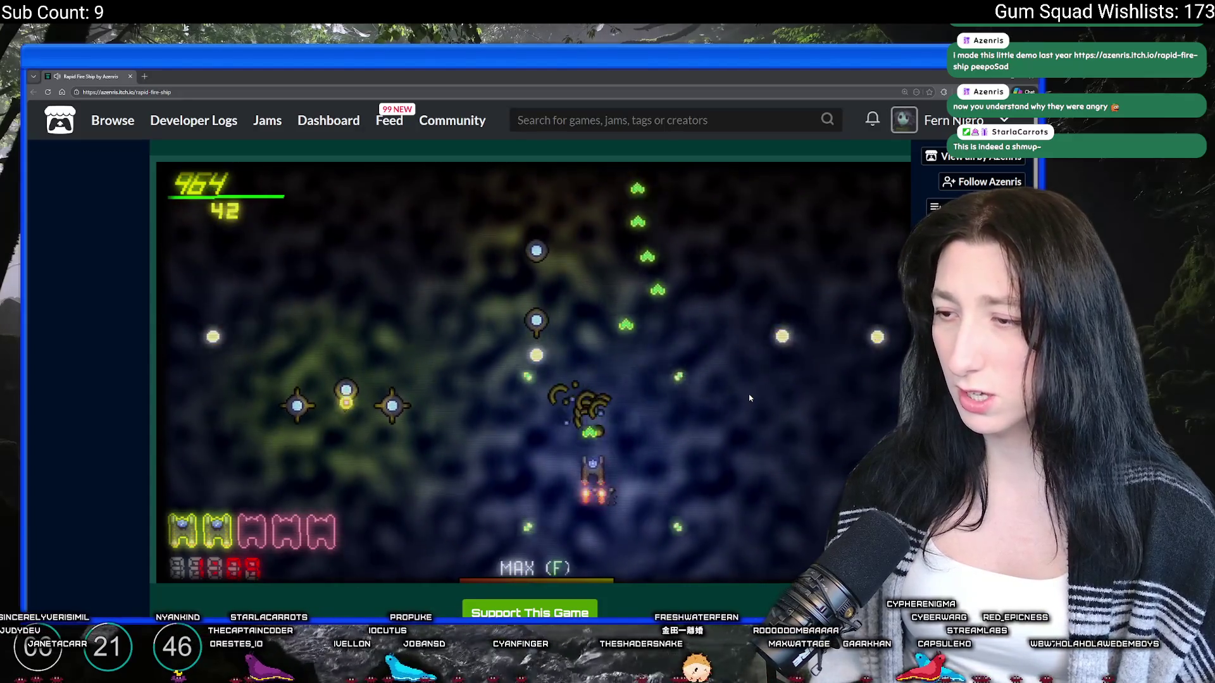
key(Right)
key(Up)
key(Left)
key(Down)
key(Left)
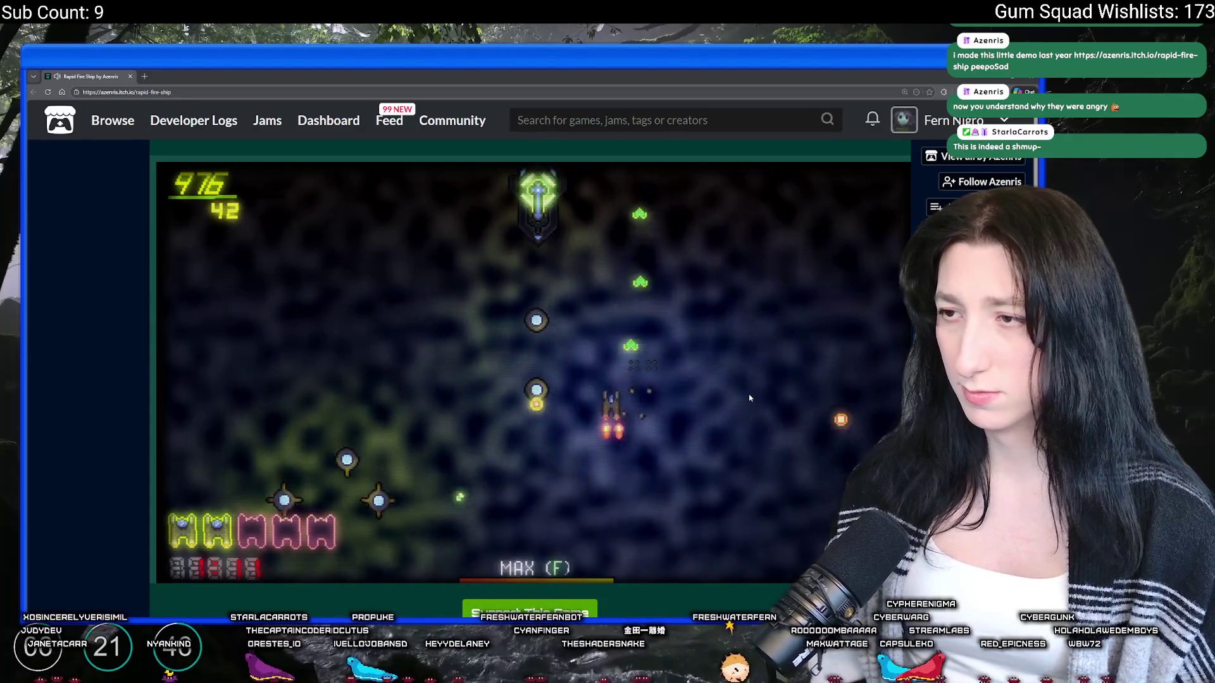
key(Right)
key(Up)
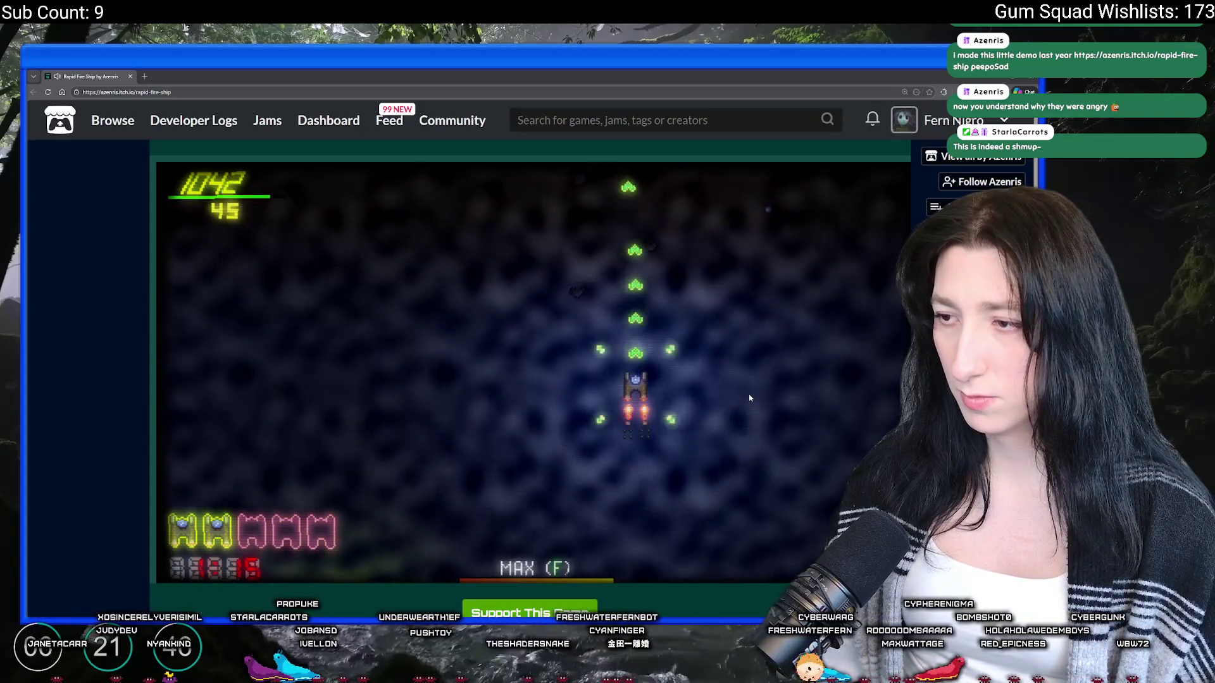
key(Left)
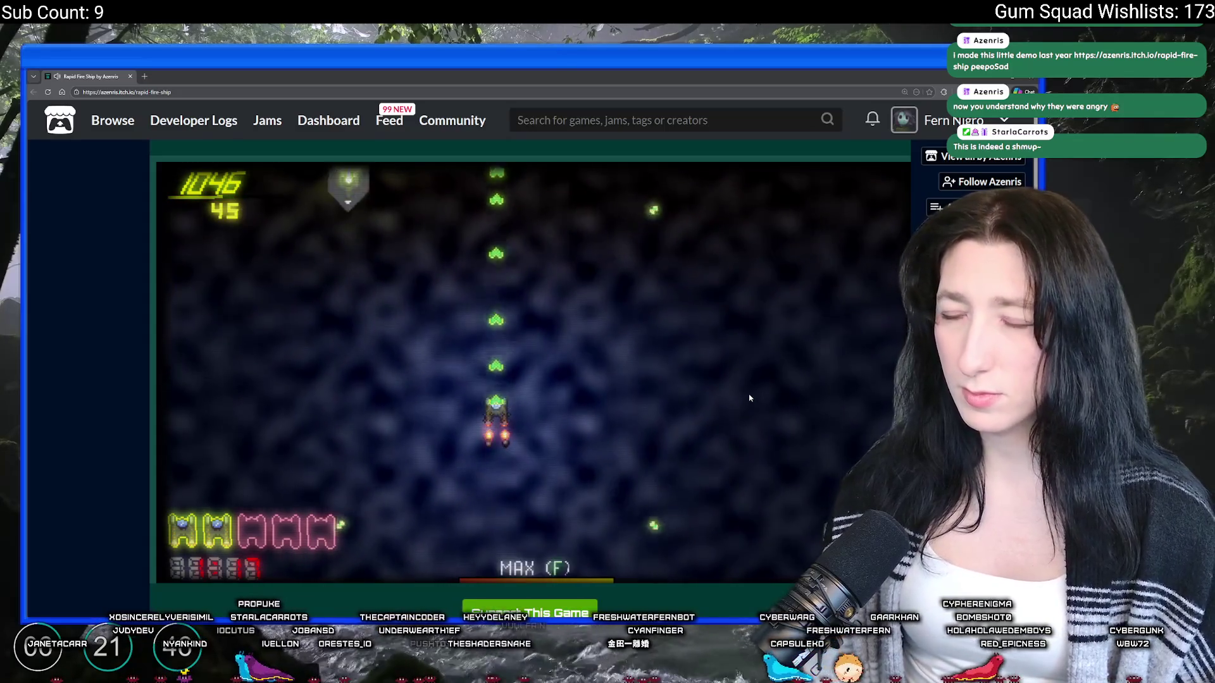
key(Left)
key(Right)
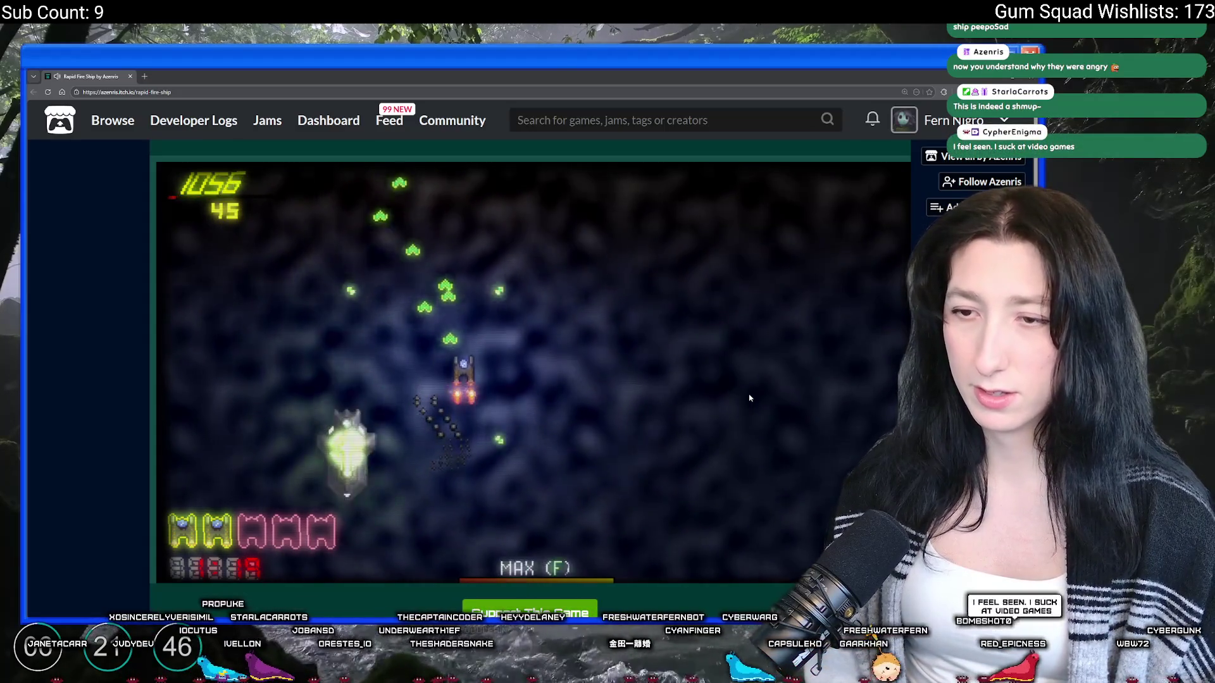
key(Right)
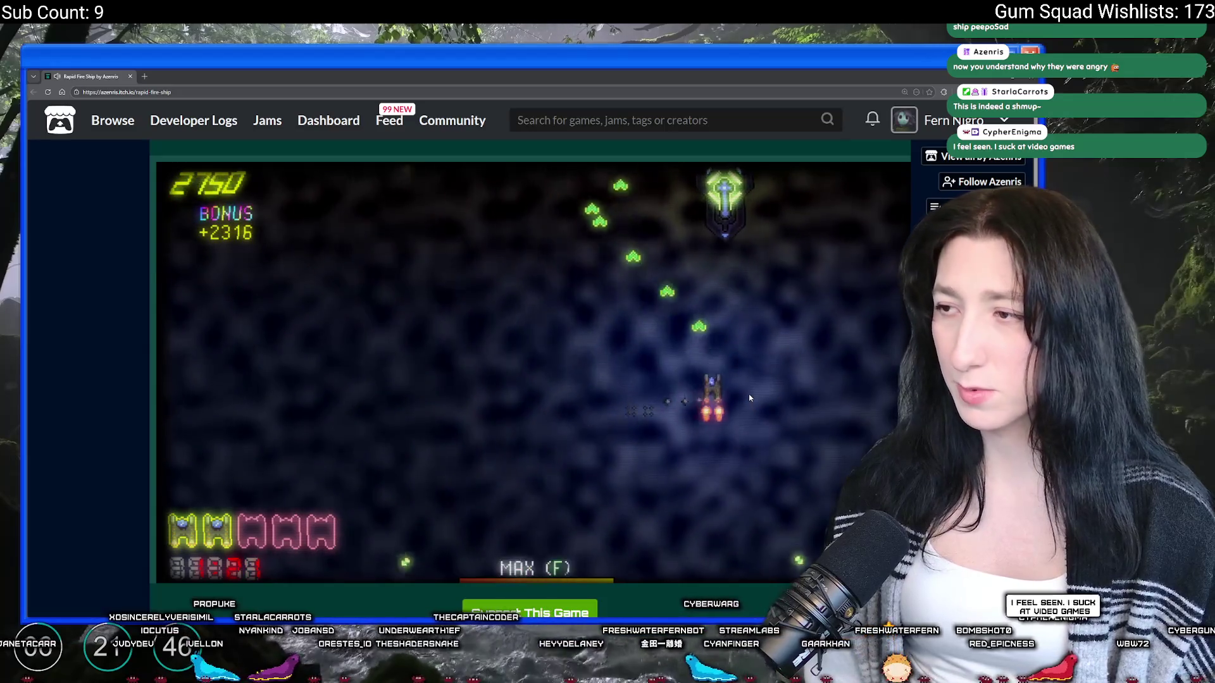
key(Left)
key(Down)
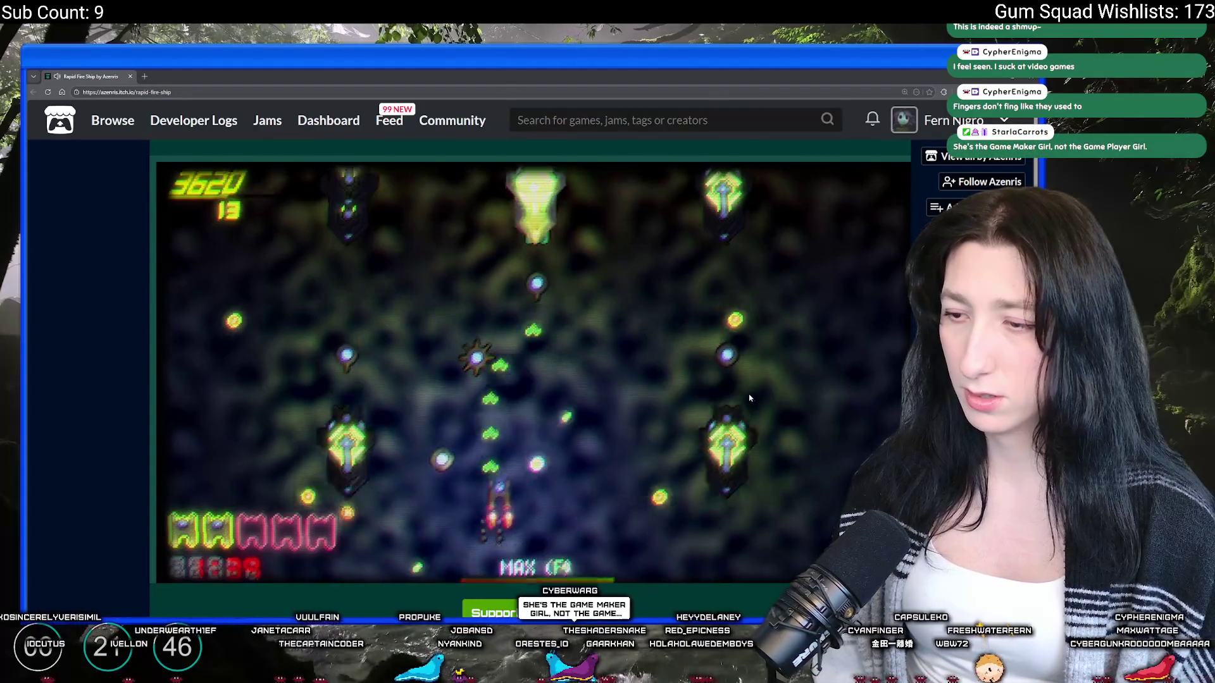
key(f)
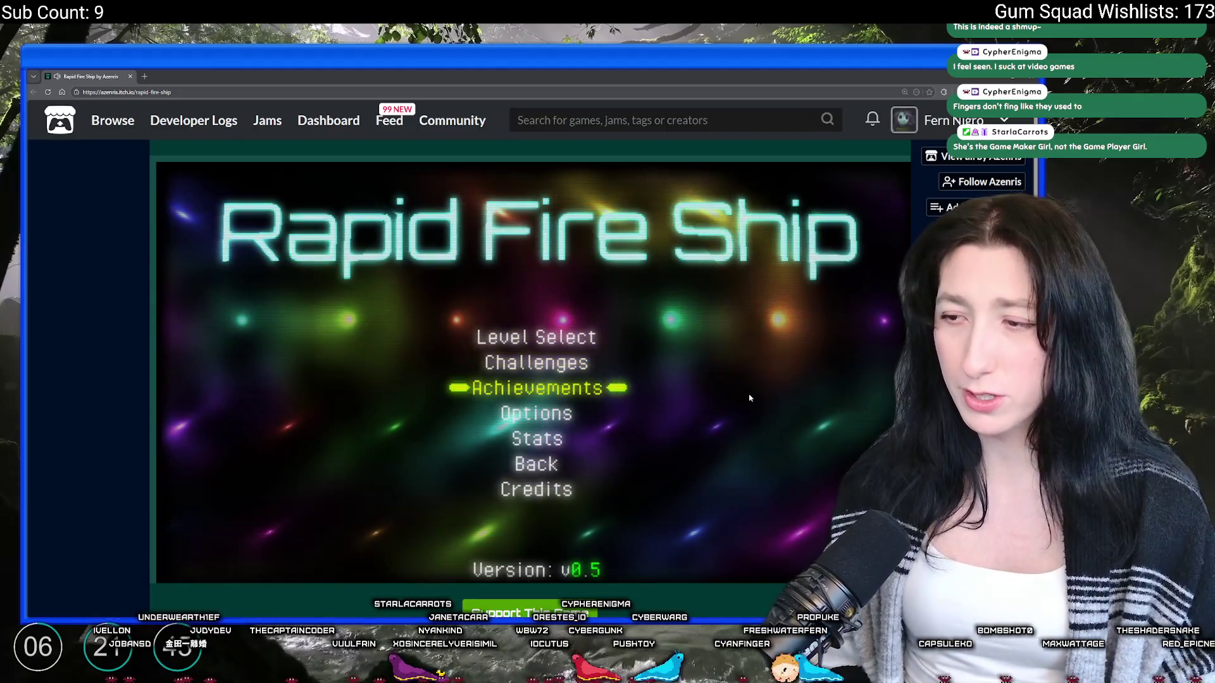
Step: View the Achievements list from the main menu and return
key(Up)
key(Down)
key(Return)
key(Down)
key(Down)
key(Down)
key(Escape)
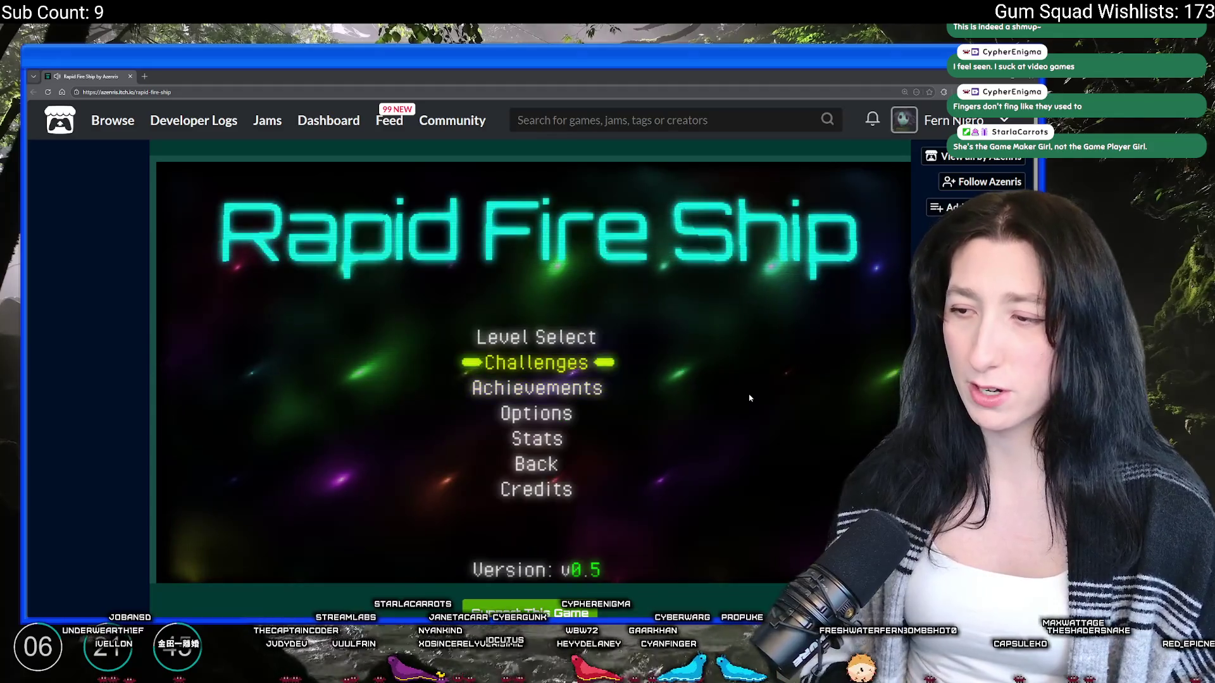
Step: Browse Level Select from Incoming Danger through Eye Of Abyss down to Mothership
key(Up)
key(Return)
key(Down)
key(Down)
key(Down)
key(Up)
key(Up)
key(Up)
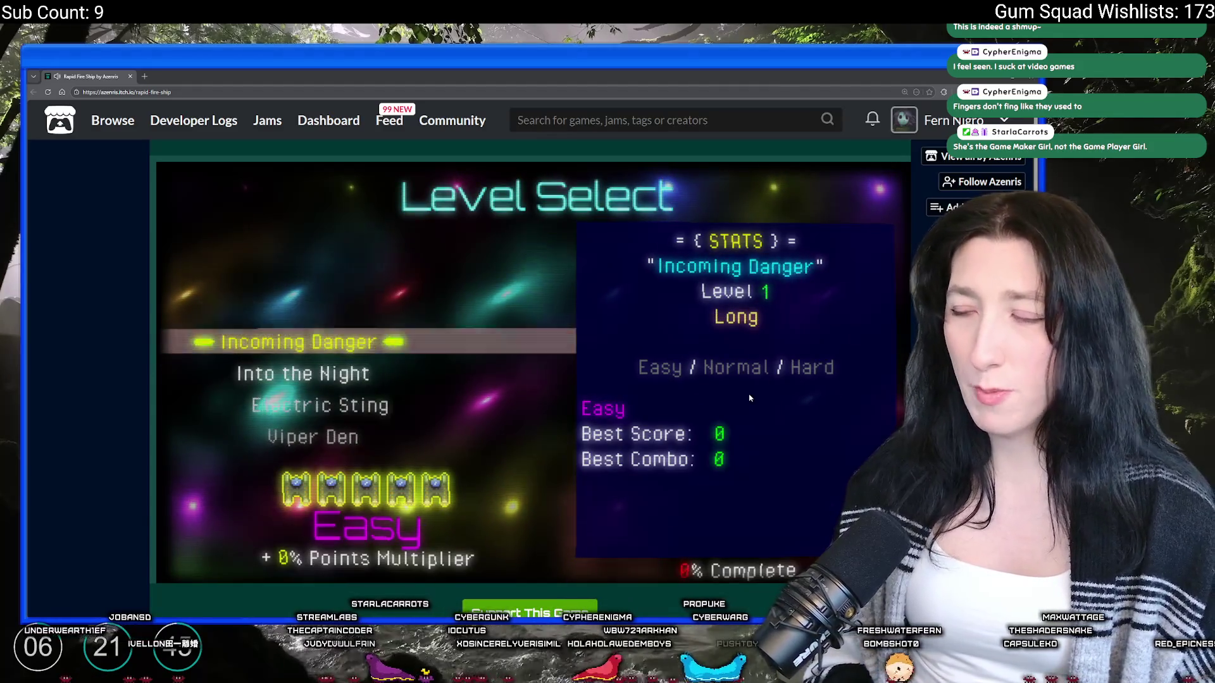
key(Down)
key(Down)
key(Down)
key(Down)
key(Down)
key(Up)
key(Down)
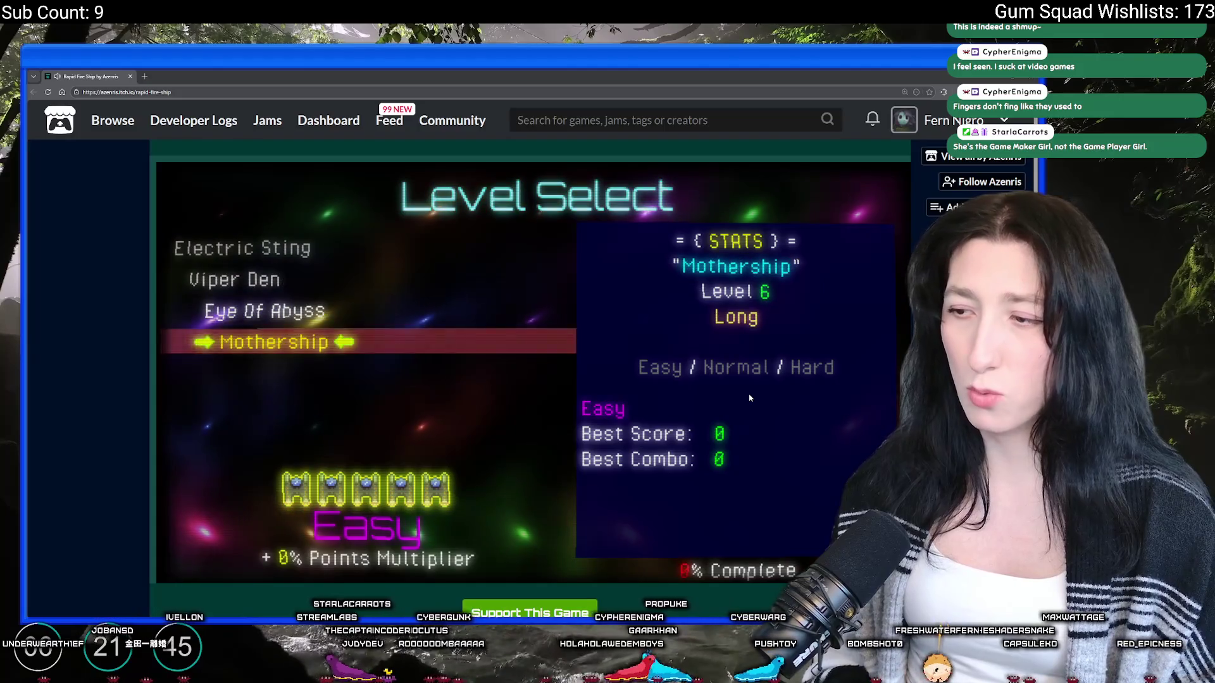
key(Escape)
key(Down)
key(Down)
key(Down)
key(Down)
key(Down)
key(Down)
Step: Check the Credits/Licenses and Stats screens, then return the game to its start screen
key(Return)
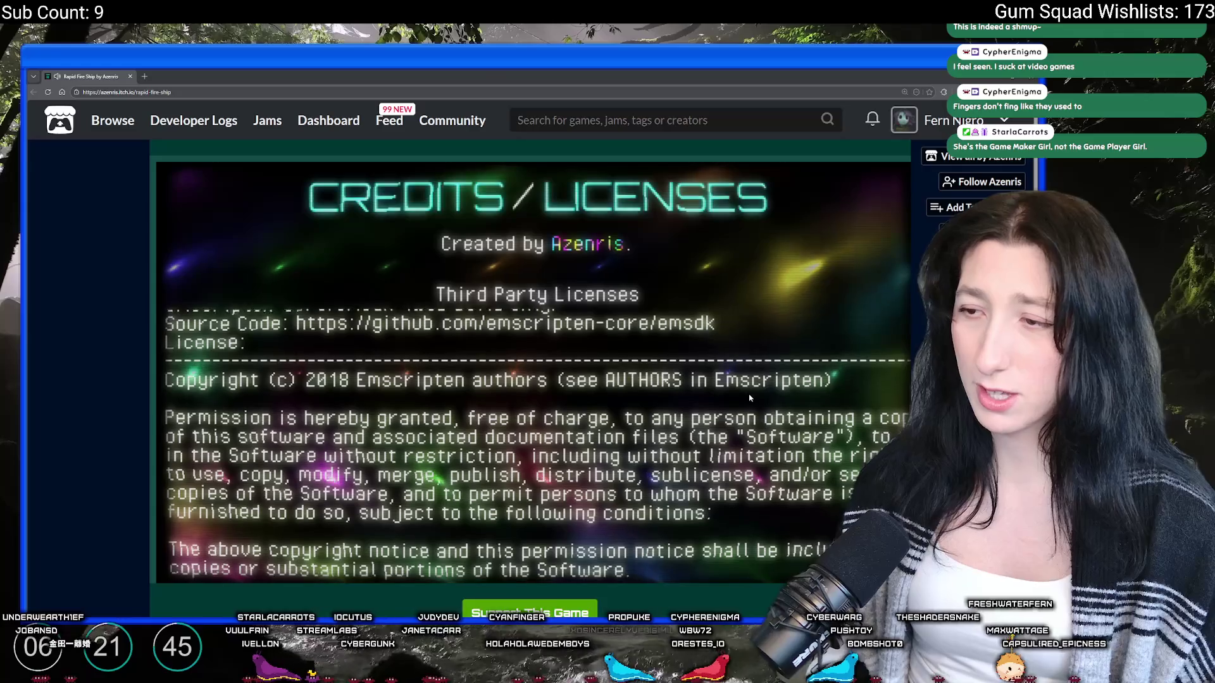
key(Escape)
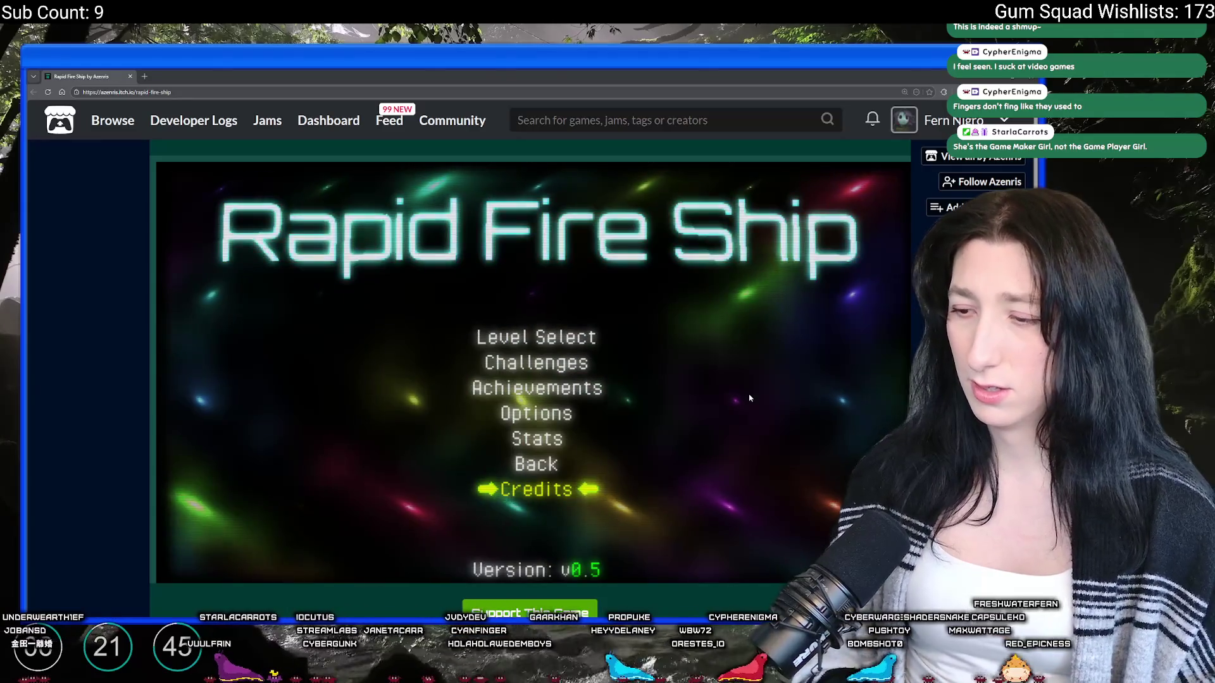
key(Up)
key(Up)
key(Return)
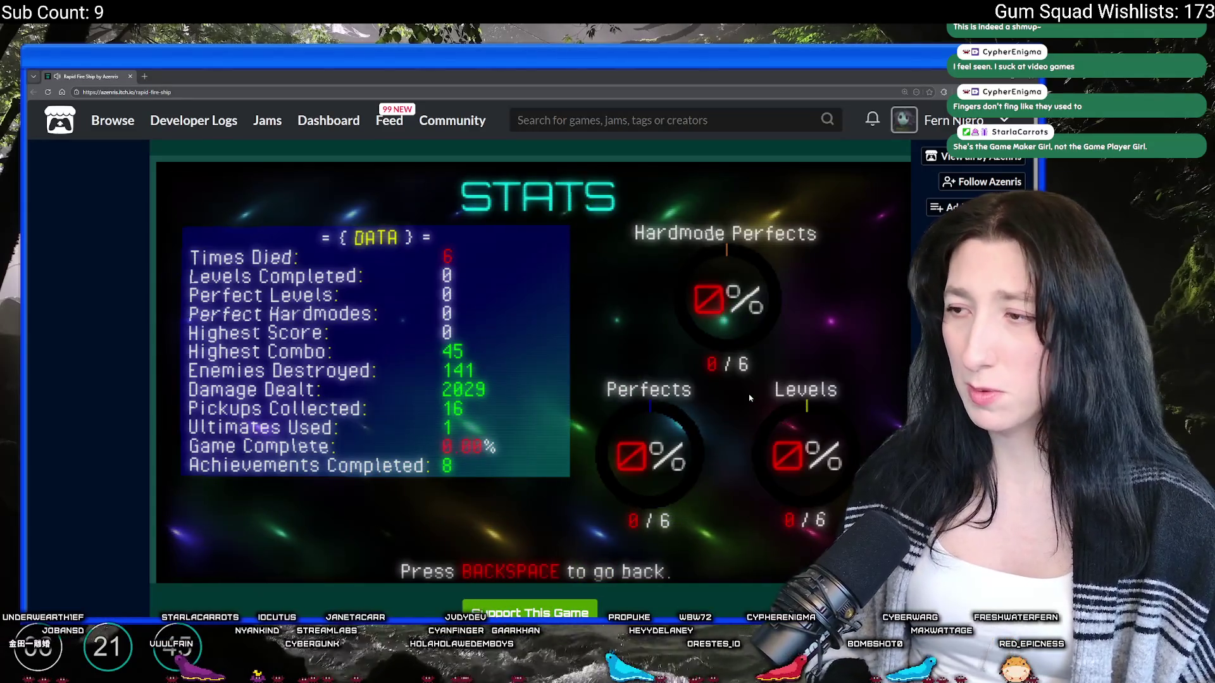
key(BackSpace)
key(Down)
key(Up)
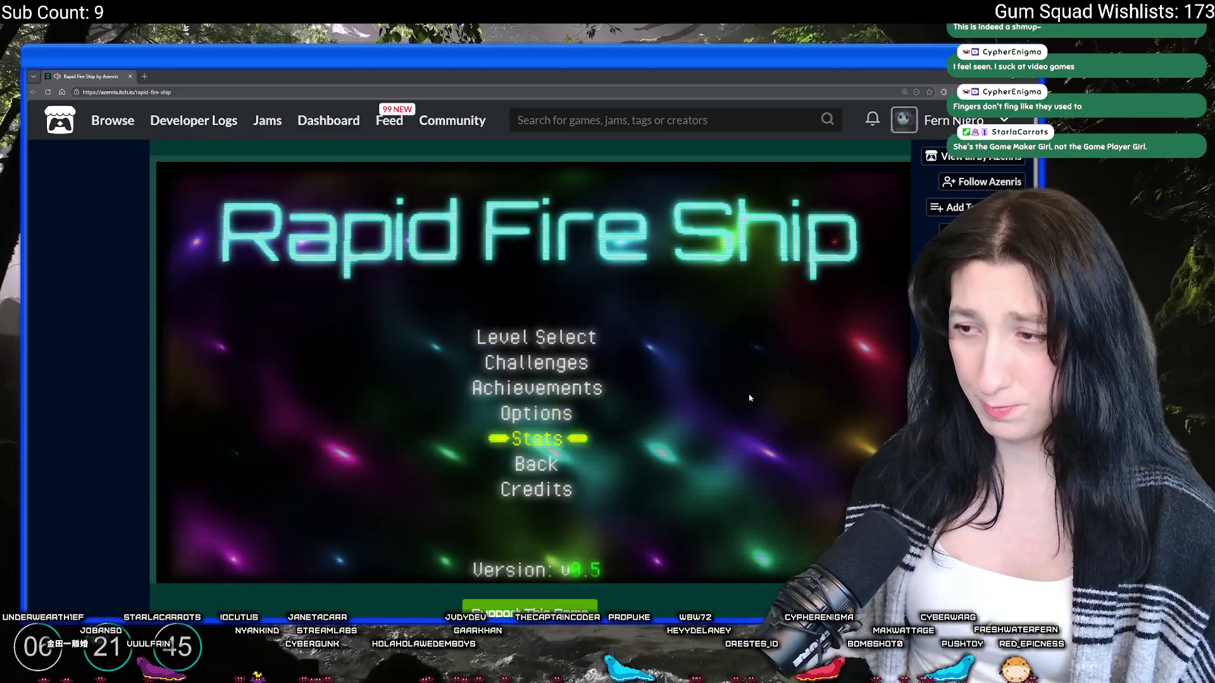
key(Escape)
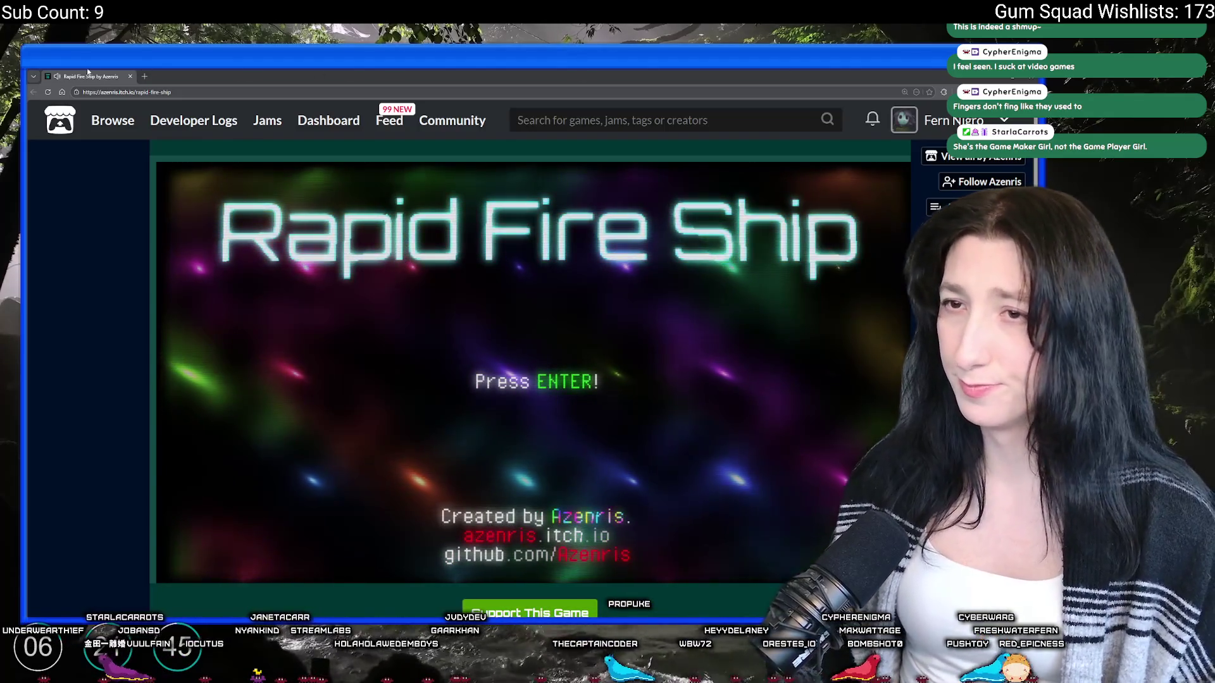
Step: Zoom the itch.io page out two steps with Ctrl+minus, then switch to Aseprite
key(ctrl+minus)
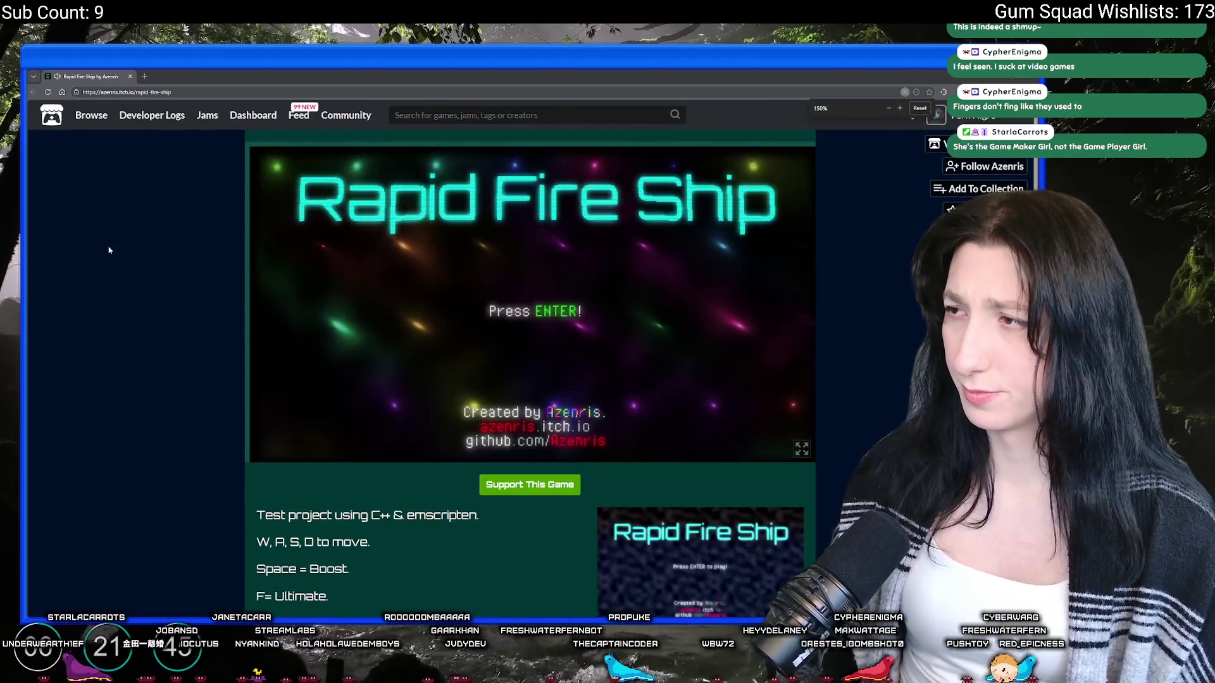
key(ctrl+minus)
key(alt+Tab)
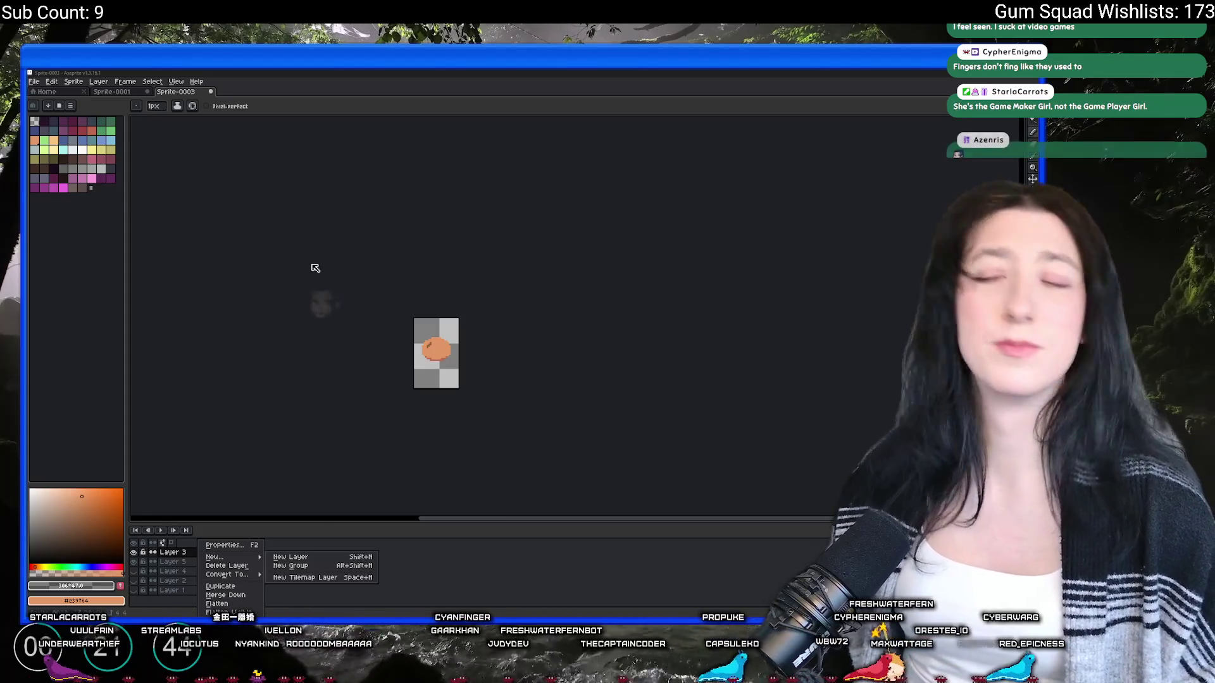
Step: Lower Layer 3's opacity in Layer Properties so the bruise blends into the bun
key(Escape)
scroll(455, 253, up, 3)
scroll(480, 293, up, 1)
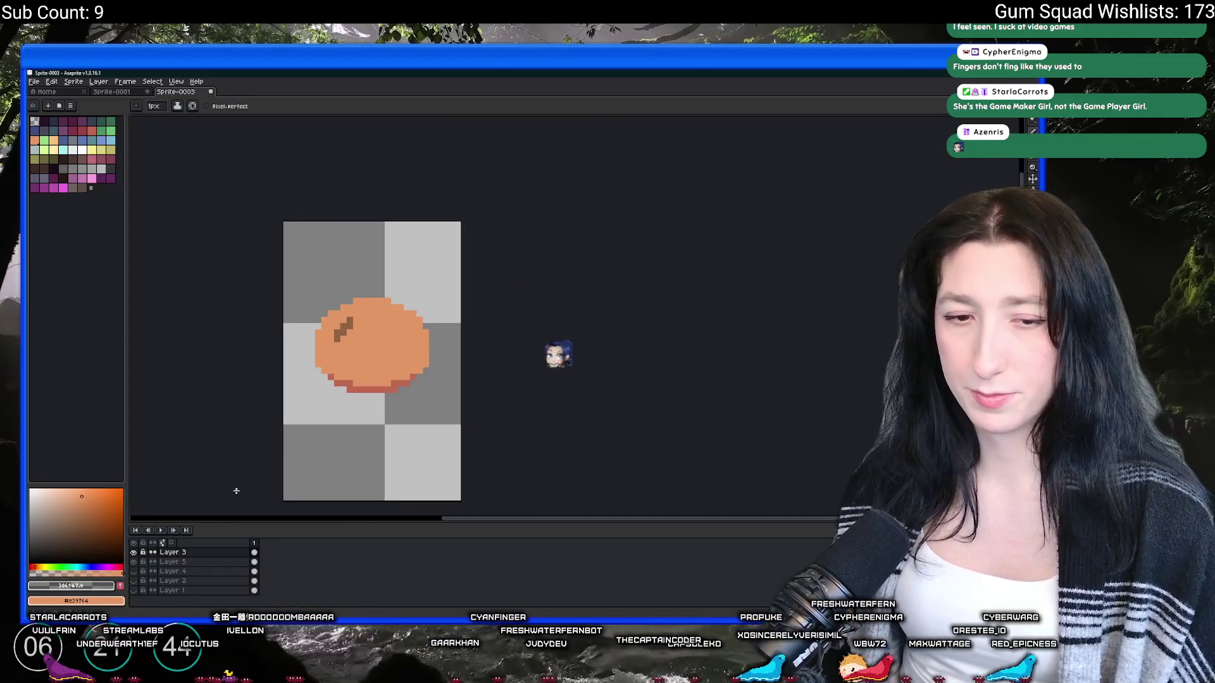
key(shift+p)
click(583, 363)
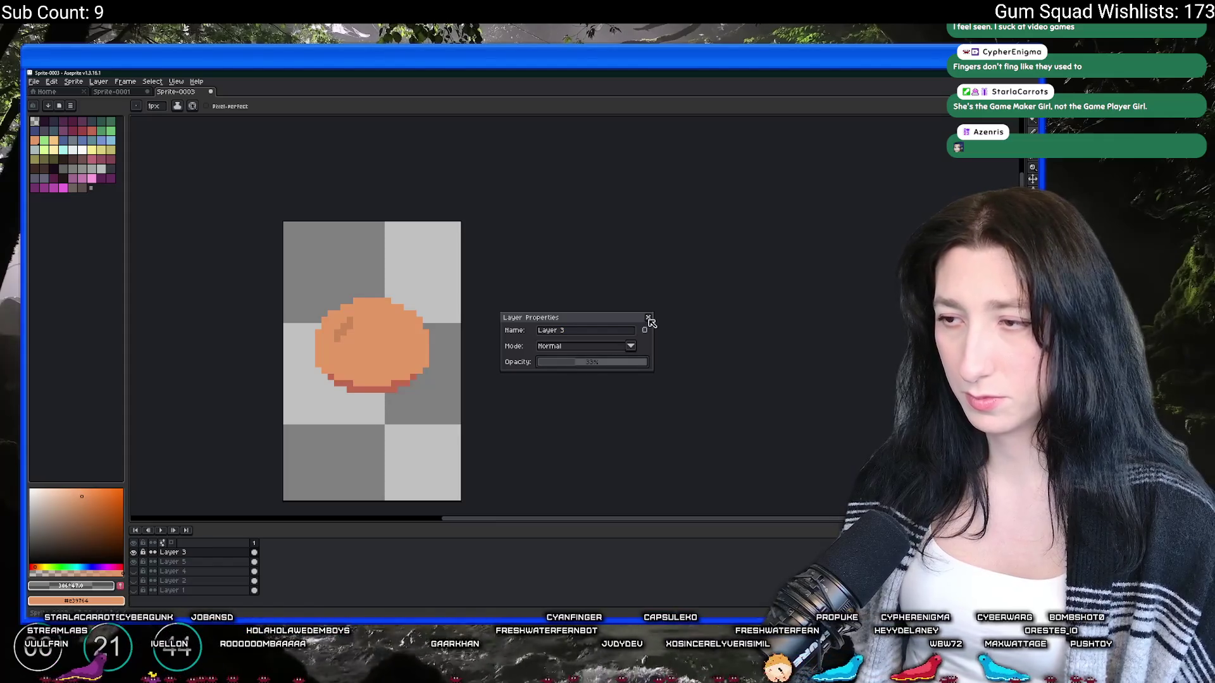
click(648, 317)
Step: Toggle visibility of Layers 5, 1 and 3 to compare, leaving the orange bun and bruise shown
click(172, 562)
click(133, 562)
click(134, 571)
click(133, 581)
click(133, 581)
click(136, 590)
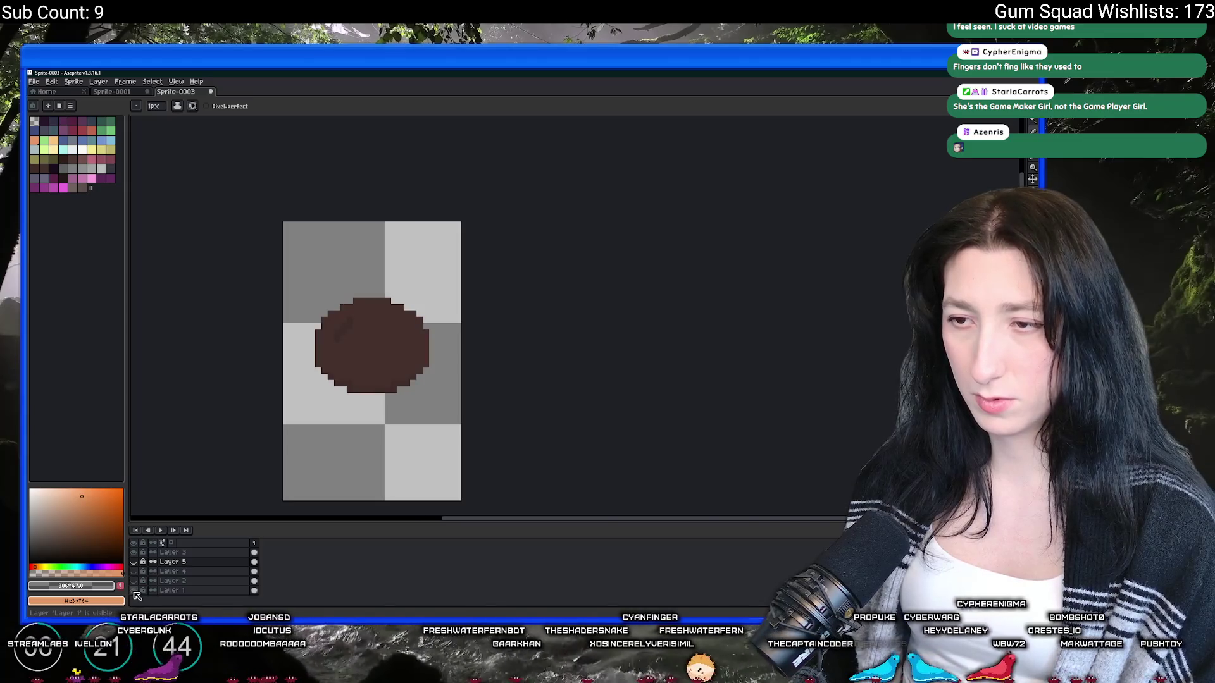
click(134, 591)
click(172, 553)
click(133, 552)
scroll(313, 342, up, 3)
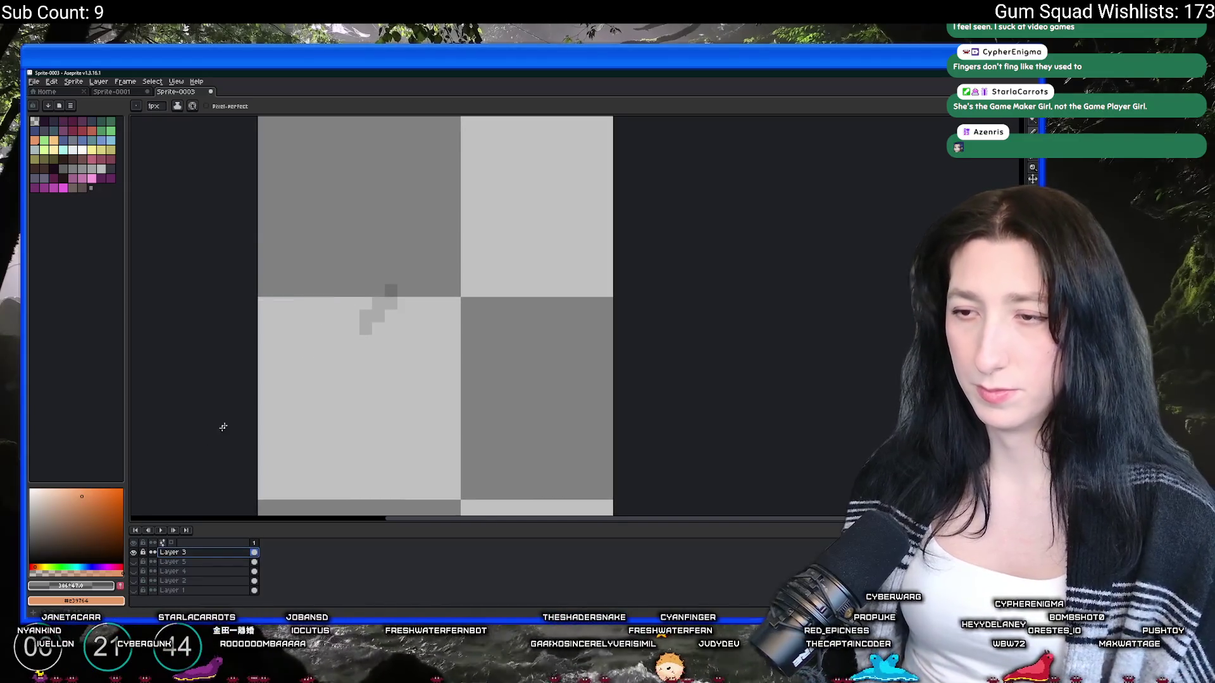
click(135, 562)
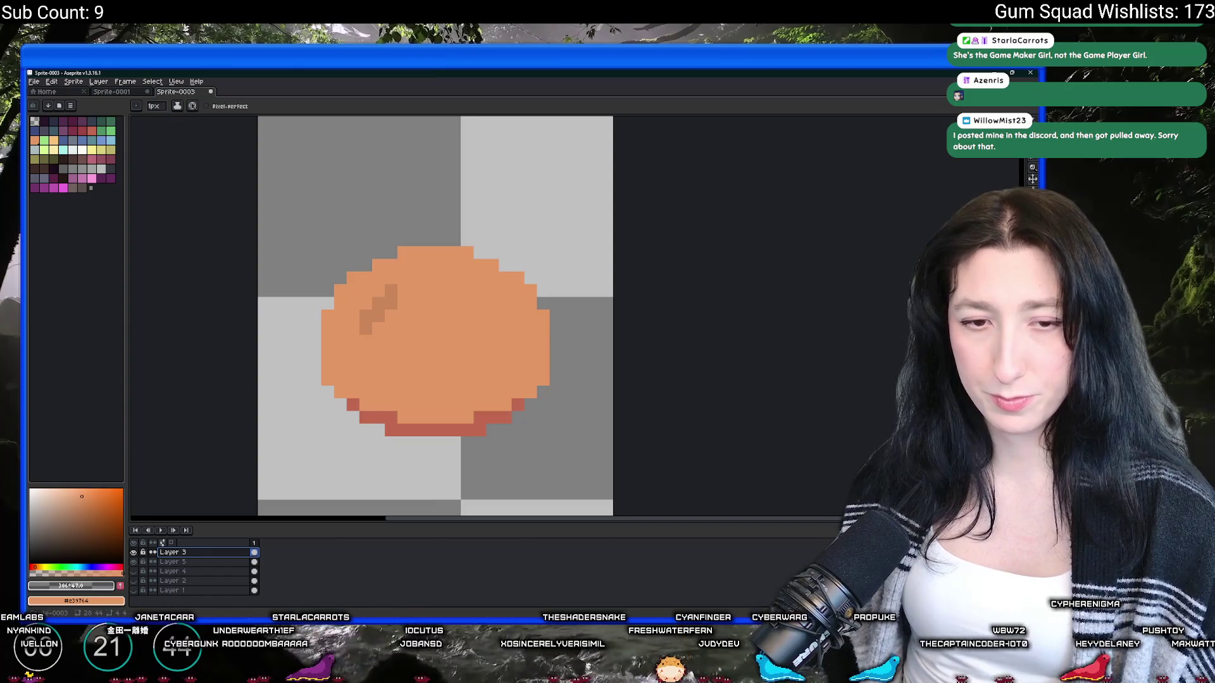
Step: Search 'discord' in the system app search without launching it, then go to the DeviantArt profile
key(super)
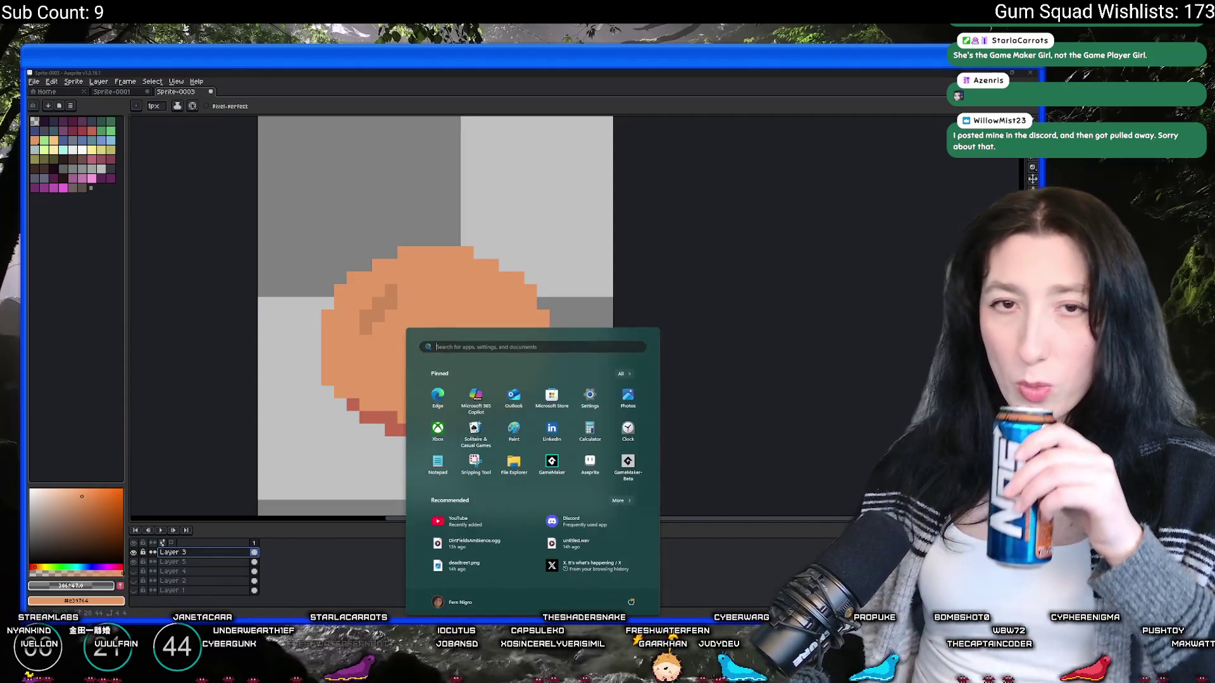
text(discord)
key(Return)
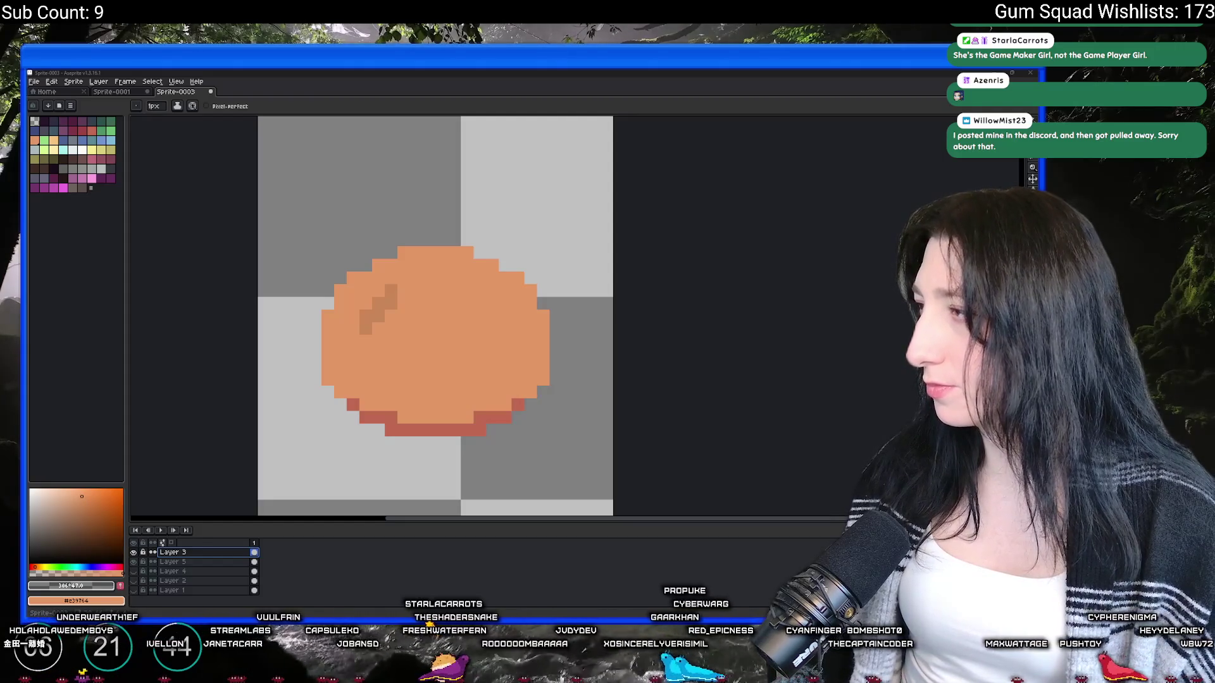
key(alt+Tab)
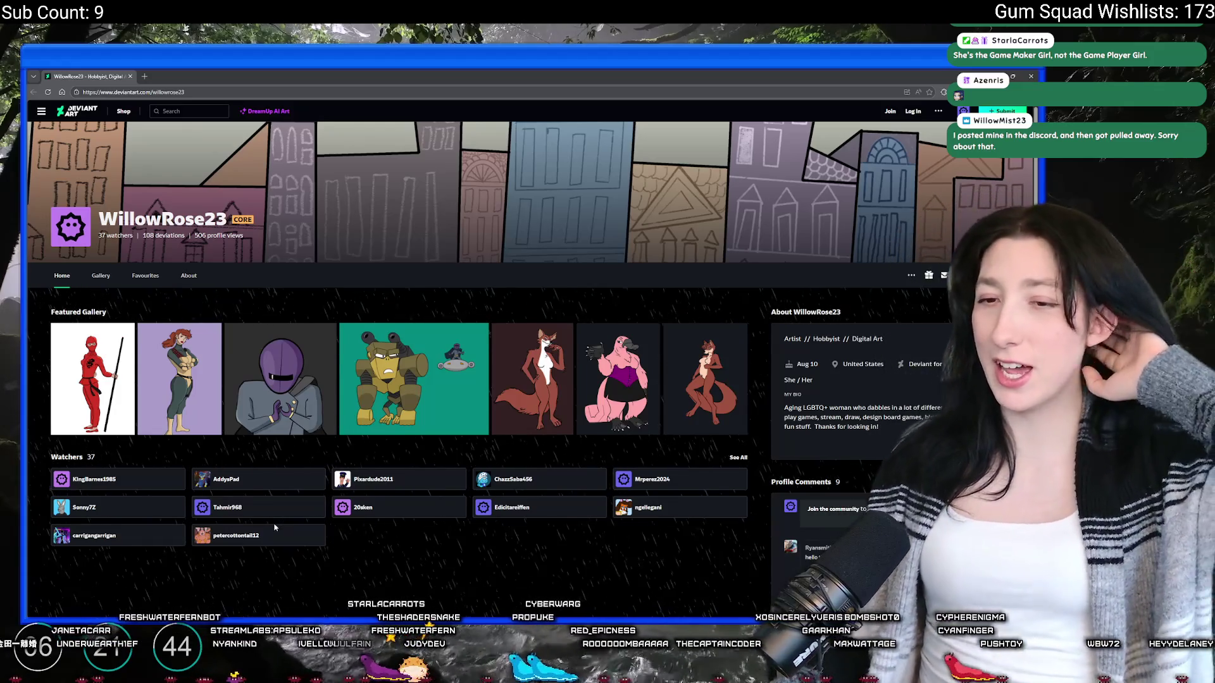
Step: Scroll down the artist's DeviantArt gallery, then return briefly to Aseprite and on to the itch.io creator profile
scroll(454, 553, down, 1)
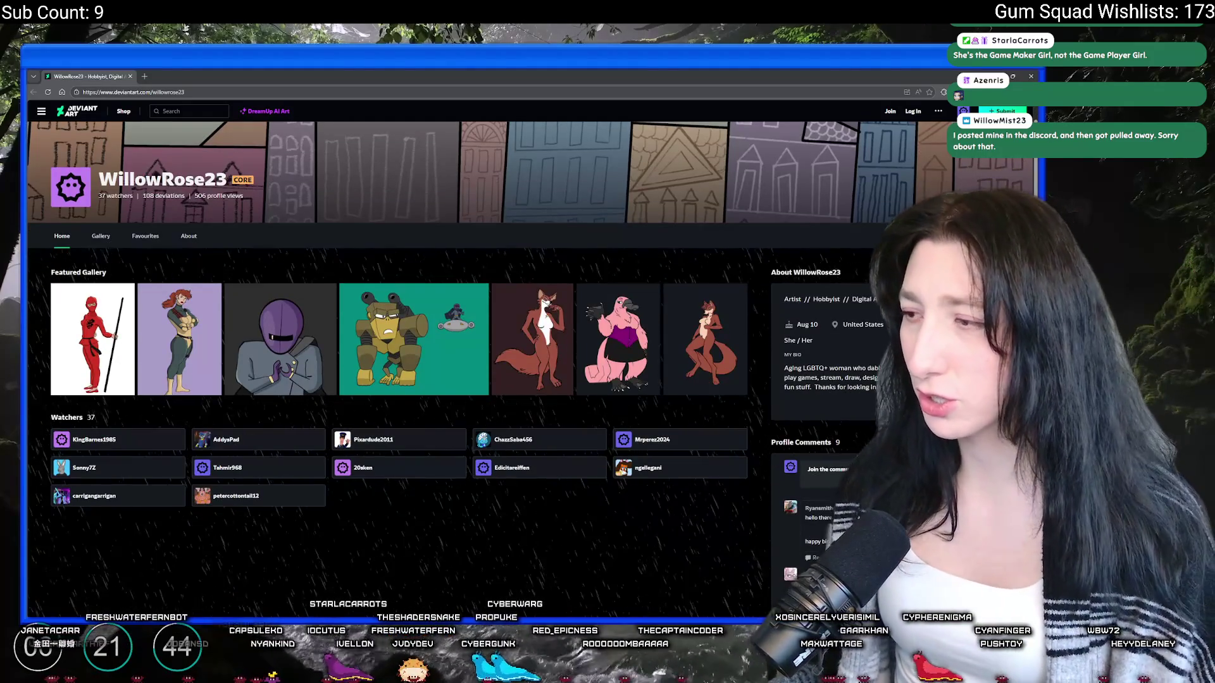
scroll(496, 597, down, 3)
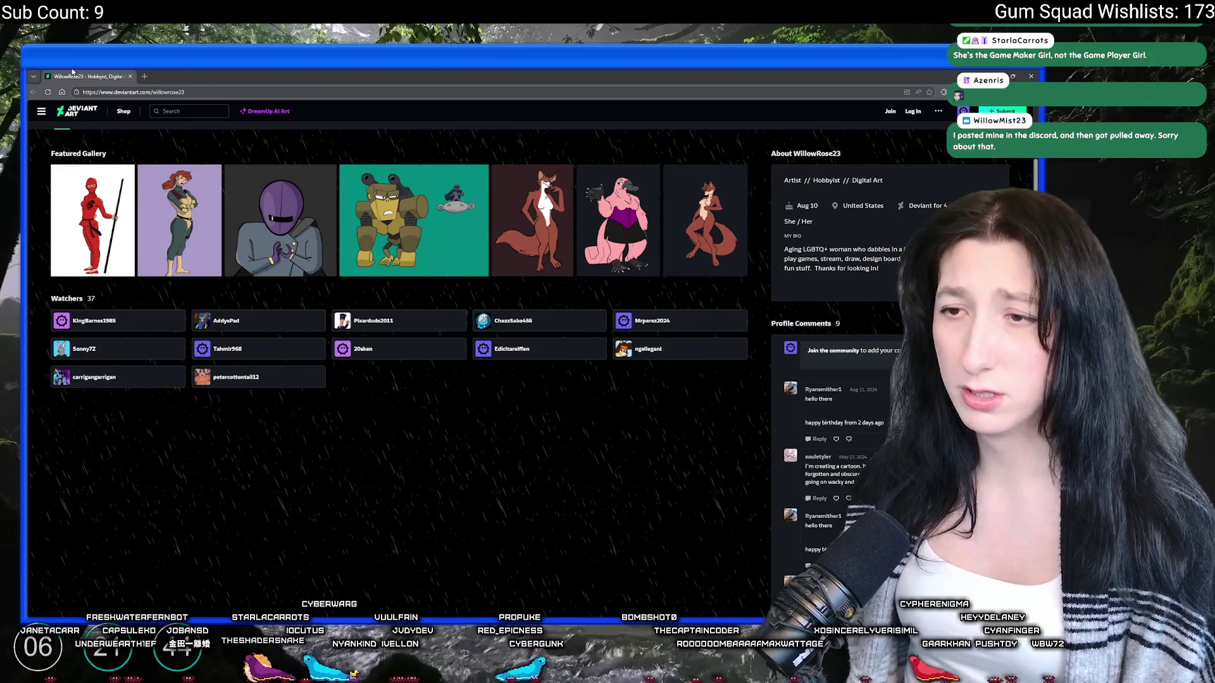
key(alt+Tab)
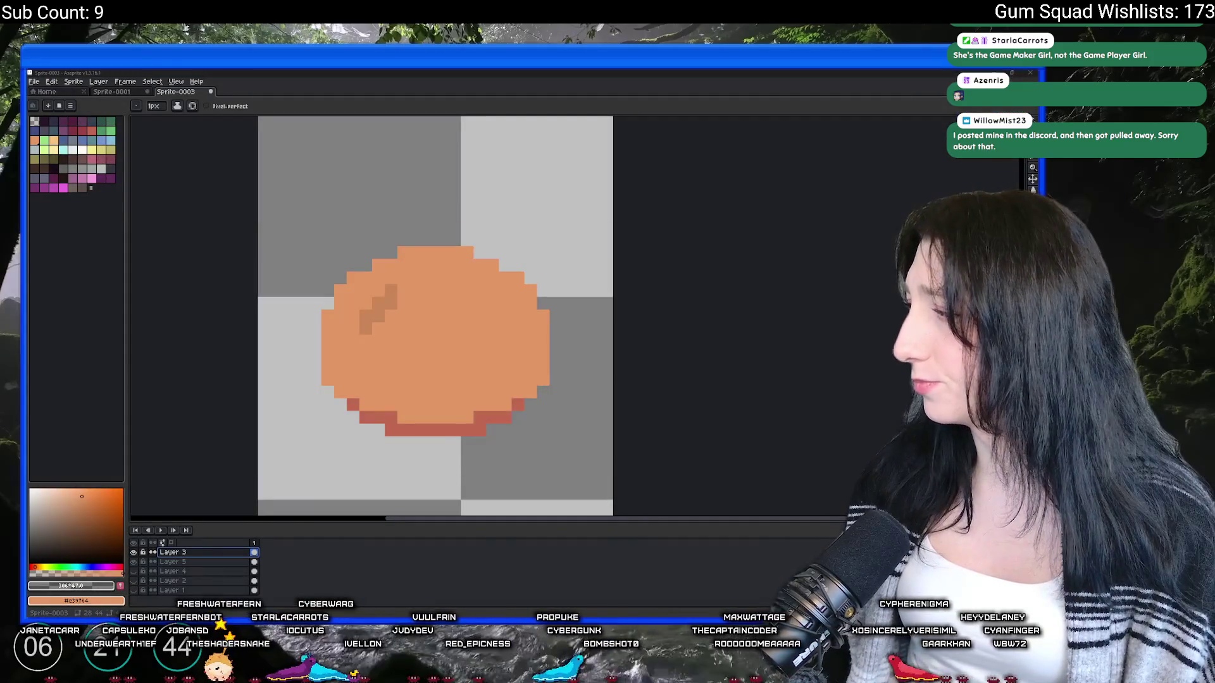
key(alt+Tab)
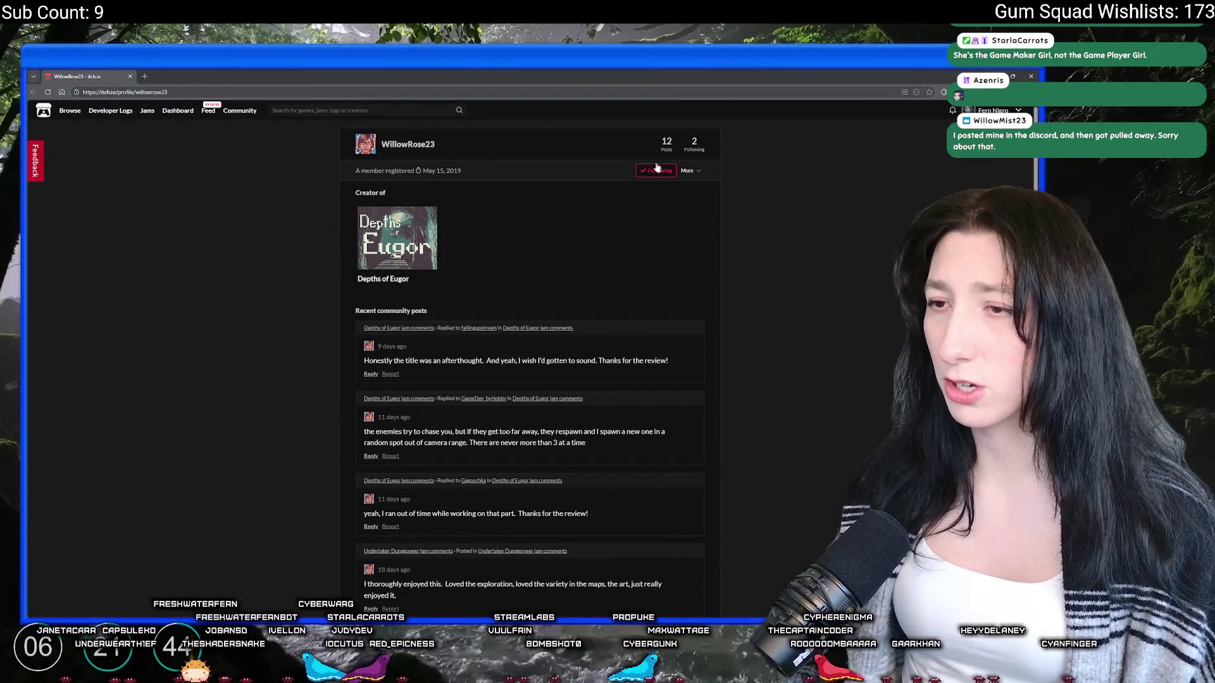
Step: Open the Depths of Eugor game page and flip through its first two enlarged screenshots
click(392, 251)
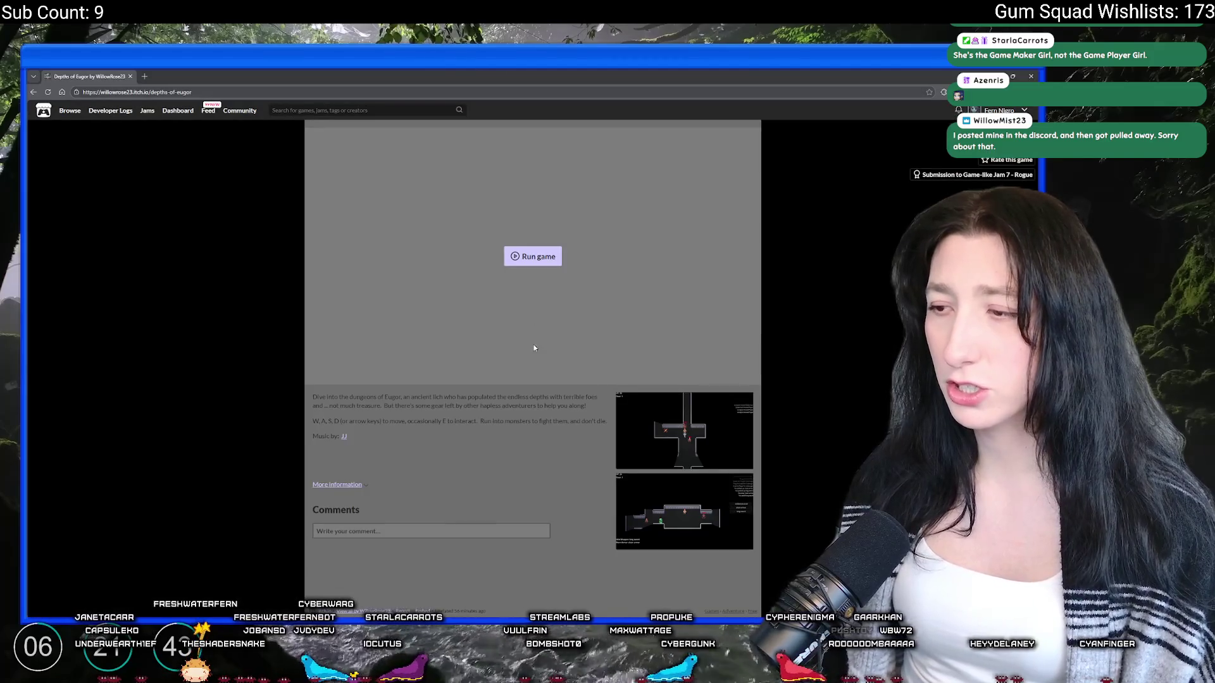
click(663, 462)
click(768, 360)
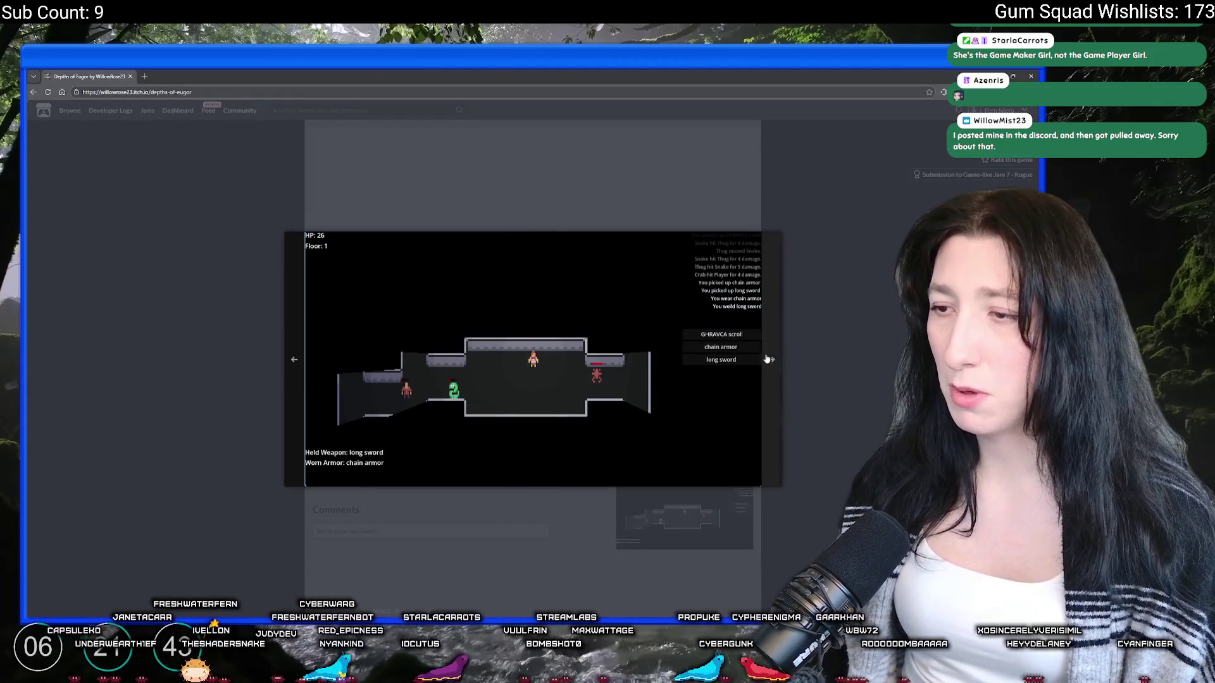
click(294, 360)
click(217, 353)
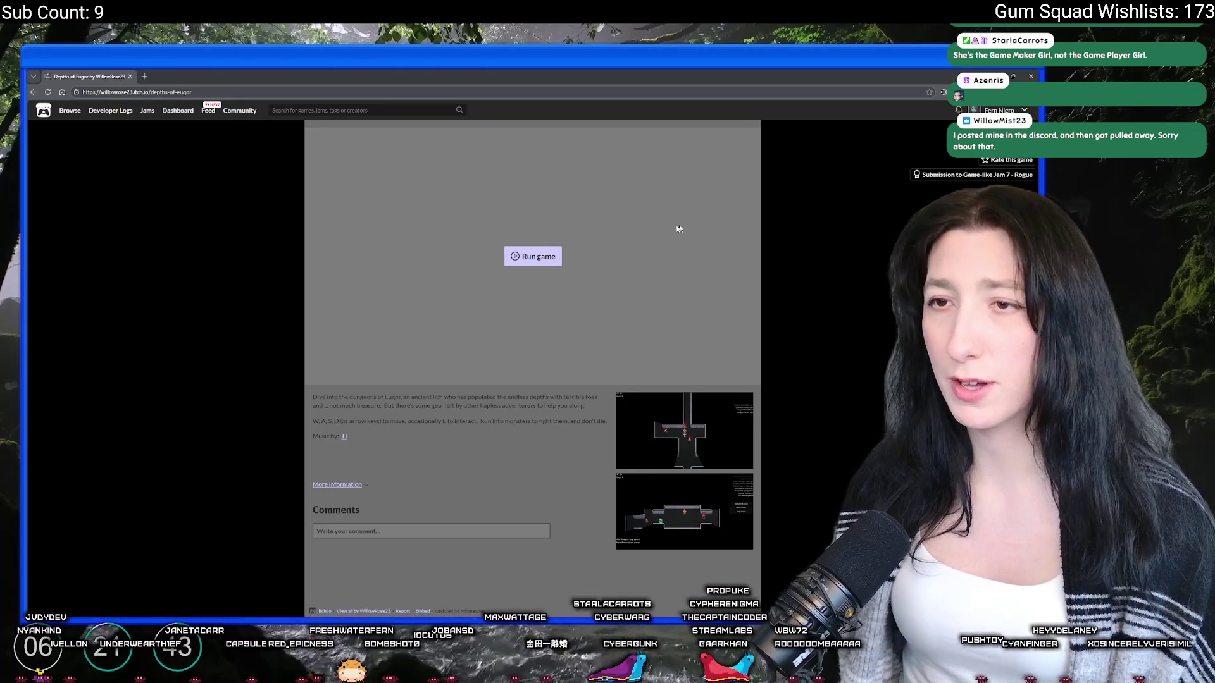
Step: Return to the creator's profile, reopen Depths of Eugor's screenshots, then go back to Aseprite
click(356, 612)
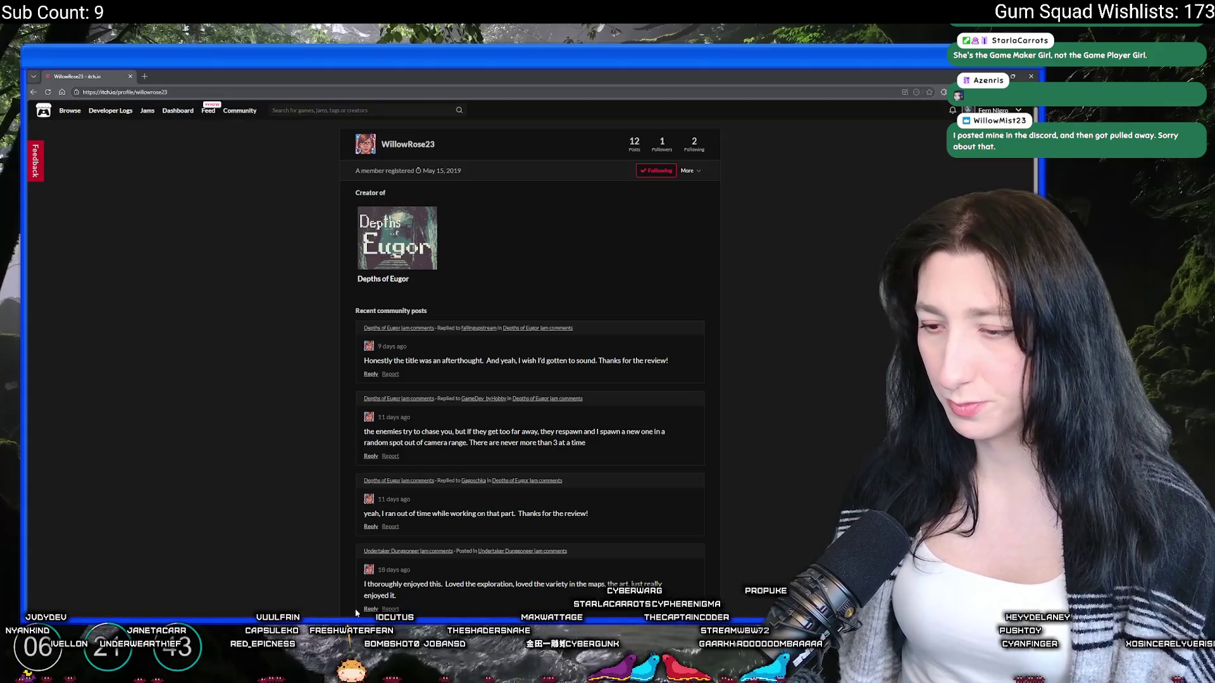
scroll(446, 292, down, 10)
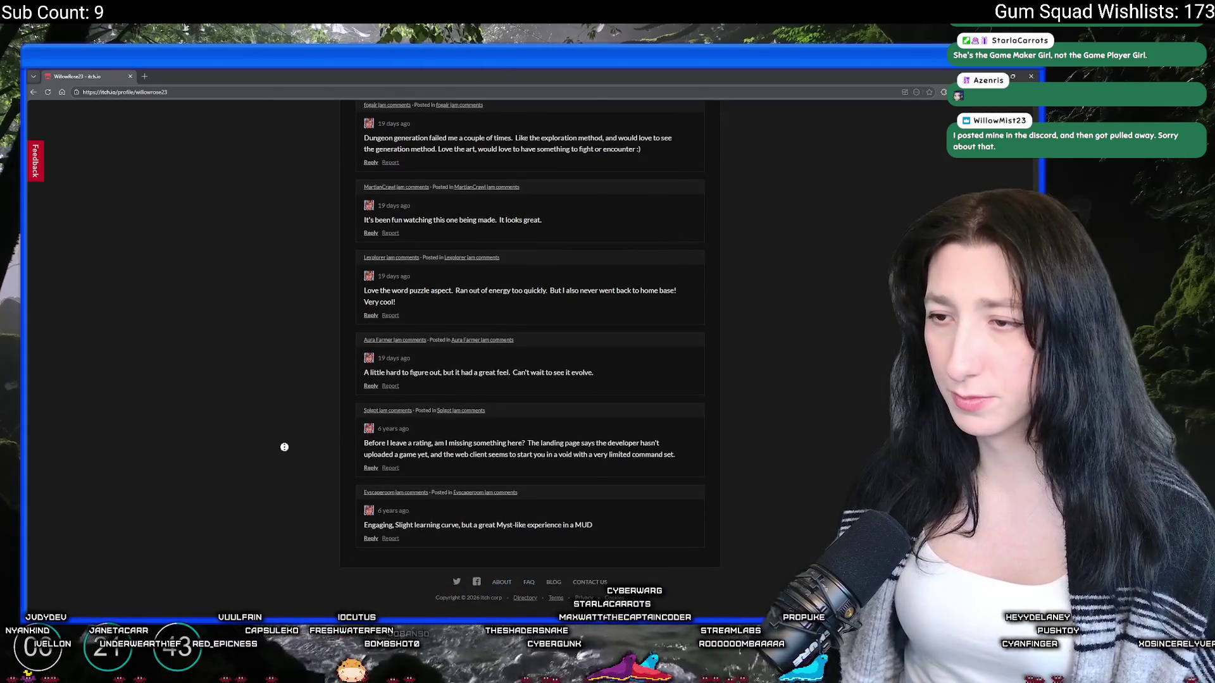
scroll(282, 445, up, 10)
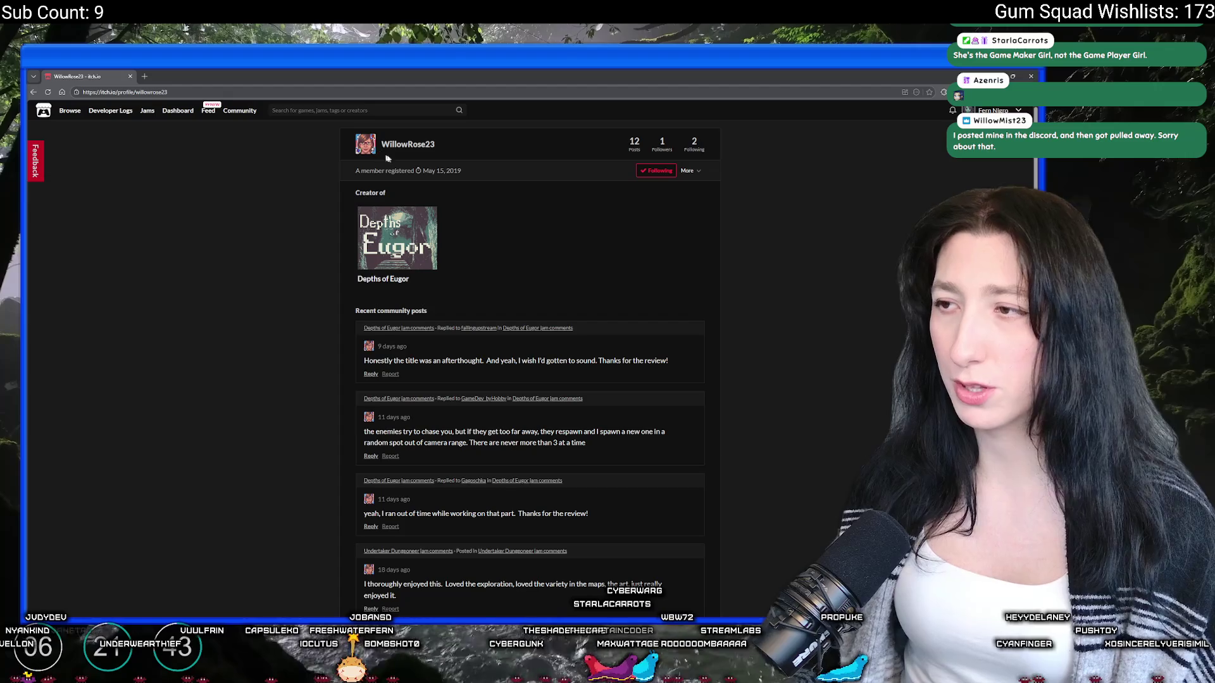
click(373, 218)
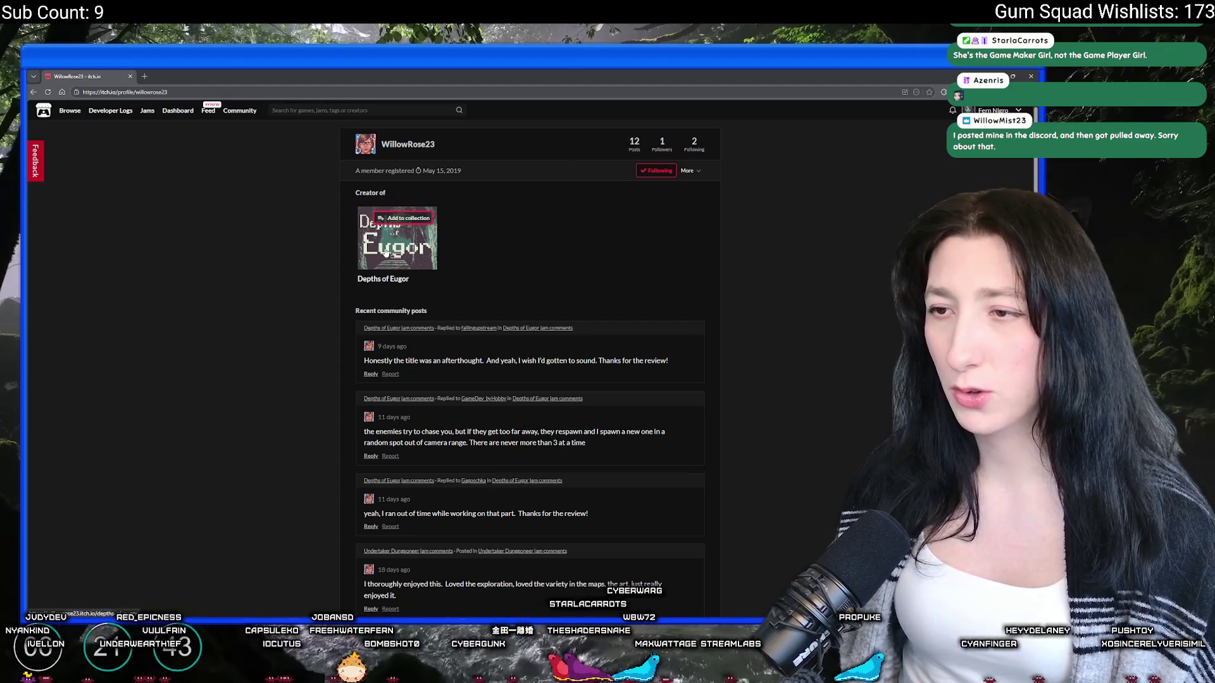
click(664, 414)
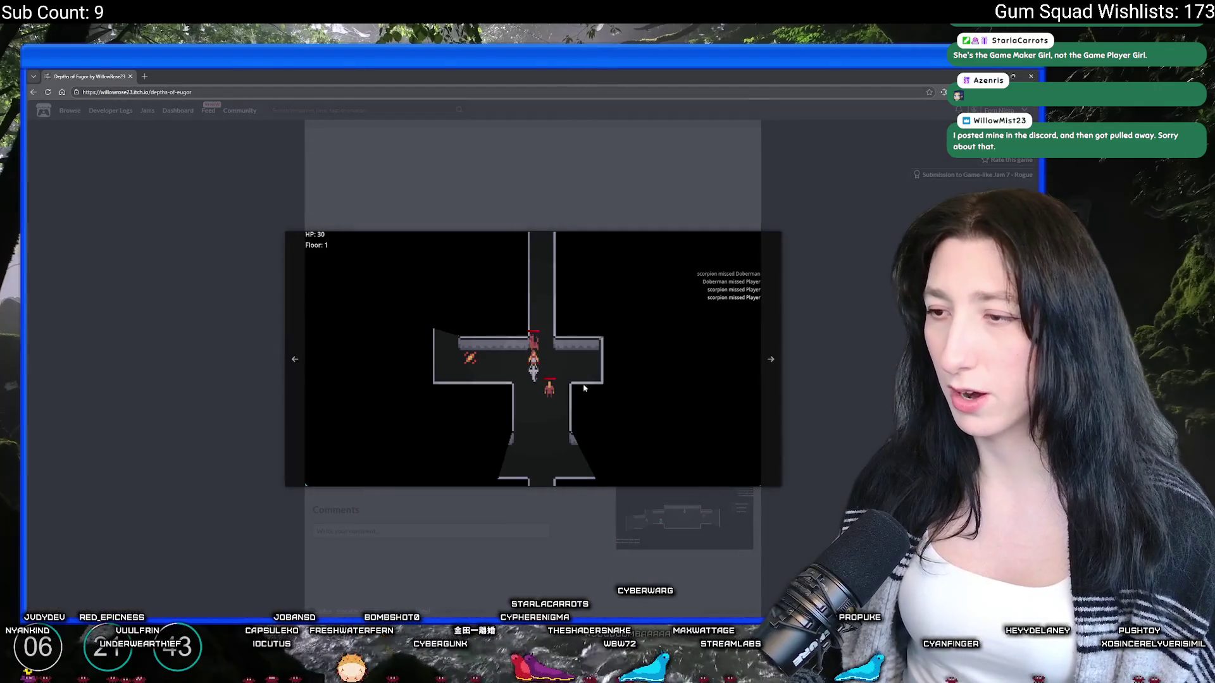
click(771, 360)
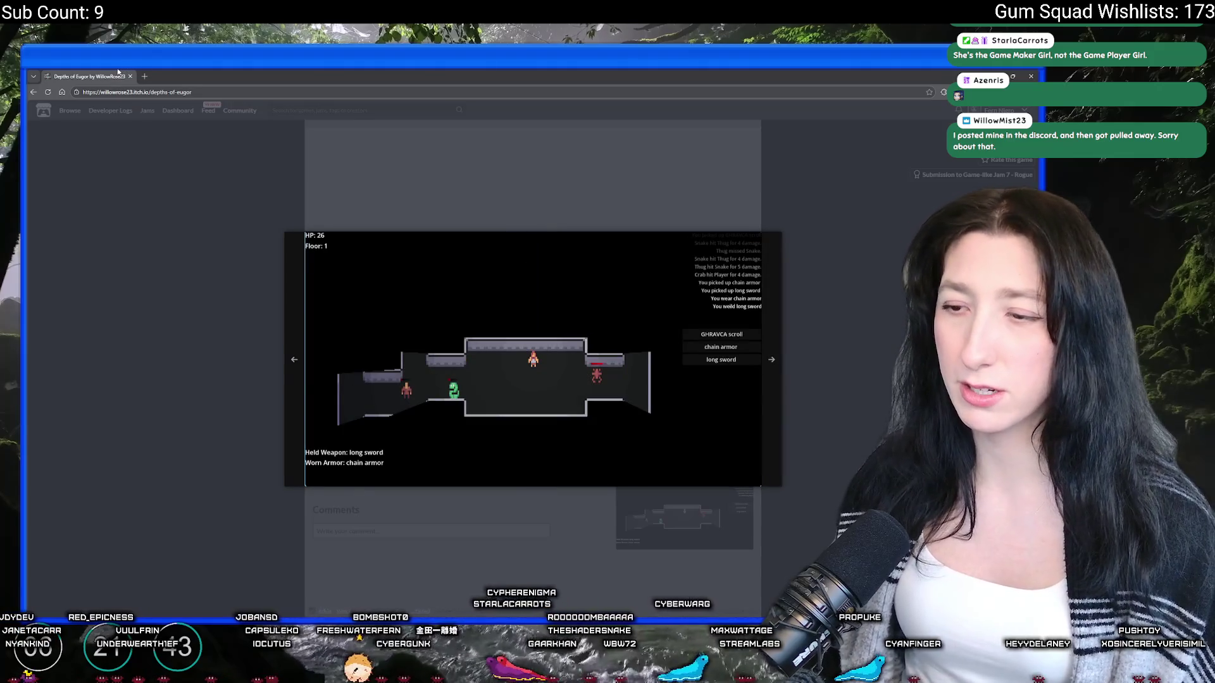
key(alt+Tab)
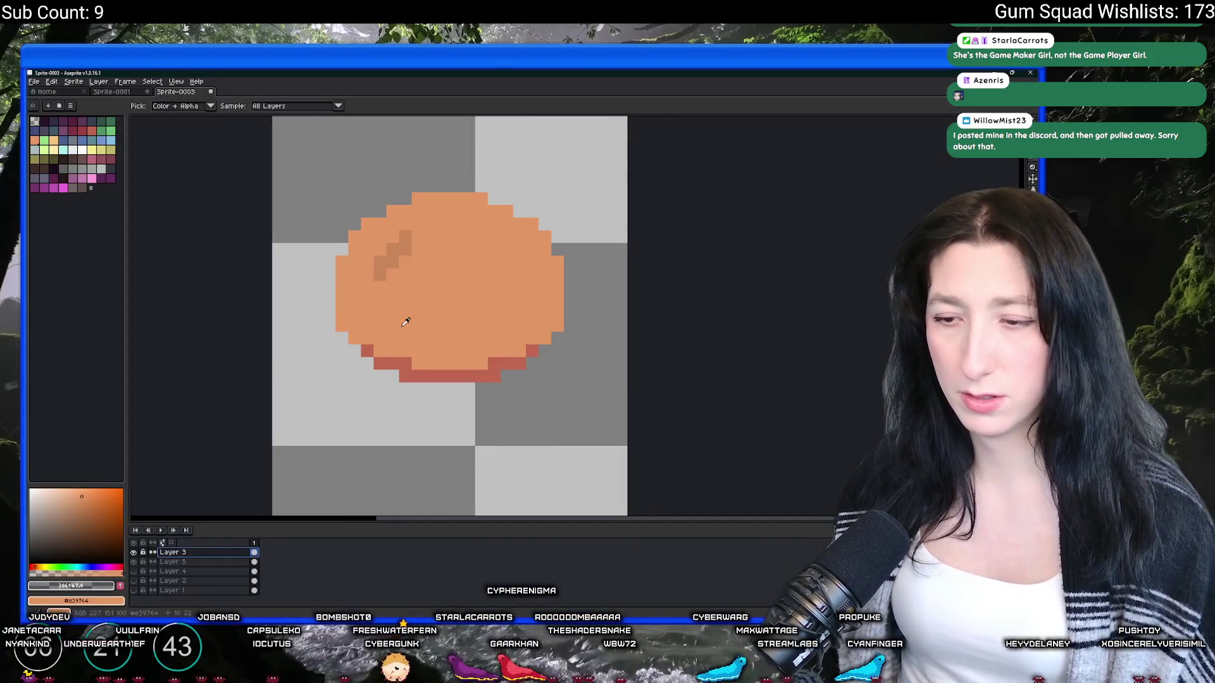
Step: Add a new frame, undo the copied bruise, and paint a darker bruise on the bun's right side
key(alt+n)
key(b)
scroll(474, 272, up, 3)
key(ctrl+z)
mouse_move(531, 286)
mouse_down()
mouse_move(533, 311)
mouse_move(557, 311)
mouse_move(558, 336)
mouse_up()
scroll(558, 337, down, 2)
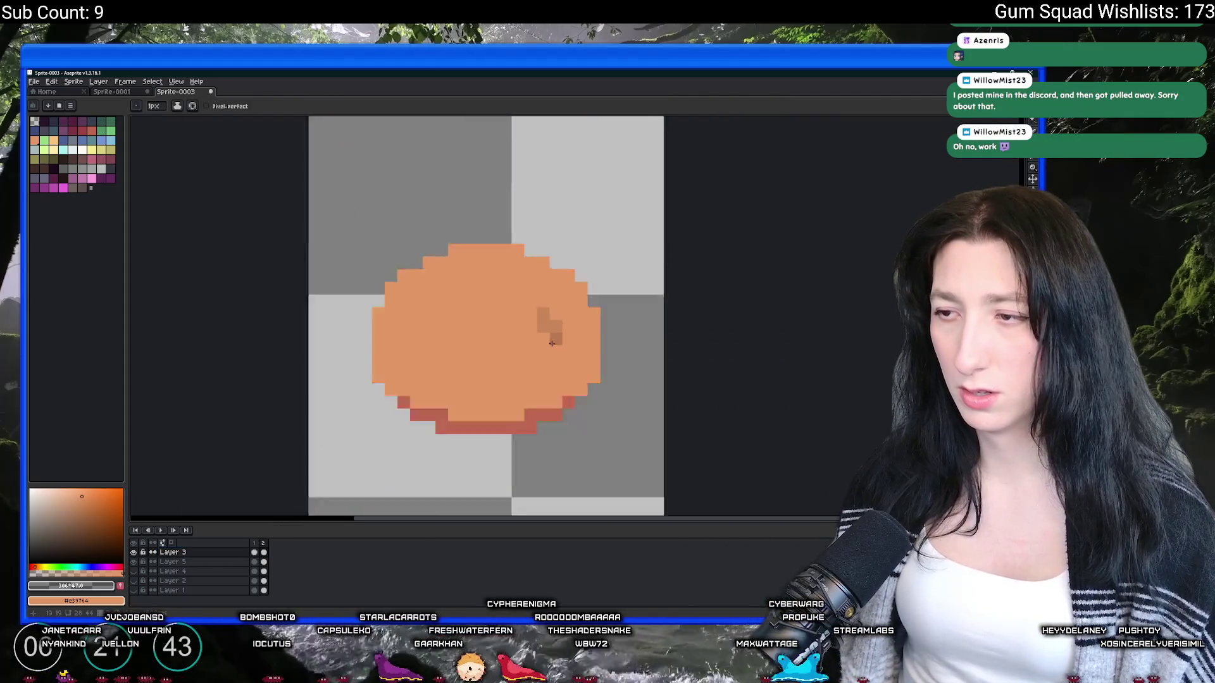
scroll(551, 343, down, 2)
scroll(563, 316, up, 1)
Step: Add a third frame, erase the upper-right bruise, and draw a short dark bruise left of centre
key(e)
key(alt+n)
scroll(569, 310, up, 1)
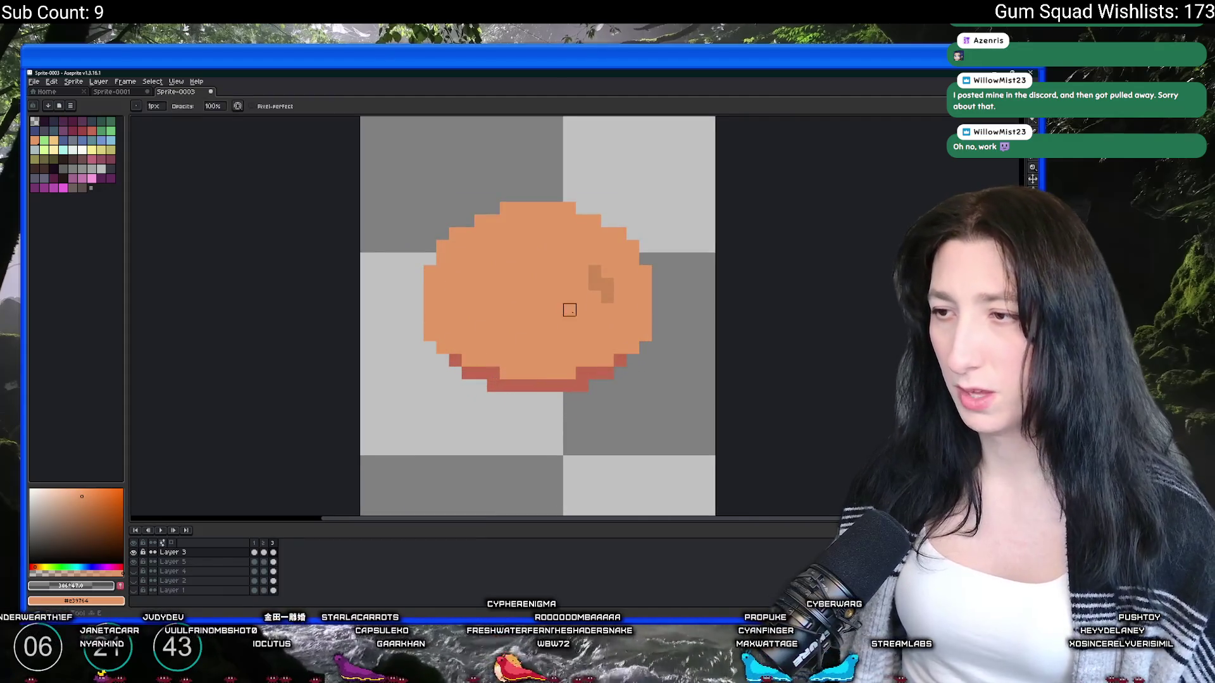
drag(599, 282, 602, 297)
key(b)
scroll(515, 297, down, 4)
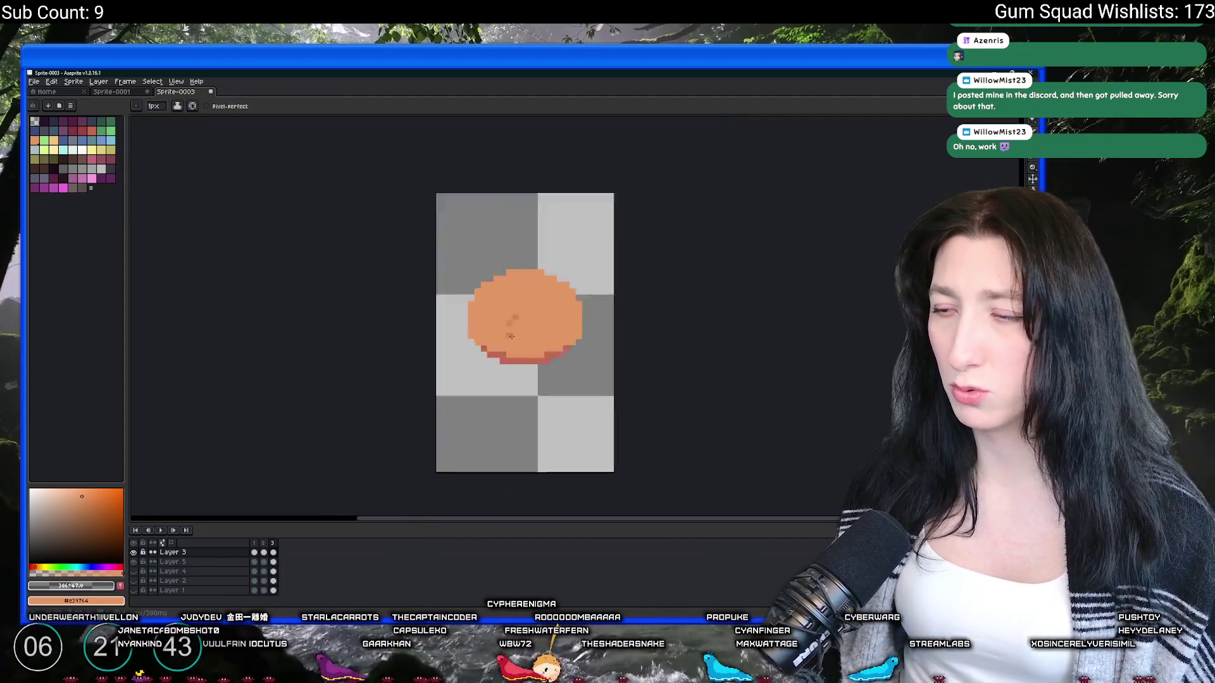
scroll(500, 297, up, 4)
mouse_move(498, 285)
mouse_down()
mouse_move(484, 314)
mouse_move(478, 305)
mouse_up()
key(e)
Step: Add fourth and fifth frames with bruises near the bun's top and beside the existing mark
key(alt+n)
drag(535, 222, 523, 223)
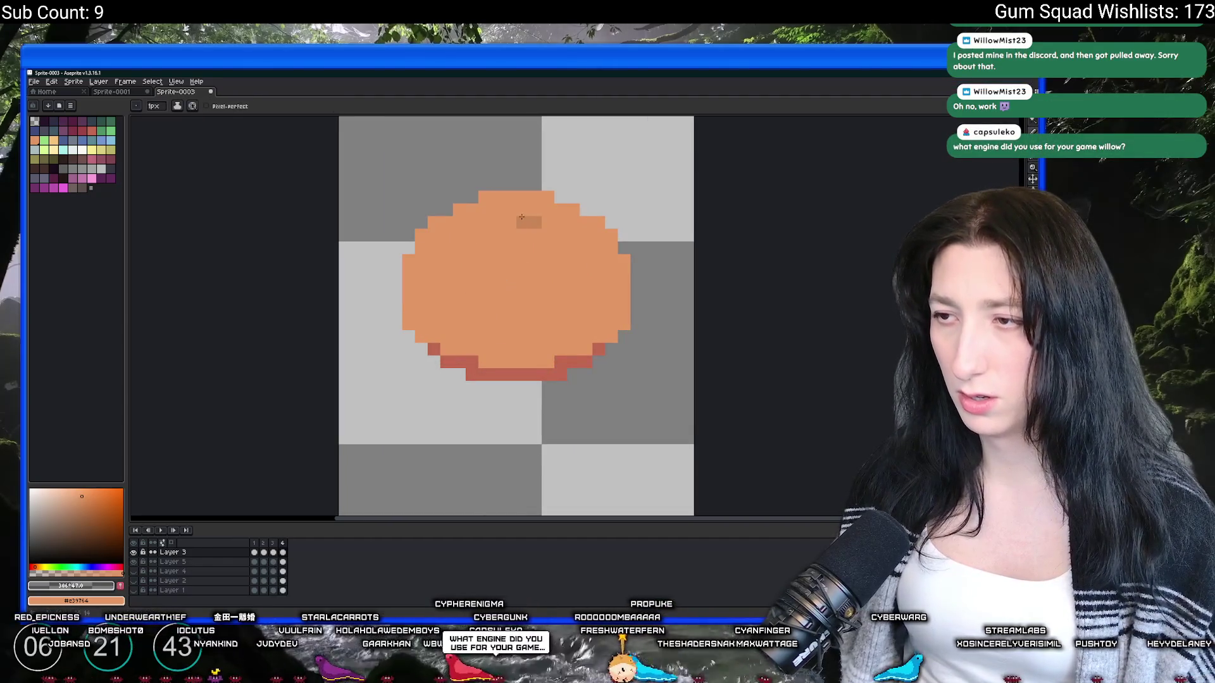
scroll(547, 324, down, 5)
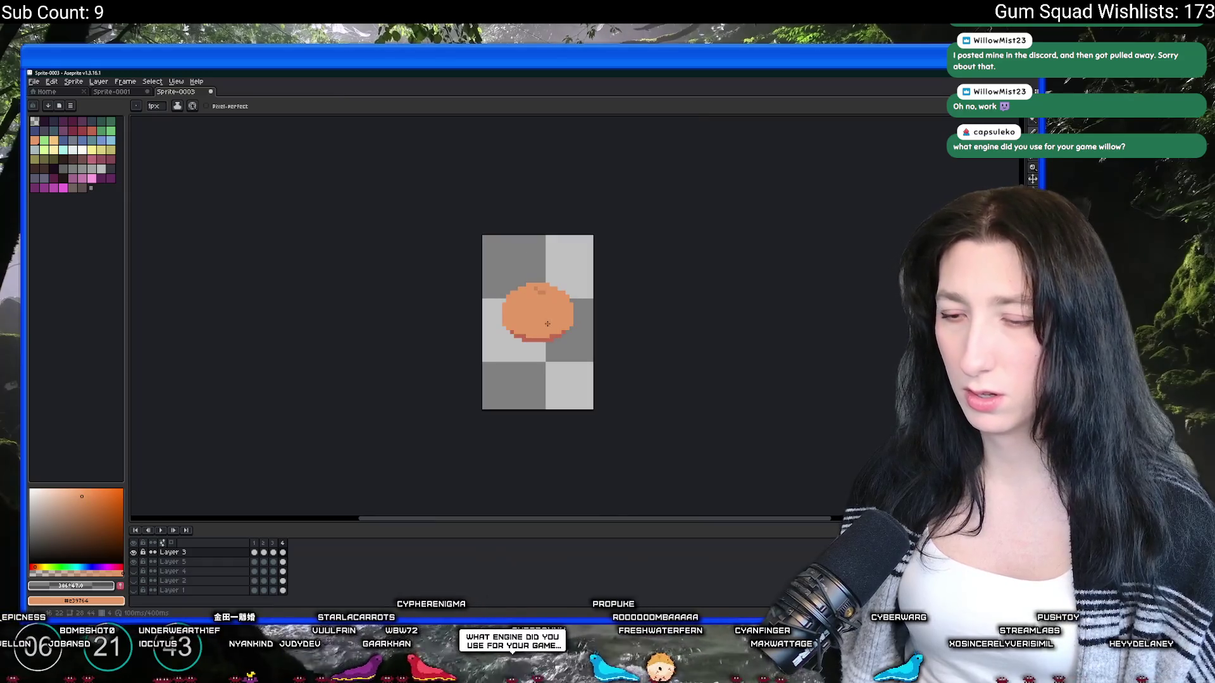
key(alt+n)
scroll(550, 322, up, 4)
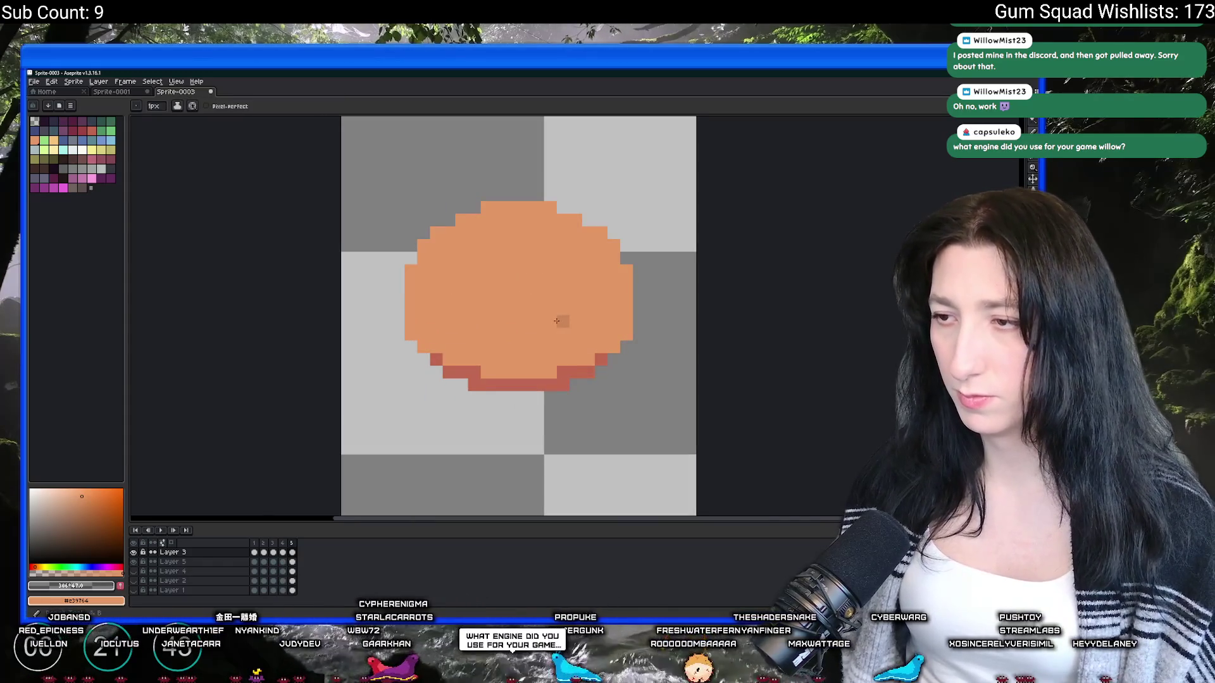
click(552, 321)
scroll(552, 322, down, 3)
key(plus)
Step: Add a sixth frame with a short 1-pixel bruise on the bun's lower left
key(alt+n)
key(minus)
scroll(507, 339, up, 3)
drag(488, 338, 513, 350)
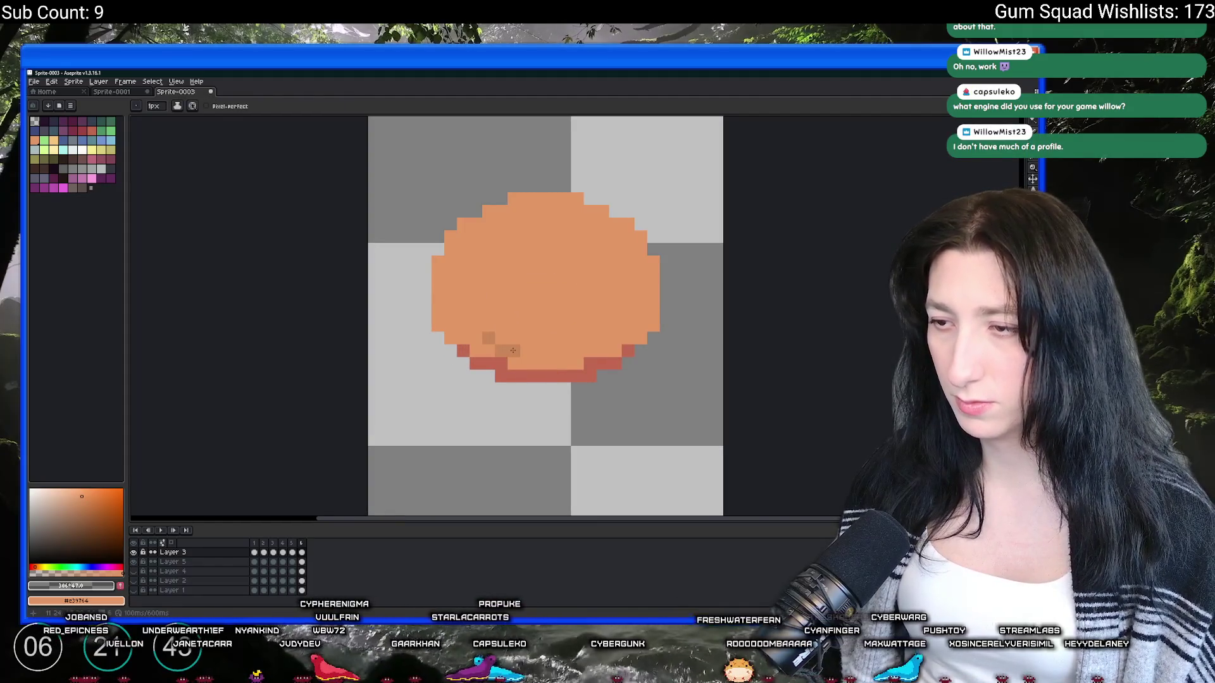
scroll(567, 362, down, 3)
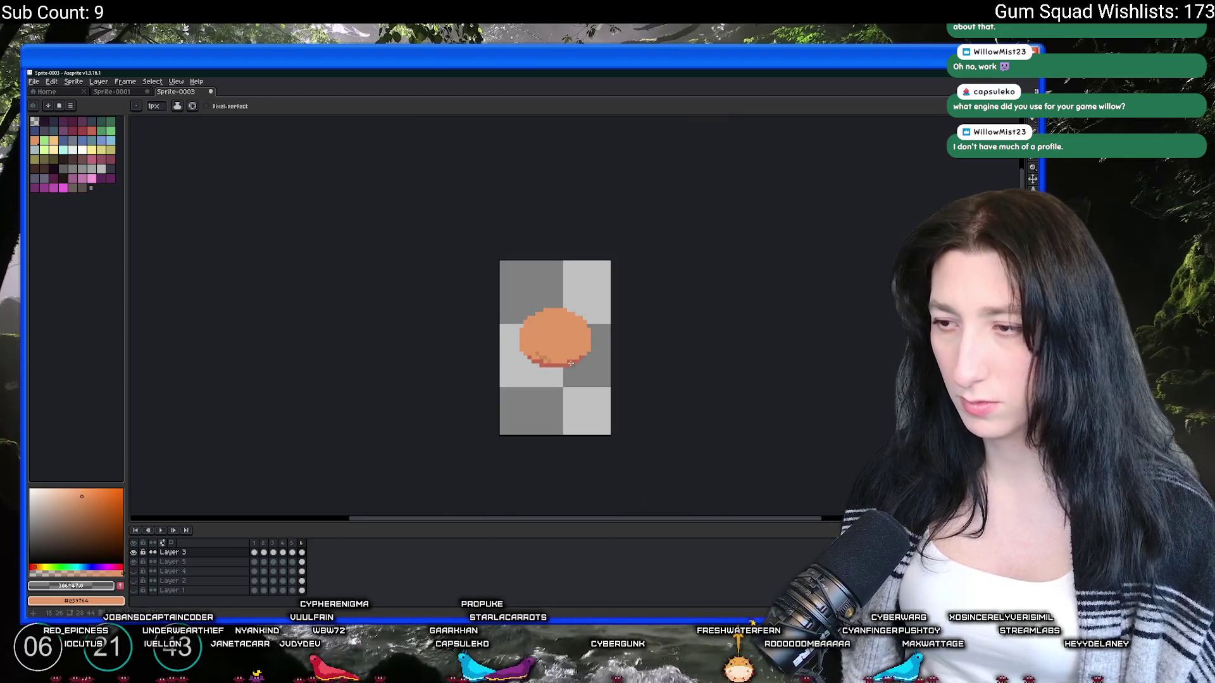
scroll(544, 344, up, 5)
Step: Add seventh and eighth frames with bruises on the bun's left and right edges
key(alt+n)
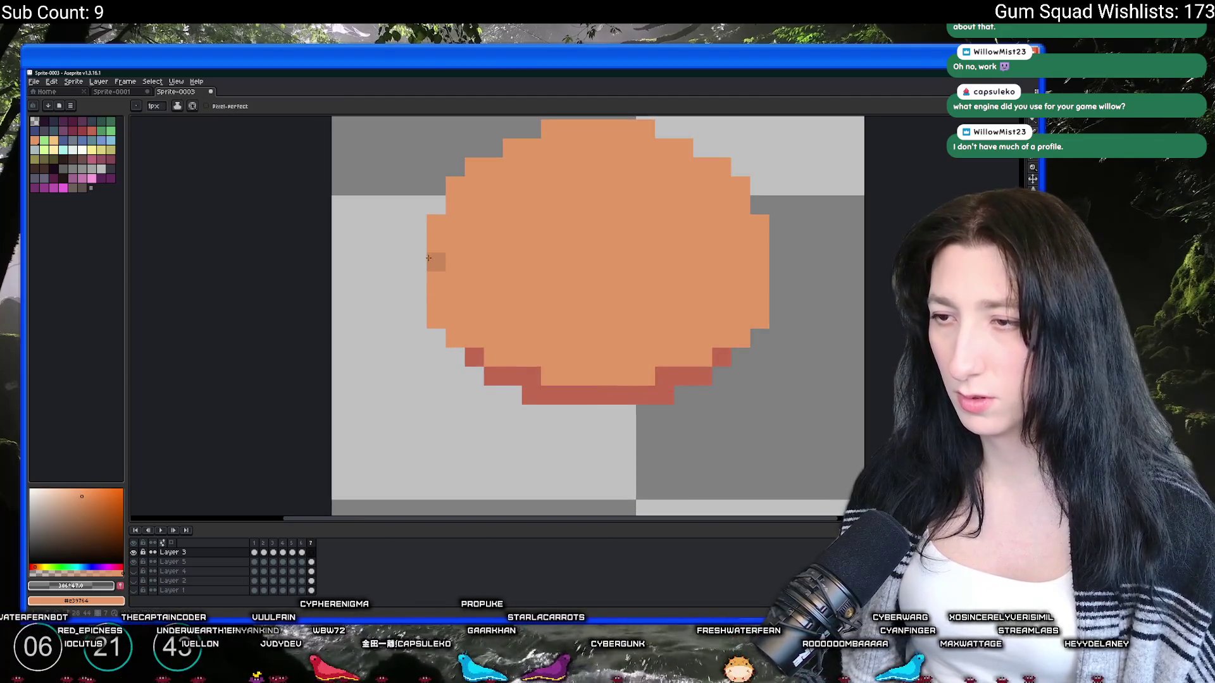
drag(437, 281, 456, 250)
key(alt+n)
scroll(497, 294, down, 3)
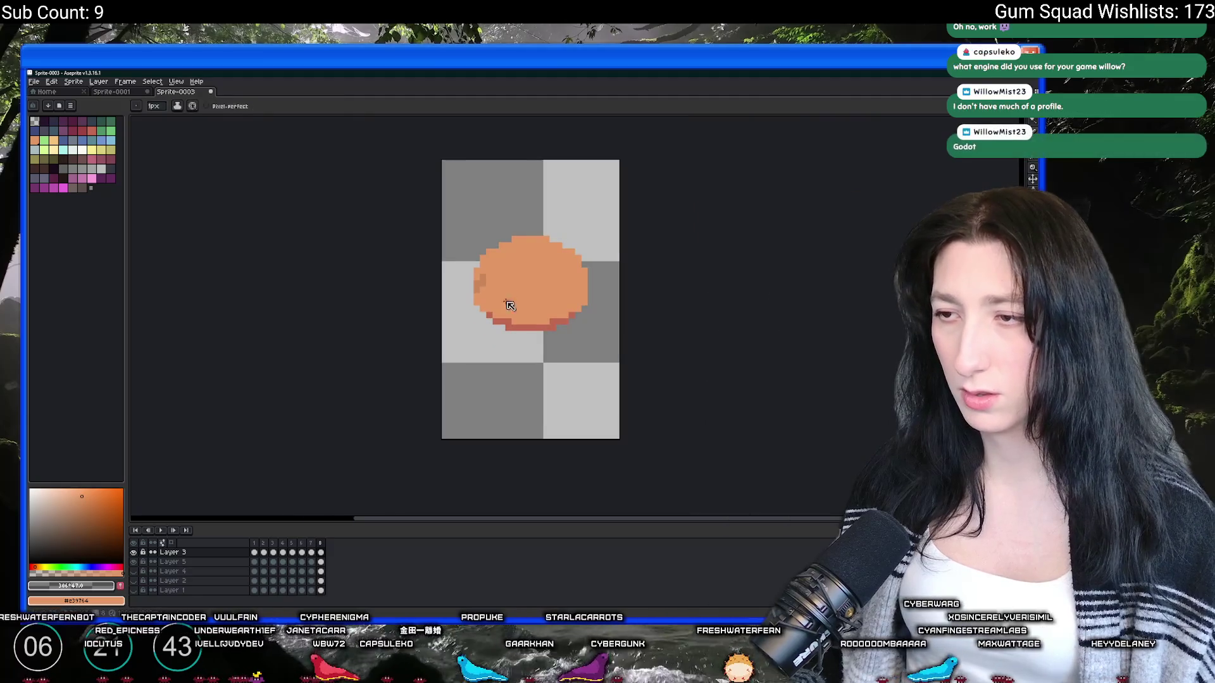
scroll(582, 284, up, 3)
mouse_move(589, 283)
mouse_down()
mouse_move(551, 320)
mouse_move(544, 234)
mouse_up()
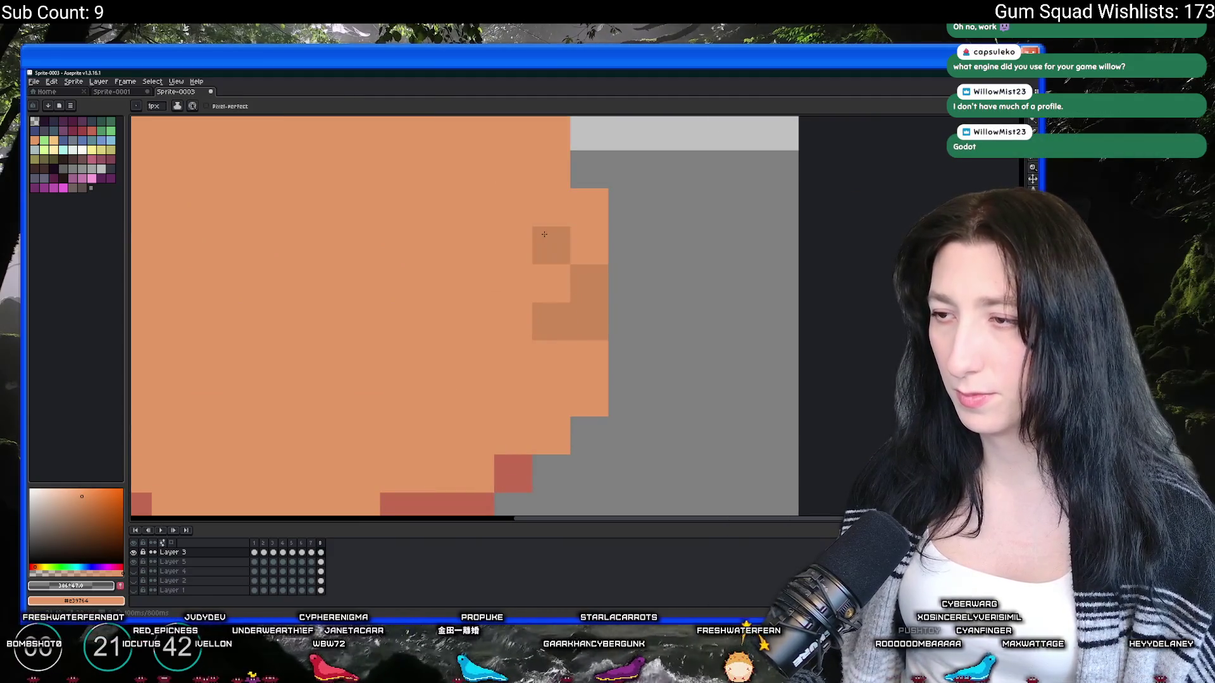
key(e)
scroll(468, 386, down, 10)
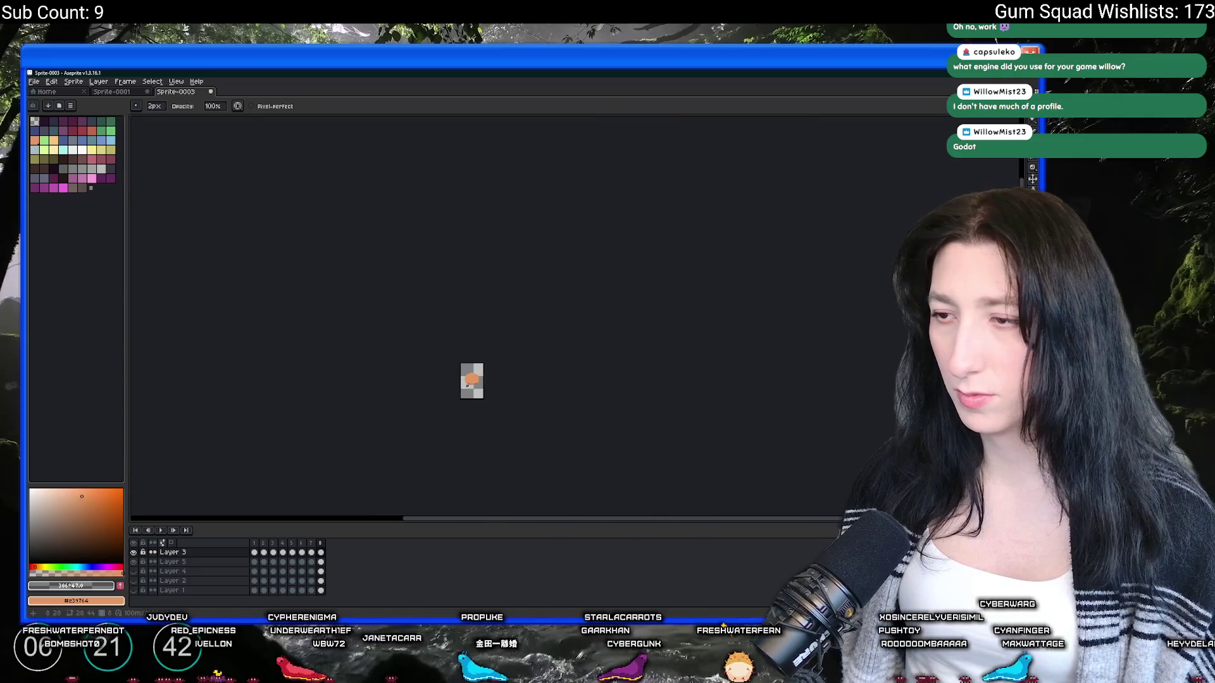
scroll(468, 386, up, 5)
Step: Add a ninth frame, glance at GameMaker, and sample a colour from the bun
key(alt+n)
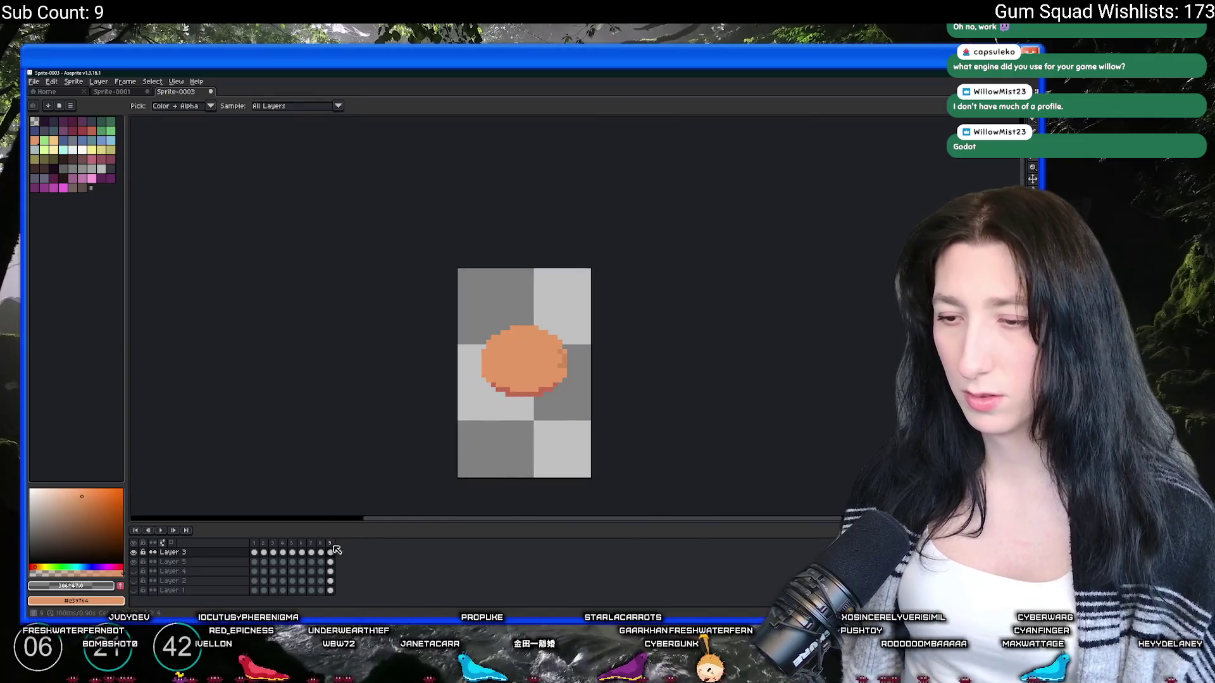
key(e)
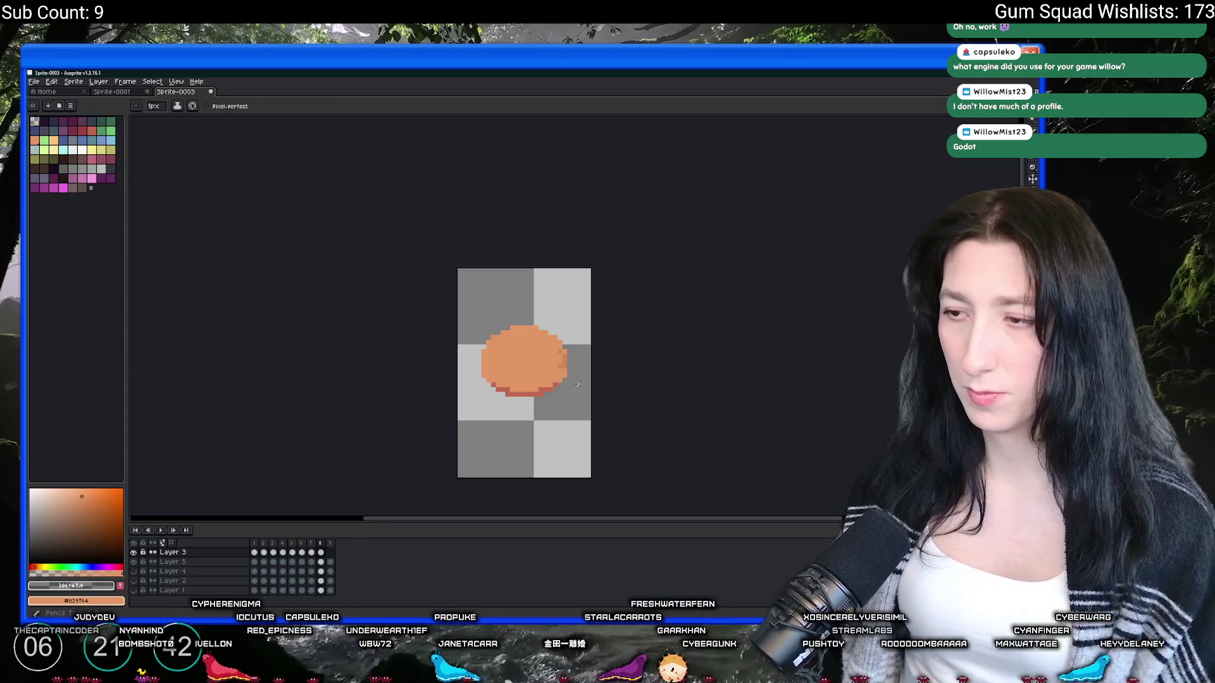
scroll(528, 339, up, 3)
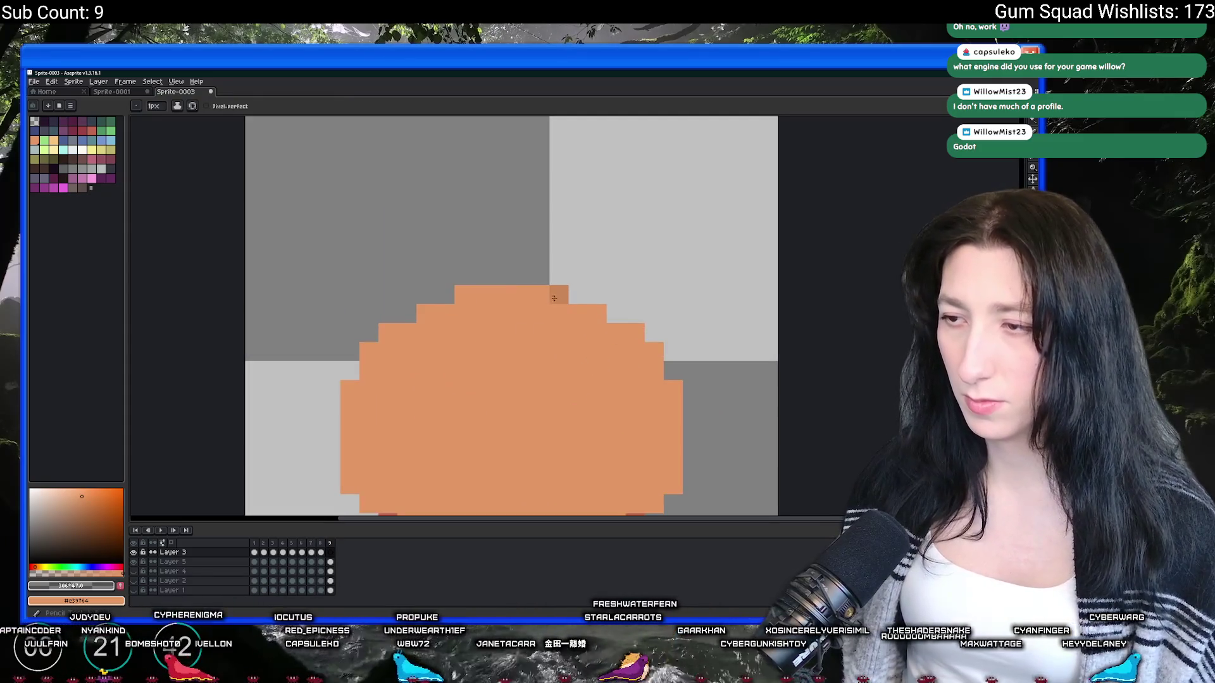
scroll(560, 313, down, 3)
key(alt+space)
key(Escape)
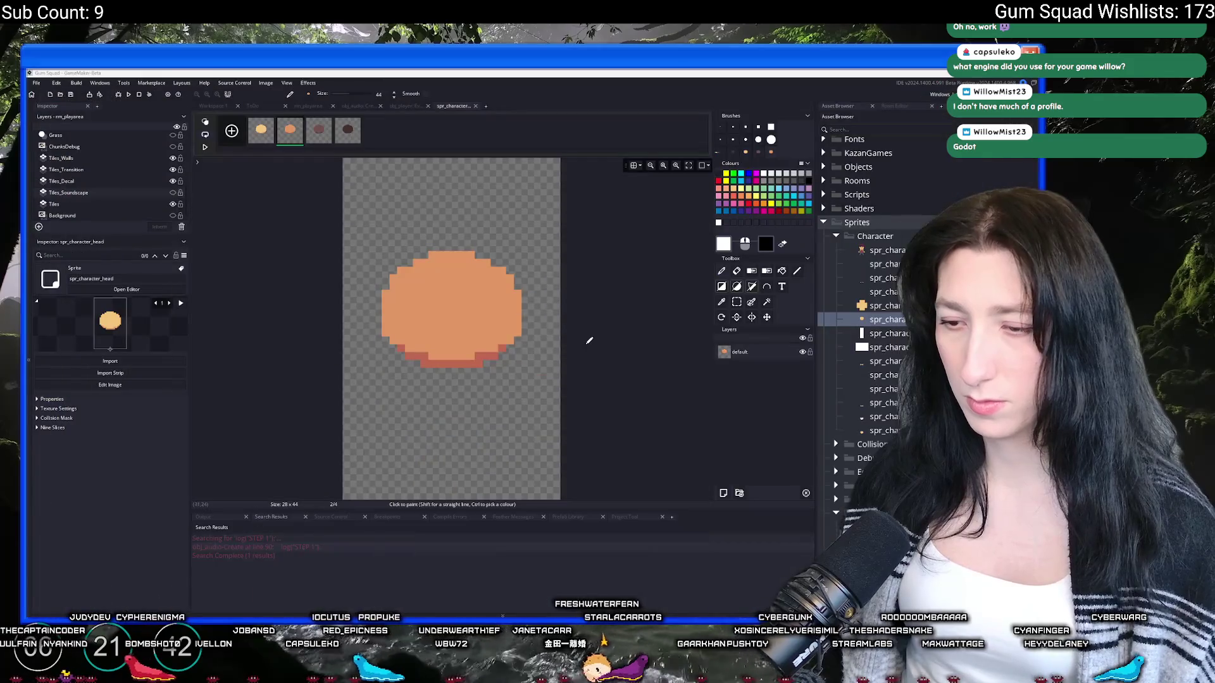
scroll(561, 309, up, 2)
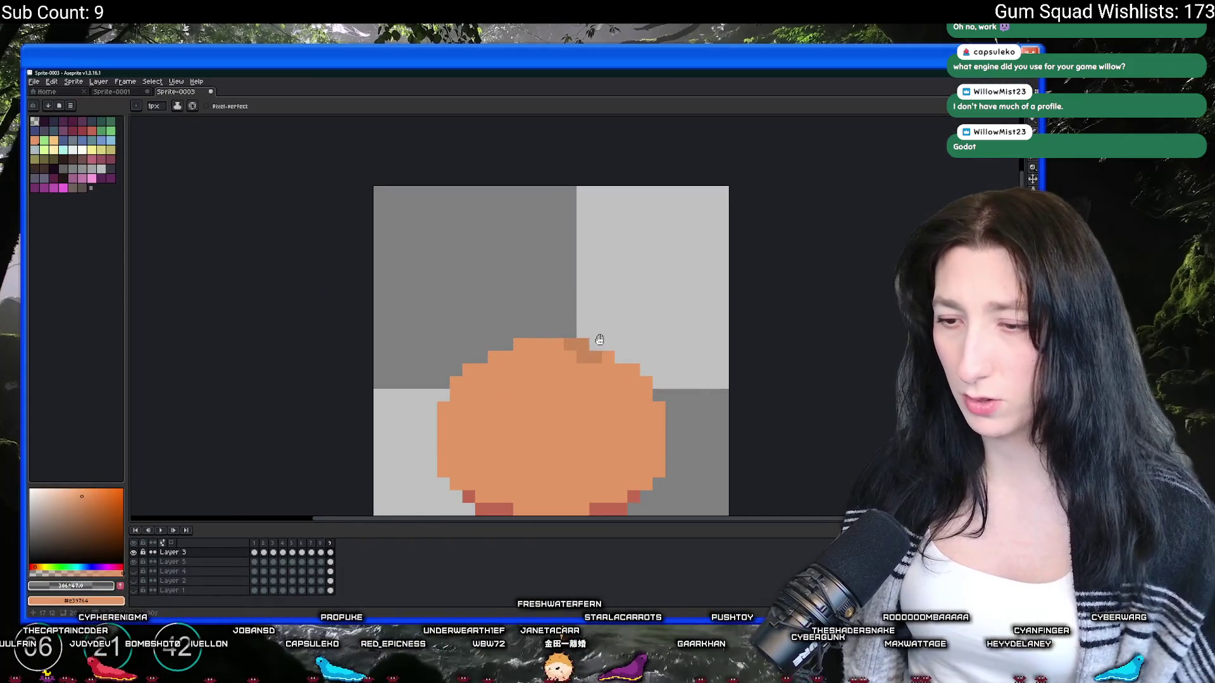
key(alt)
Step: Add frame 10 with darker bruise pixels on the bun's top-left
key(alt+n)
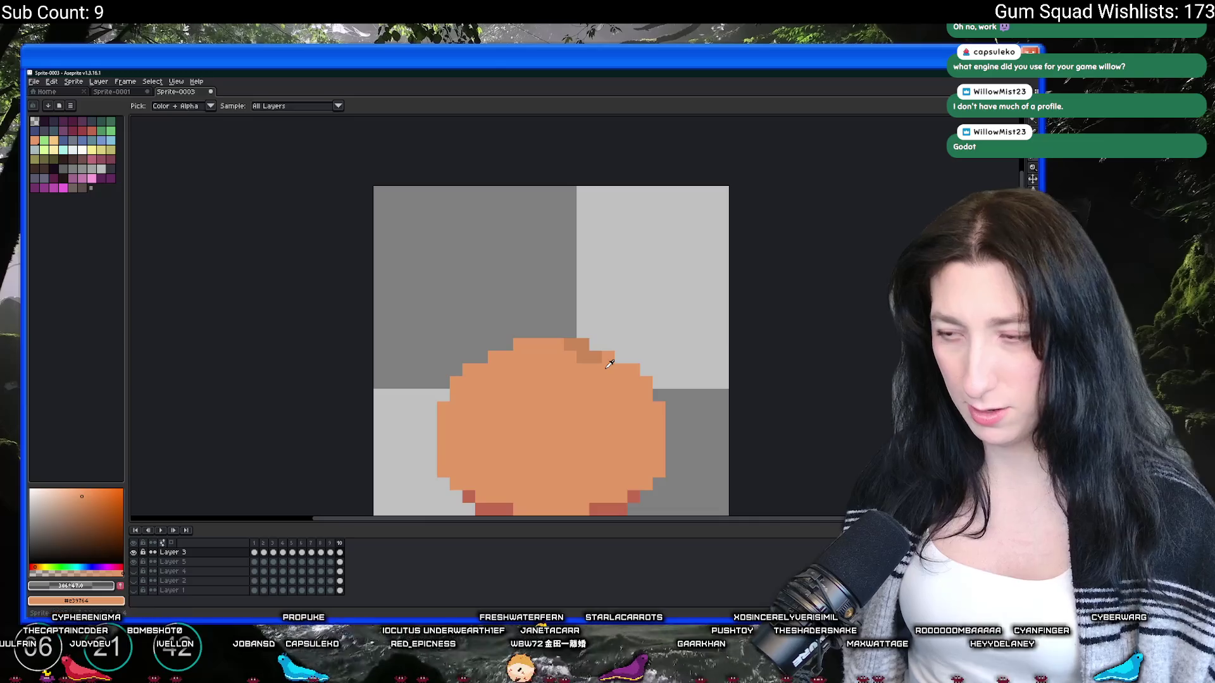
scroll(545, 329, down, 2)
drag(524, 297, 499, 310)
scroll(554, 324, down, 2)
Step: Add frame 11 with darker bruise pixels along the top-left, then hide the orange bun layer
key(alt+n)
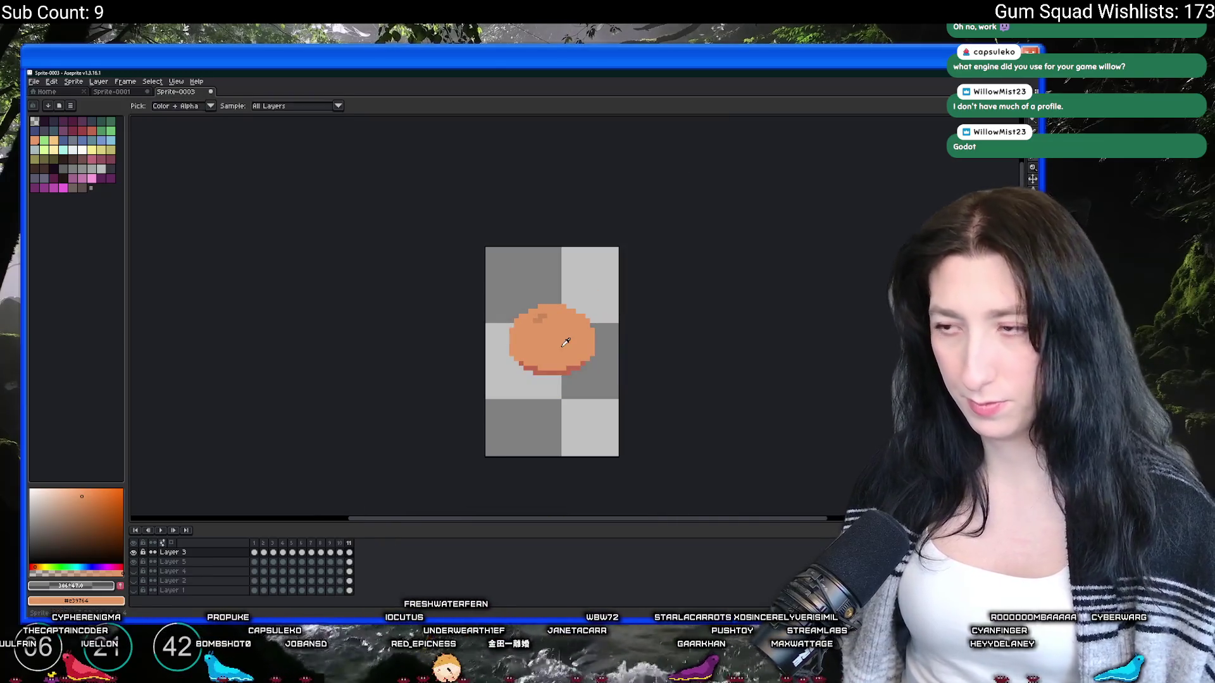
scroll(556, 344, up, 2)
scroll(521, 285, up, 2)
mouse_move(555, 269)
mouse_down()
mouse_move(566, 272)
mouse_move(510, 291)
mouse_move(540, 279)
mouse_up()
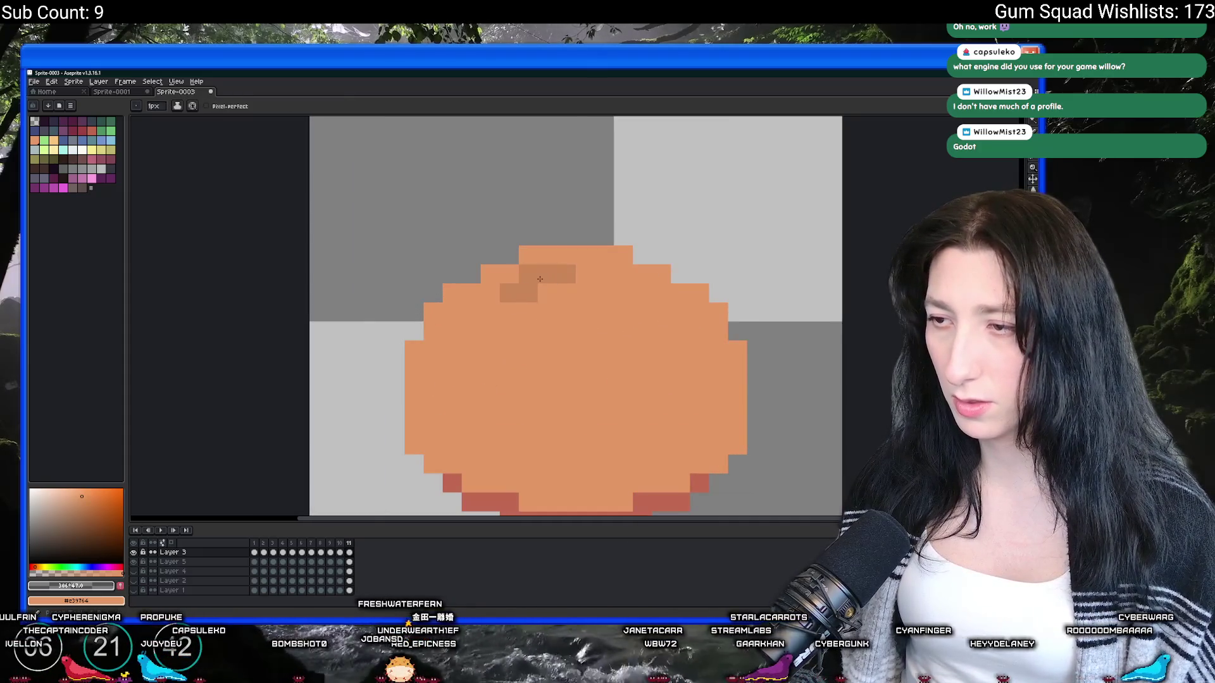
scroll(540, 279, down, 3)
scroll(570, 316, up, 2)
scroll(589, 350, down, 3)
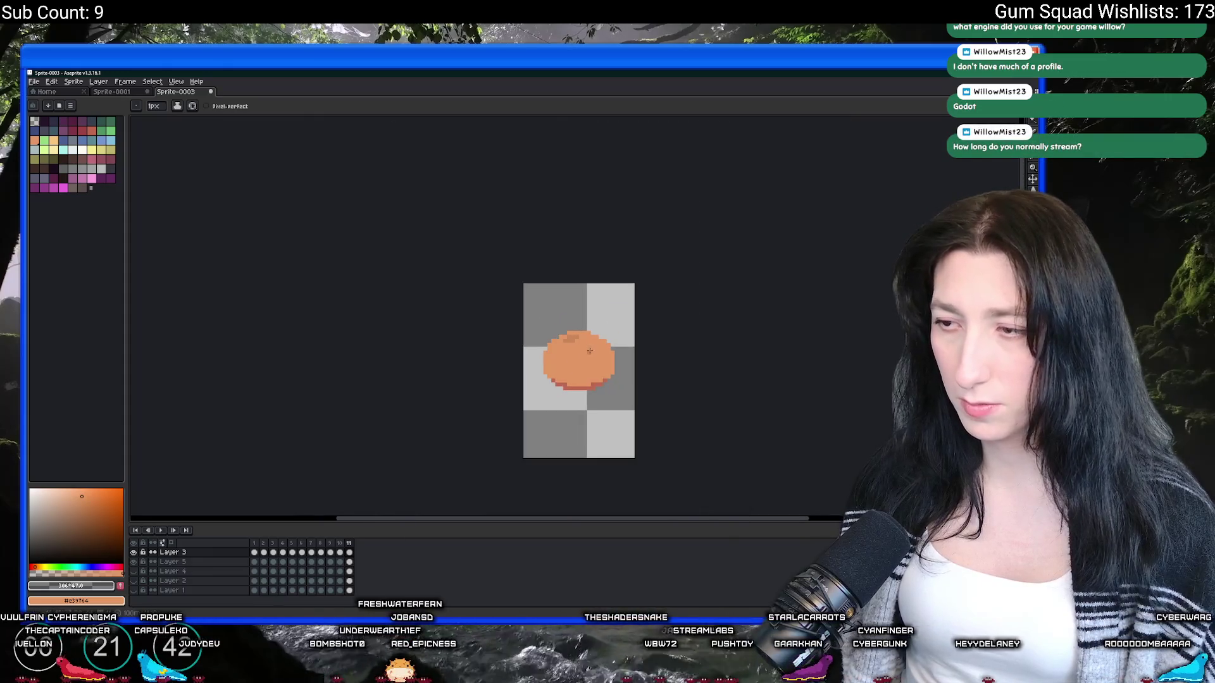
click(143, 544)
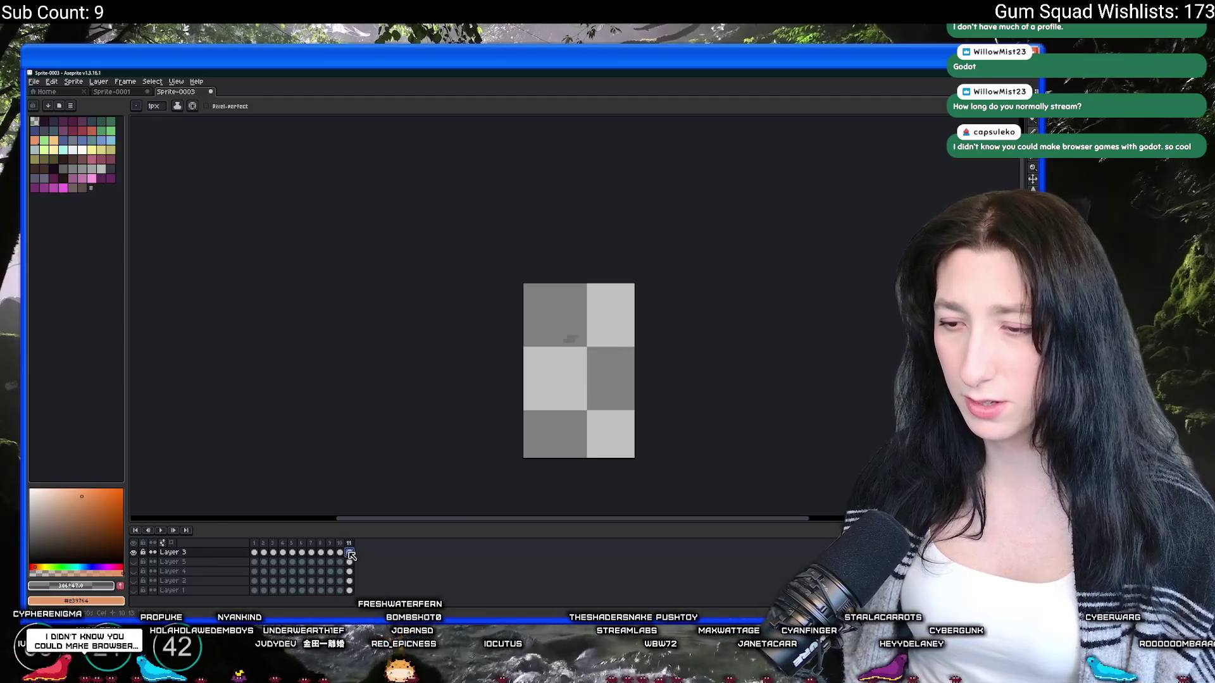
Step: From frame 1, open the Export dialog and browse for the GIF's save location
click(254, 552)
key(ctrl+alt+shift+s)
click(800, 252)
click(800, 252)
click(799, 252)
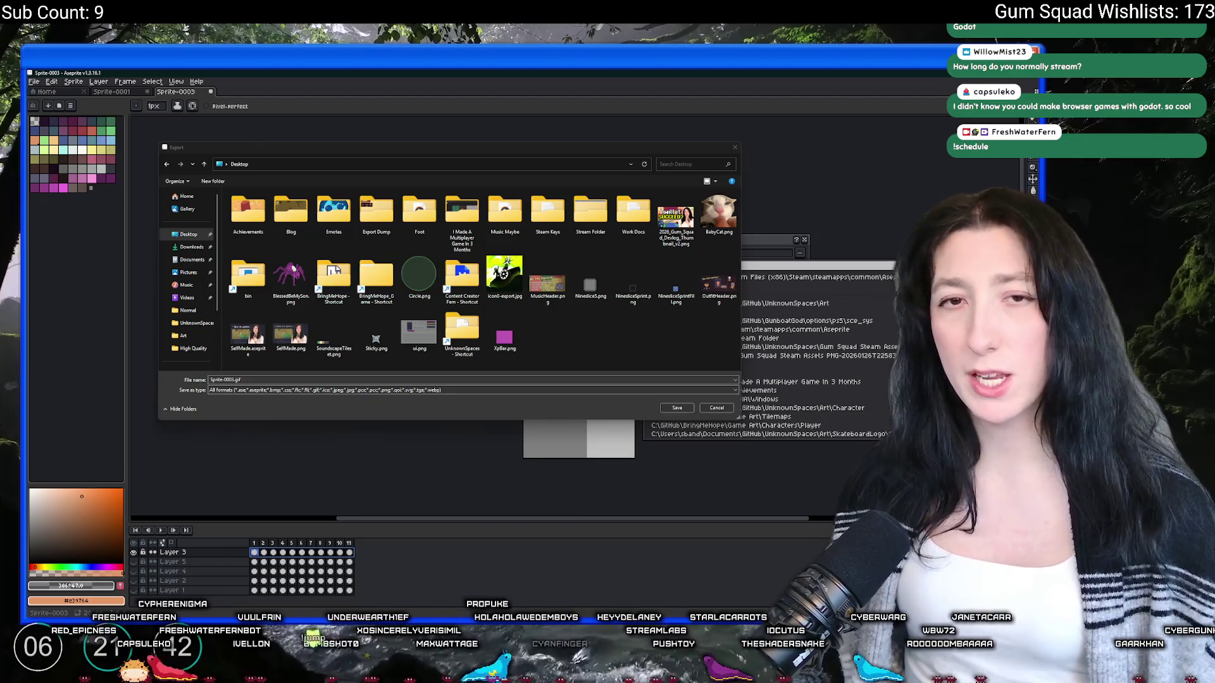
key(alt+Tab)
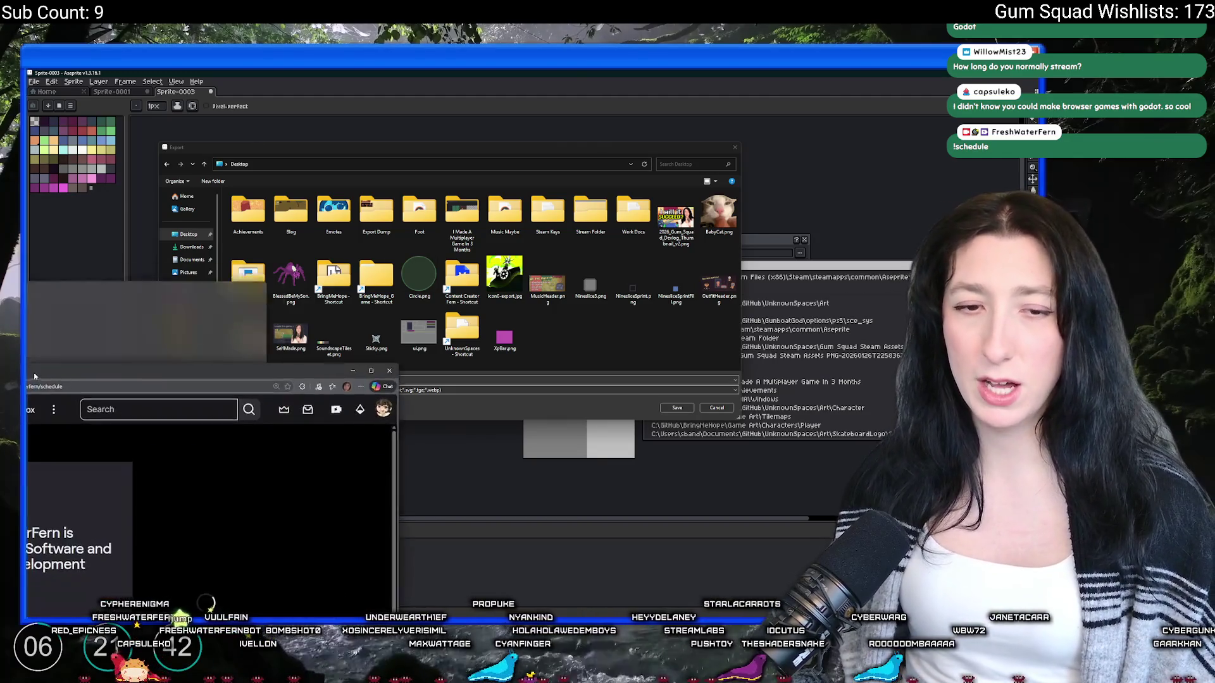
Step: Page back and forth through the Twitch schedule weeks, settling on Feb 2 – Feb 8, 2026
scroll(281, 374, down, 2)
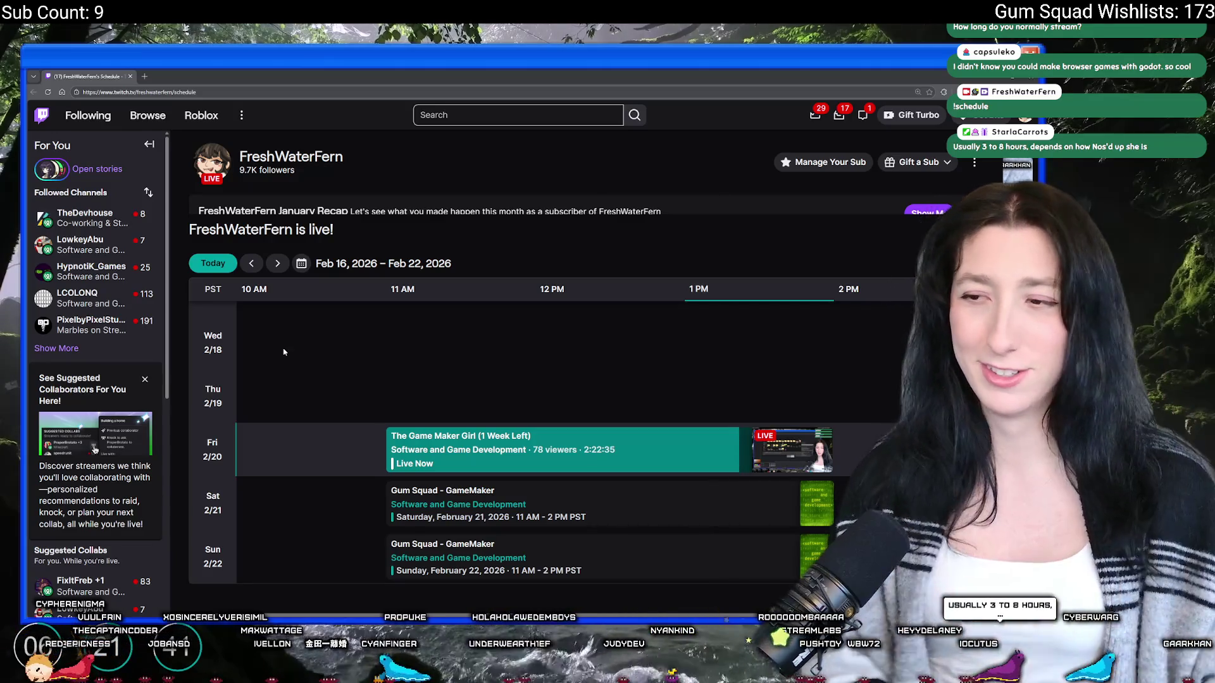
click(252, 262)
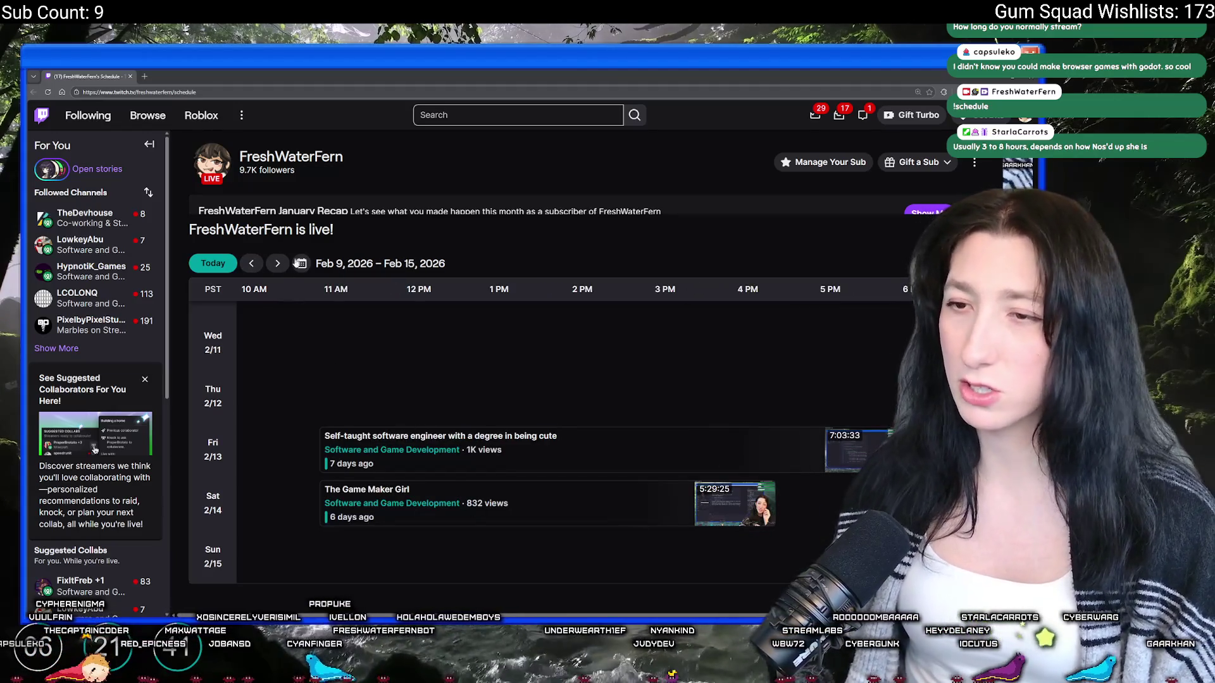
click(252, 263)
click(278, 264)
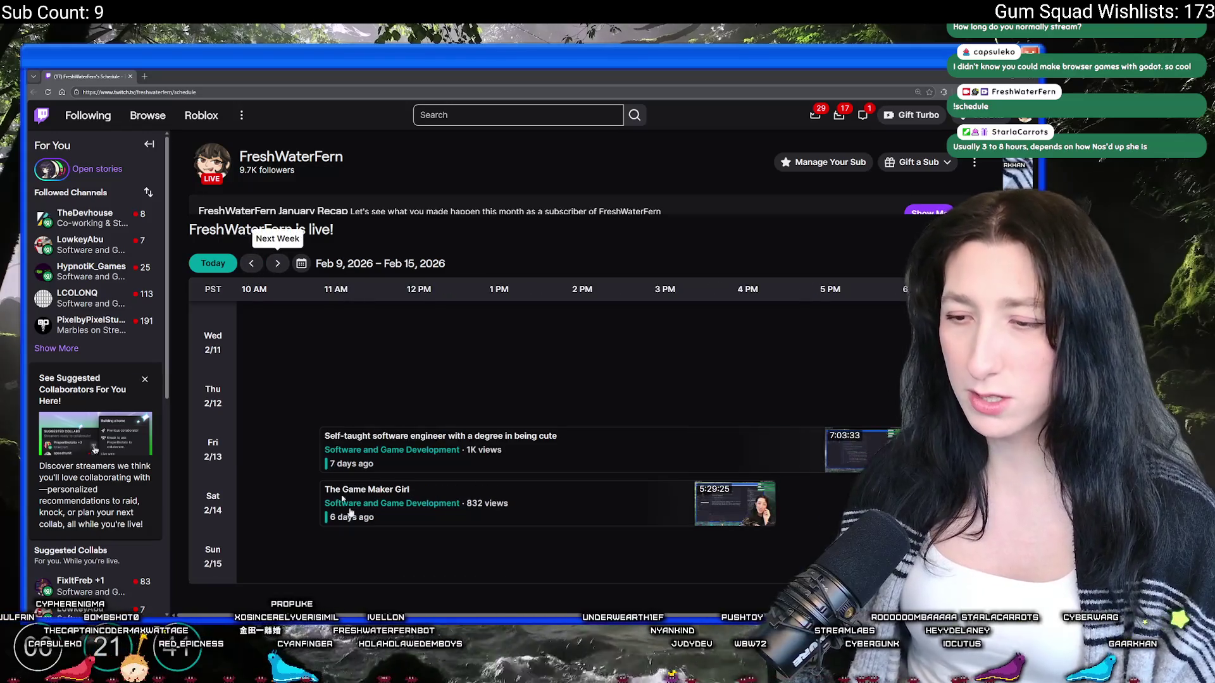
click(277, 263)
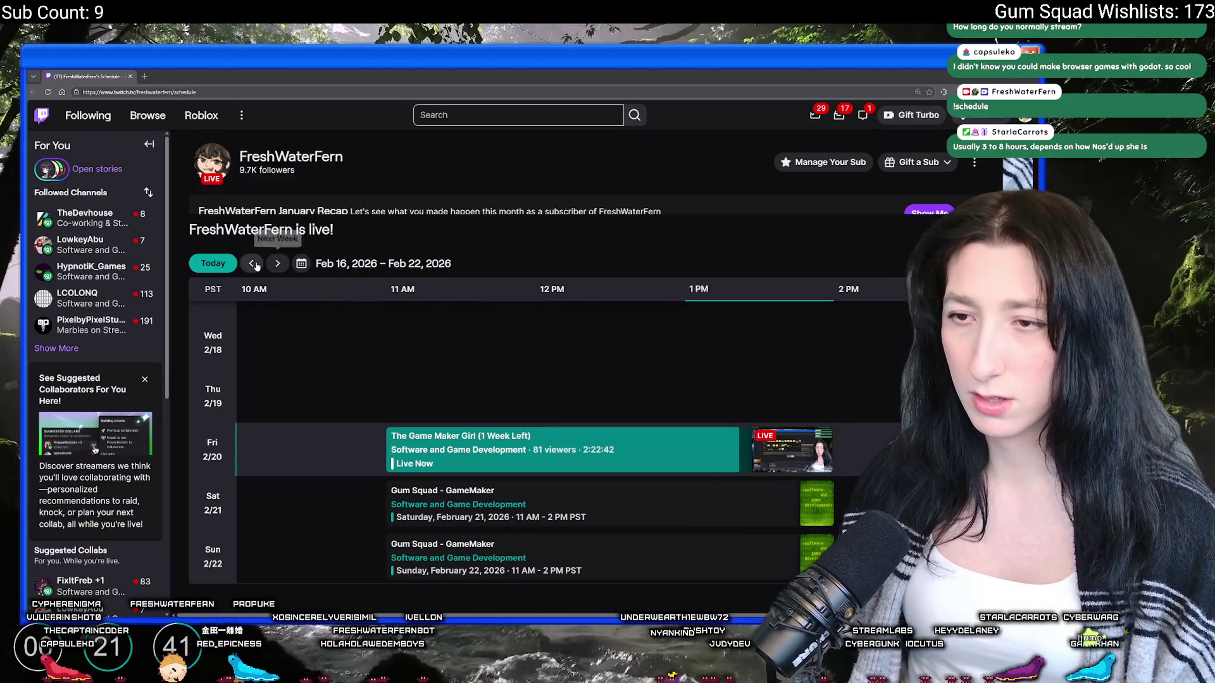
click(253, 264)
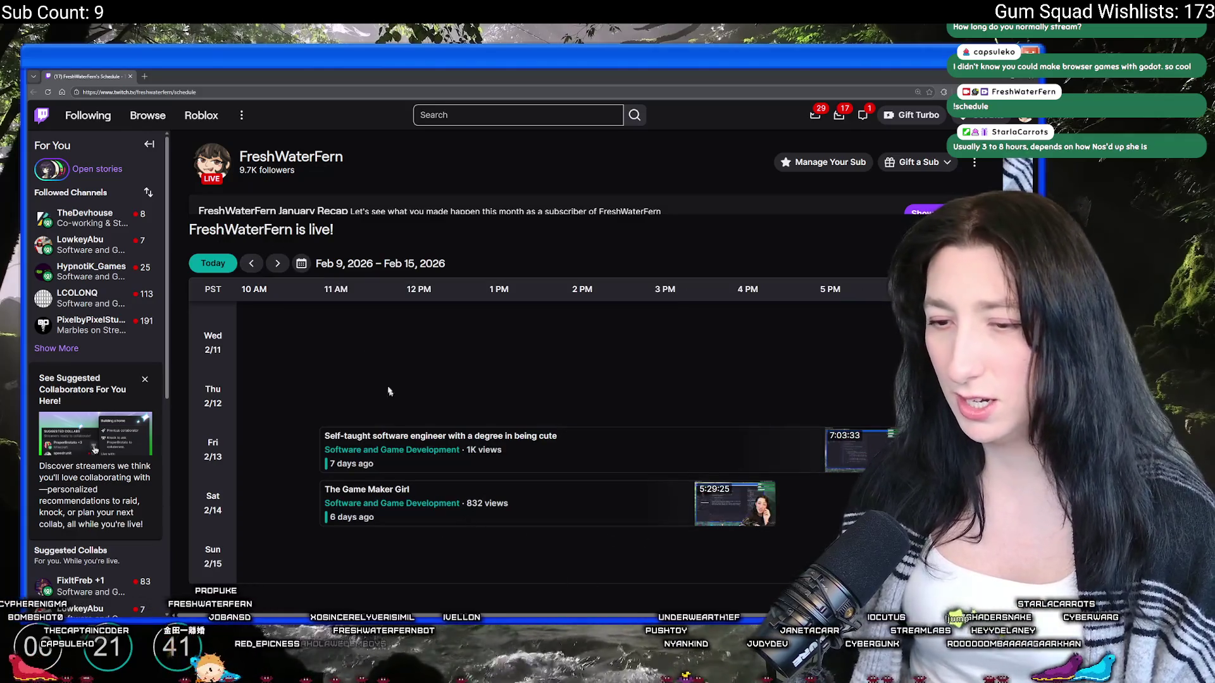
click(253, 268)
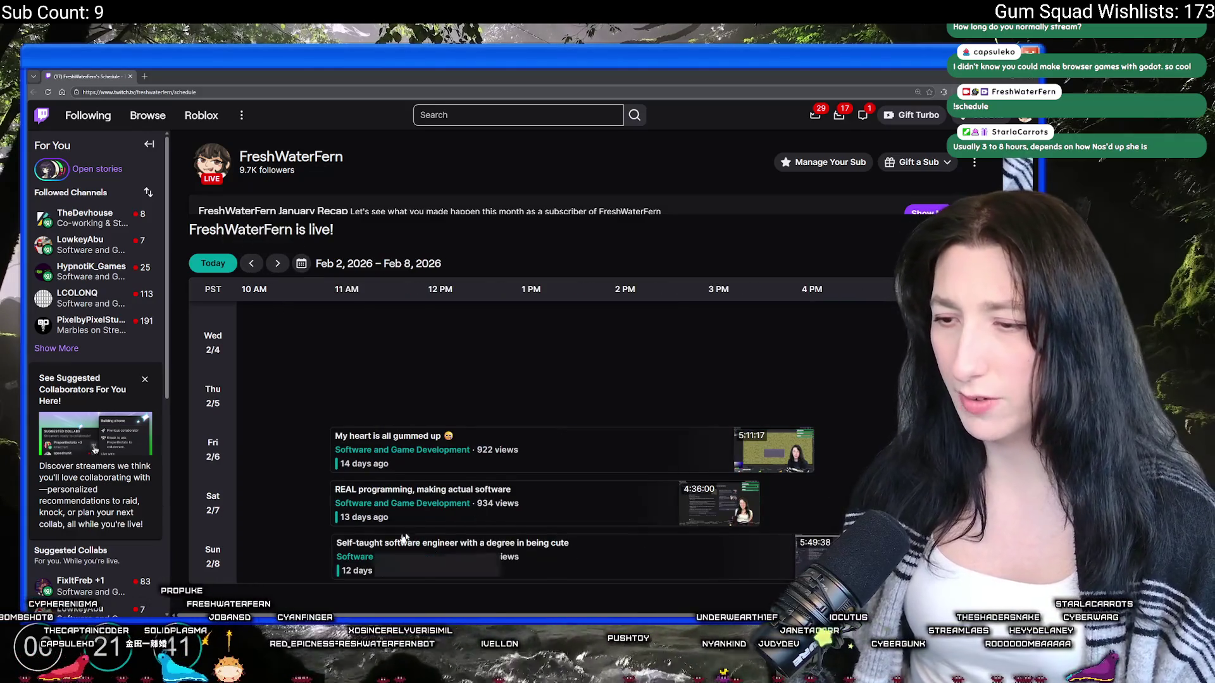
click(250, 264)
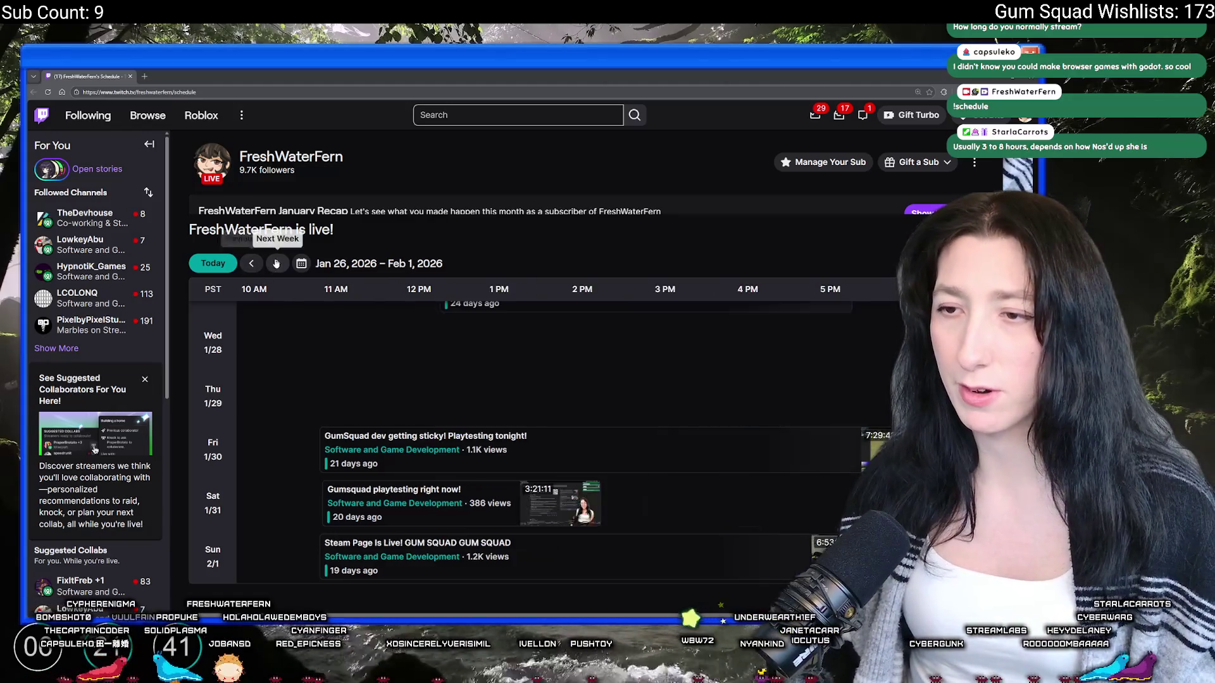
click(276, 263)
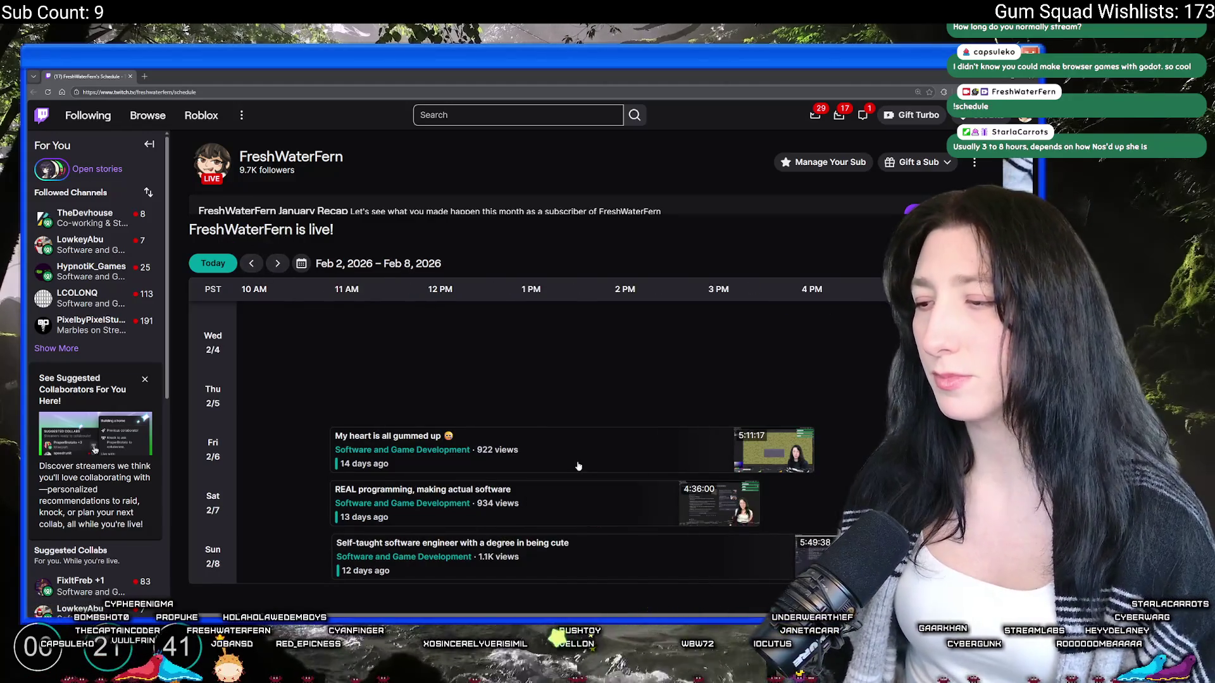
key(alt+Tab)
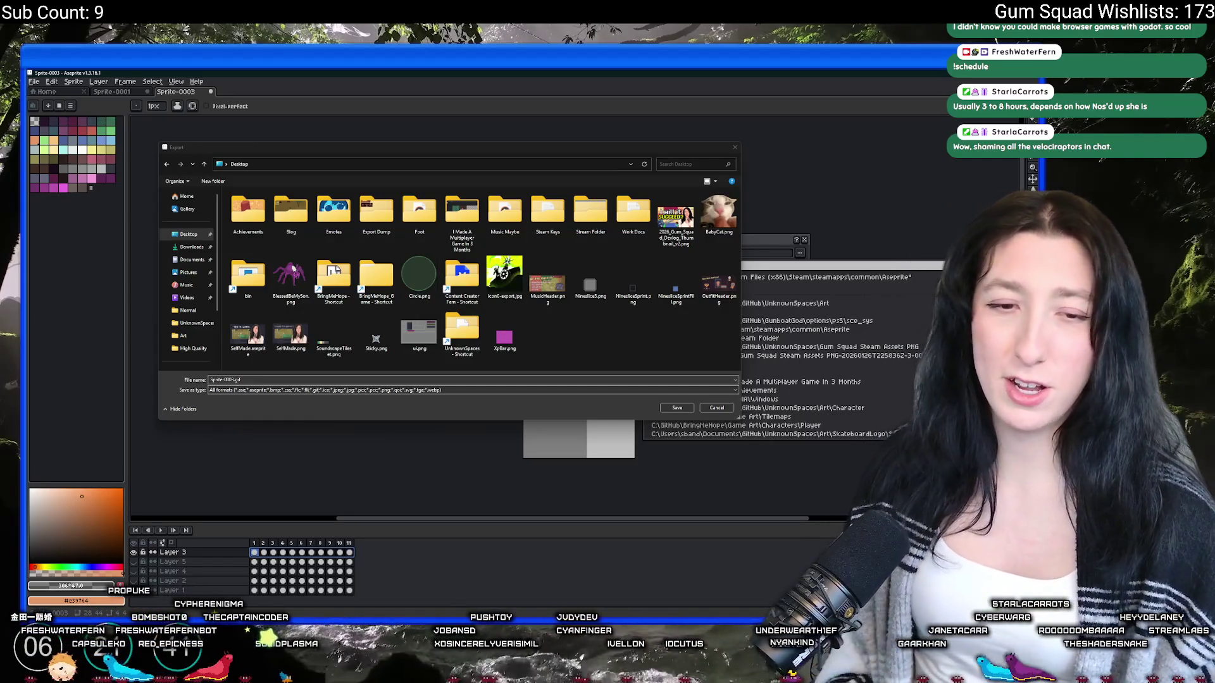
Step: Save the animation as Bruises.gif in UnknownSpaces > Art > Character and export it
double_click(462, 332)
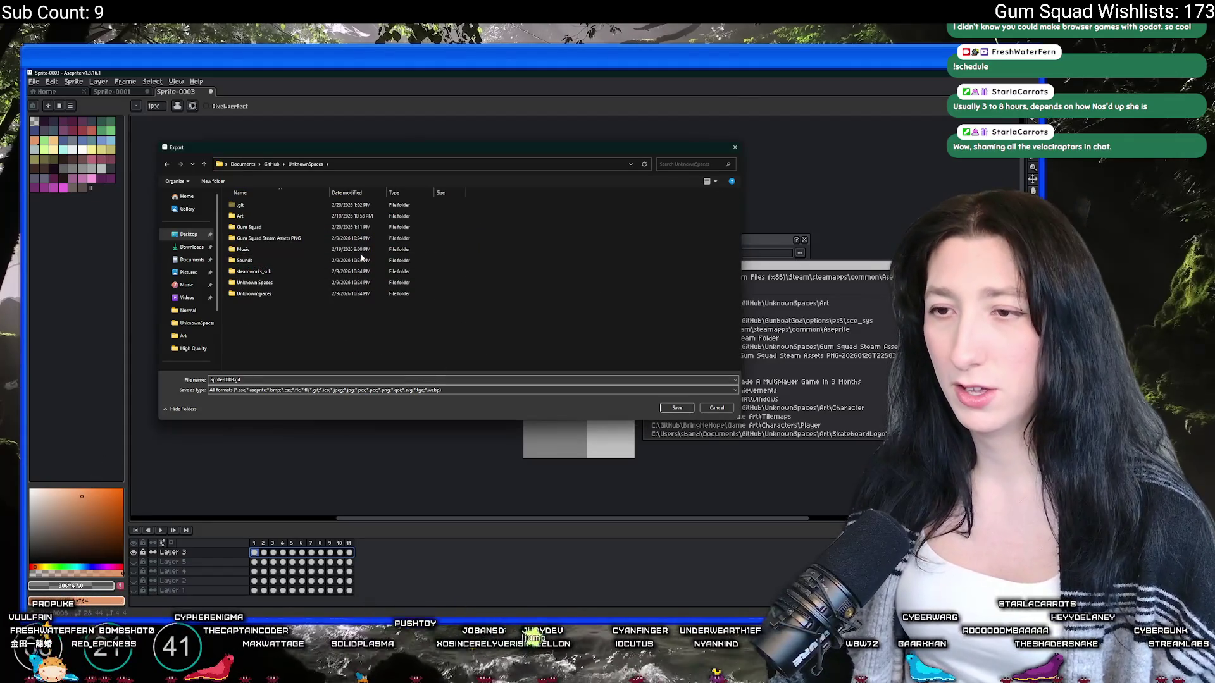
double_click(266, 215)
double_click(266, 216)
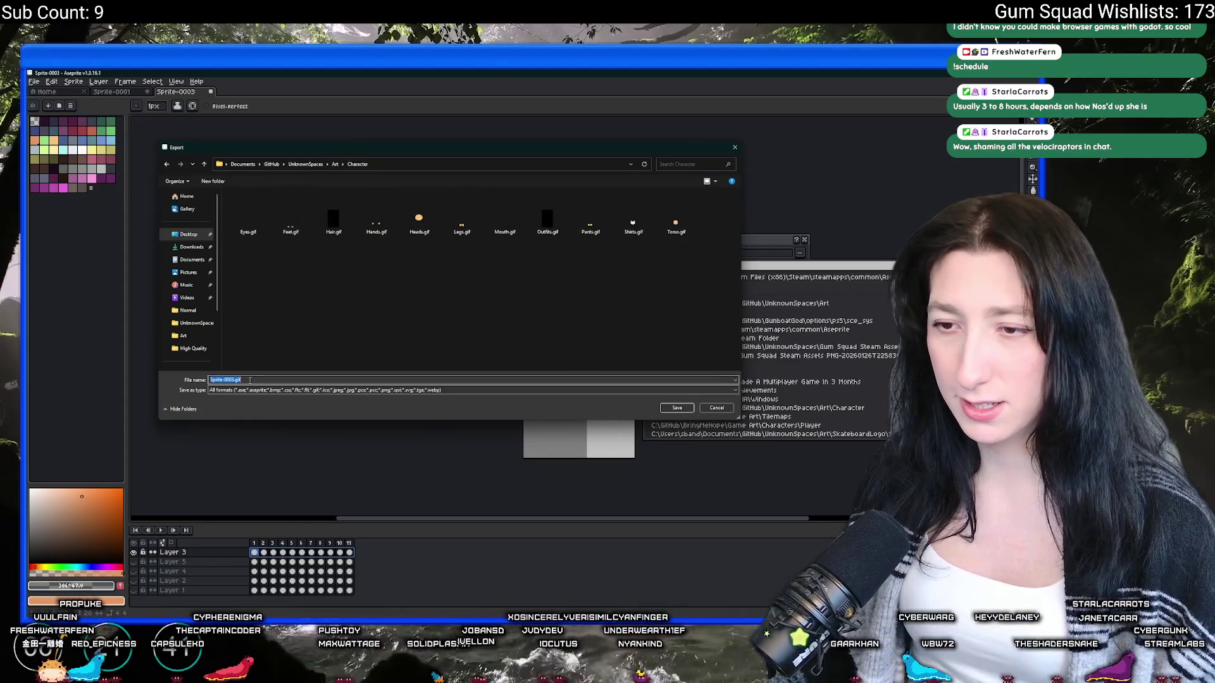
text(Bo)
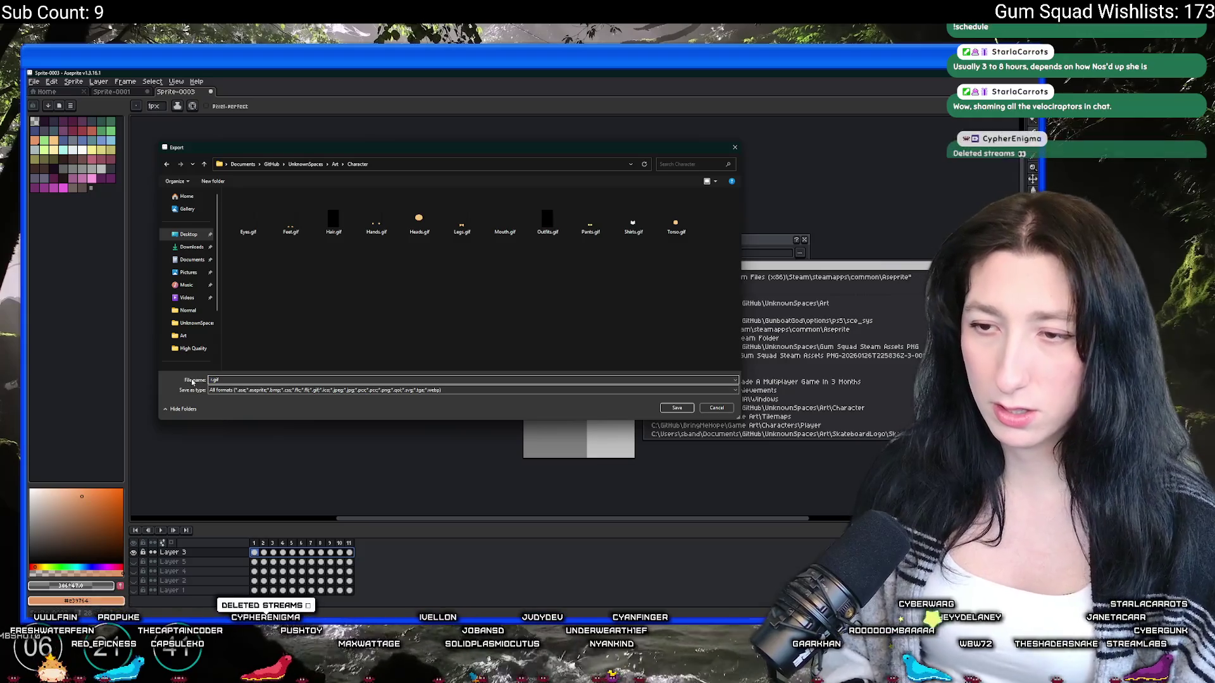
key(Return)
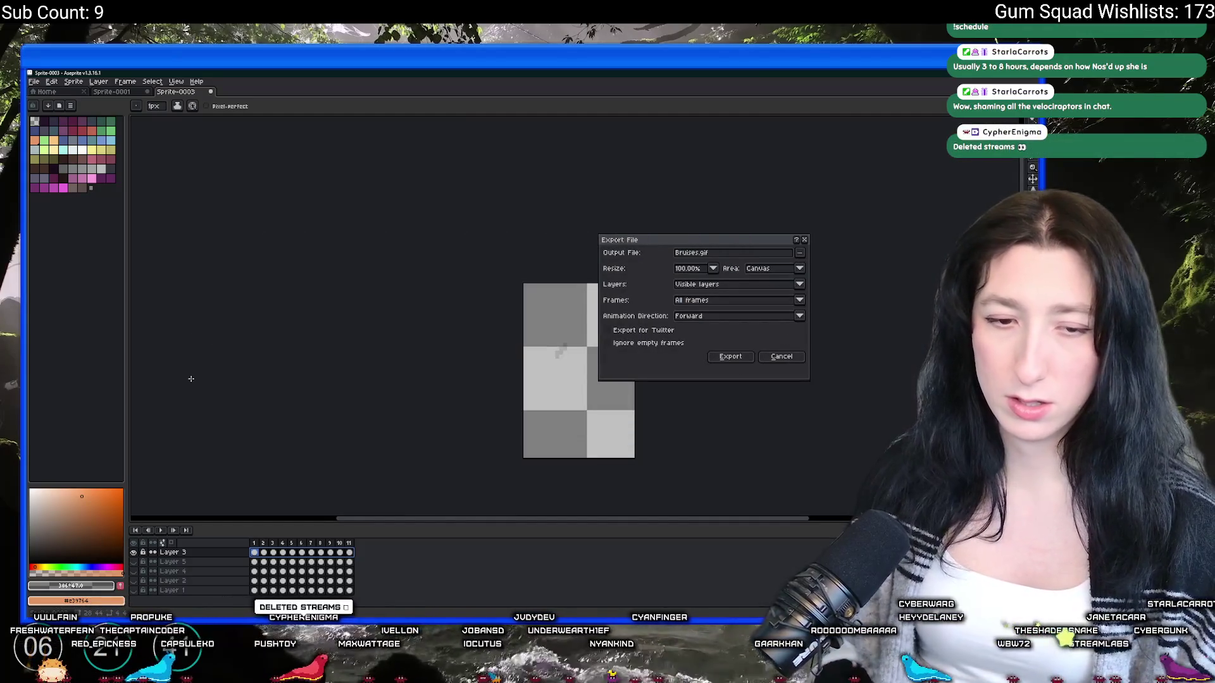
click(731, 356)
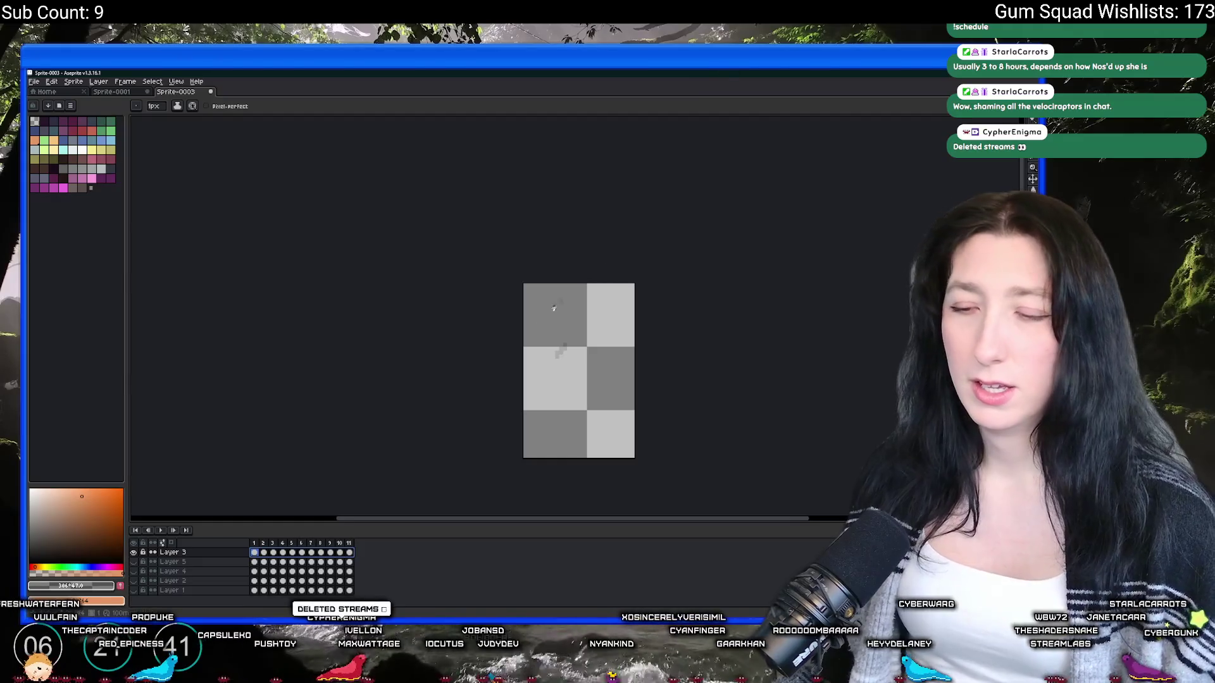
scroll(533, 331, down, 2)
scroll(533, 331, down, 2)
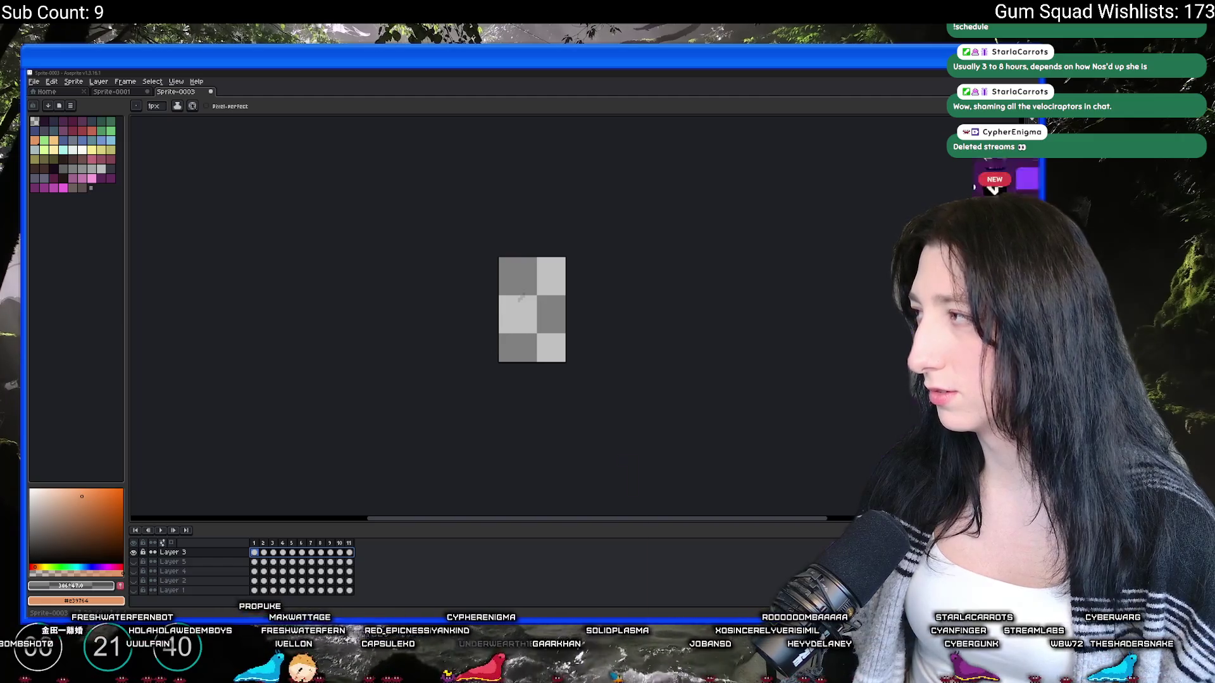
Step: Switch from Aseprite to the Discord direct messages window
key(alt+Tab)
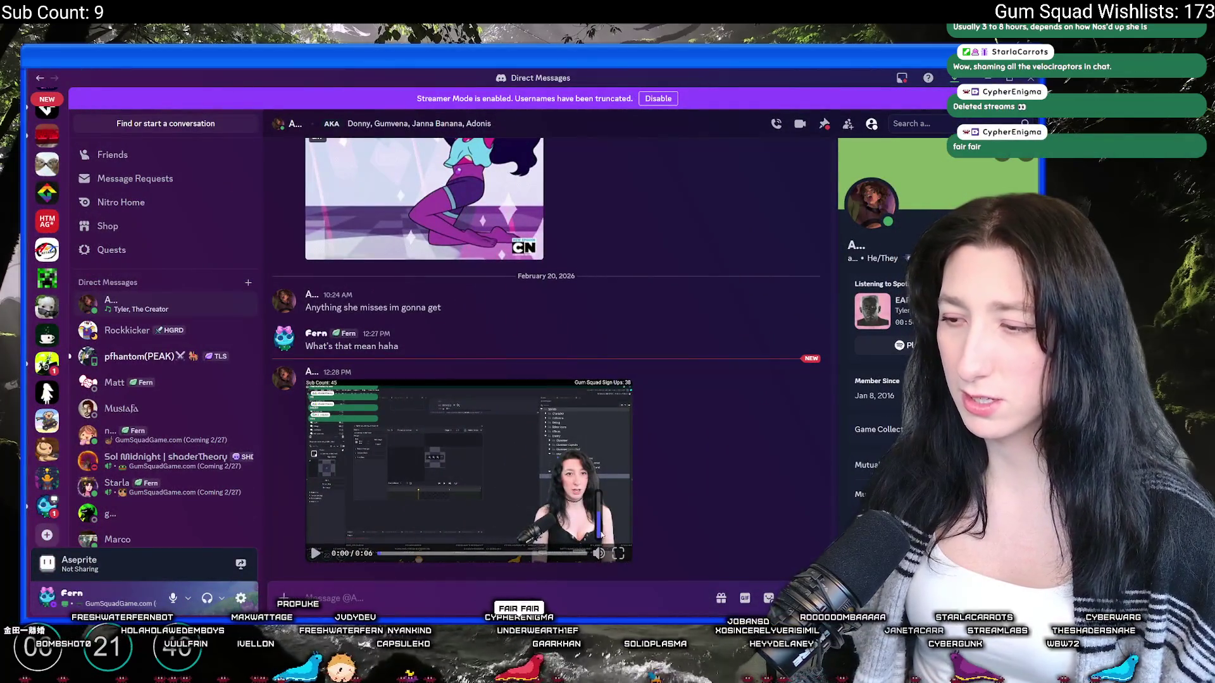
Step: Watch the shared video clip full-size, pause and close it, then return to Aseprite
click(618, 571)
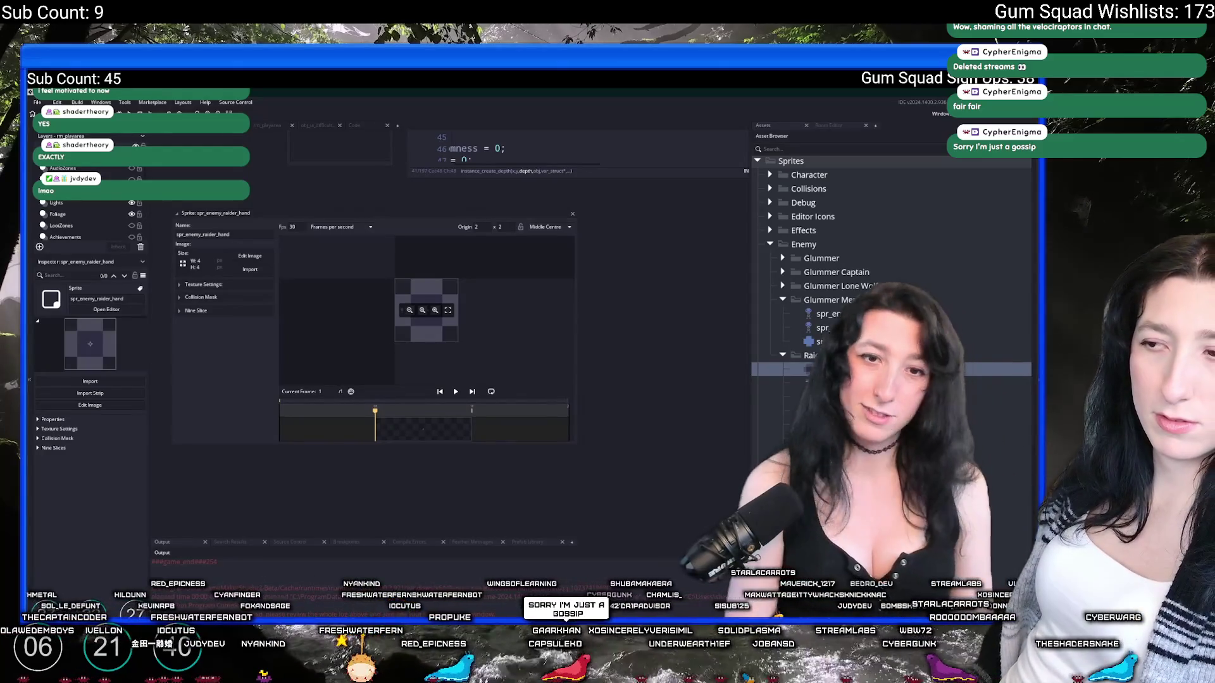
key(space)
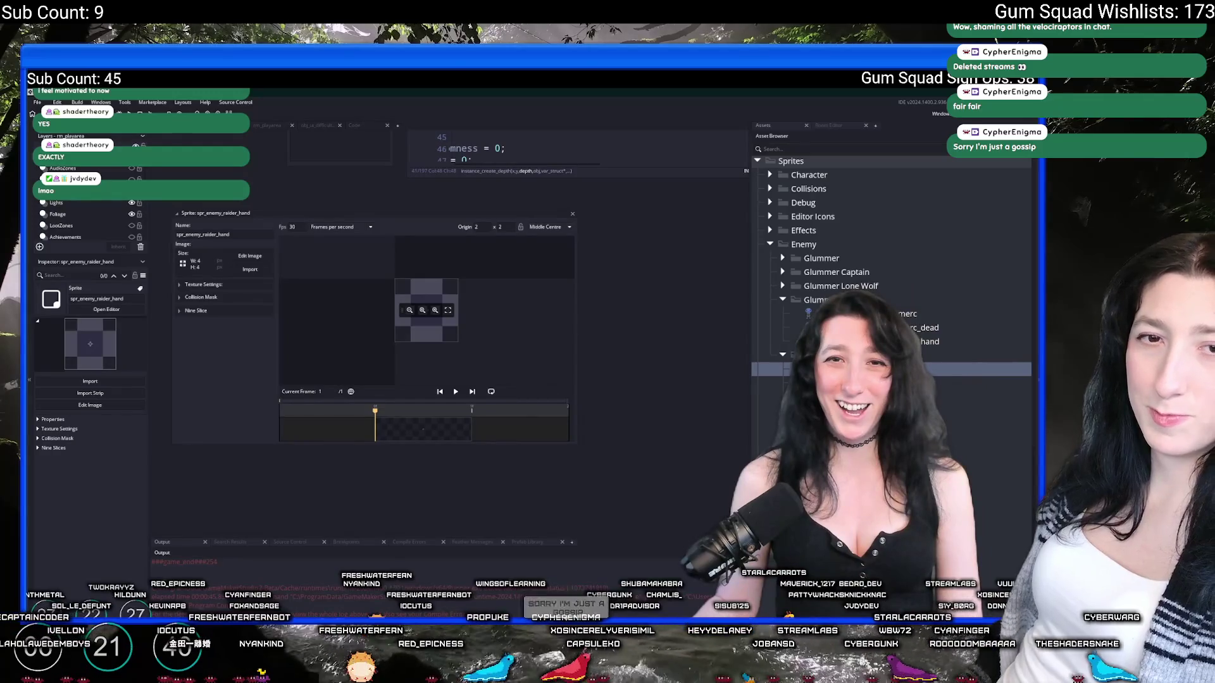
key(Escape)
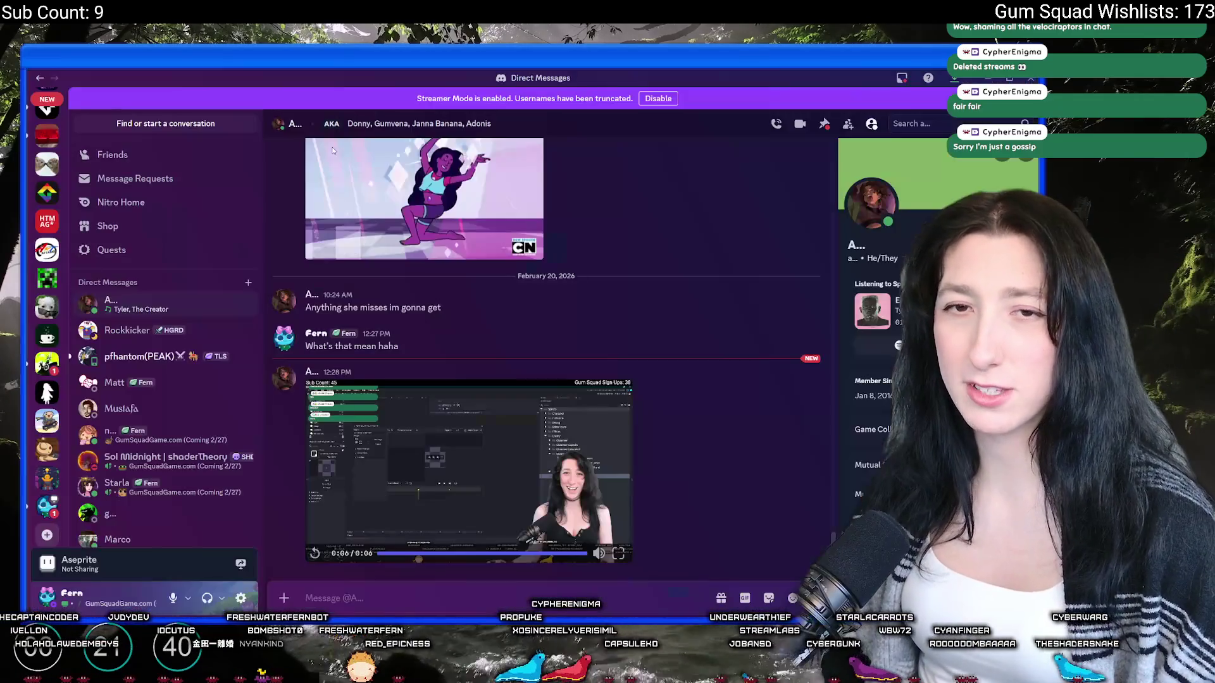
click(47, 506)
key(alt+Tab)
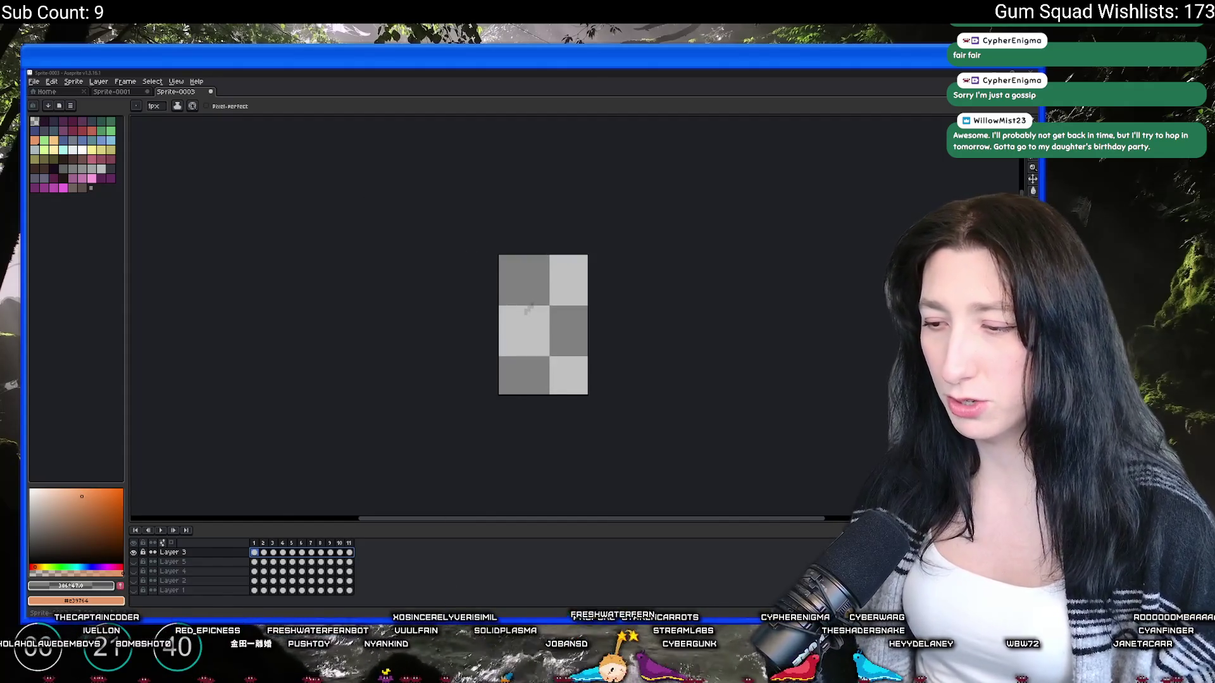
Step: Duplicate spr_character_hands as spr_character_bruises and open it in the sprite editor
key(alt+Tab)
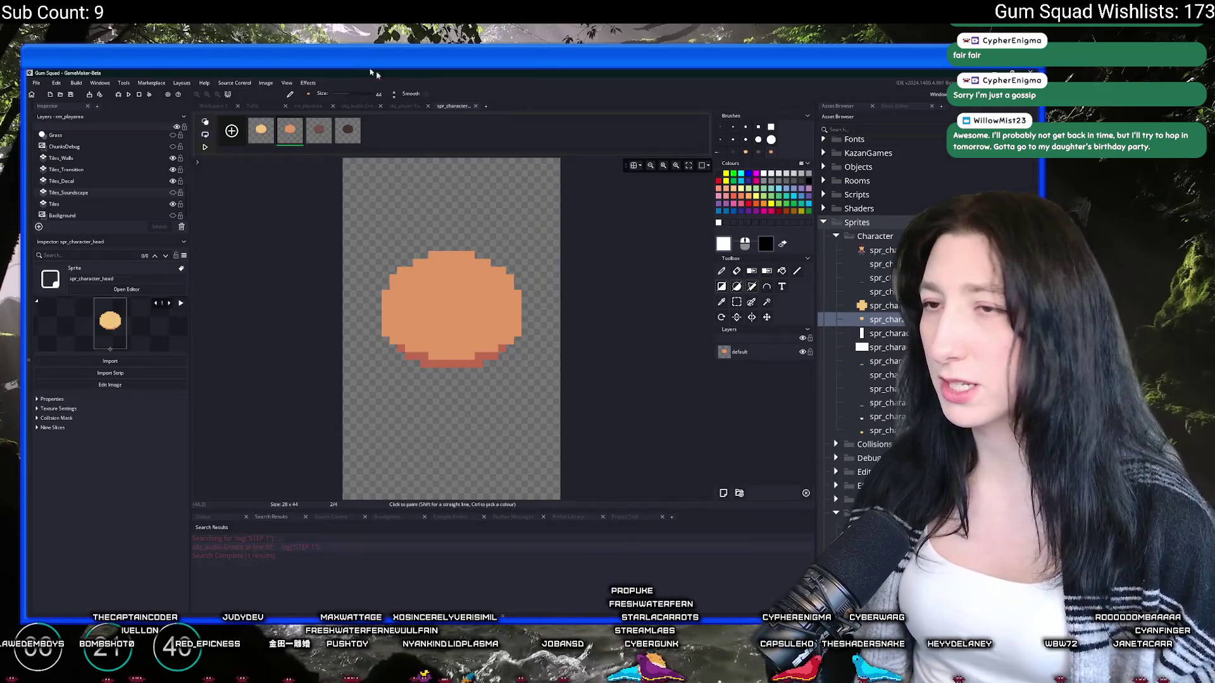
click(475, 106)
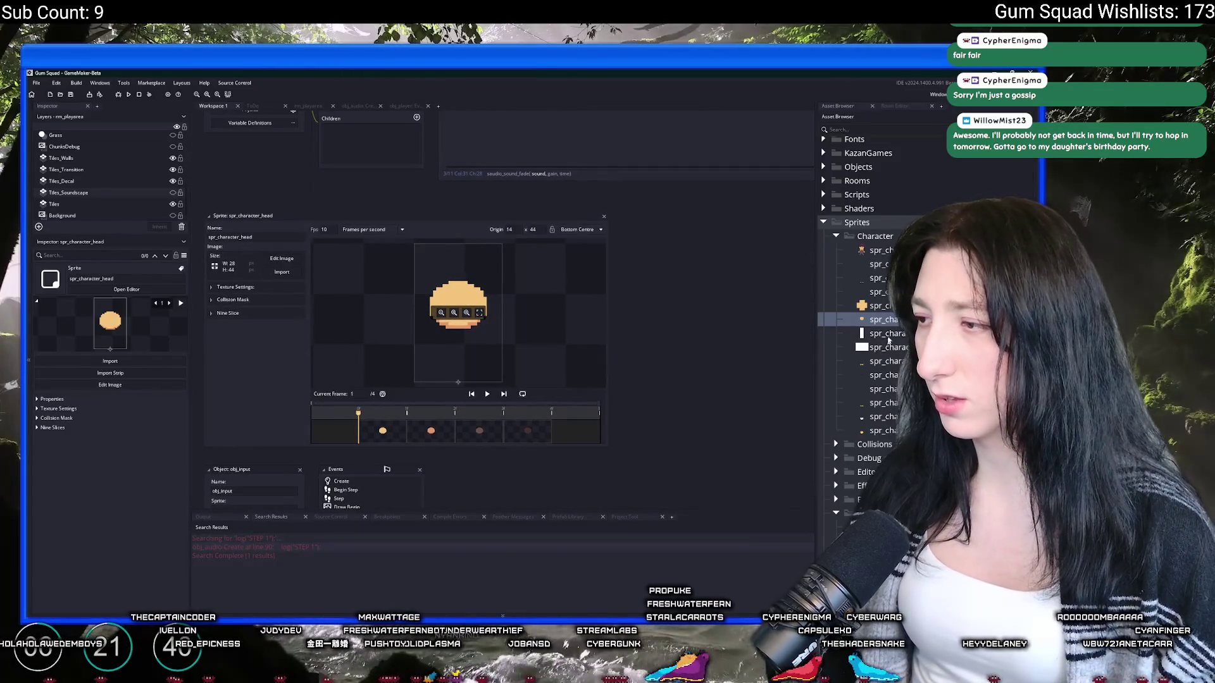
click(879, 306)
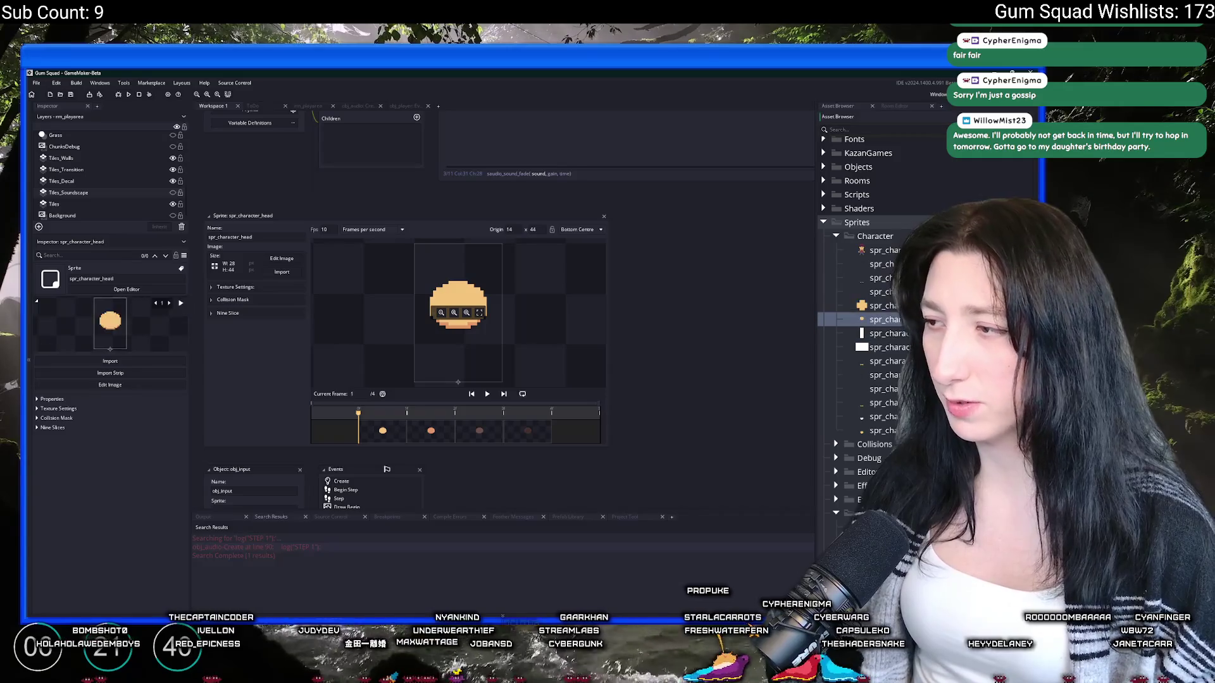
key(ctrl+d)
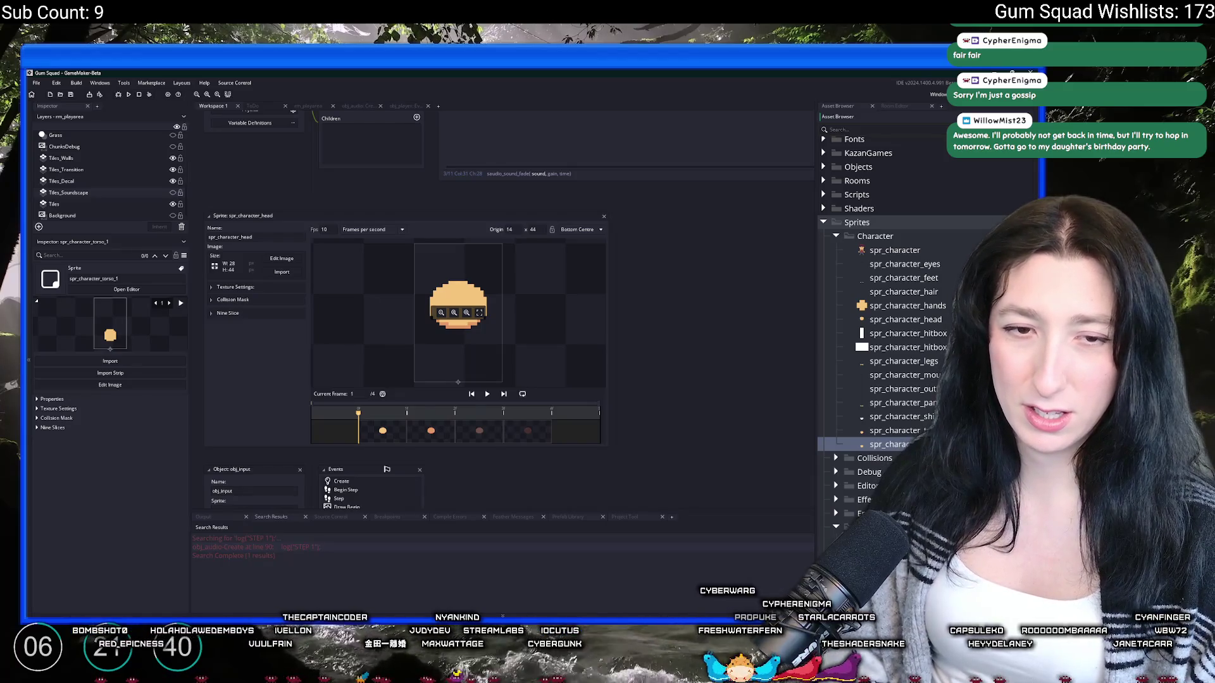
key(Return)
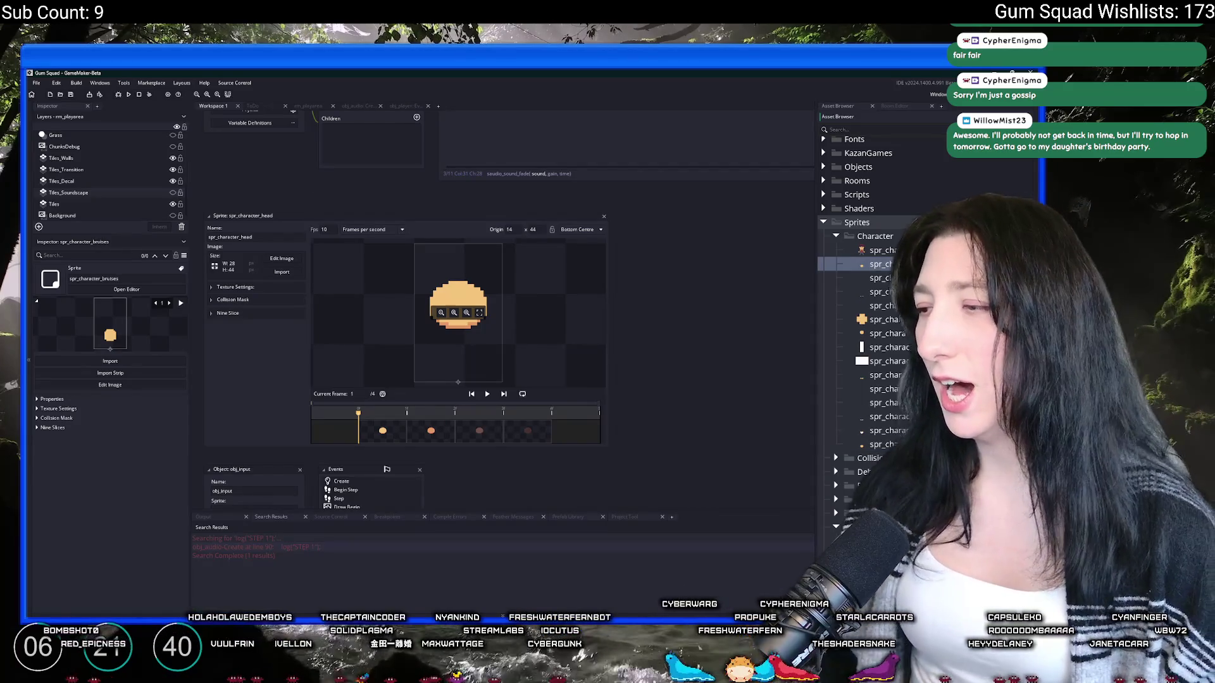
double_click(899, 264)
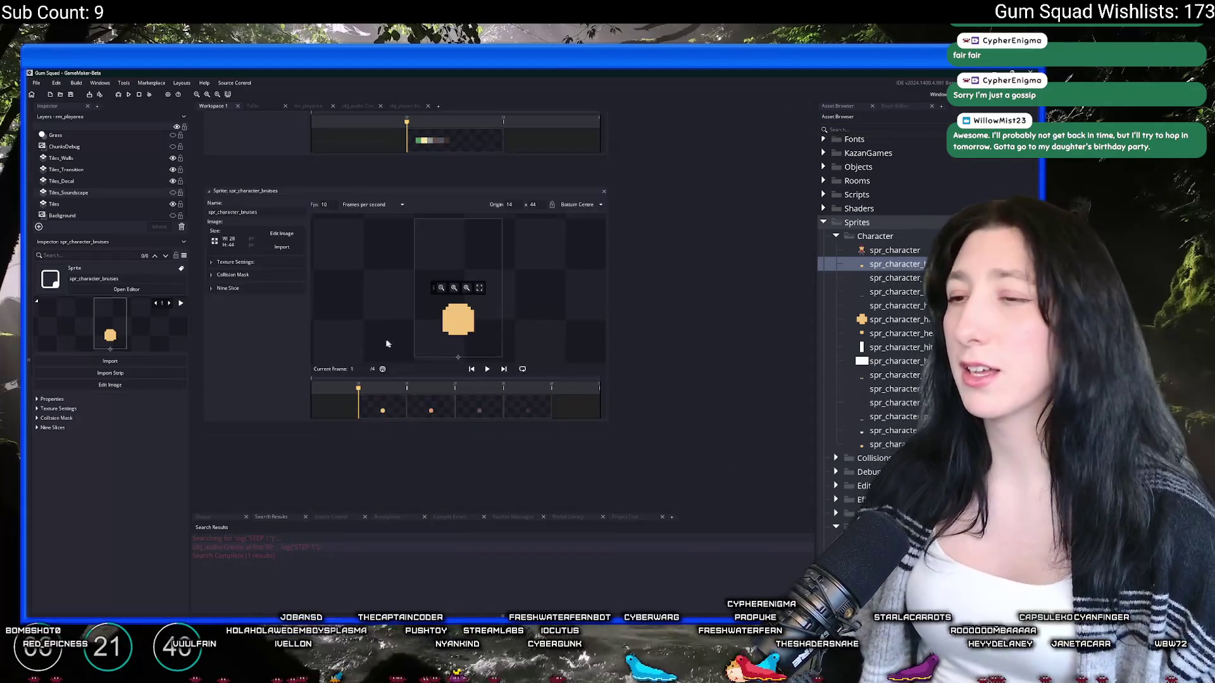
Step: Import Bruises.gif from UnknownSpaces > Art > Character into spr_character_bruises
click(283, 247)
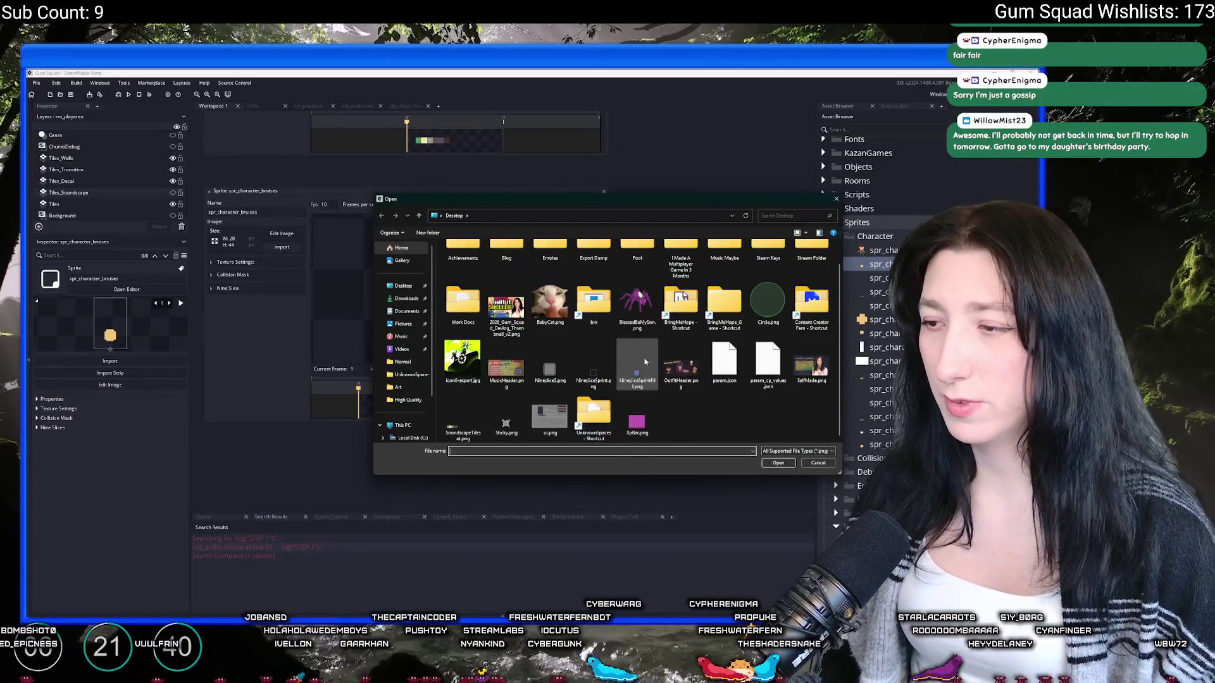
double_click(594, 412)
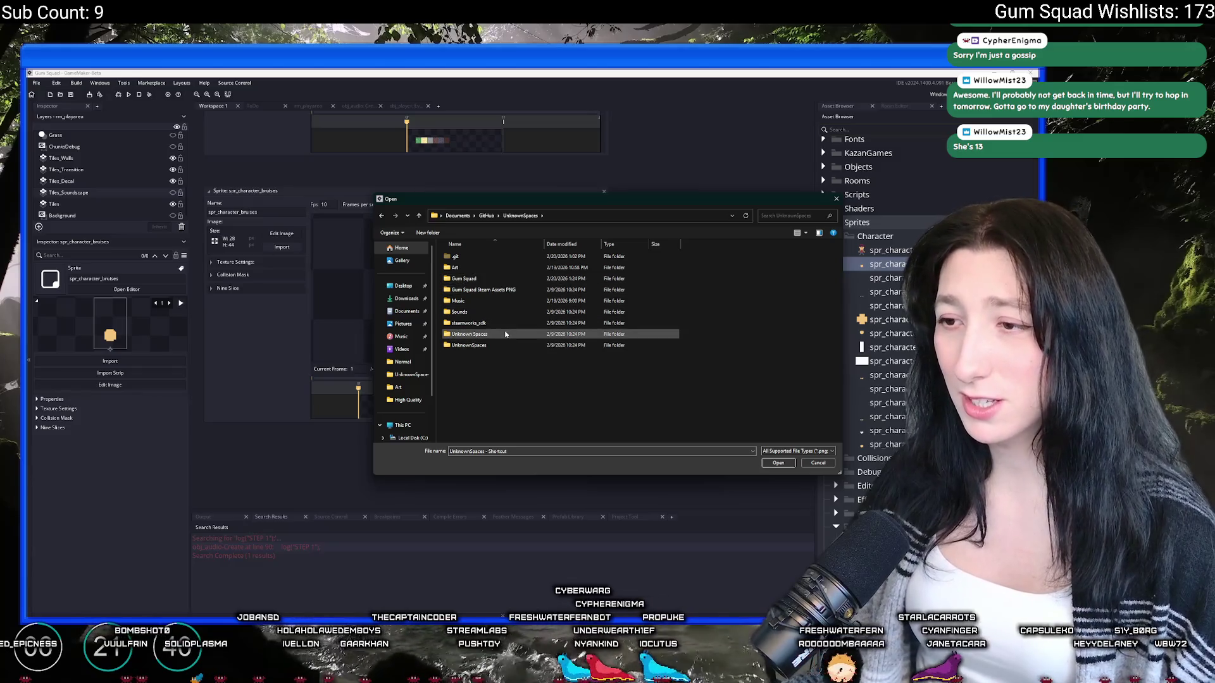
double_click(500, 268)
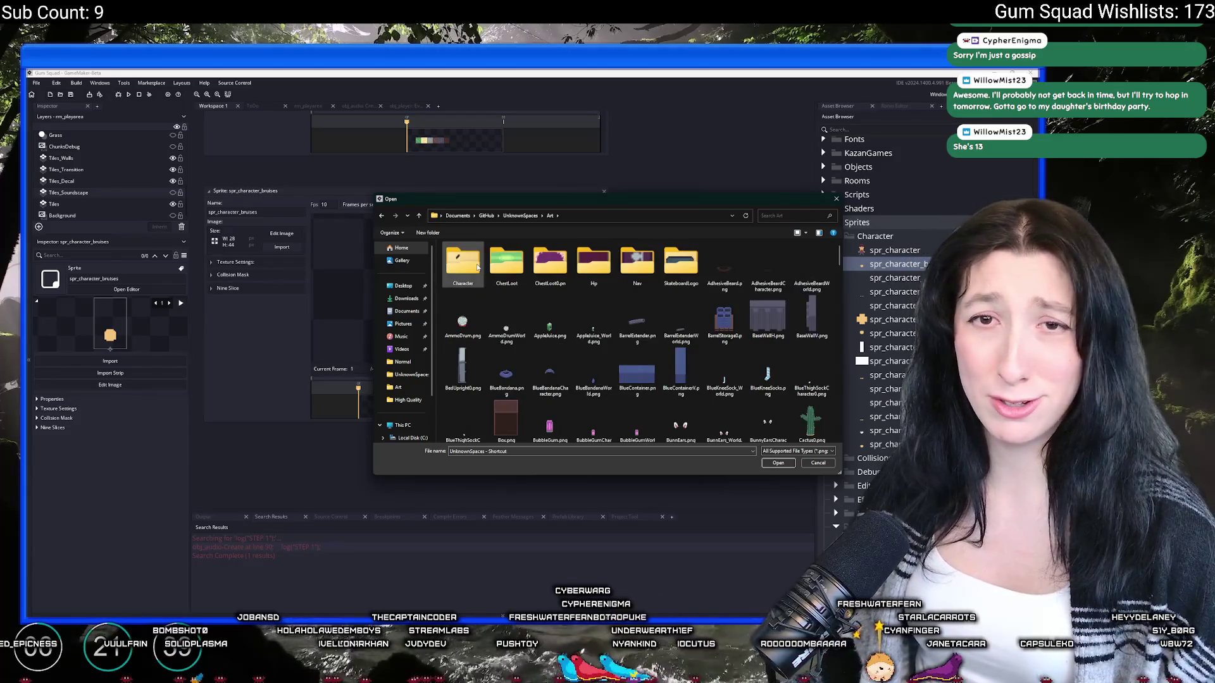
scroll(652, 323, down, 20)
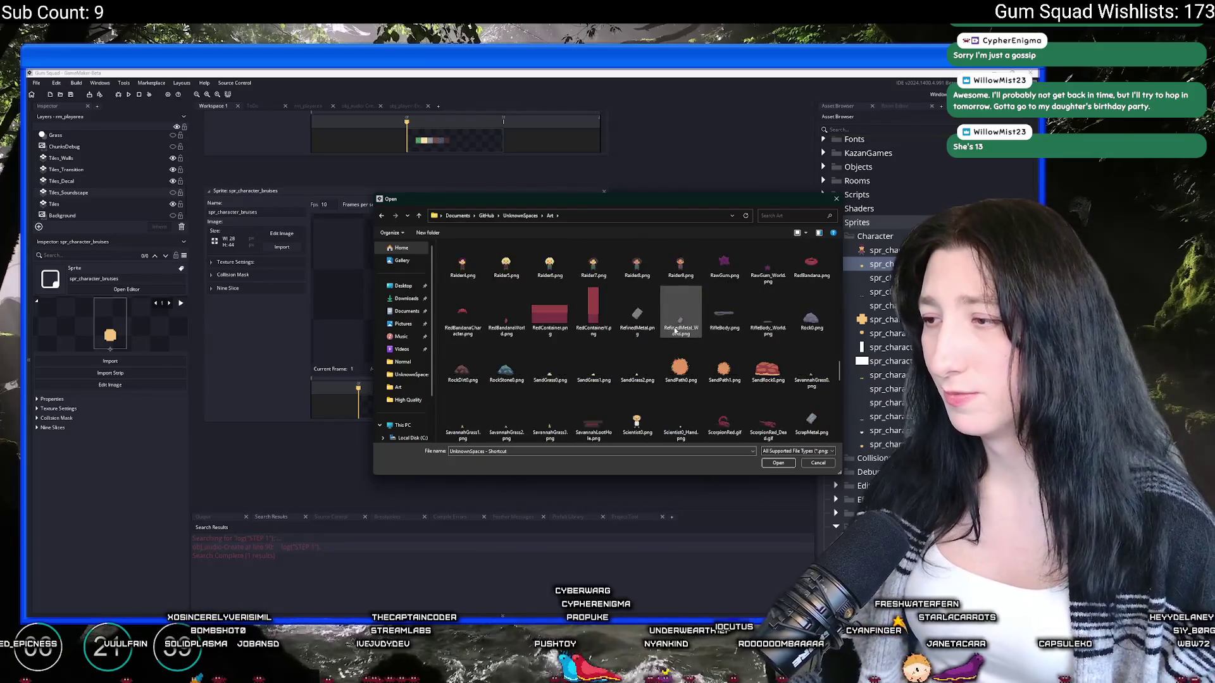
scroll(666, 348, up, 15)
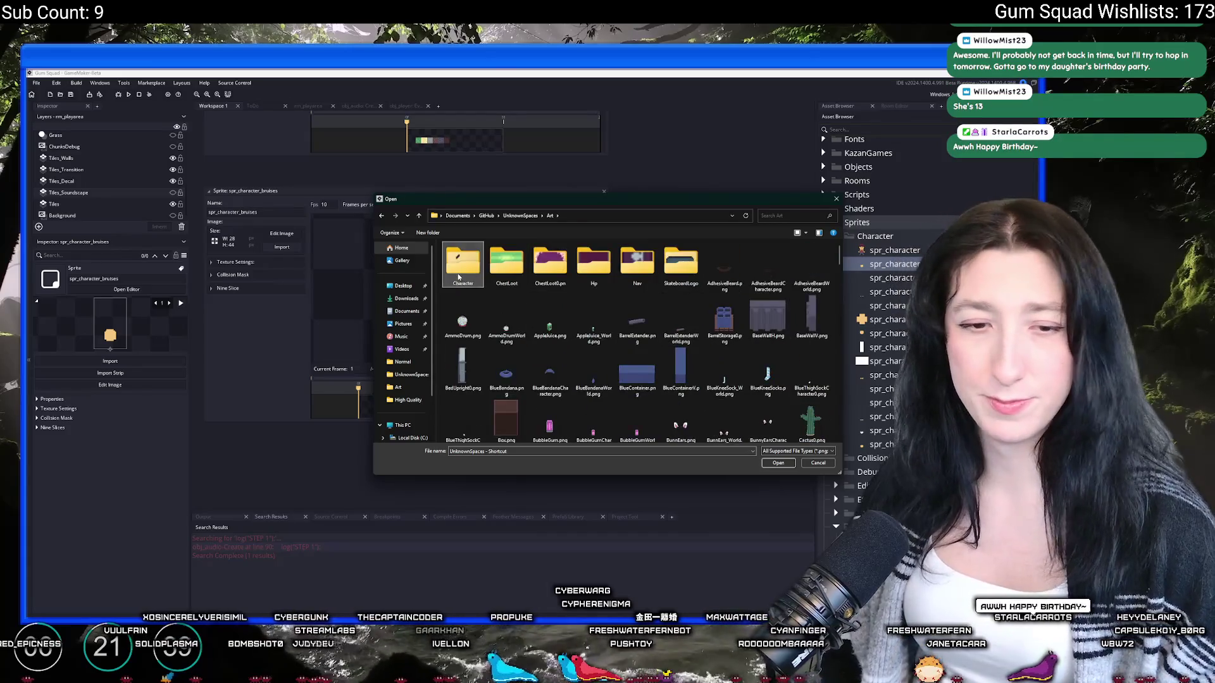
double_click(462, 262)
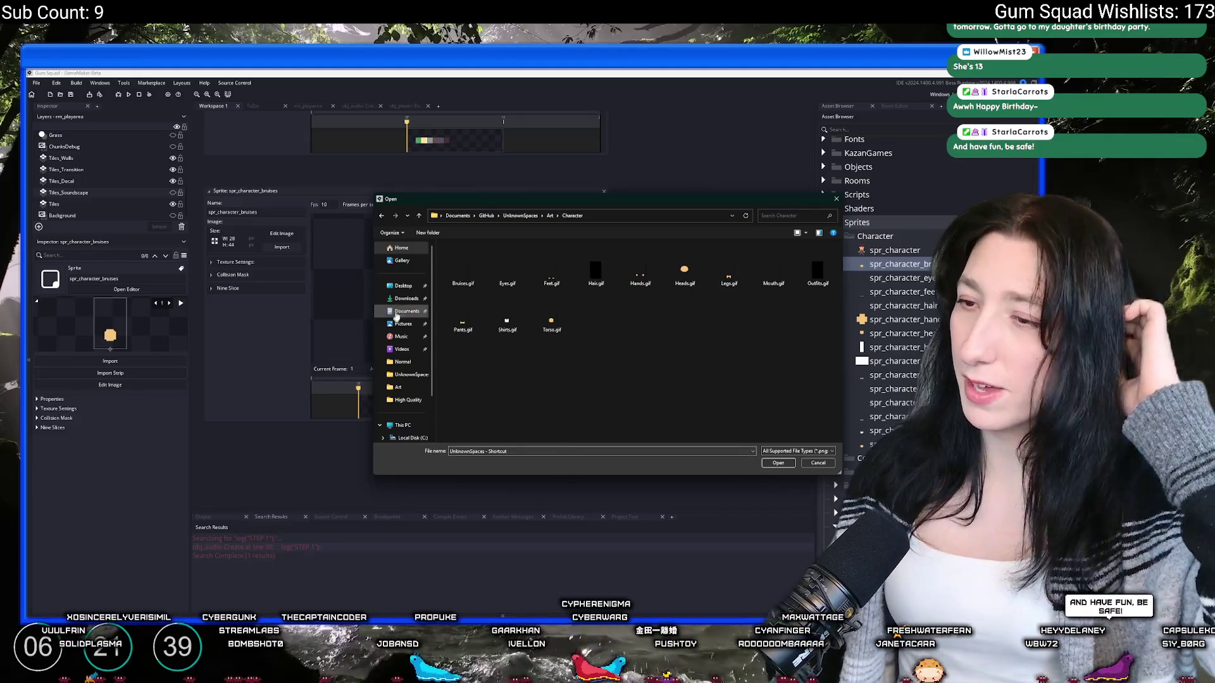
double_click(462, 272)
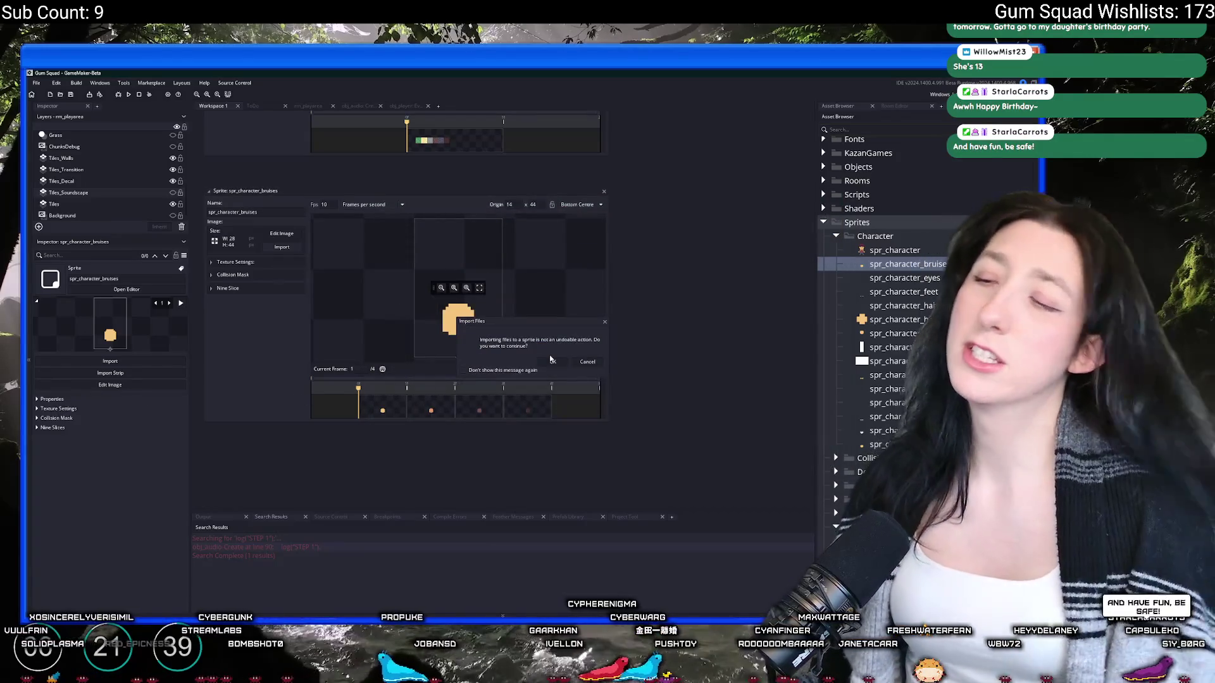
click(551, 361)
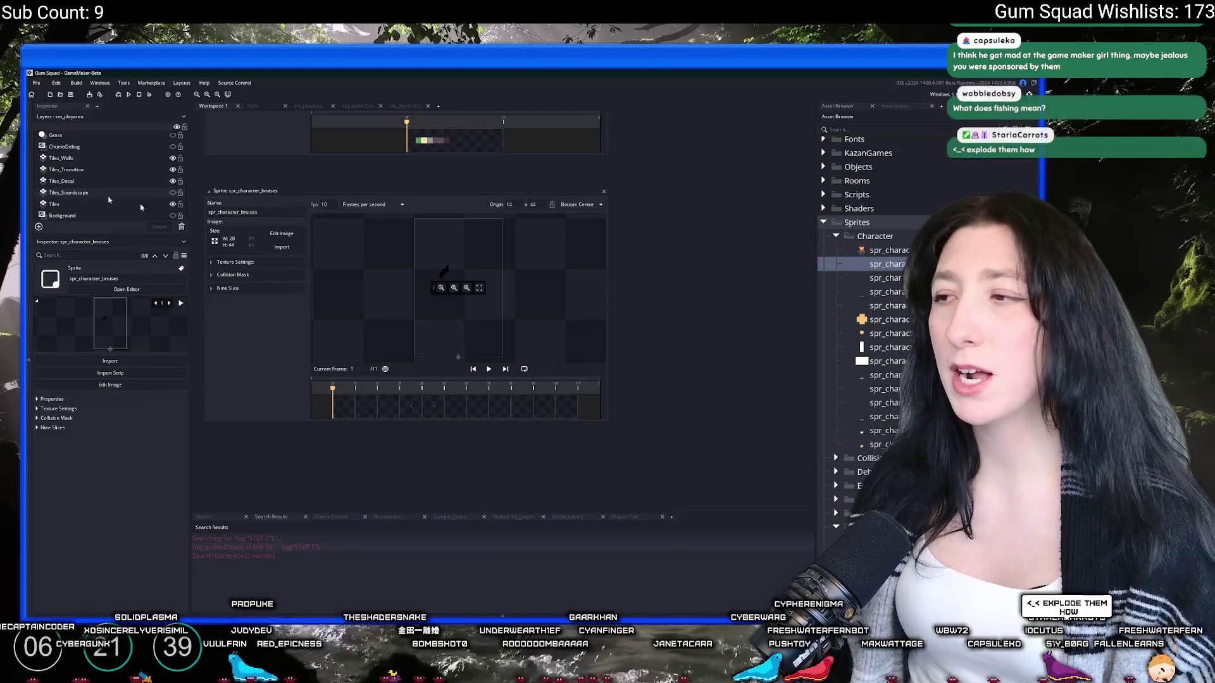
Step: Step through the imported frames and open frame 4 in the Image Editor
click(434, 404)
click(495, 408)
click(454, 405)
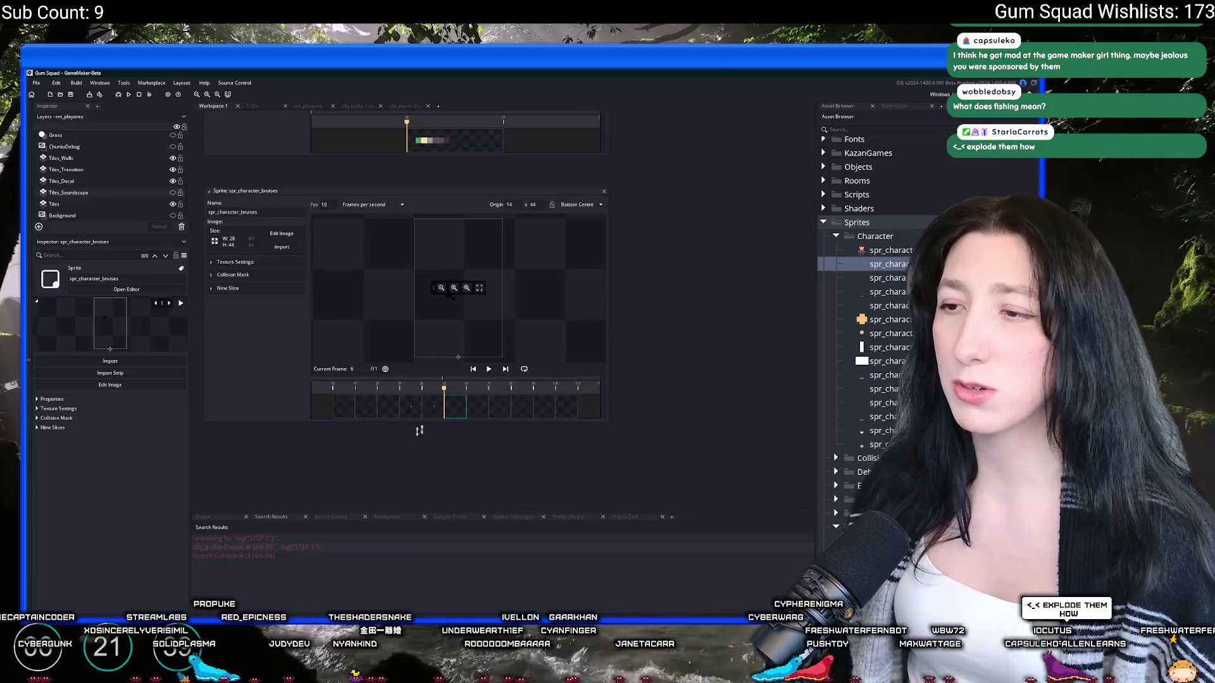
scroll(503, 443, left, 3)
click(573, 398)
click(534, 397)
click(511, 398)
double_click(483, 396)
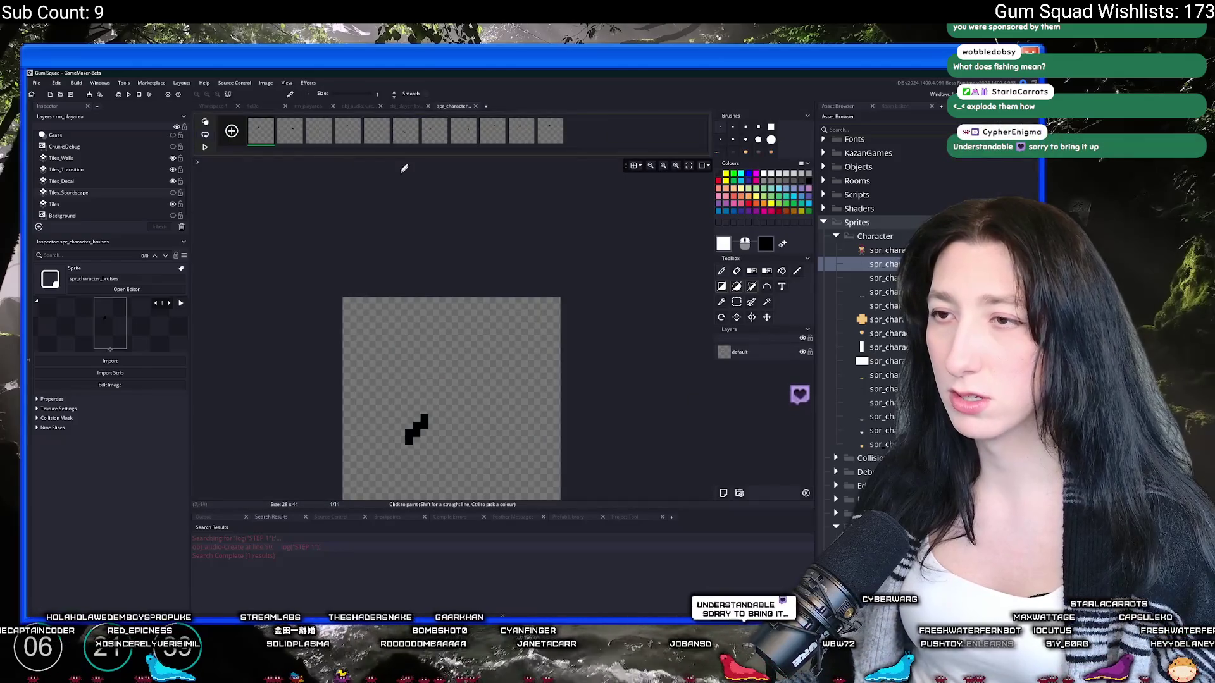
Step: On frame 5, erase the orange pixels and repaint the black bruise as a zigzag
key(e)
key(Right)
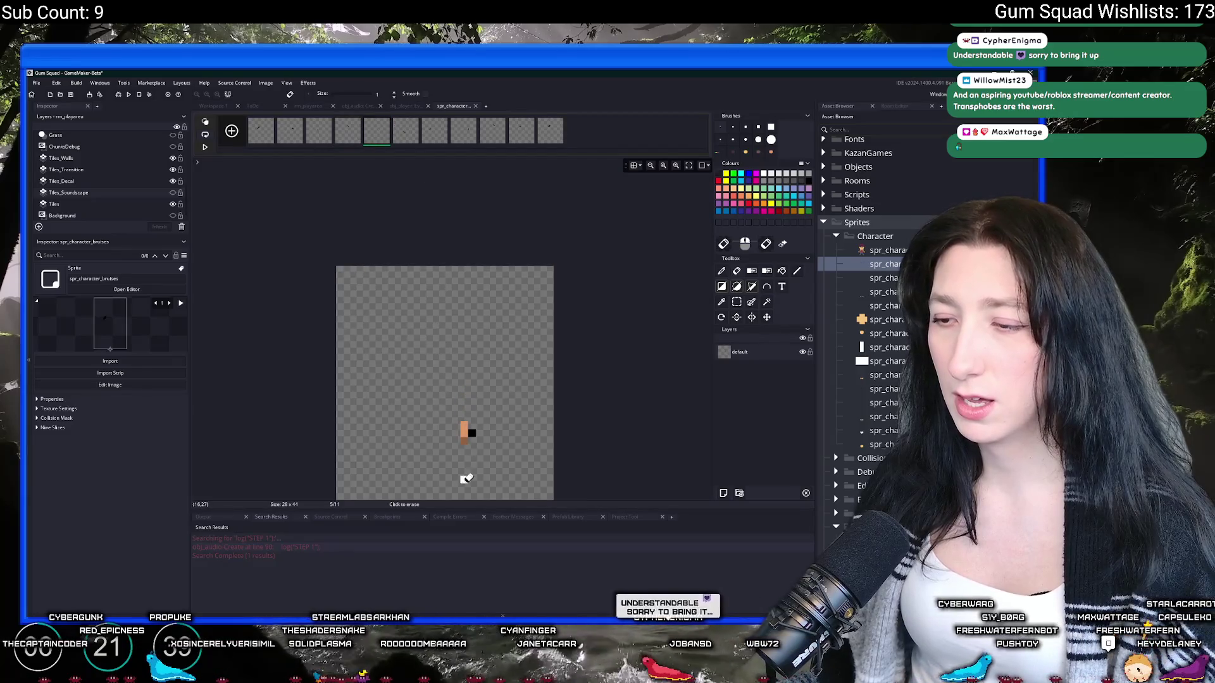
scroll(467, 405, up, 3)
drag(469, 341, 471, 285)
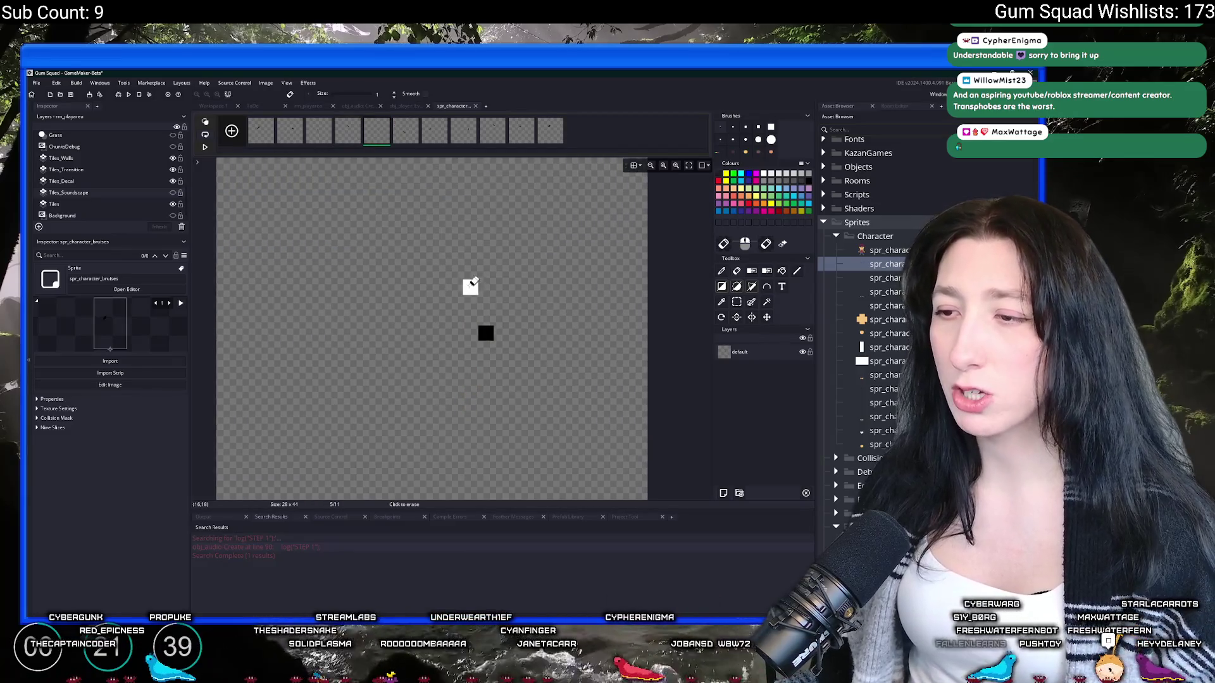
key(i)
click(486, 333)
click(721, 270)
mouse_move(484, 342)
mouse_down()
mouse_move(471, 355)
mouse_move(479, 315)
mouse_up()
drag(472, 358, 471, 282)
click(487, 319)
scroll(436, 338, down, 2)
scroll(436, 339, down, 3)
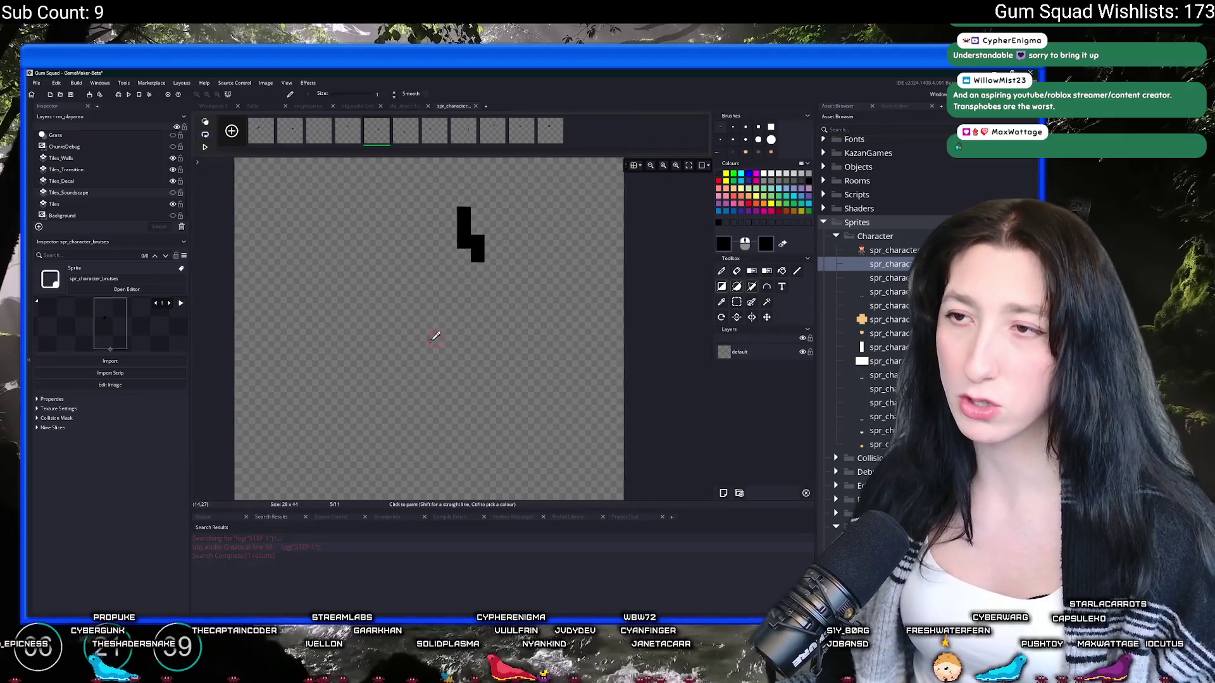
Step: Review frames 8, 9, 10 and 4, then close the Image Editor
click(464, 133)
click(500, 136)
click(513, 136)
click(492, 136)
click(464, 136)
click(348, 133)
click(476, 105)
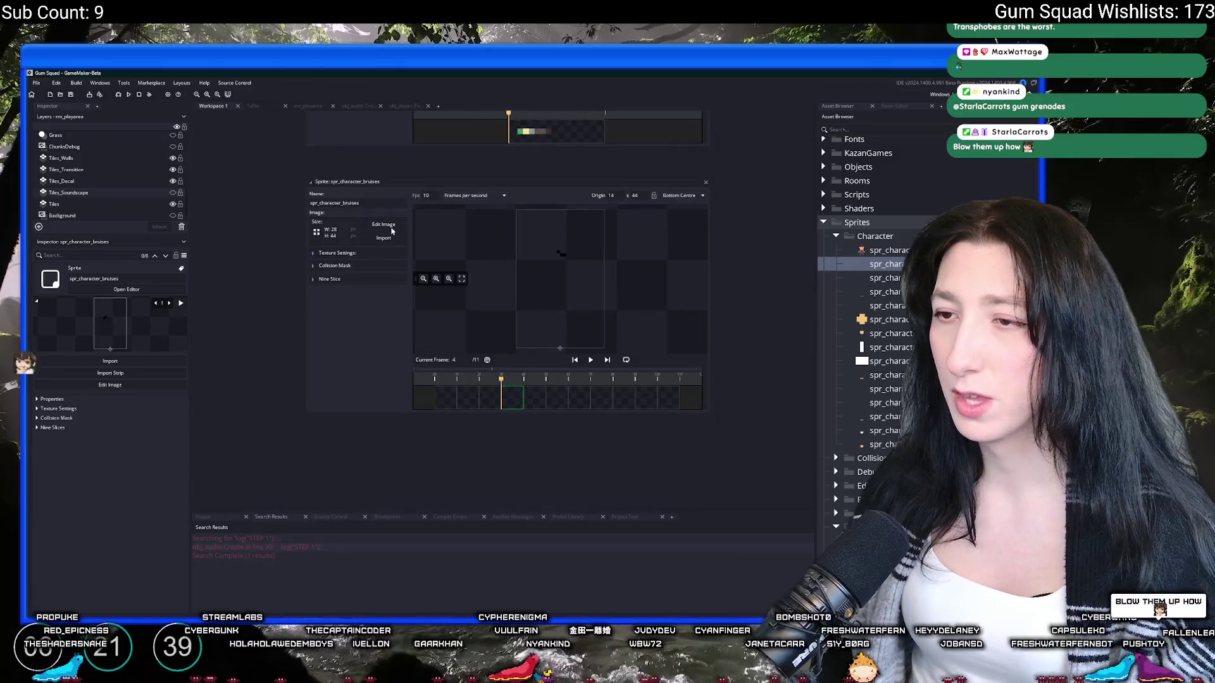
Step: Open spr_character_bruises in the Image Editor and bring up the default layer's properties
click(385, 225)
right_click(761, 351)
click(781, 398)
Step: Set the bruise layer to Normal blend mode at 33 opacity, then close the Image Editor
drag(516, 335, 496, 337)
click(499, 309)
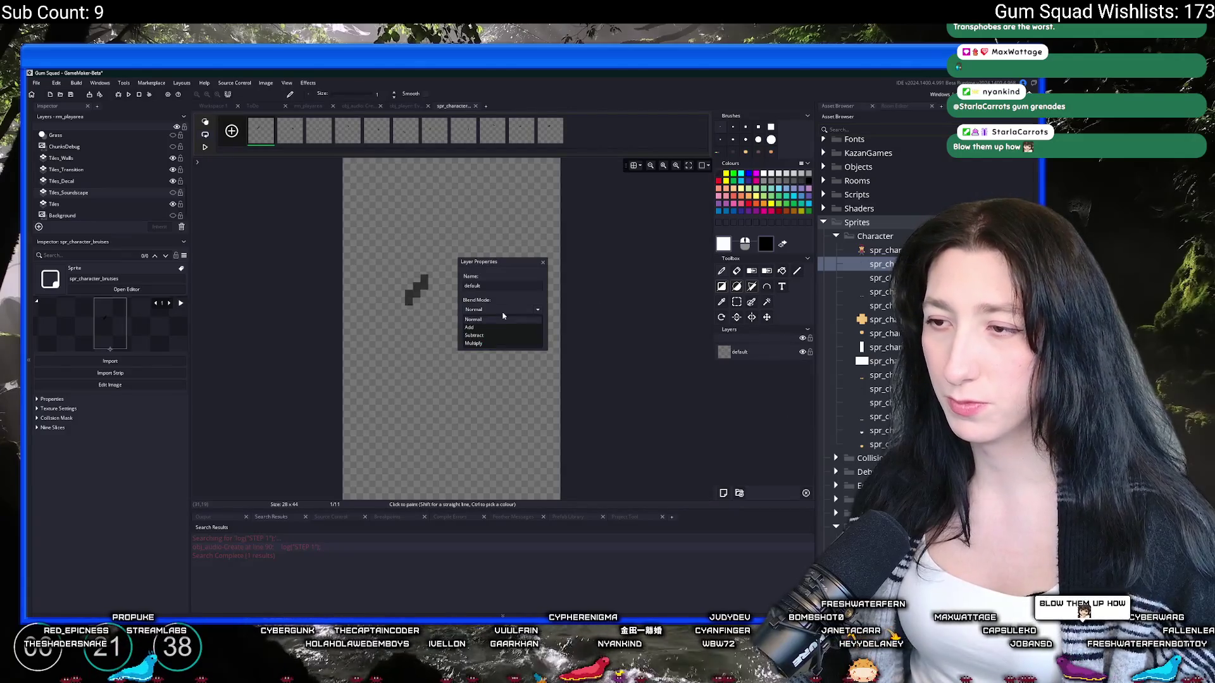
click(483, 345)
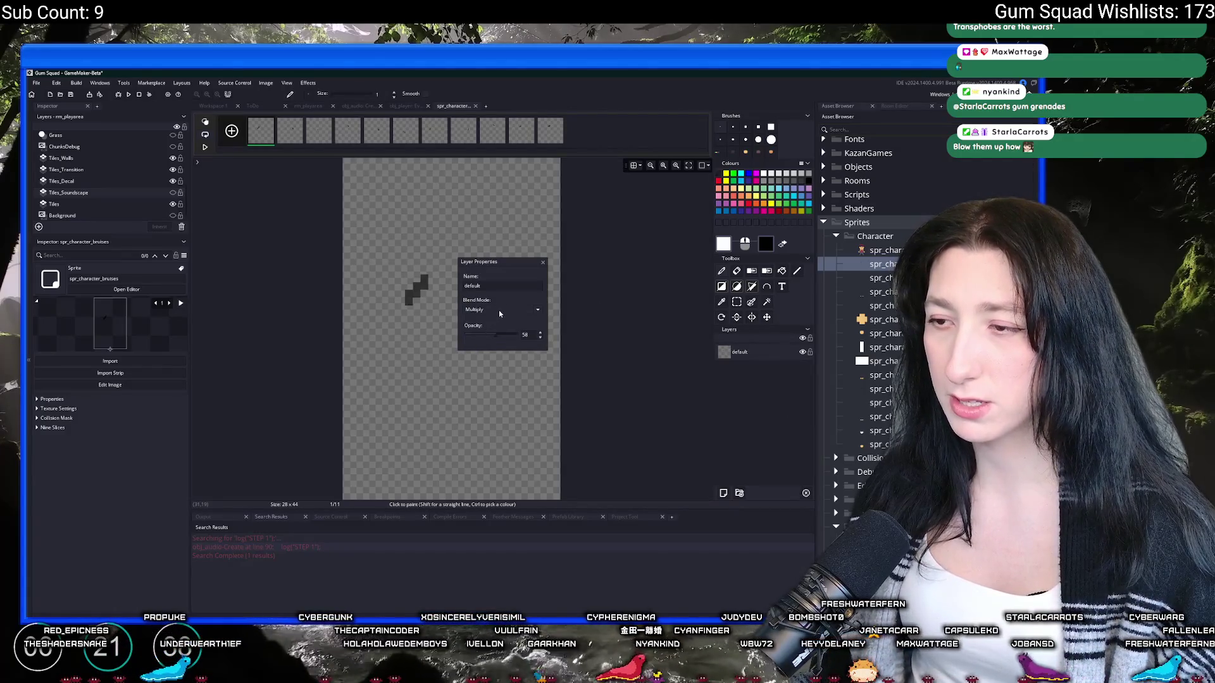
click(498, 310)
click(496, 321)
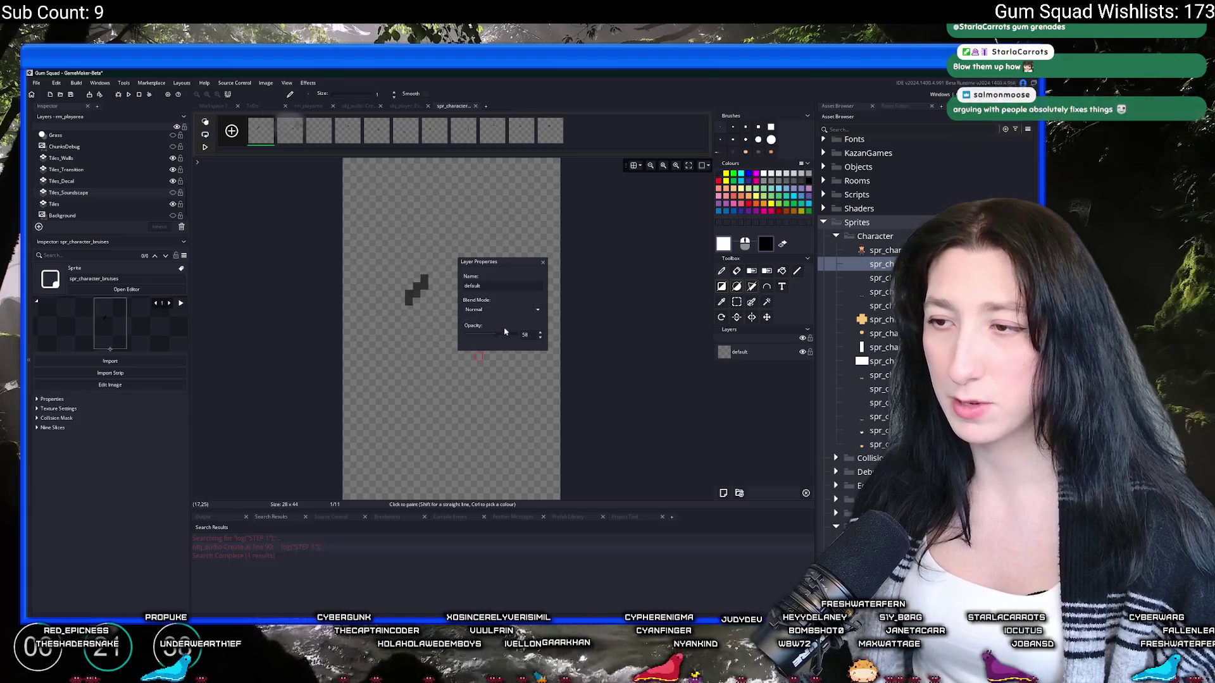
drag(496, 335, 485, 336)
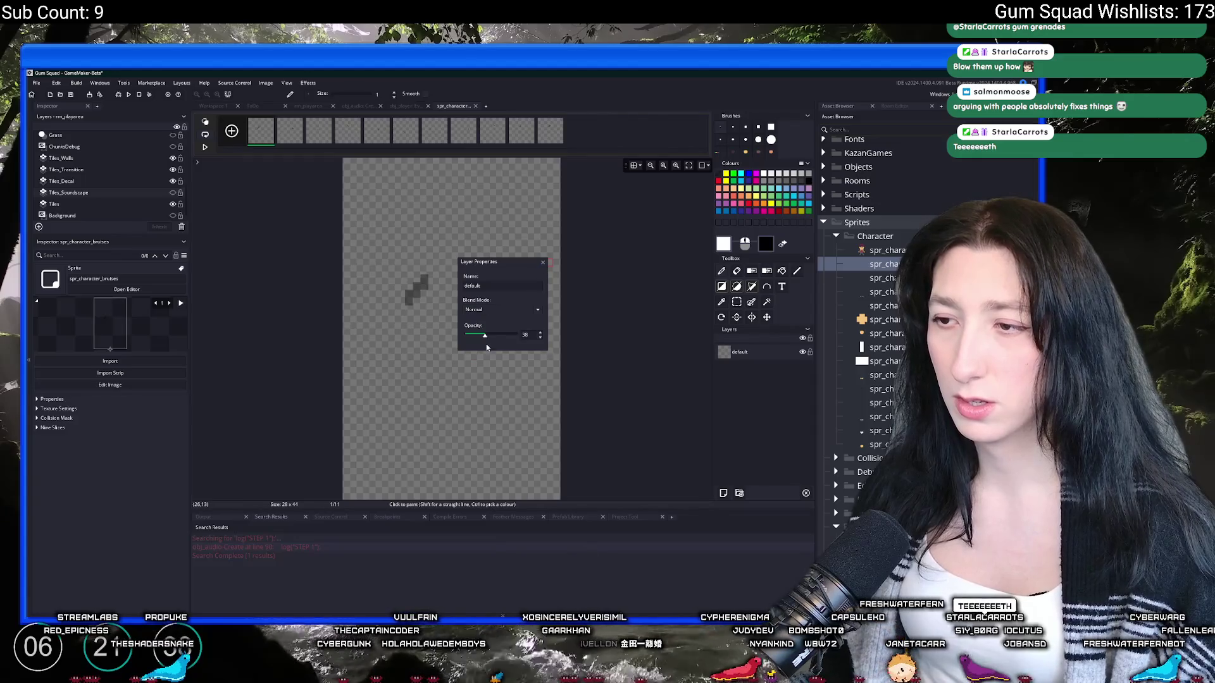
click(523, 212)
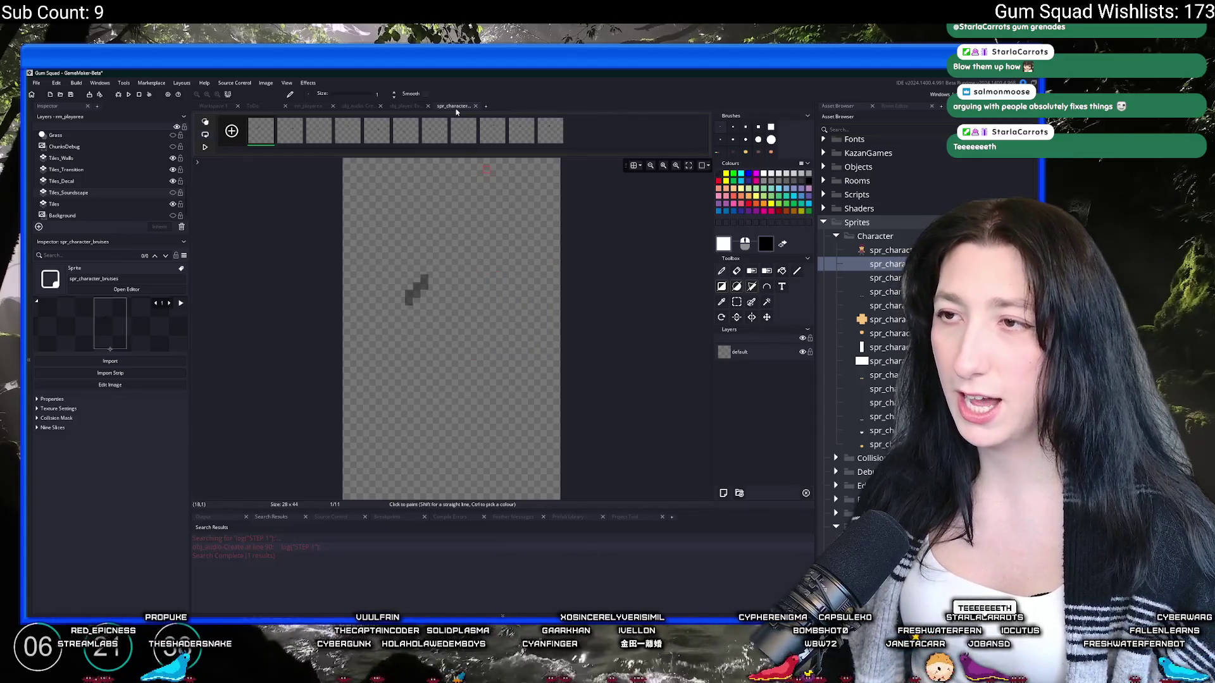
middle_click(460, 106)
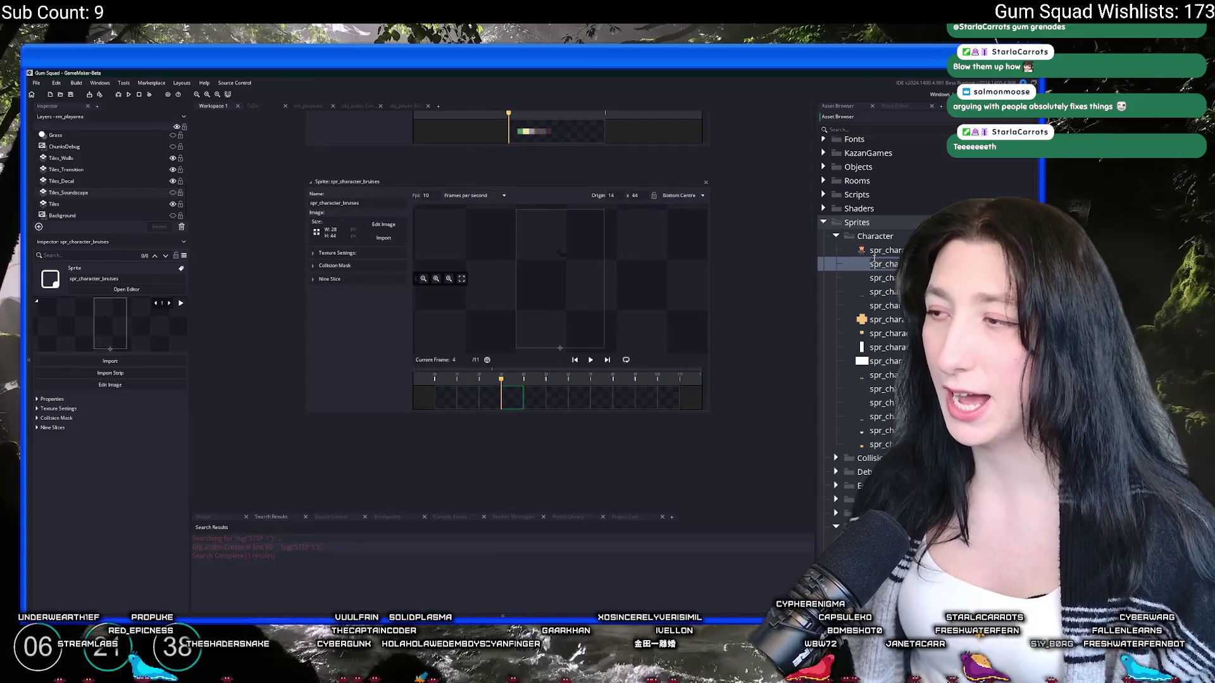
Step: Find obj_player with the Ctrl+T asset search and open its Create event code
scroll(300, 471, up, 5)
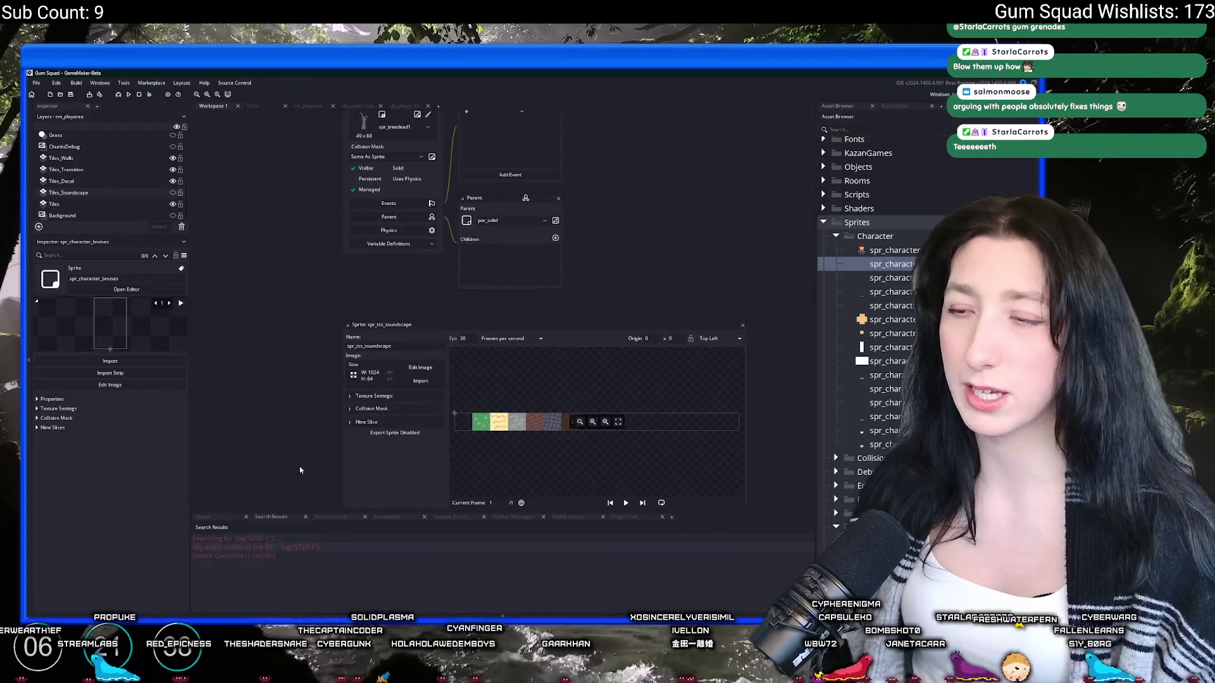
key(ctrl+t)
text(obj_p)
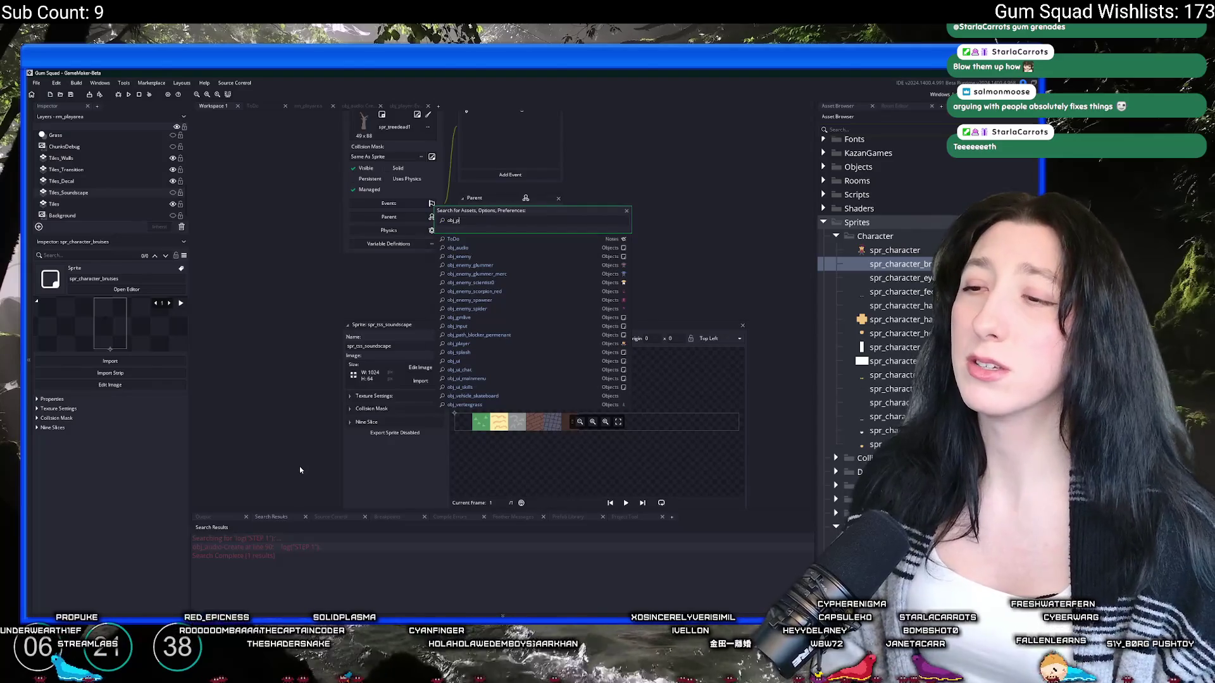
text(layer)
key(Return)
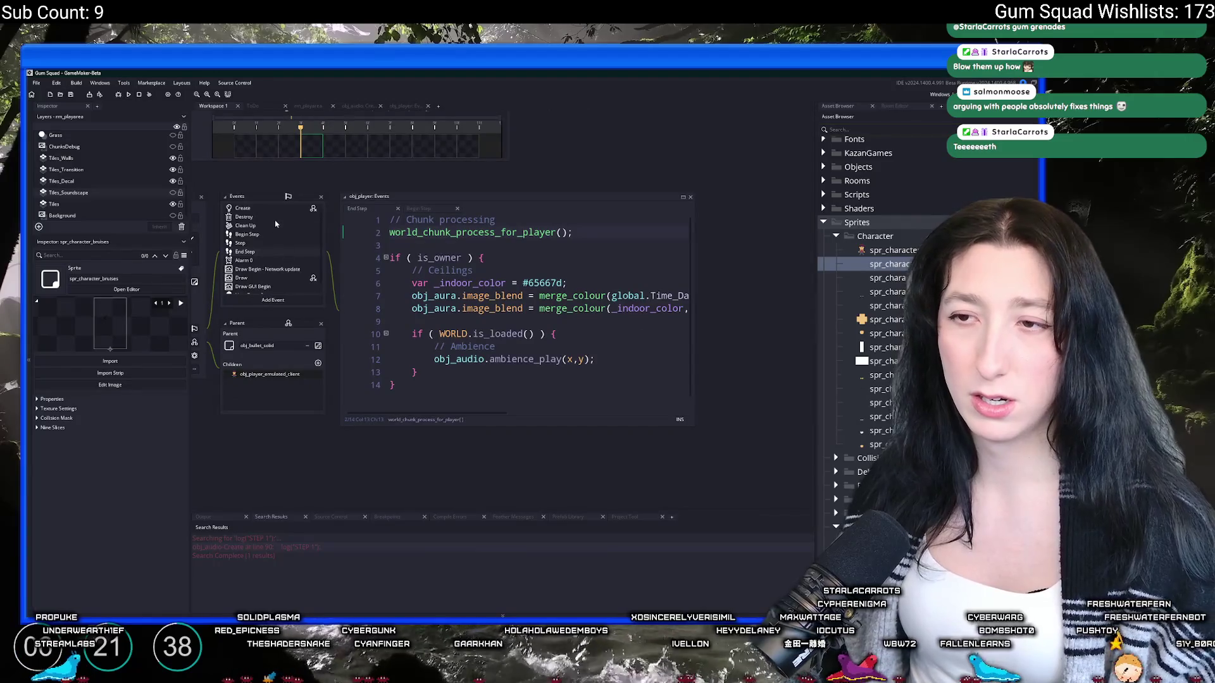
double_click(274, 212)
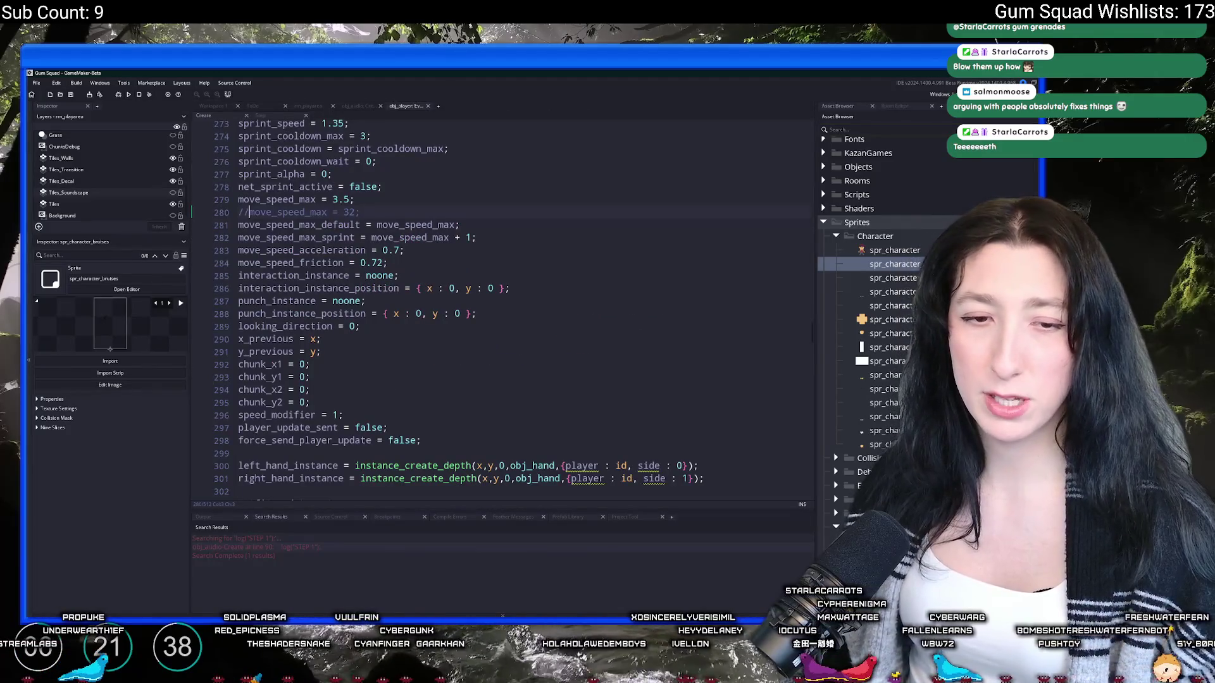
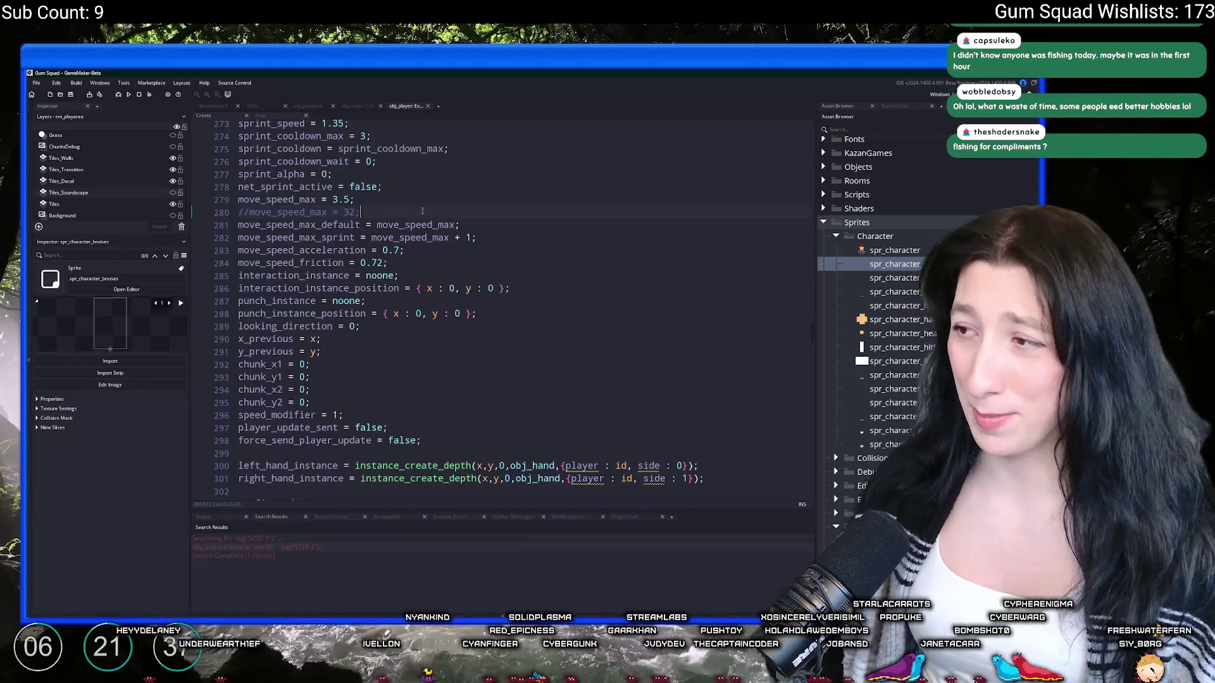
Step: Find surface_set_ta and select the body_decal_surface drawing block on lines 162–171
scroll(422, 211, down, 6)
key(ctrl+f)
text(surf)
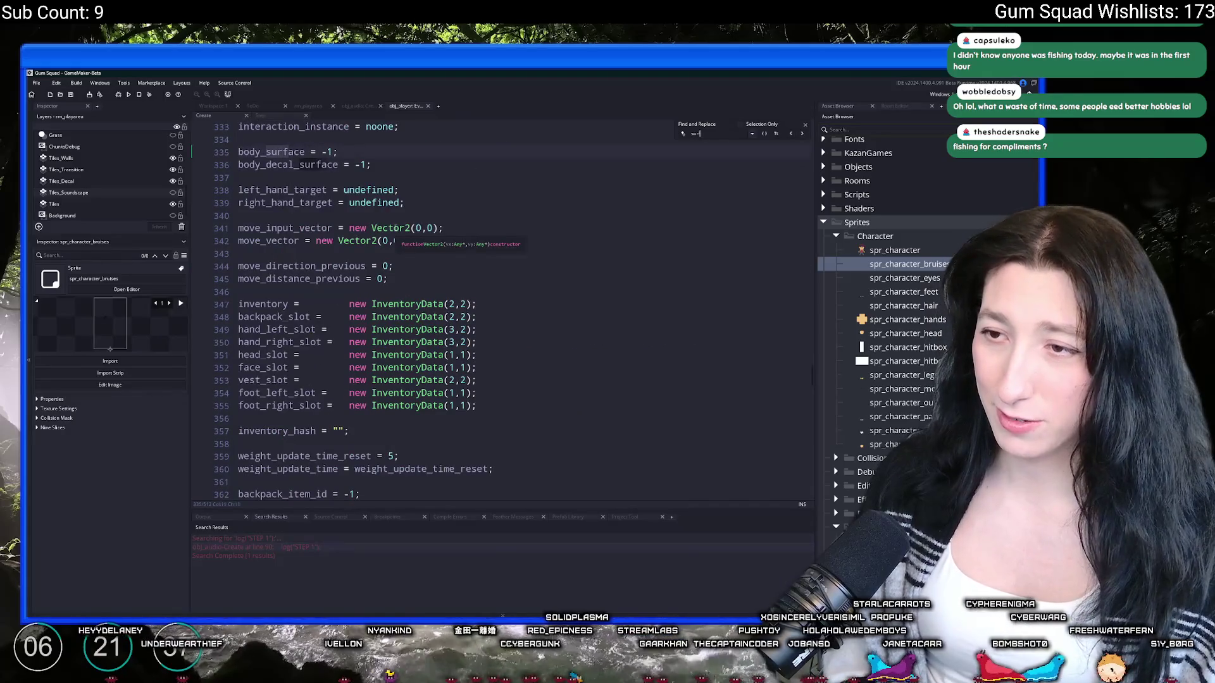
key(BackSpace)
key(BackSpace)
key(BackSpace)
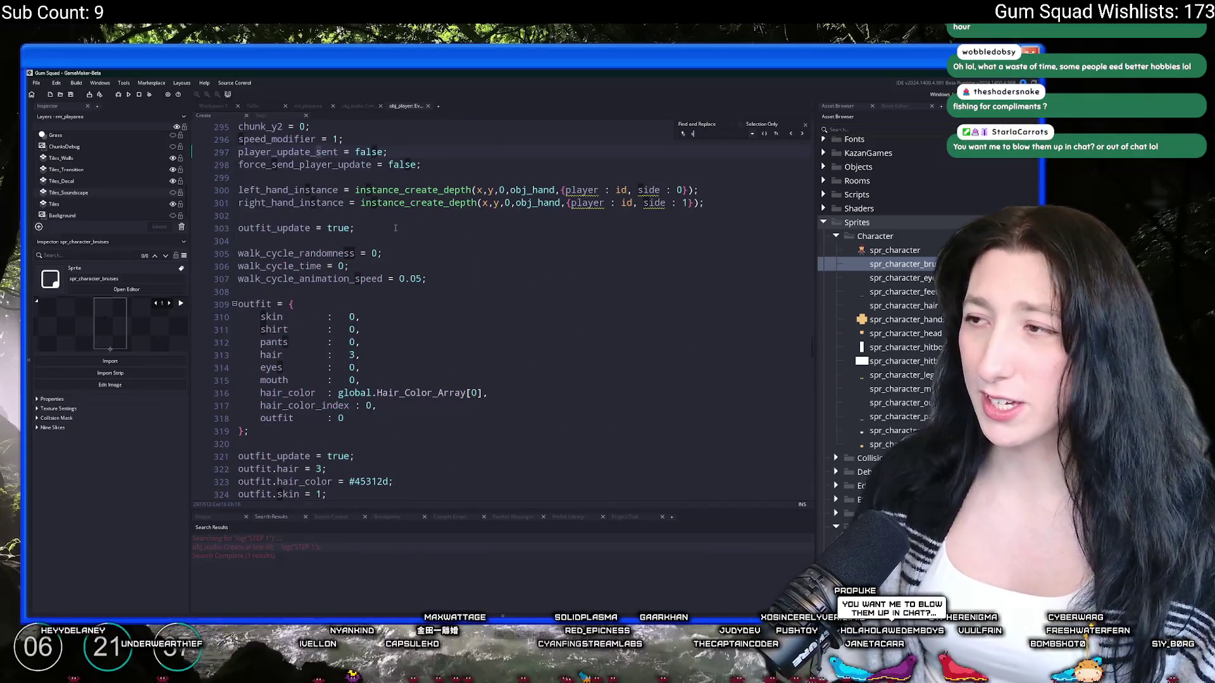
text(urface_set_ta)
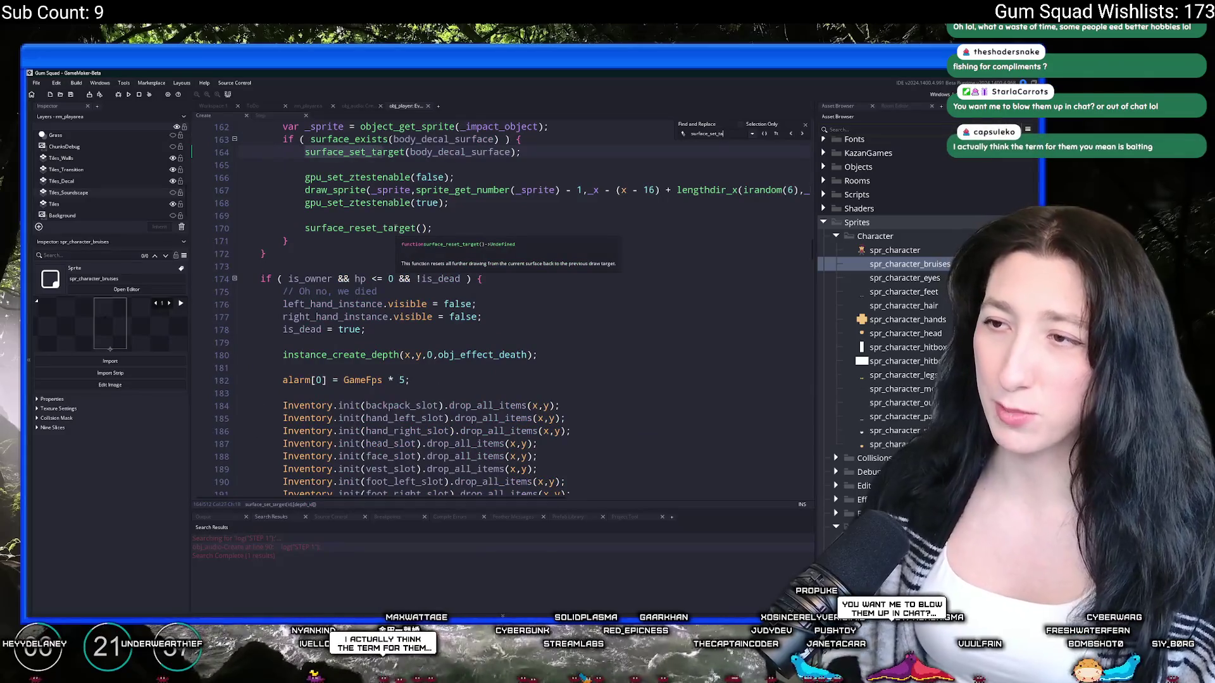
scroll(397, 229, up, 5)
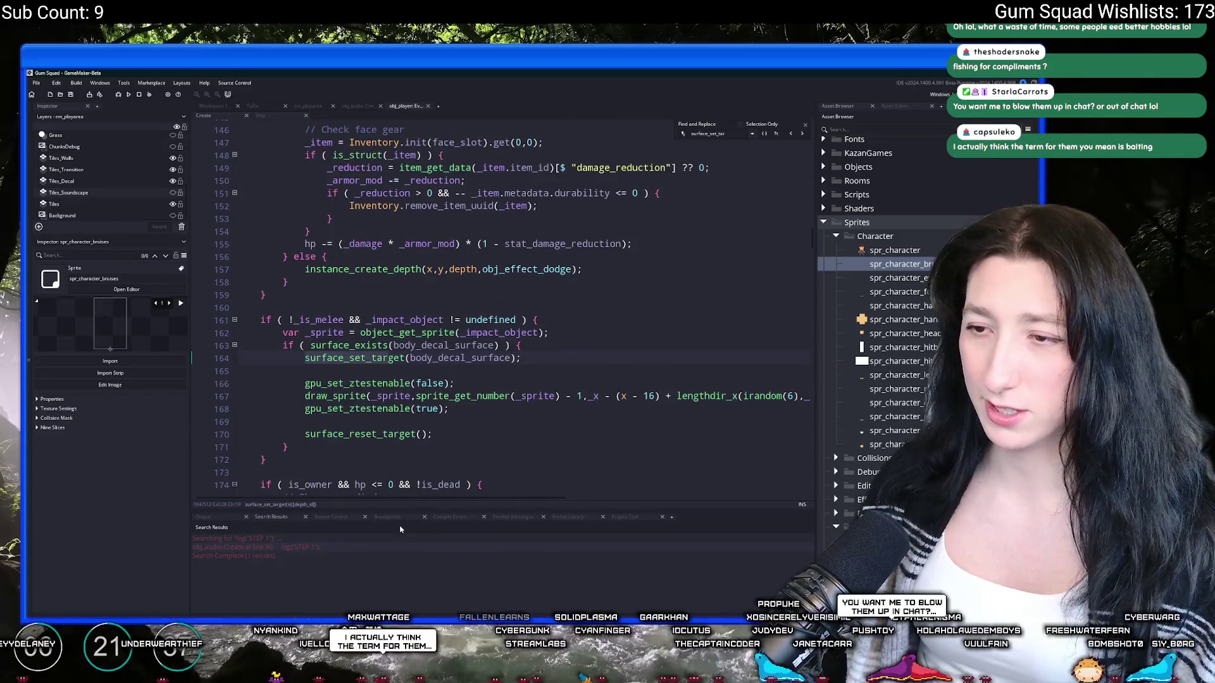
click(288, 447)
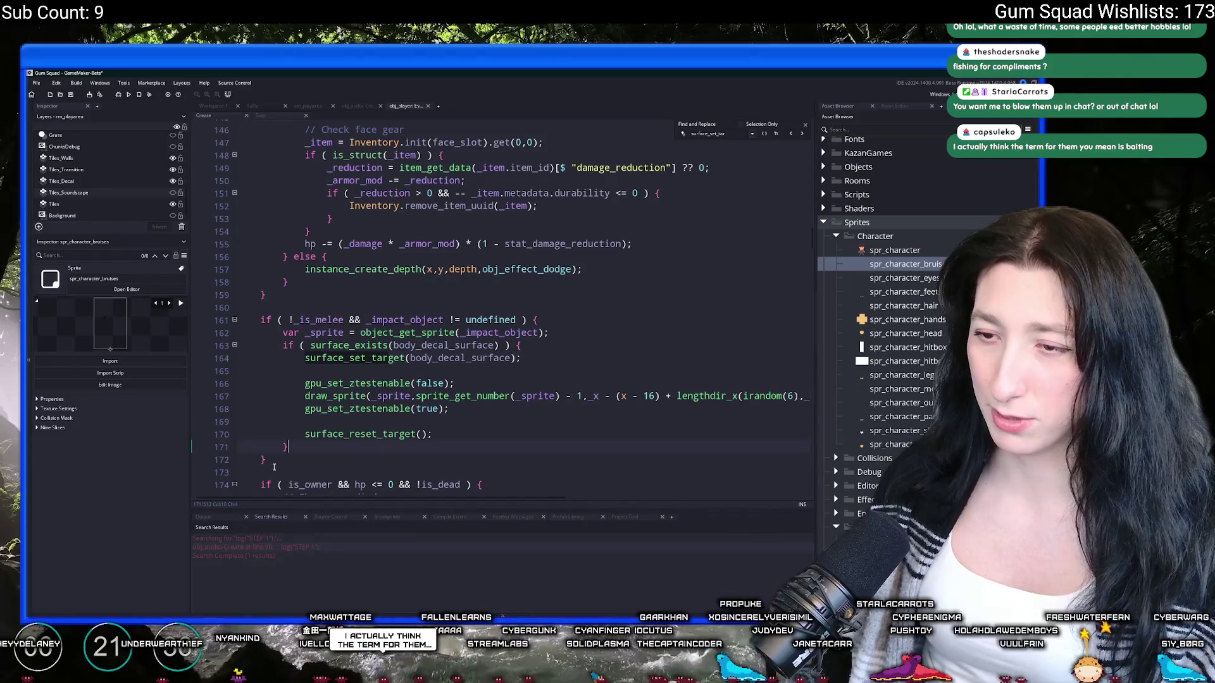
click(276, 460)
mouse_move(317, 452)
mouse_down()
mouse_move(379, 358)
mouse_move(281, 345)
mouse_move(284, 333)
mouse_move(294, 346)
mouse_up()
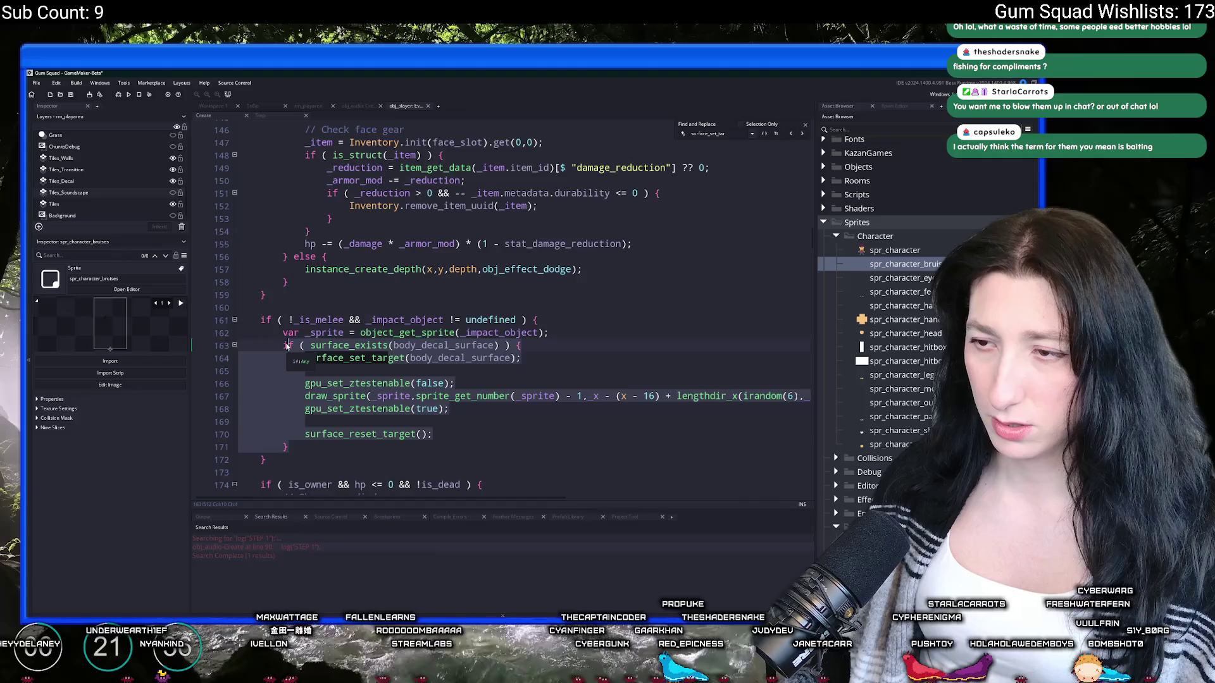
Step: Scroll down to impact_fall near line 223 and add blank lines after the damage line
scroll(469, 419, up, 12)
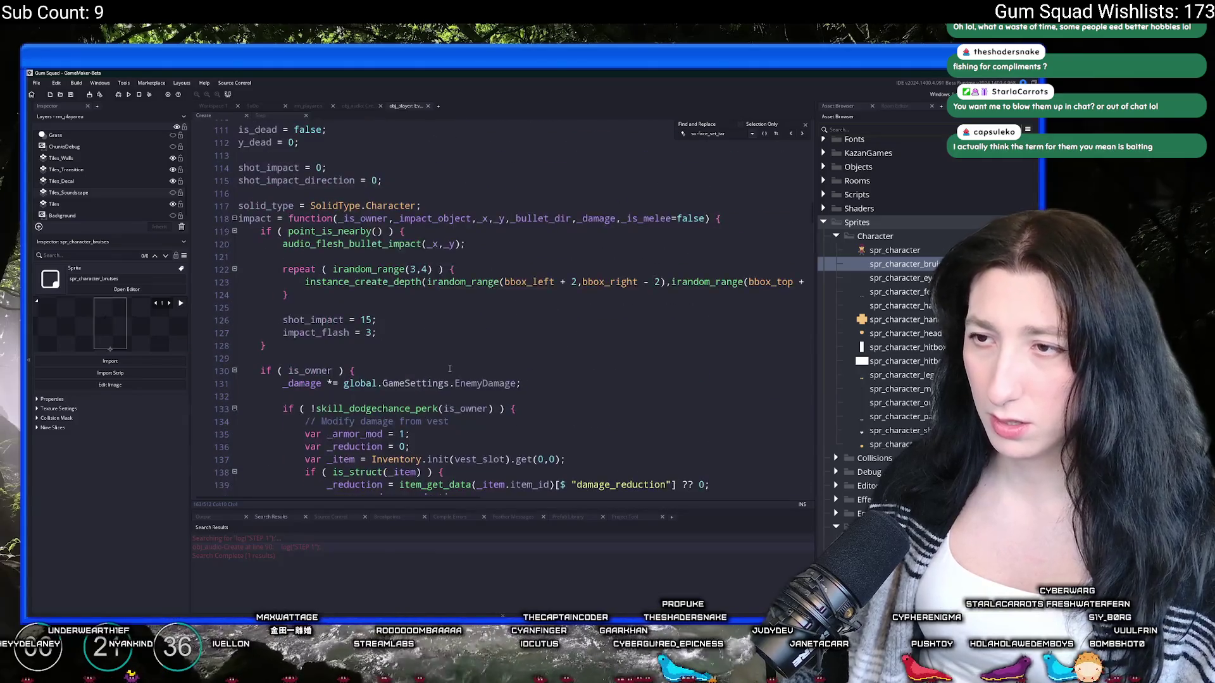
scroll(432, 377, down, 20)
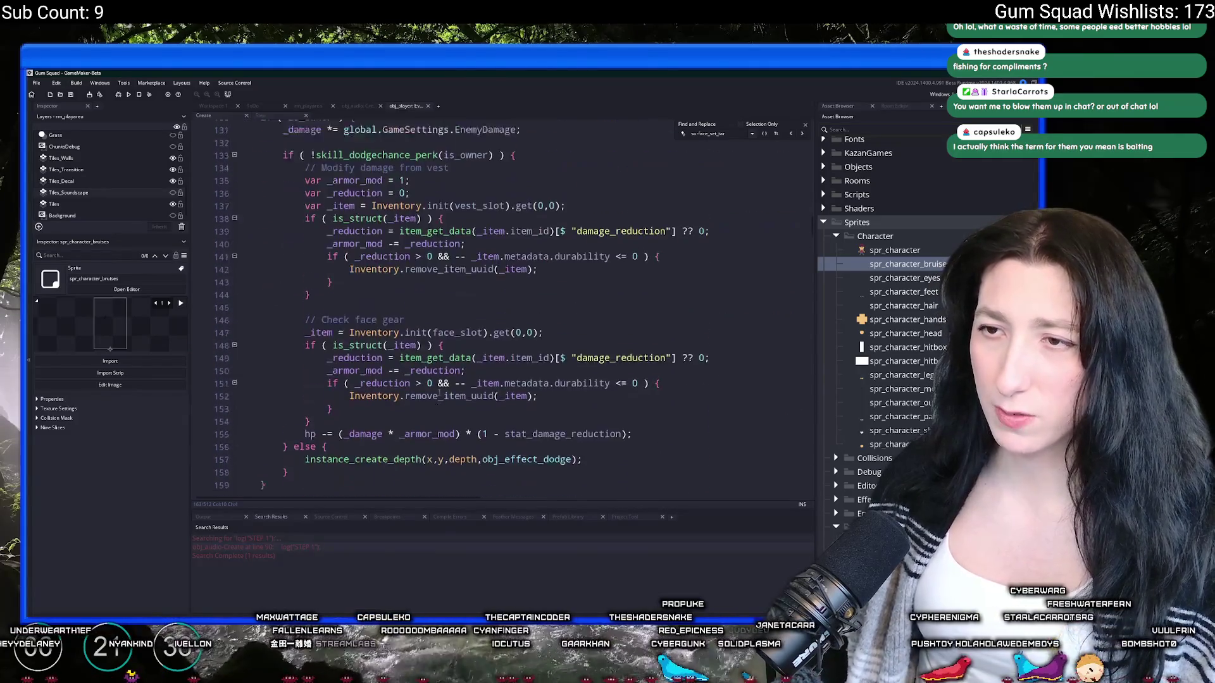
scroll(319, 361, down, 3)
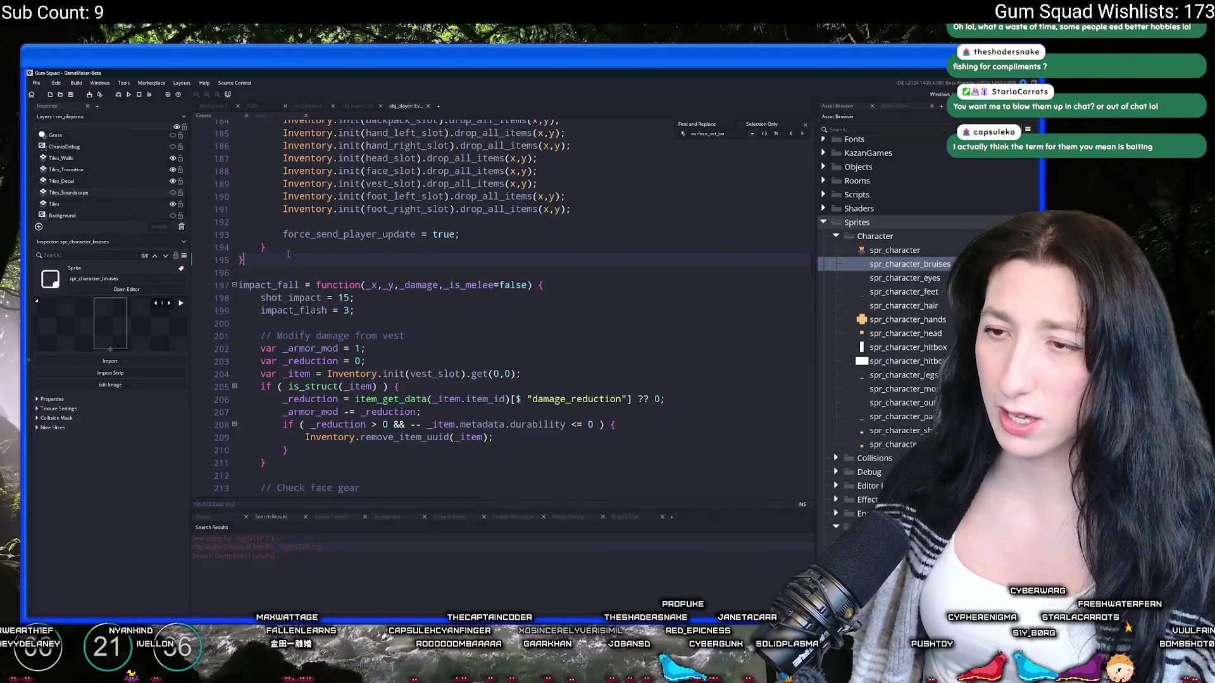
scroll(288, 254, down, 7)
scroll(323, 421, down, 4)
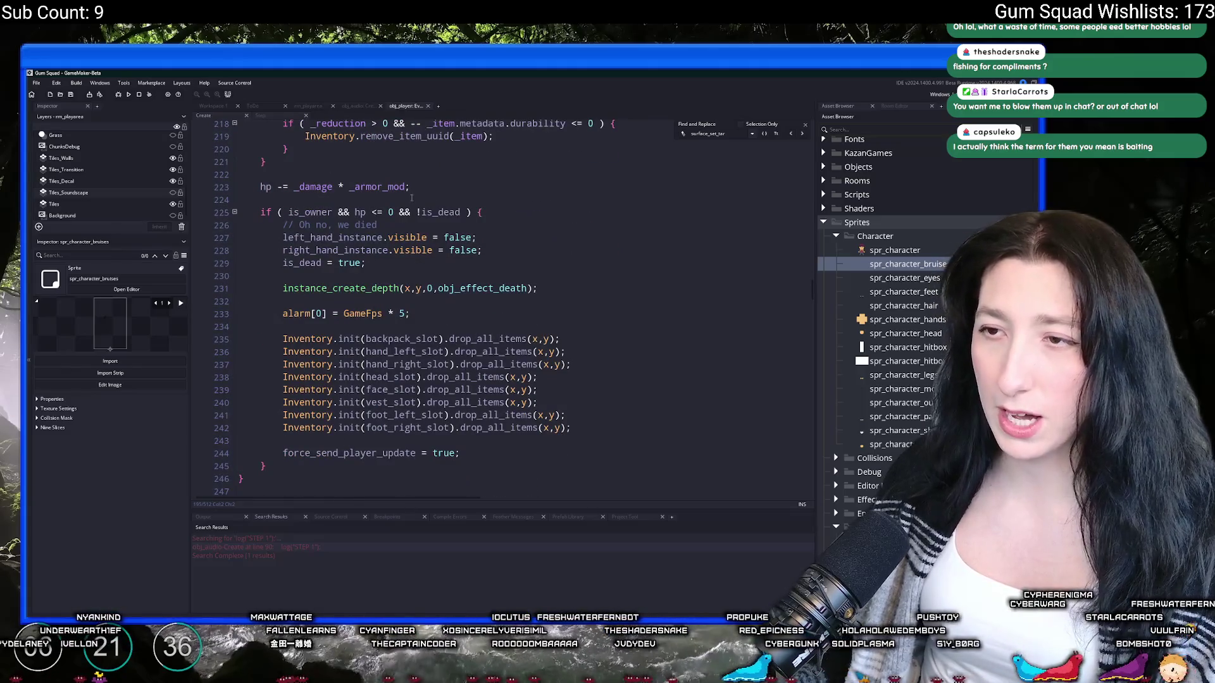
key(Return)
key(Return)
Step: Paste the decal-drawing block into impact_fall, fix its if, and outdent it one level
key(ctrl+v)
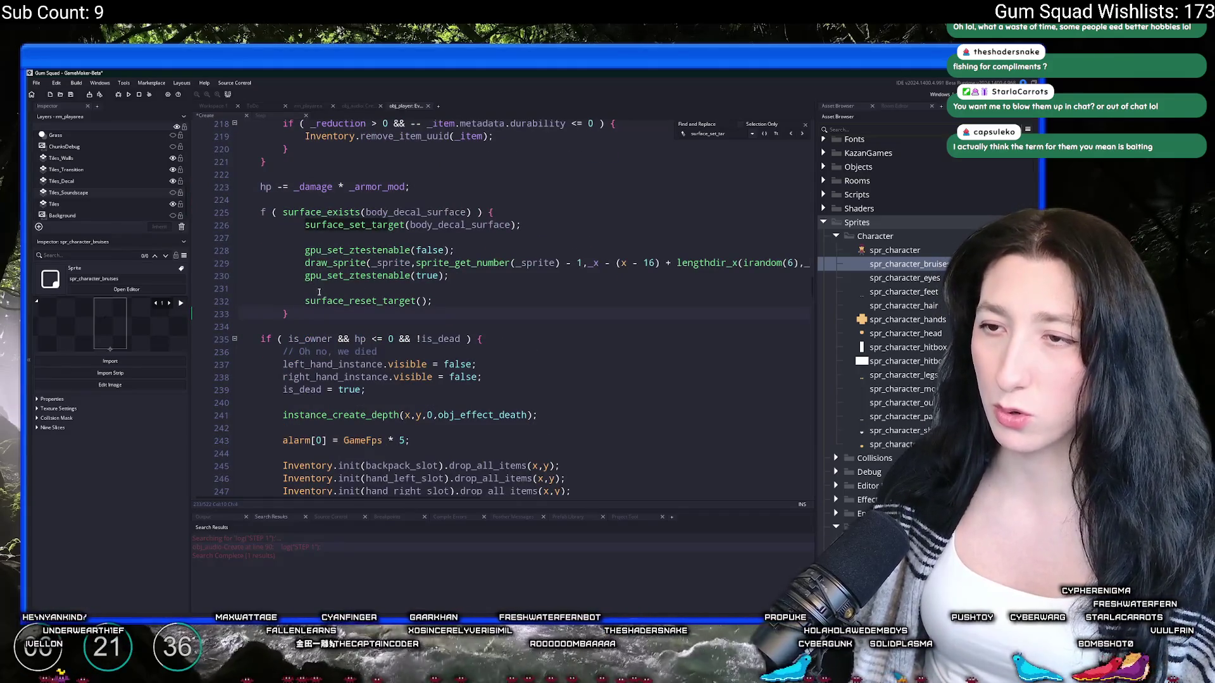
click(259, 210)
text(if)
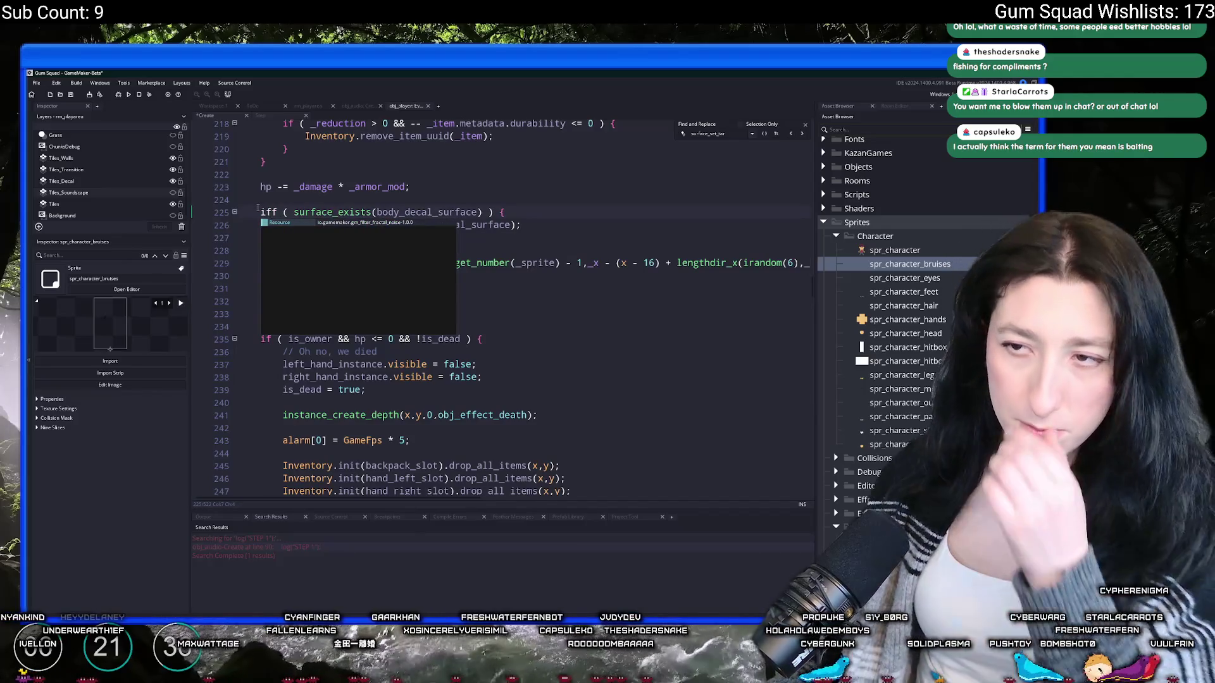
key(BackSpace)
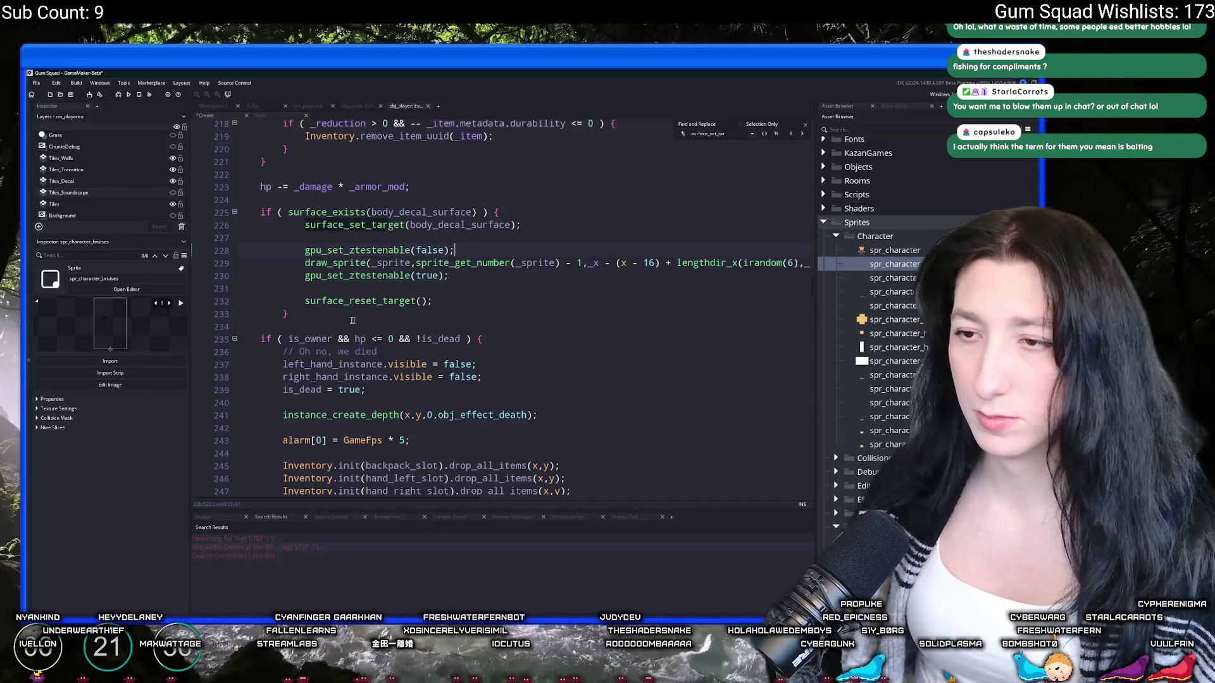
drag(353, 316, 322, 239)
key(shift+Up)
key(shift+Tab)
click(427, 275)
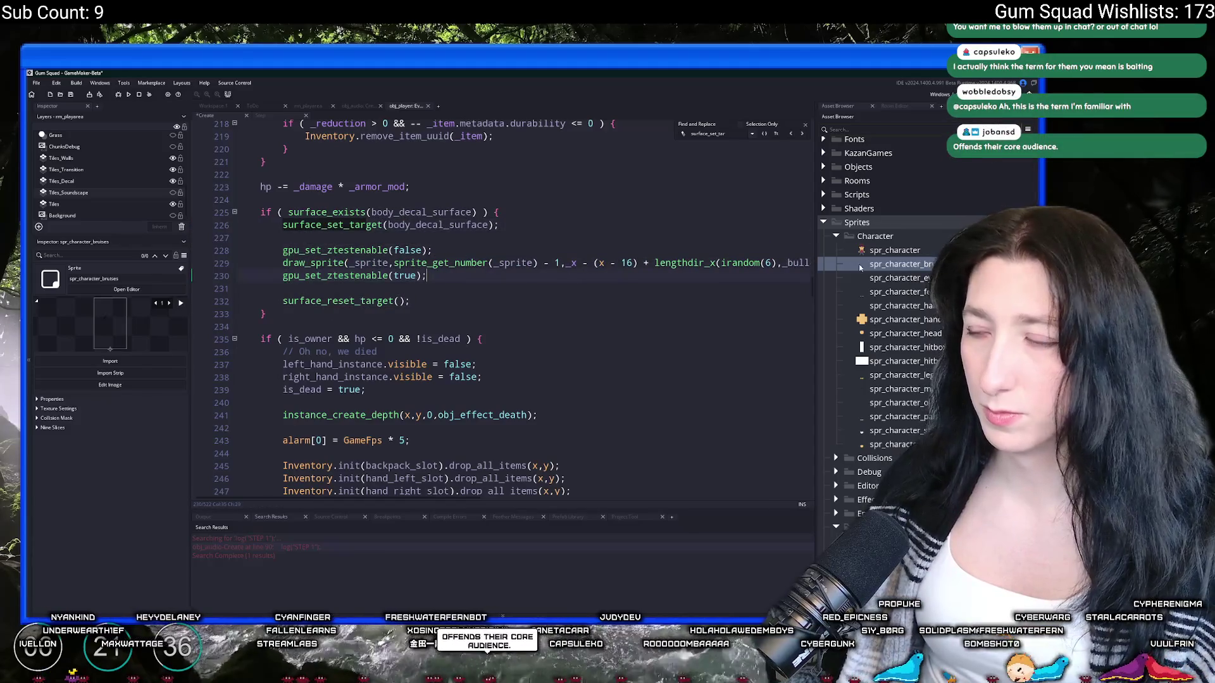
Step: Make draw_sprite use spr_character_bruises with an irandom_range frame from its sprite_get_number
double_click(370, 263)
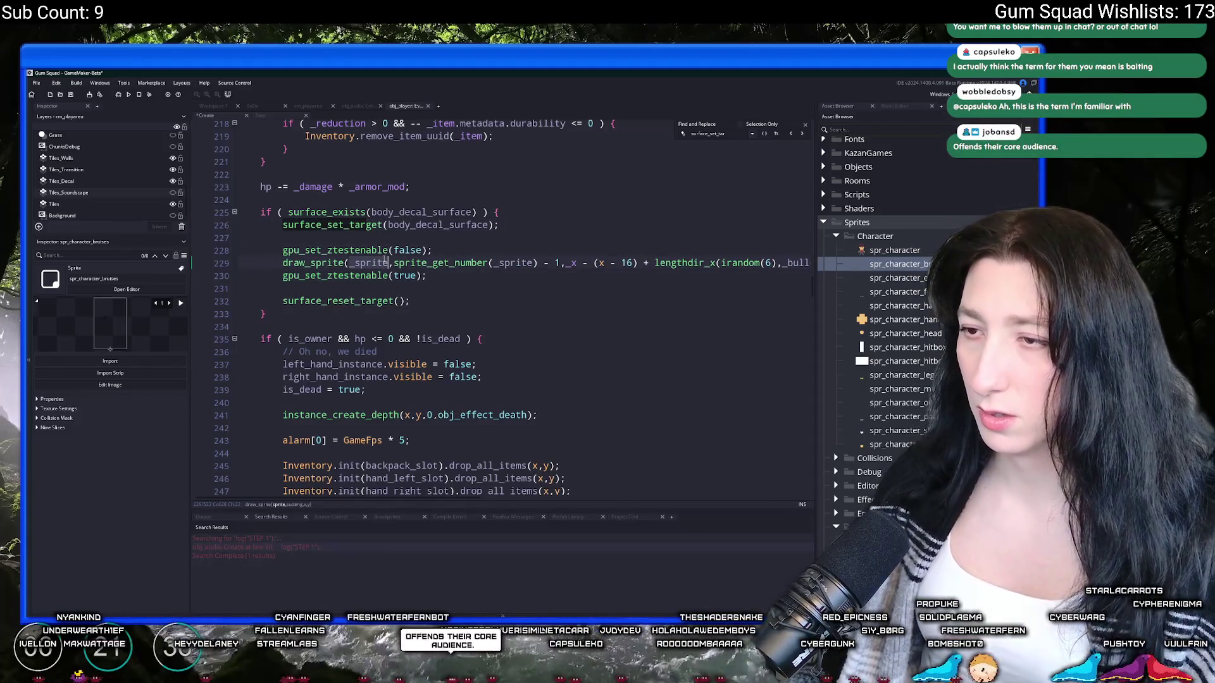
text(spr_character_bruises)
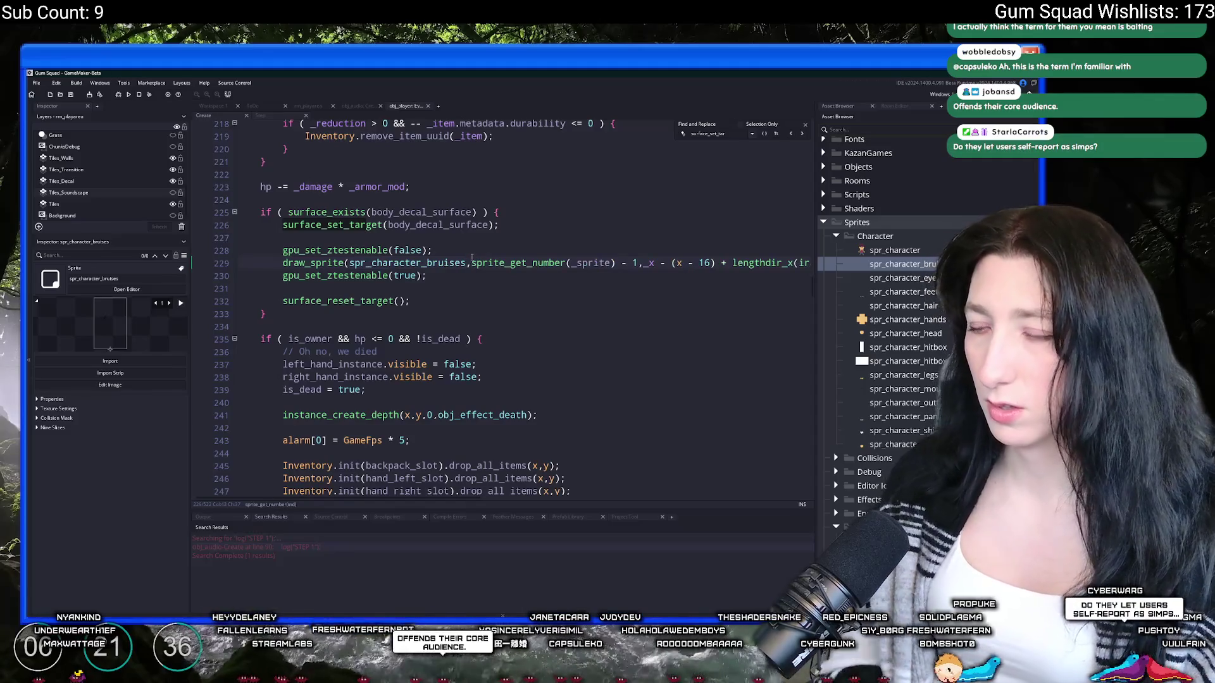
text(irandom_range()
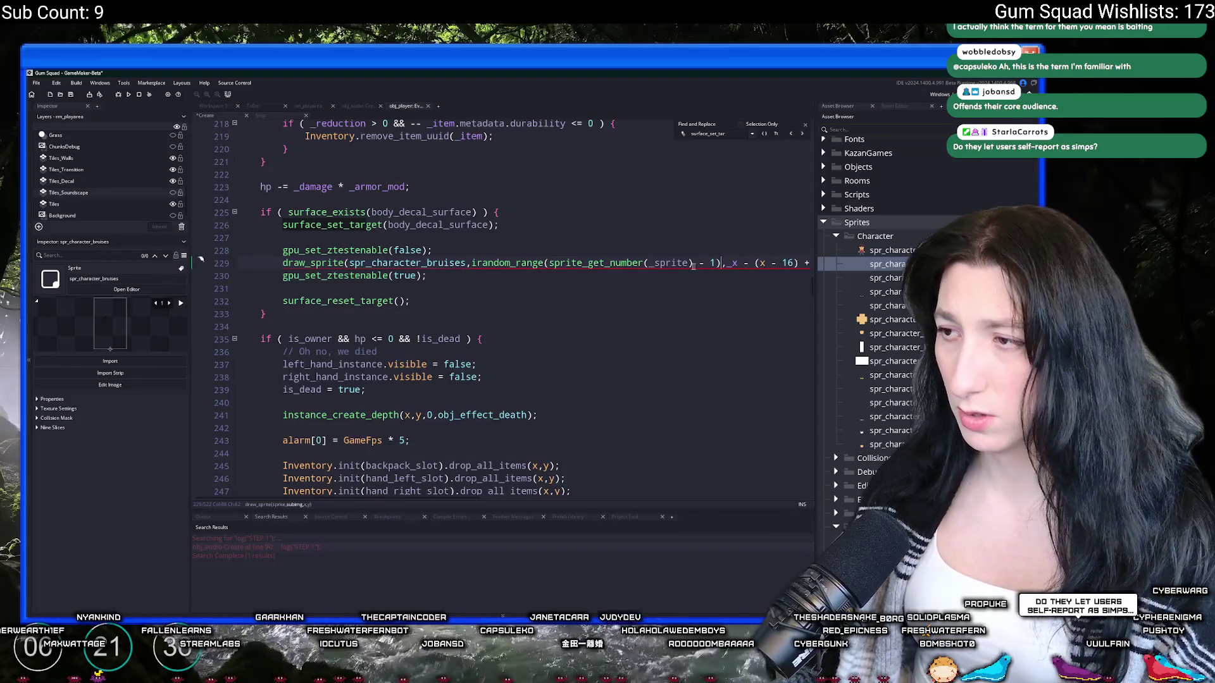
double_click(668, 263)
text(spr_character_bruises)
key(End)
Step: Replace draw_sprite's old position arguments with 0,0 on line 229
click(628, 263)
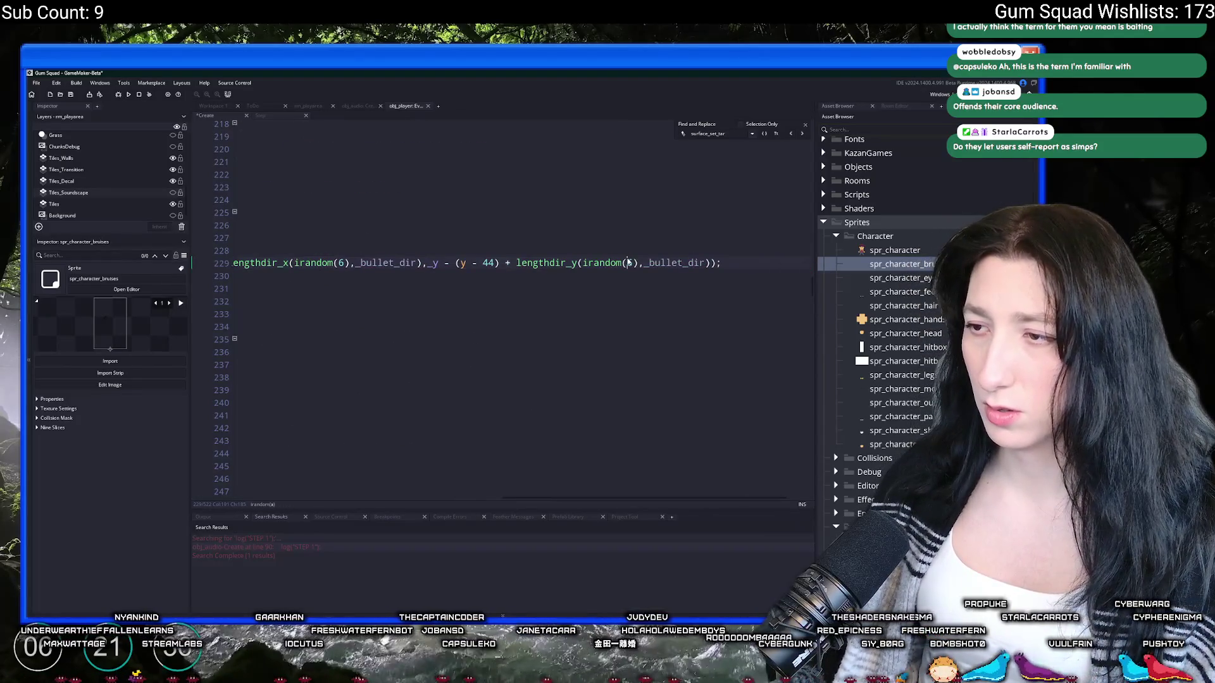
key(Home)
click(473, 263)
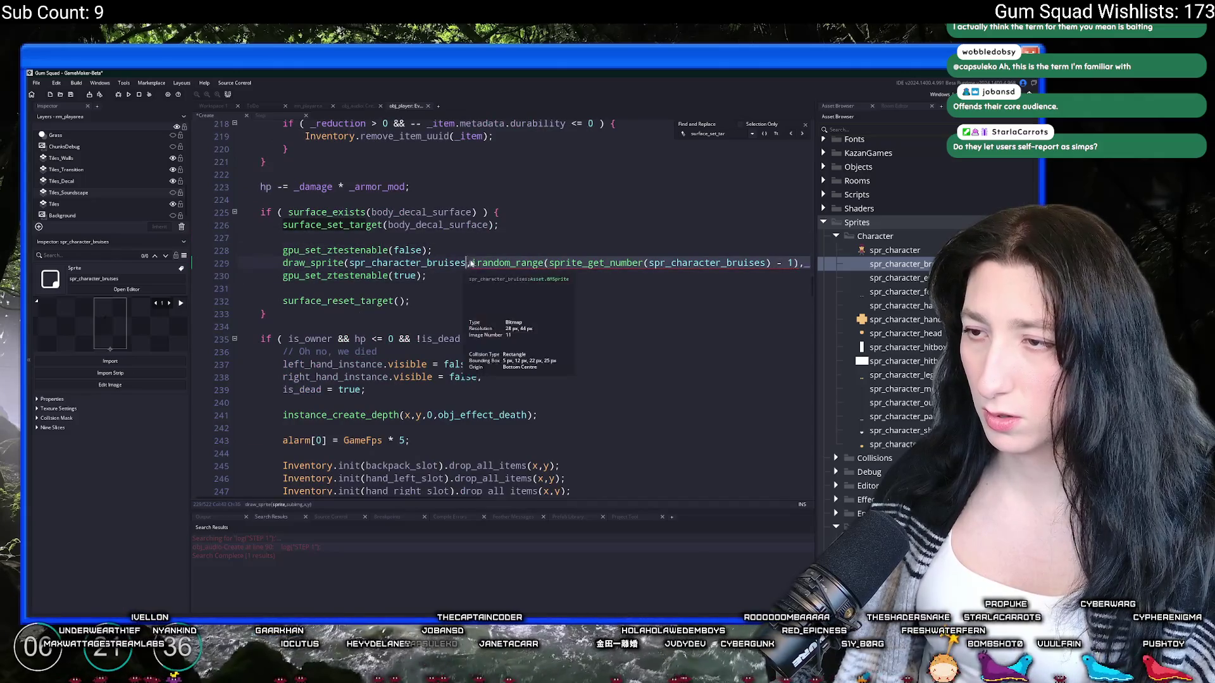
text(i)
click(802, 266)
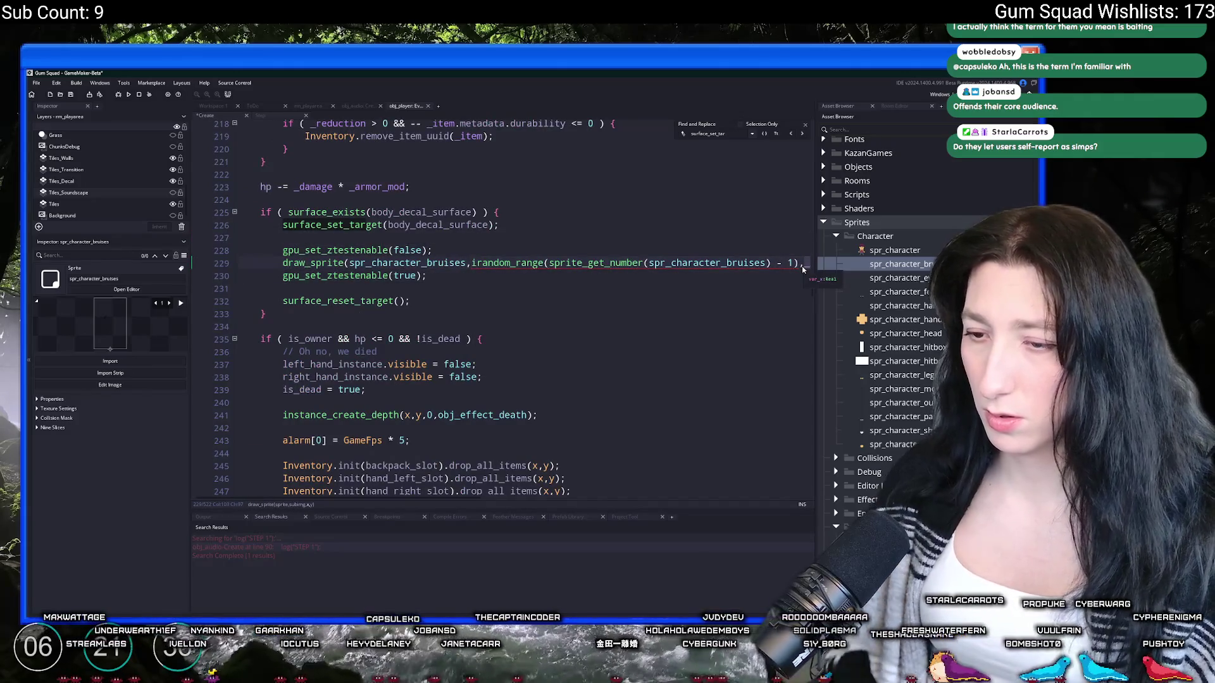
key(shift+End)
text(0);)
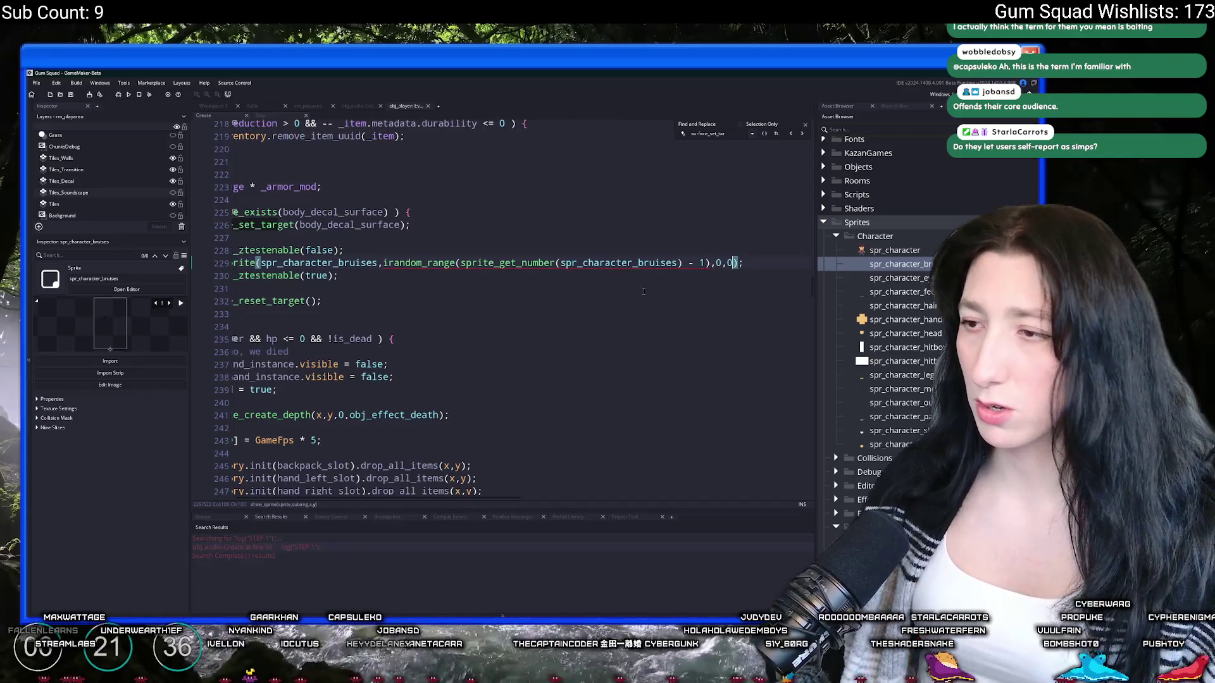
Step: Close the find and replace box and return focus to the impact_fall code
click(652, 285)
scroll(646, 276, up, 3)
click(433, 323)
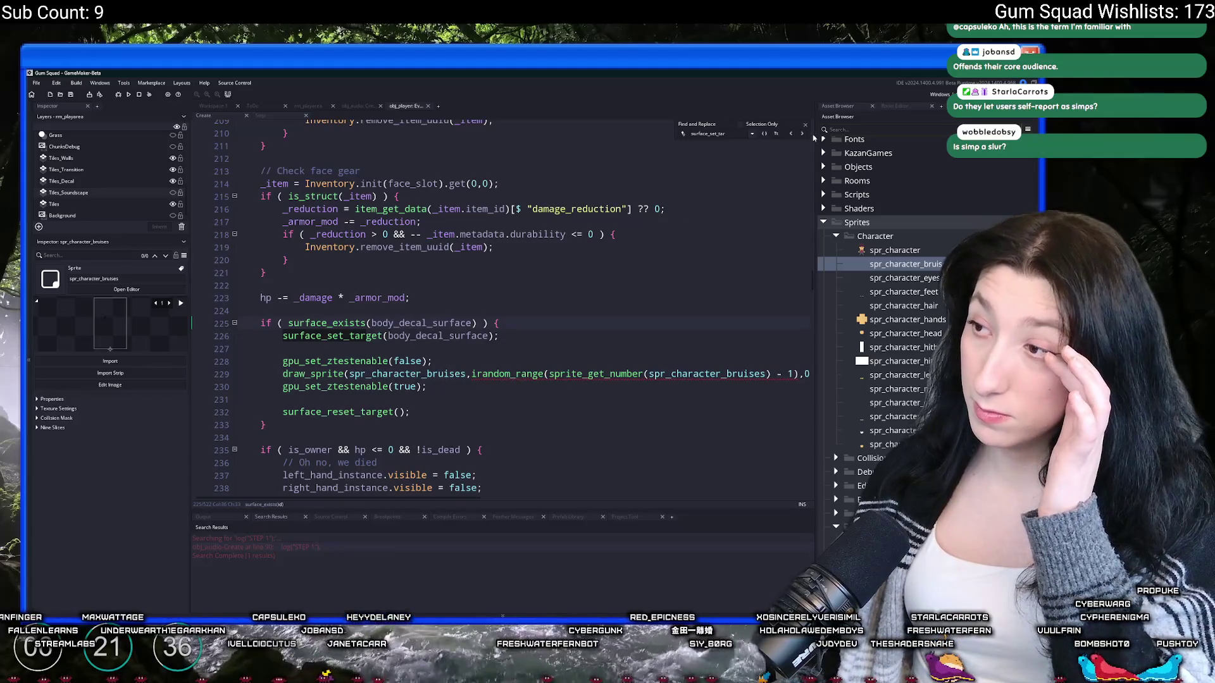
click(807, 129)
click(718, 207)
Step: After the compile errors, change irandom_range to irandom on line 229 and rebuild with F5
key(F5)
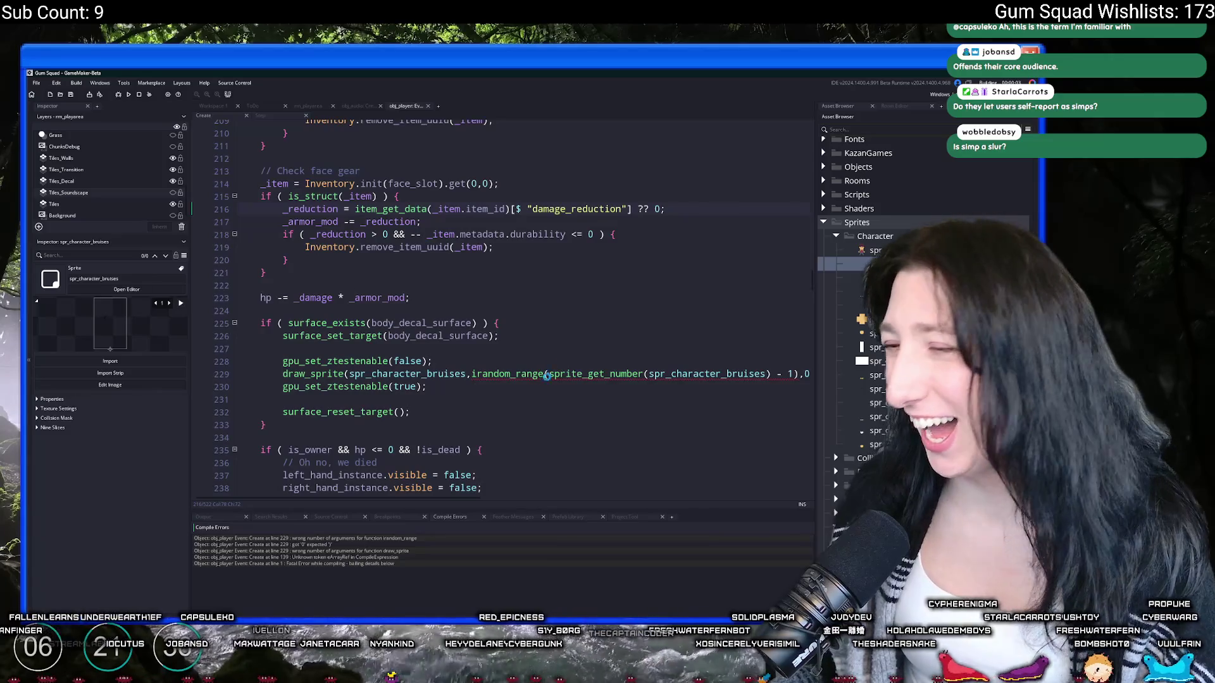
click(511, 374)
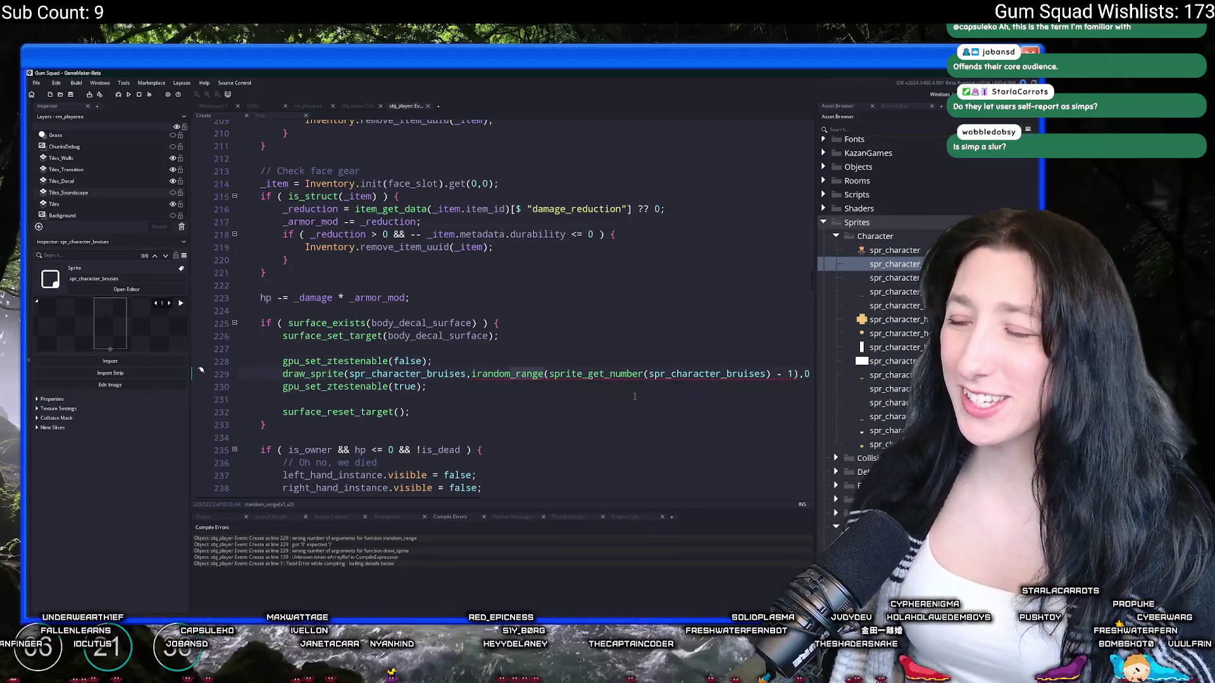
key(Delete)
key(Delete)
key(Delete)
click(760, 374)
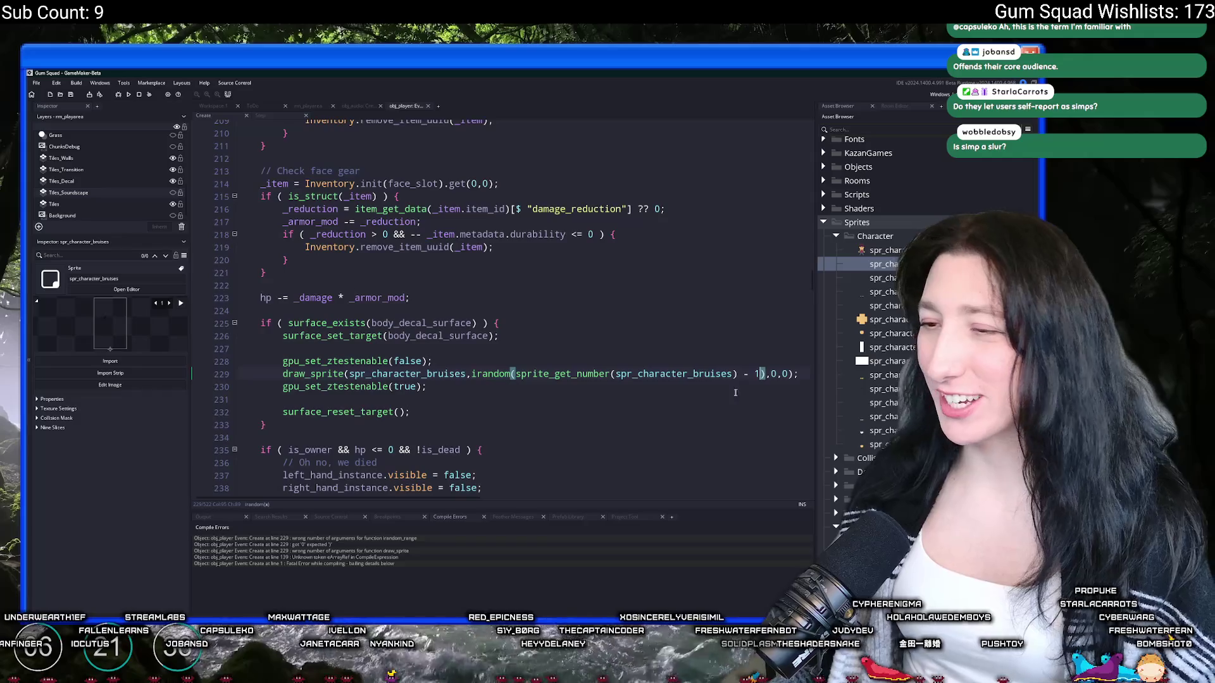
key(F5)
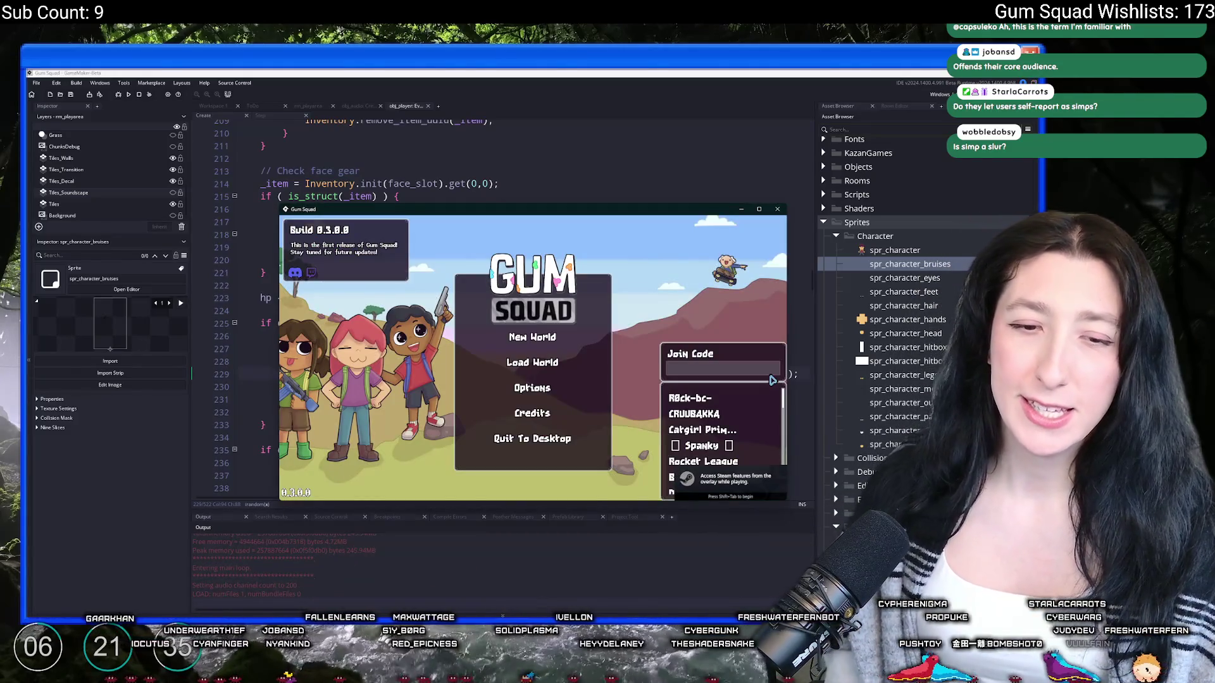
Step: Maximize Gum Squad, create a New World lobby, and bring up File Explorer
double_click(714, 210)
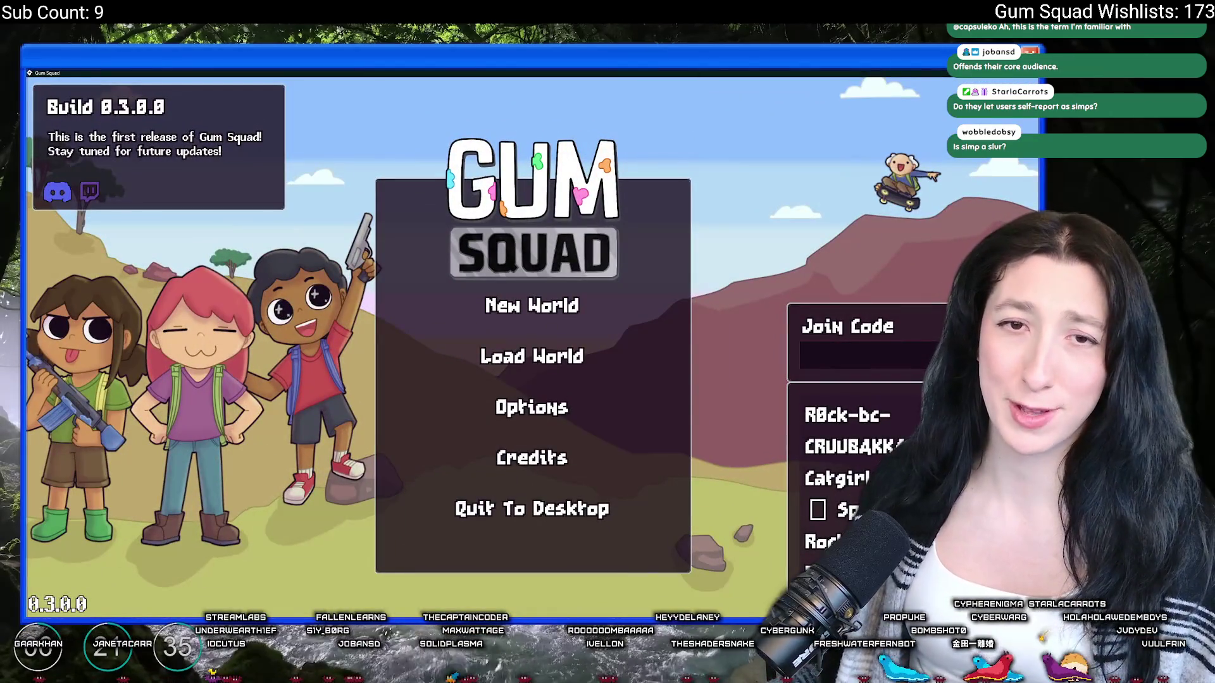
click(569, 313)
click(535, 483)
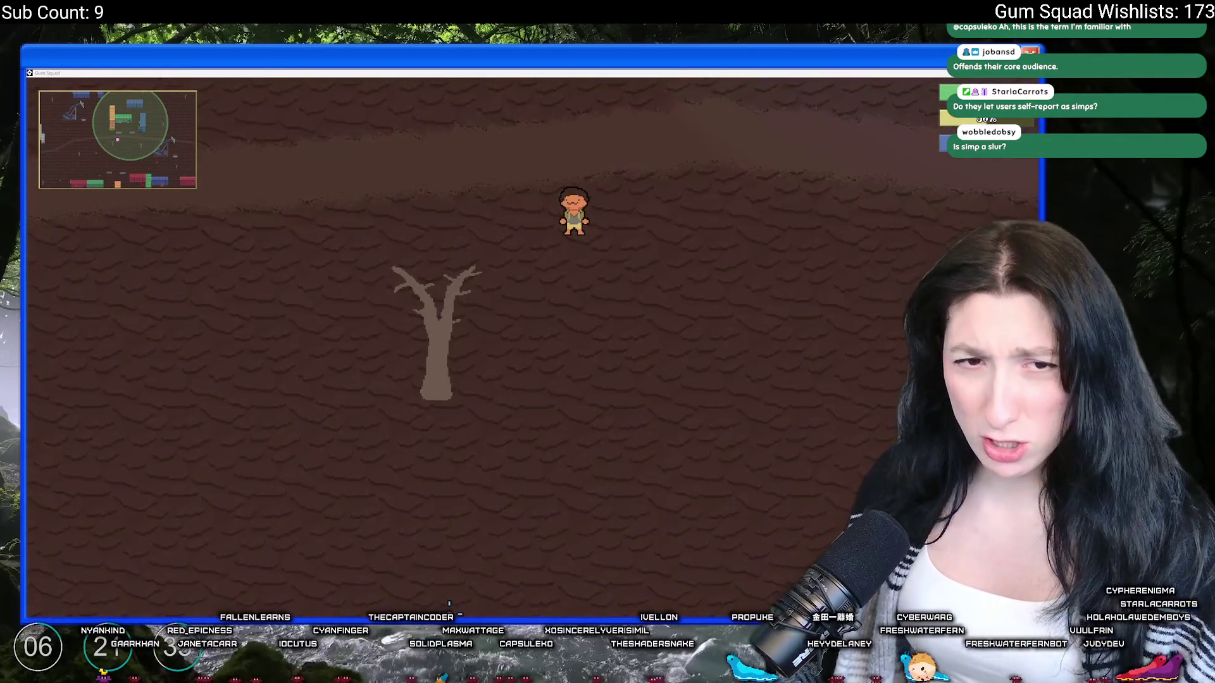
click(488, 600)
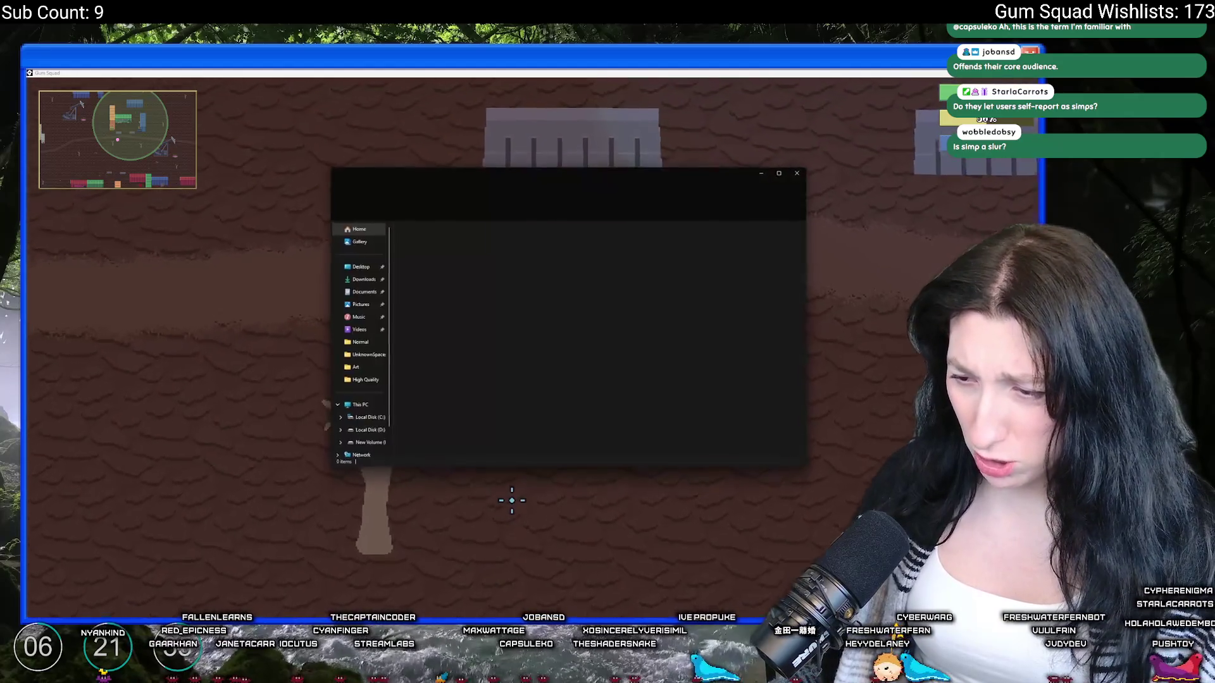
Step: Browse to the Gum_Squad save folder under %localappdata%, then go back to the game
text(%)
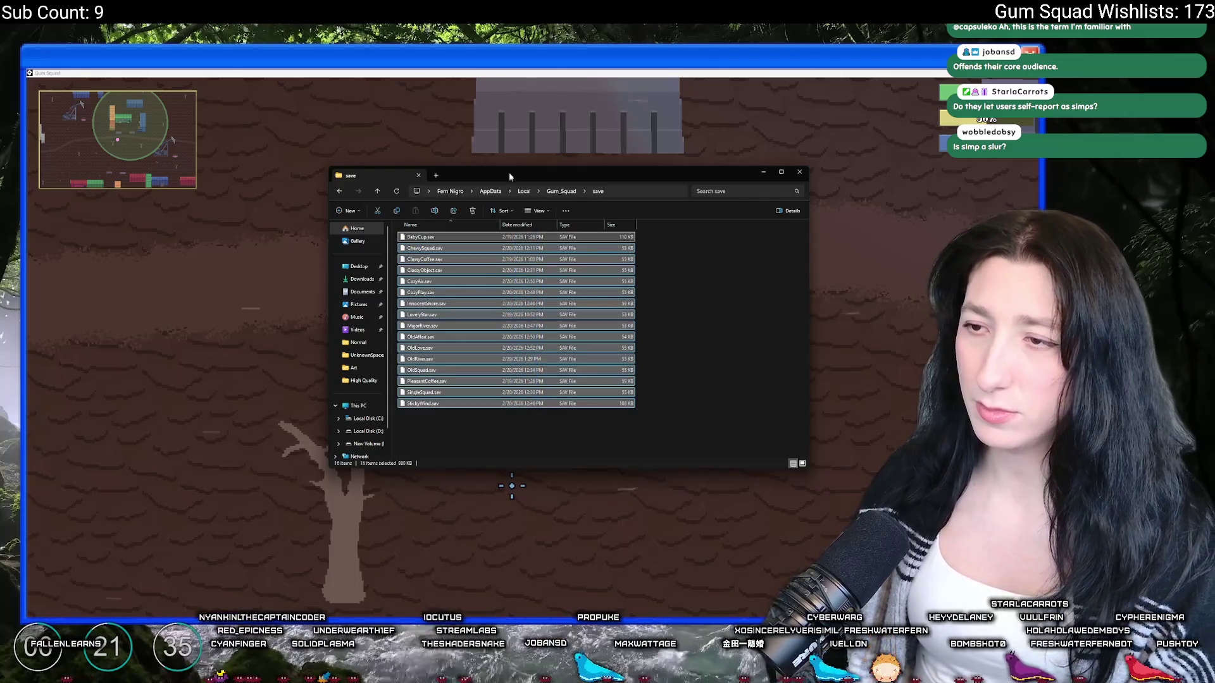
click(506, 138)
Step: Ride the skateboard around the yard with WASD, crash it twice, then quit with Escape
key(w)
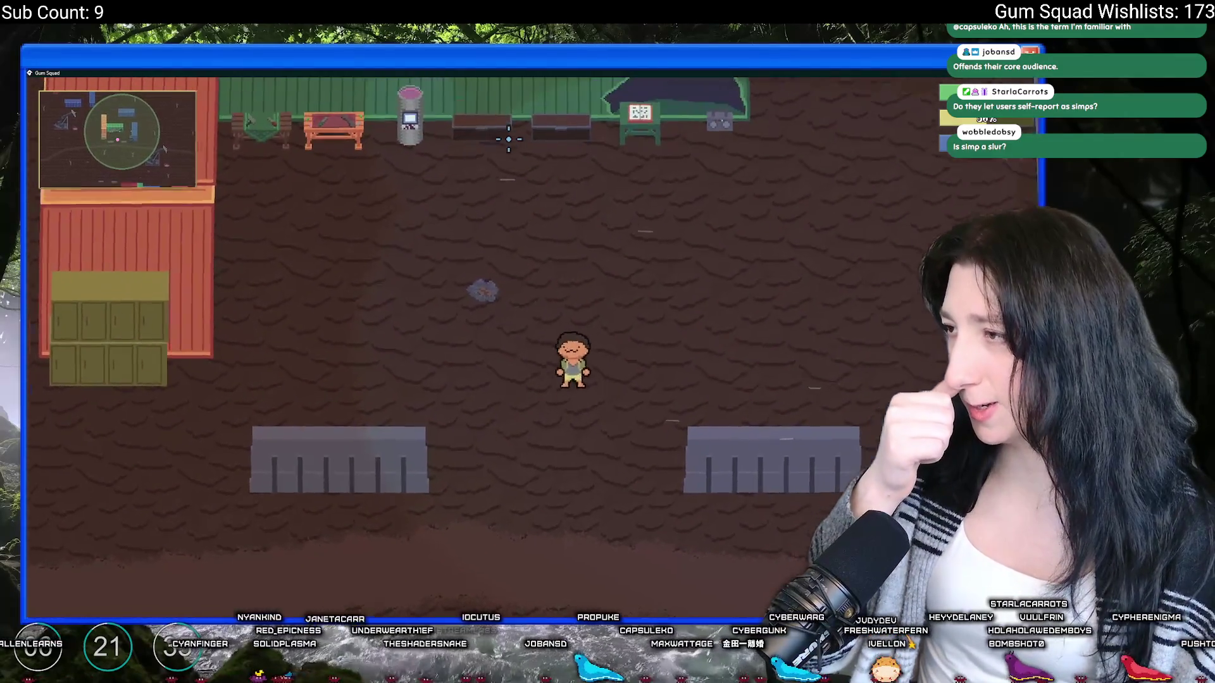
key(d)
key(a)
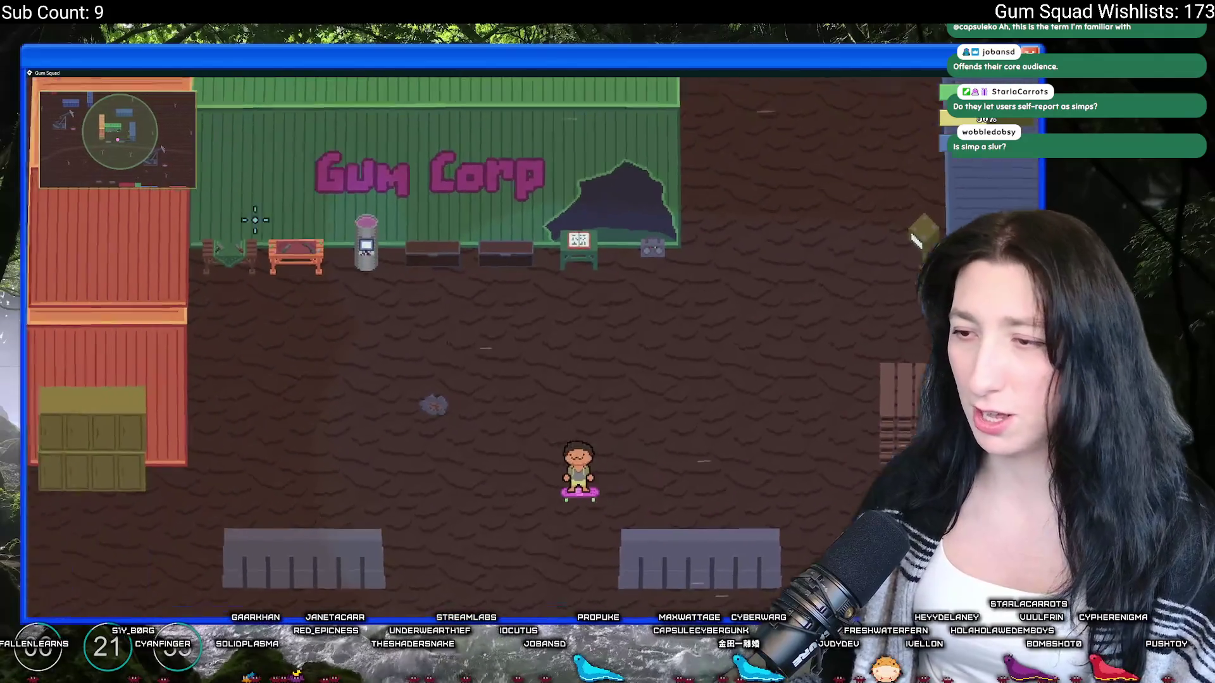
key(w)
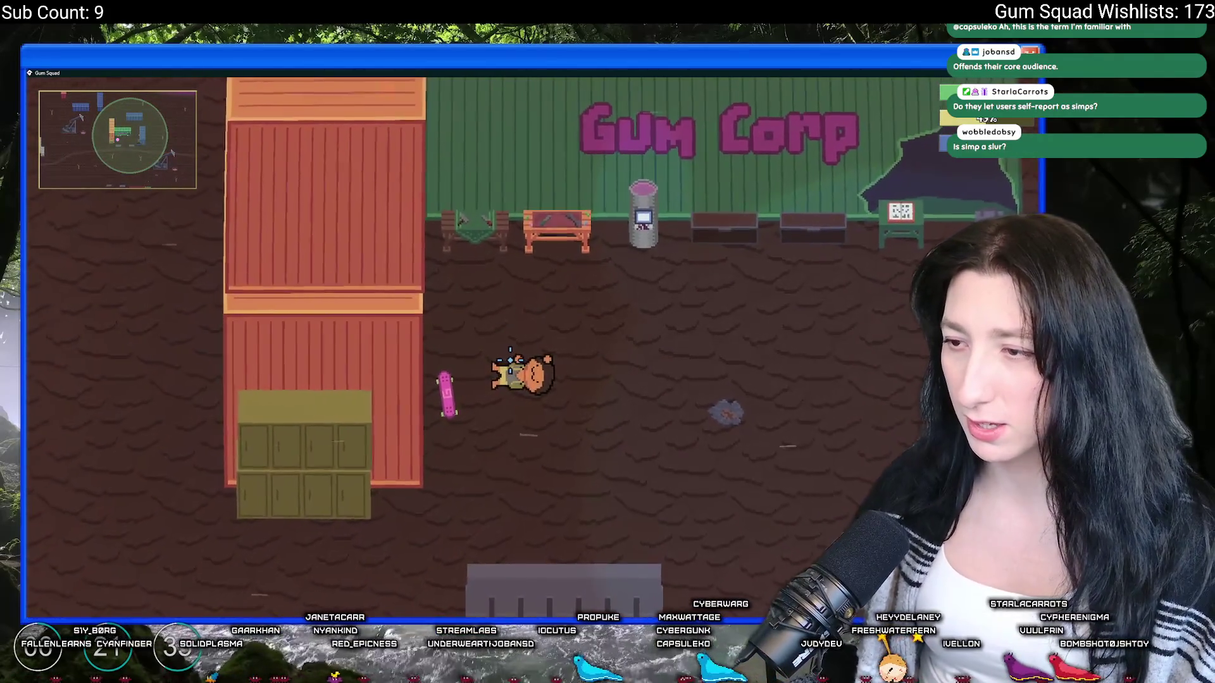
key(e)
key(s)
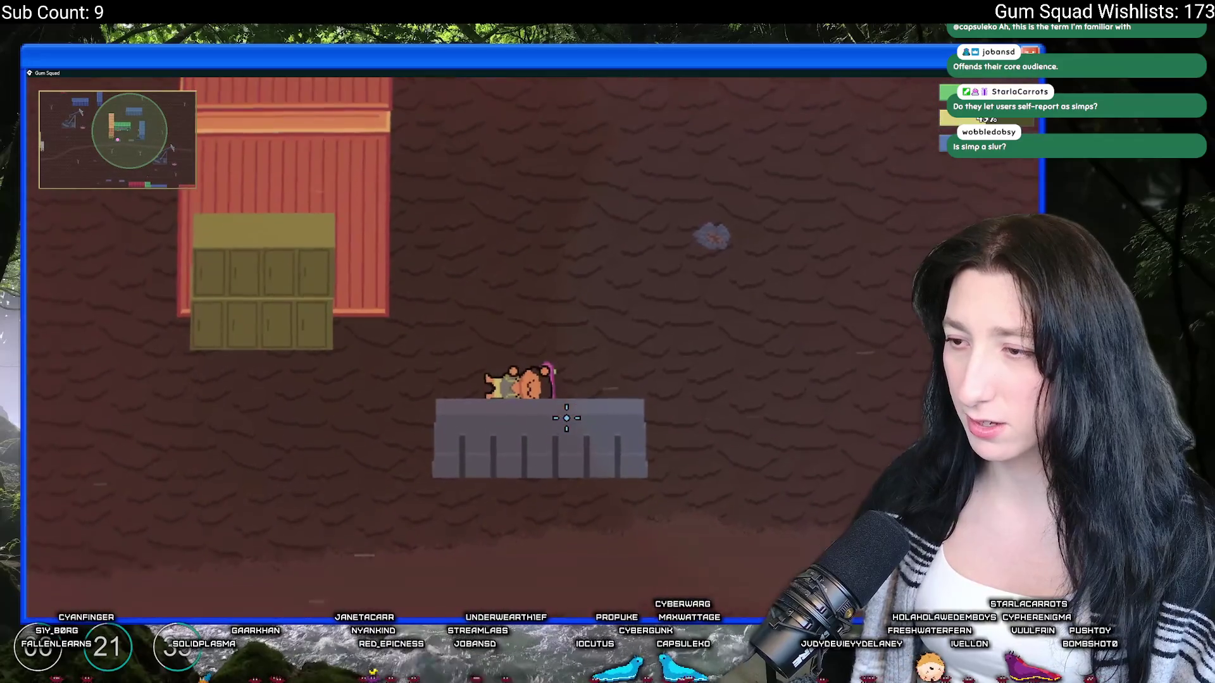
key(w)
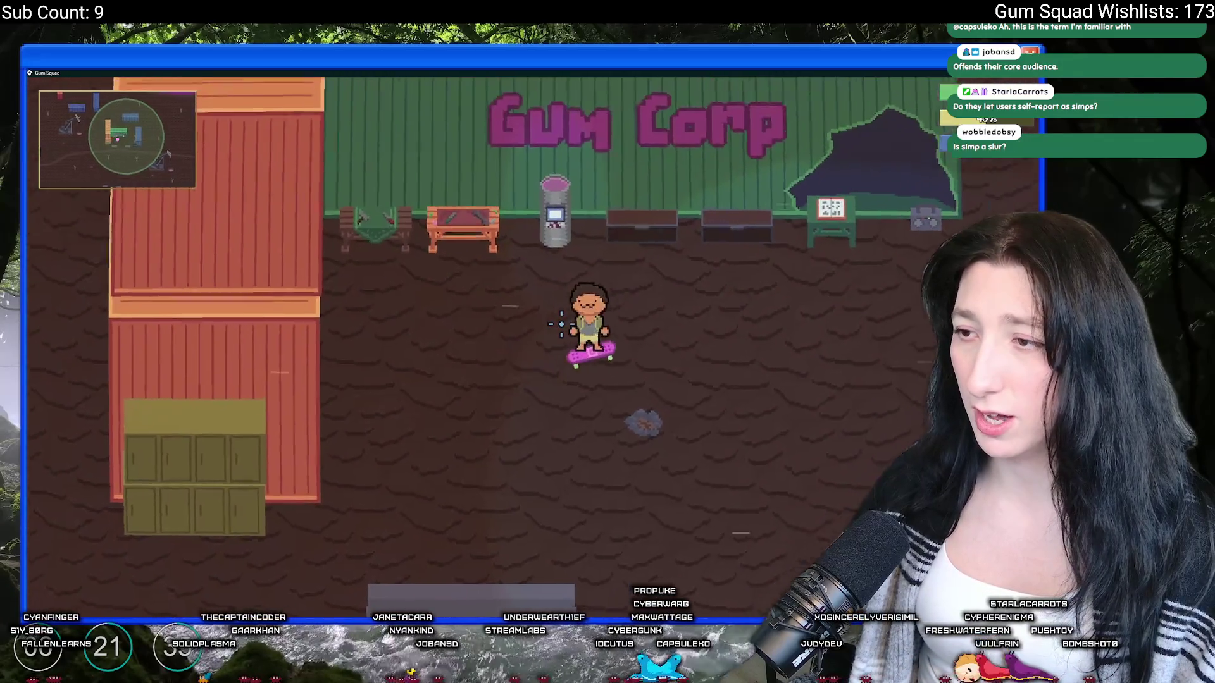
key(s)
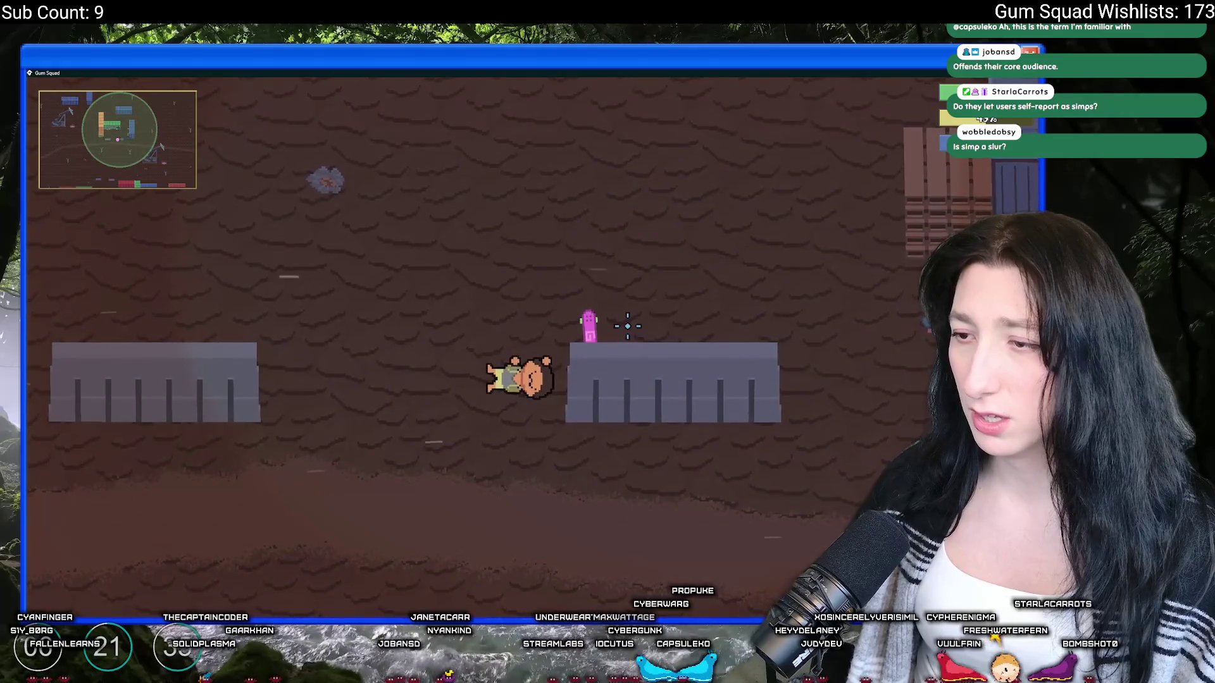
key(e)
key(w)
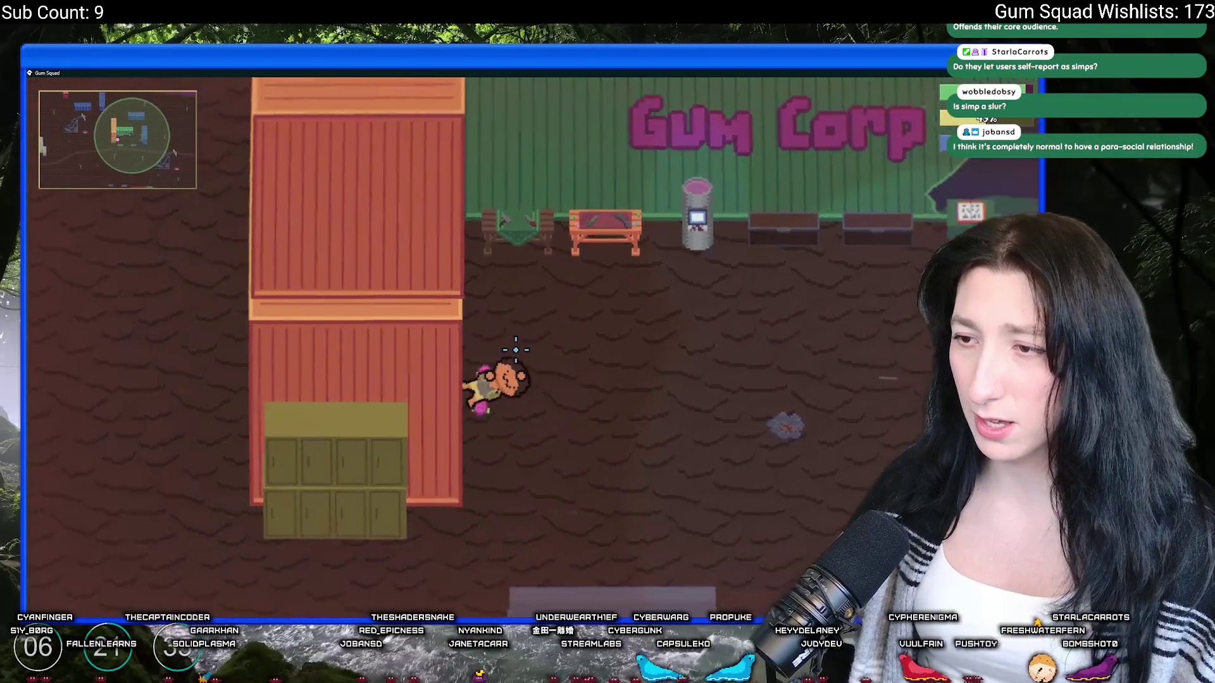
key(d)
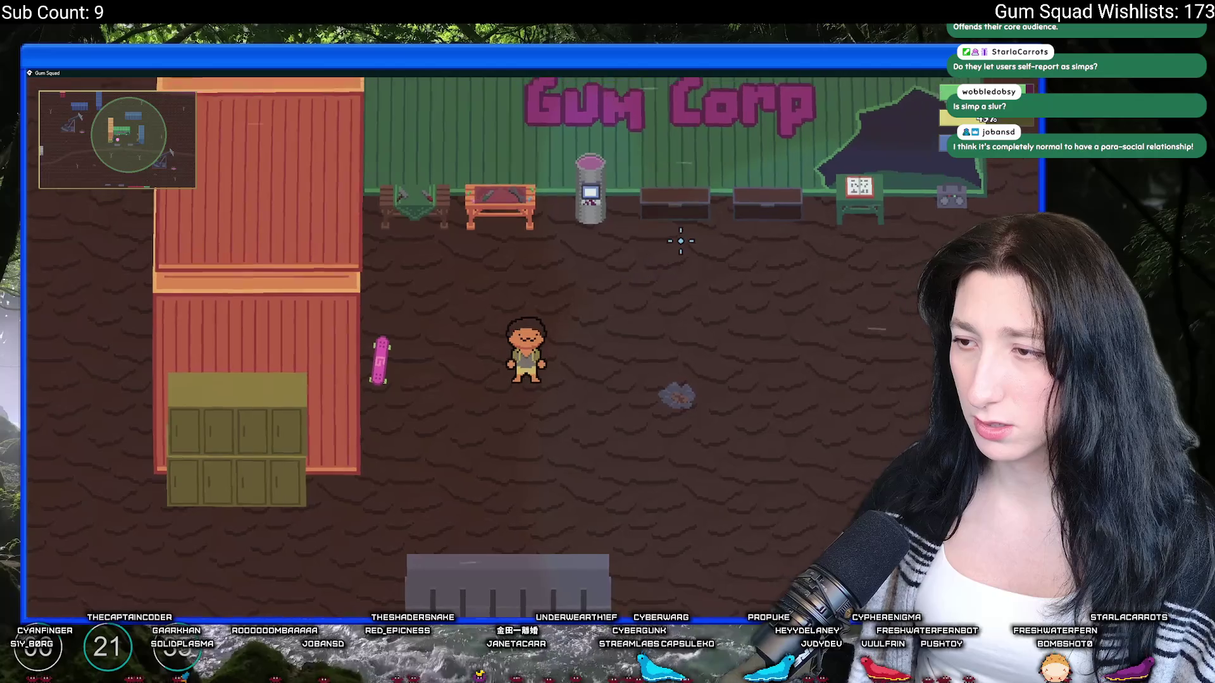
key(Escape)
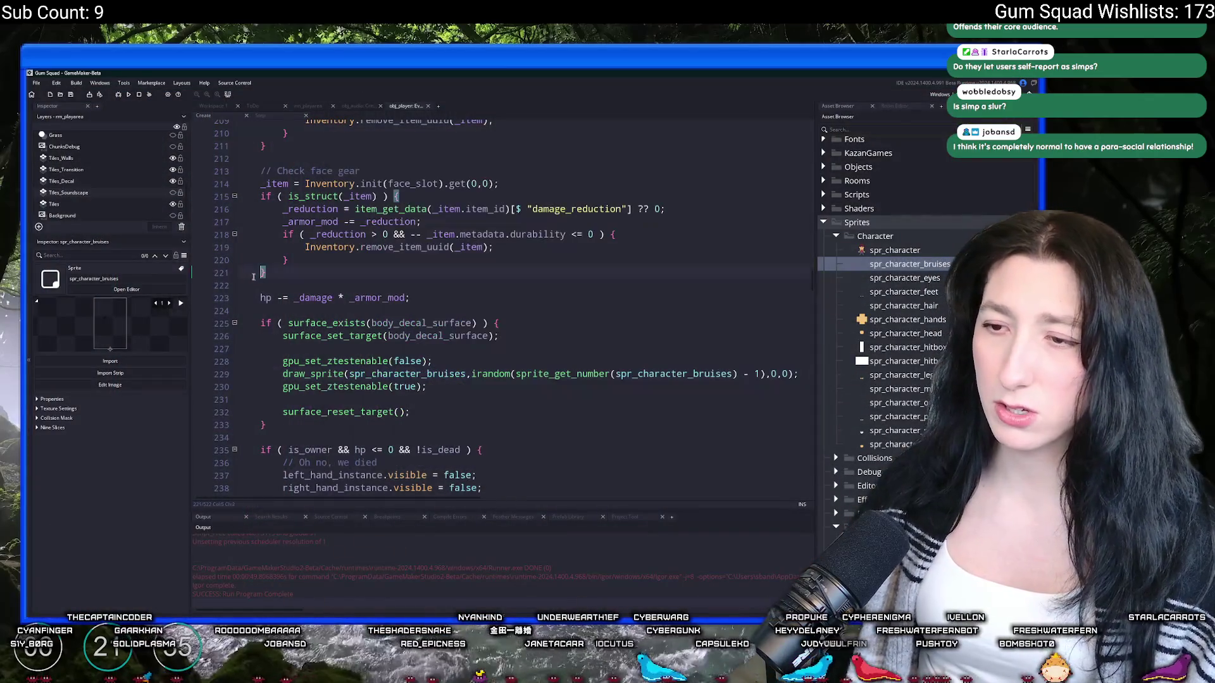
Step: Check the spr_character_bruises sprite size, then return to the obj_player fall damage code
text(show_mers)
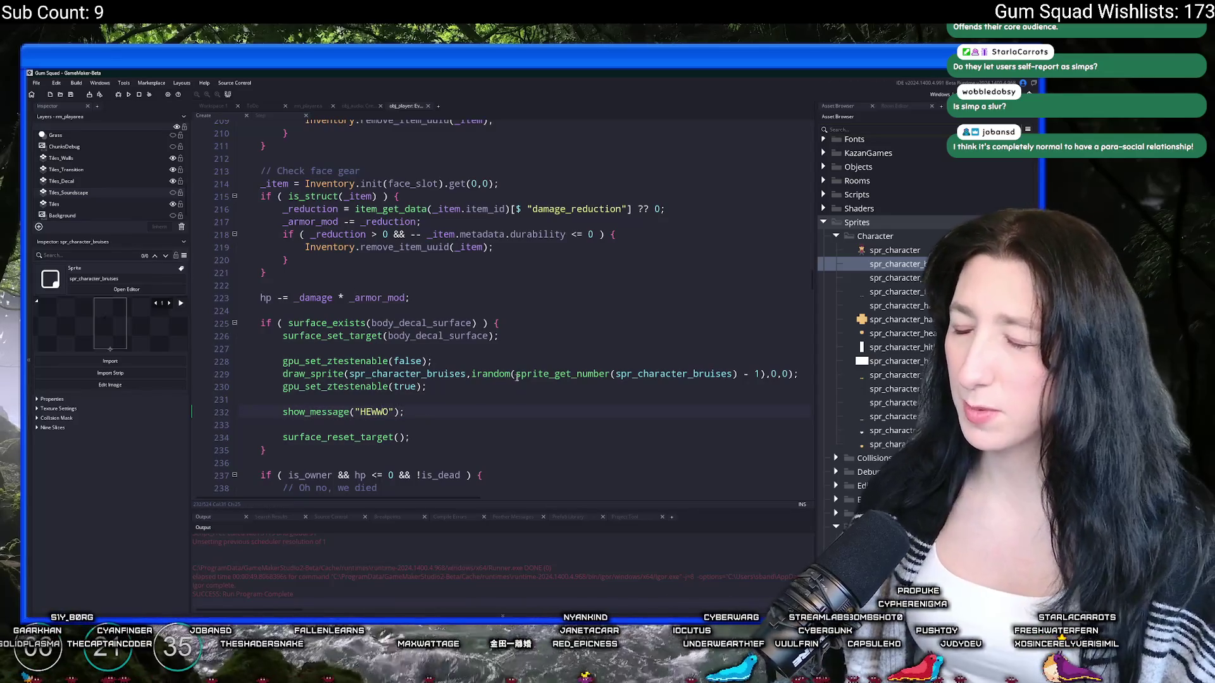
key(ctrl+Tab)
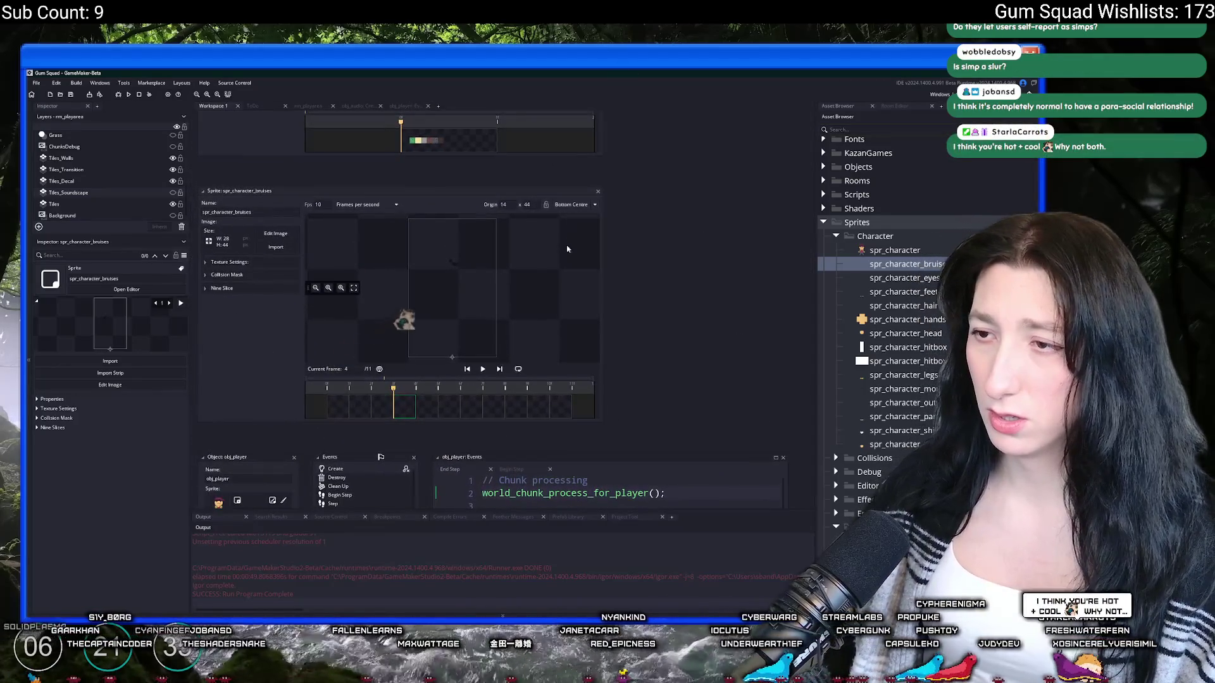
drag(665, 373, 572, 112)
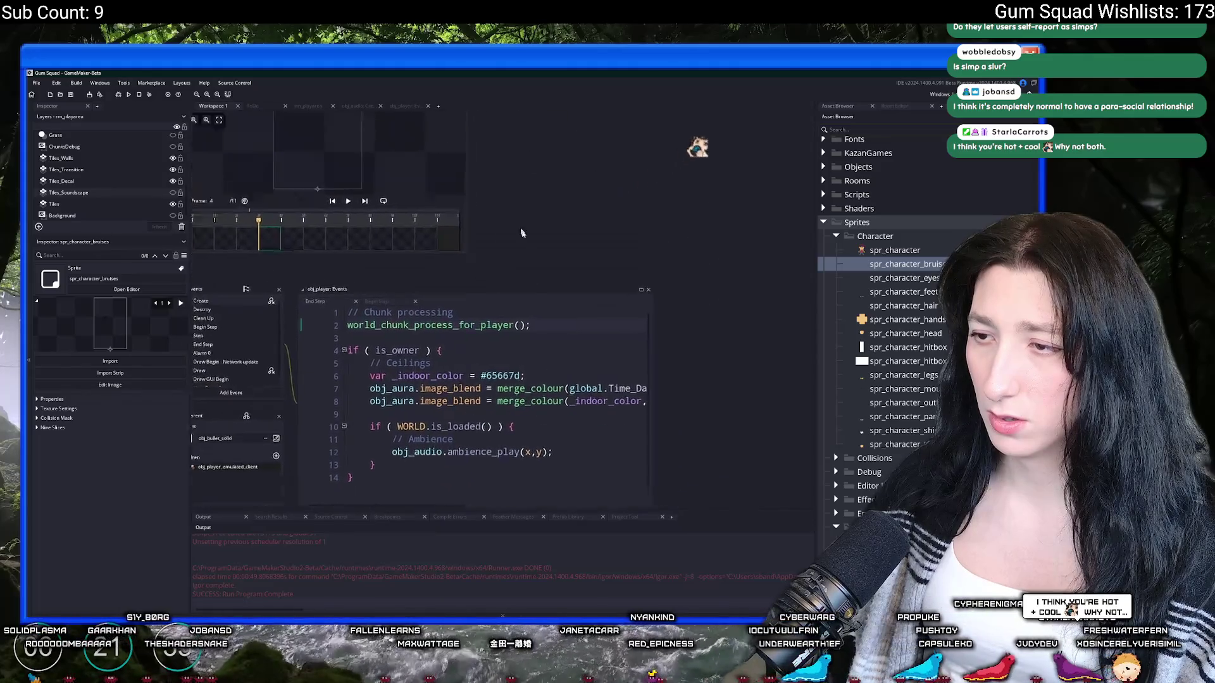
click(405, 105)
click(587, 356)
scroll(587, 355, up, 7)
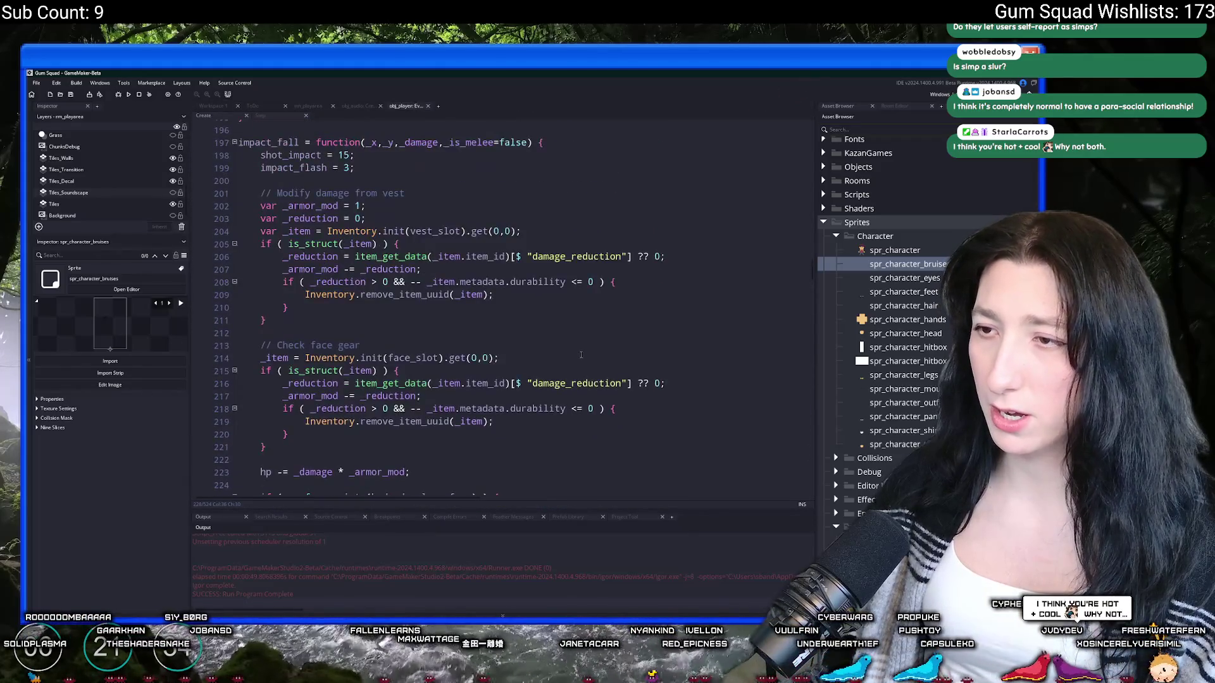
scroll(573, 335, down, 8)
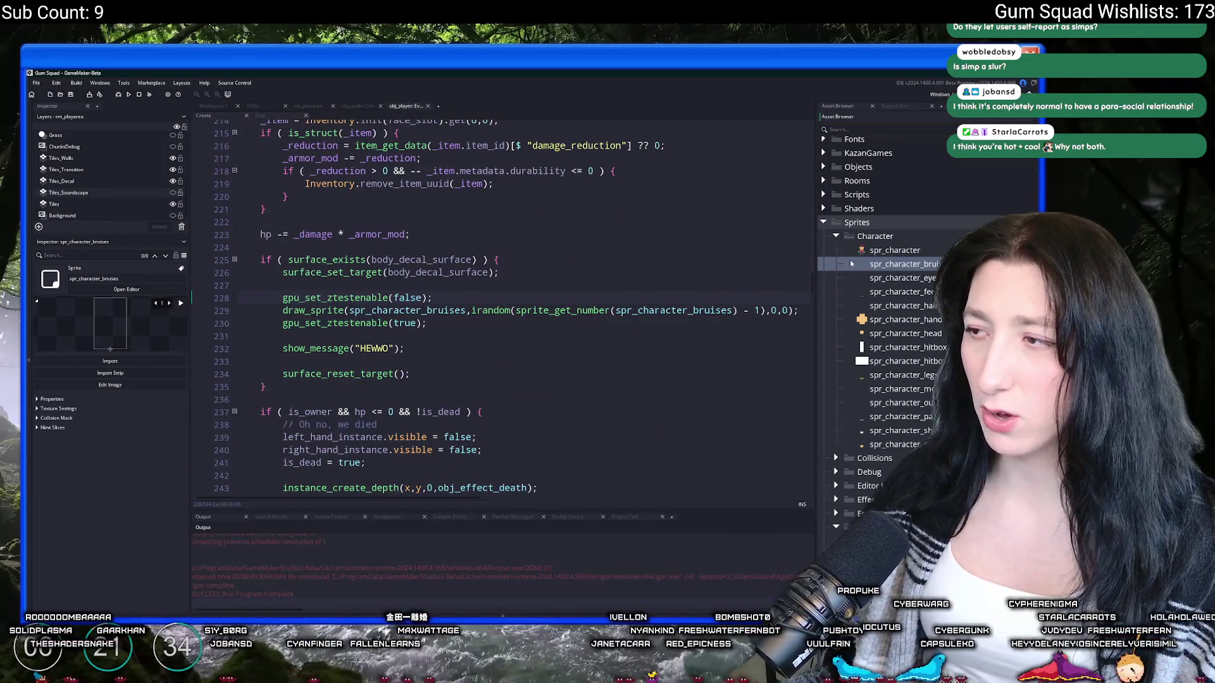
double_click(850, 264)
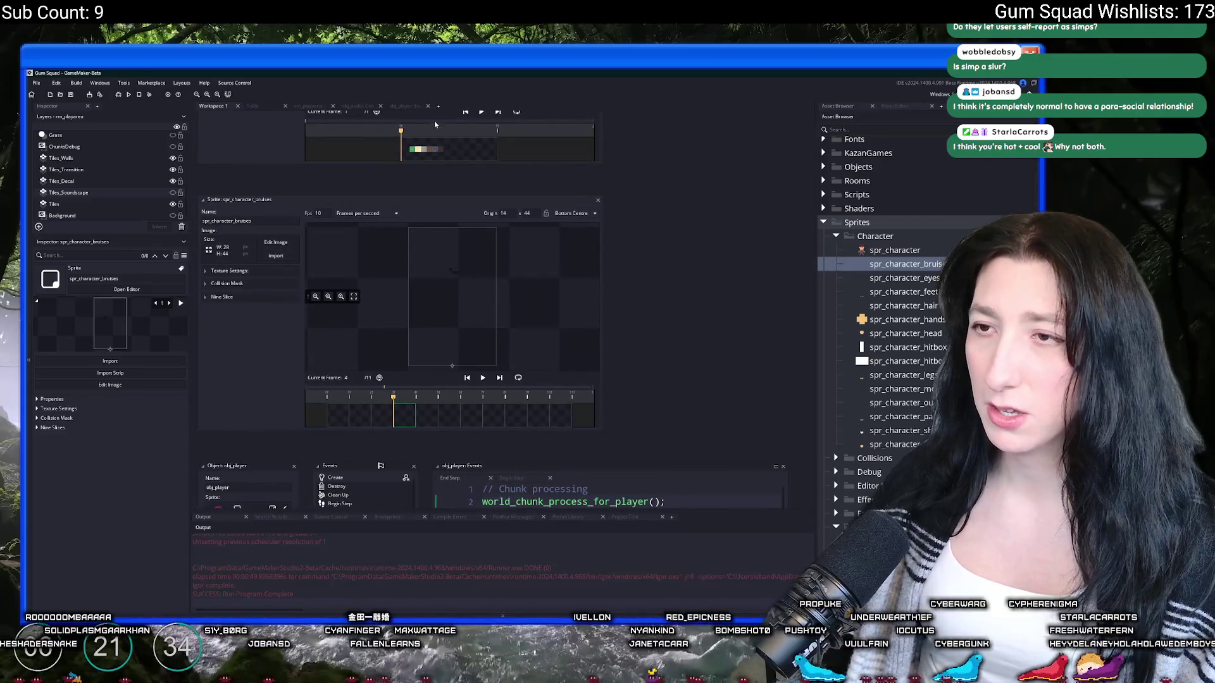
click(405, 107)
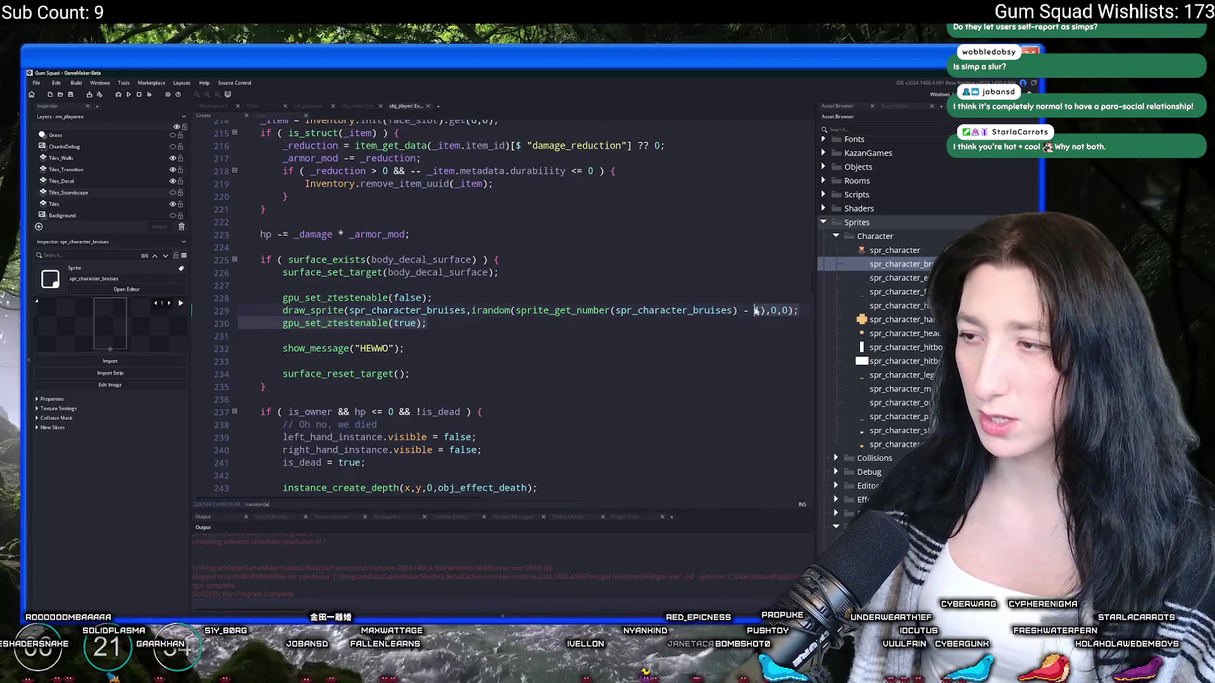
Step: Delete the show_message("HEWWO") line, set the bruise position to 28,44, and run with F5
mouse_move(405, 349)
mouse_down()
mouse_move(521, 317)
mouse_move(754, 326)
mouse_up()
key(BackSpace)
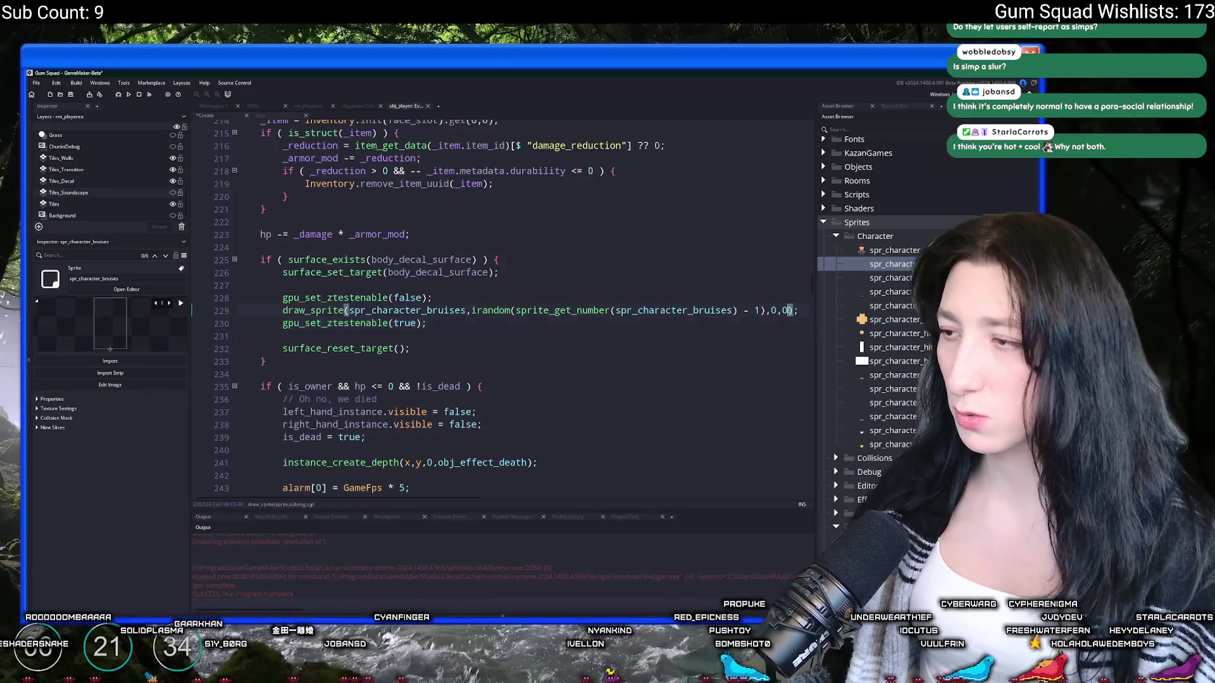
click(775, 311)
key(Delete)
key(Delete)
key(BackSpace)
text(28,44)
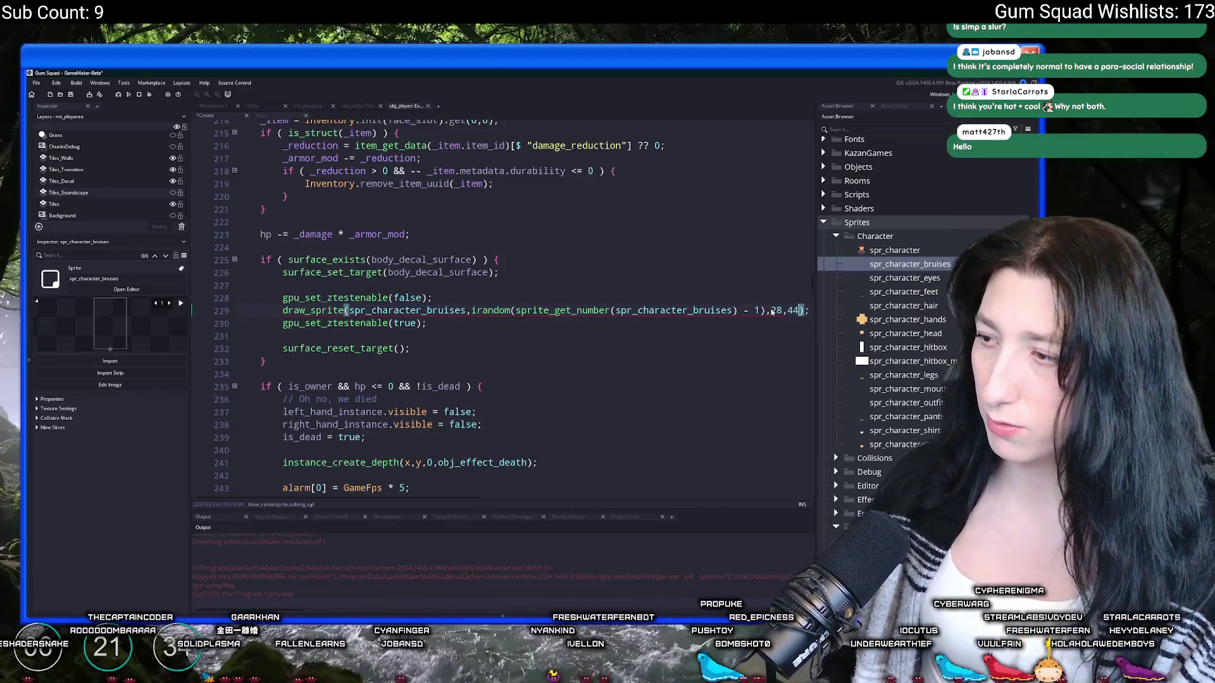
key(F5)
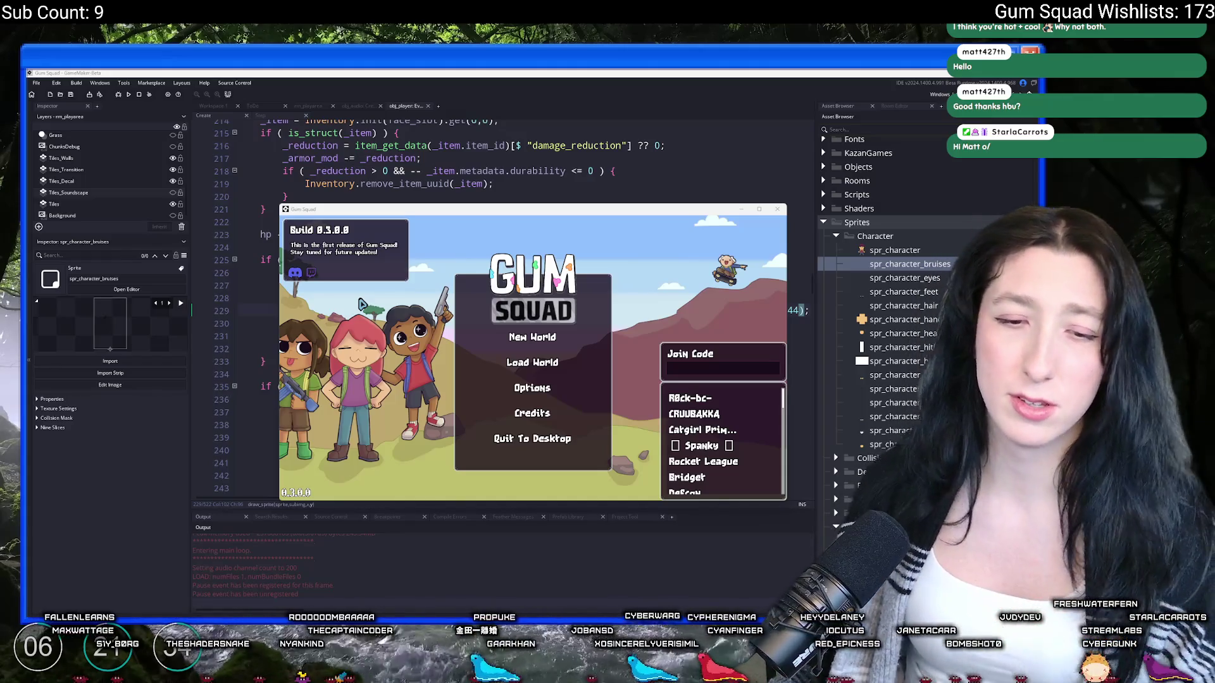
Step: Start a New World lobby in the running game and switch it to fullscreen
click(556, 327)
click(556, 336)
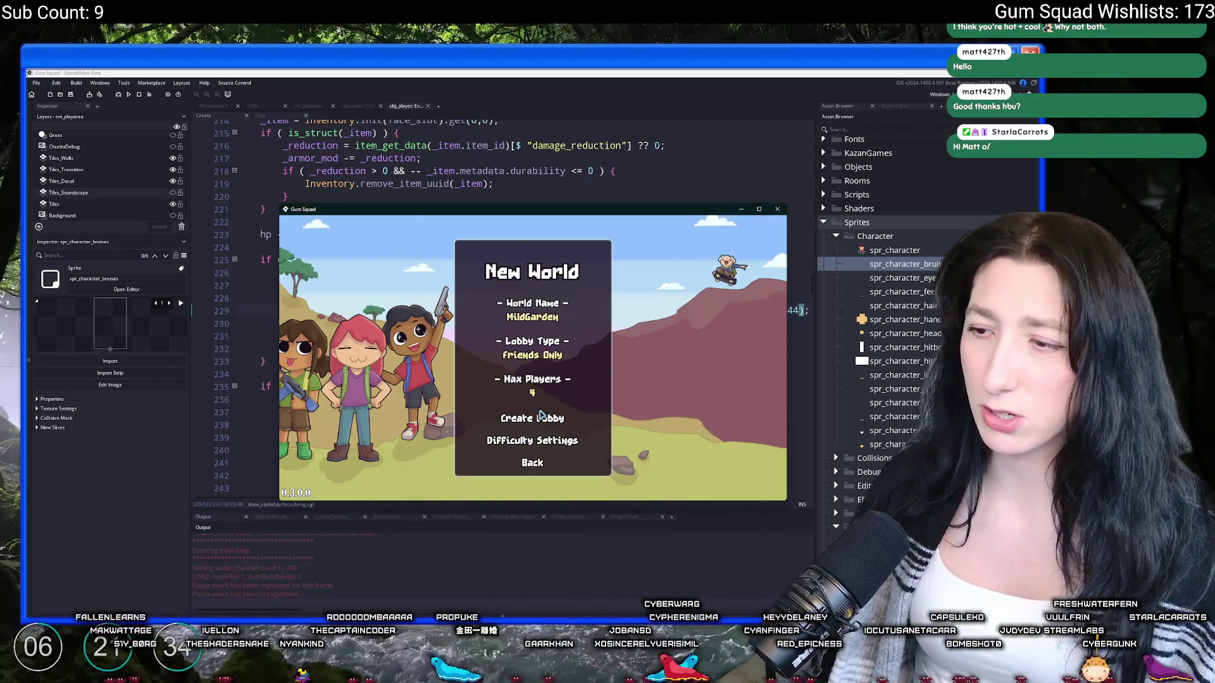
click(542, 416)
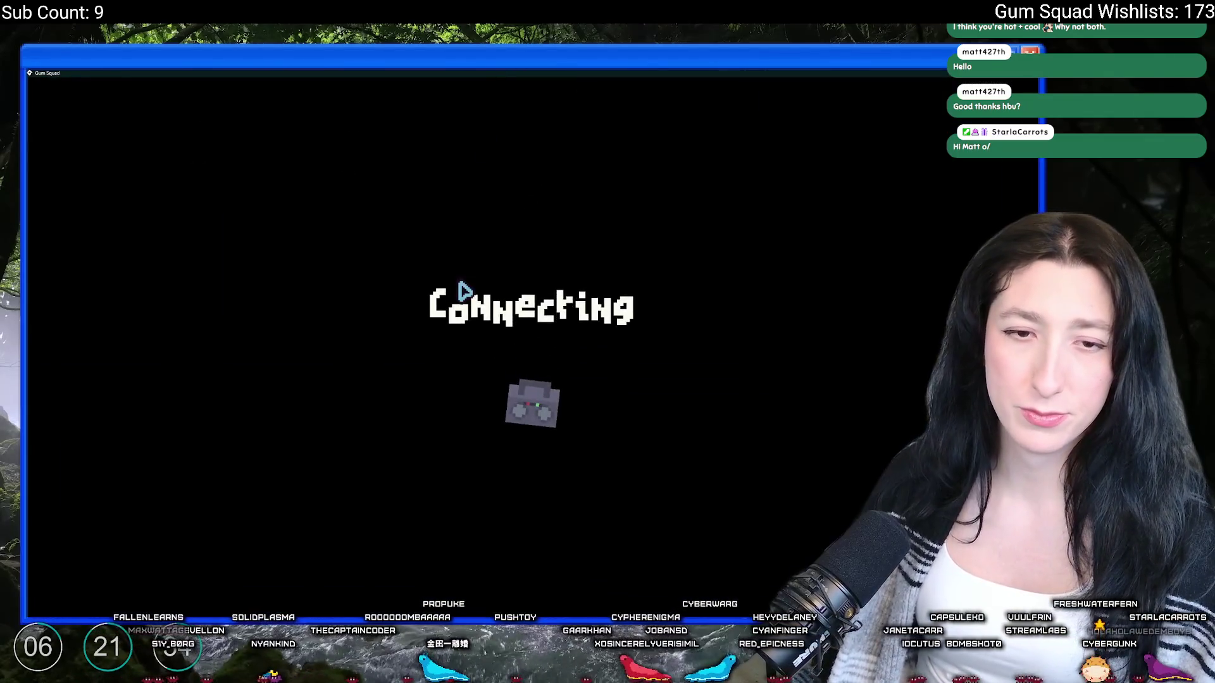
key(Tab)
key(Tab)
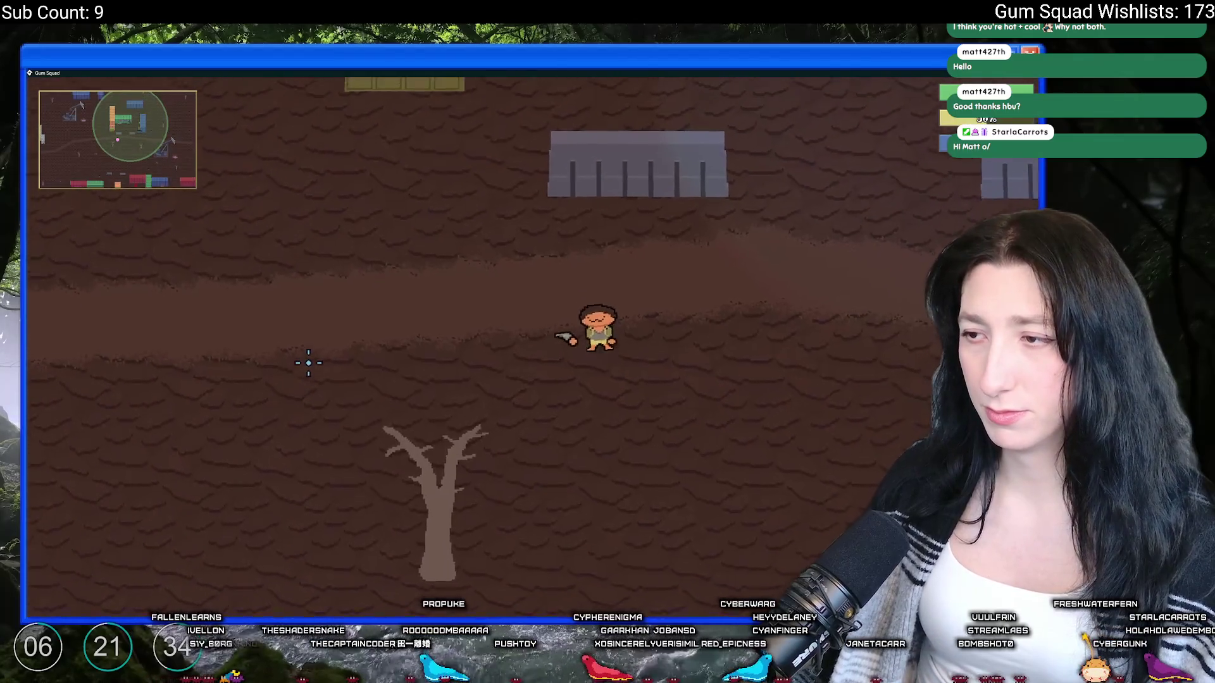
Step: Crash the skateboard twice, remove the character's hair to inspect bruises, then close the game
key(d)
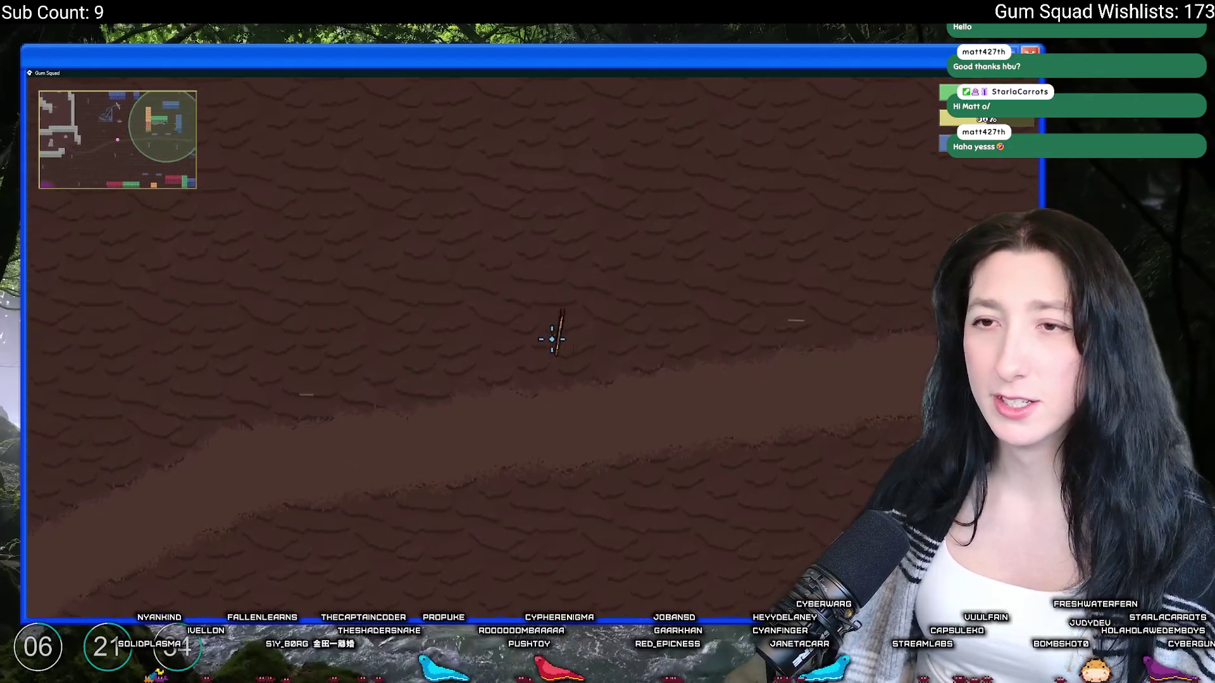
key(a)
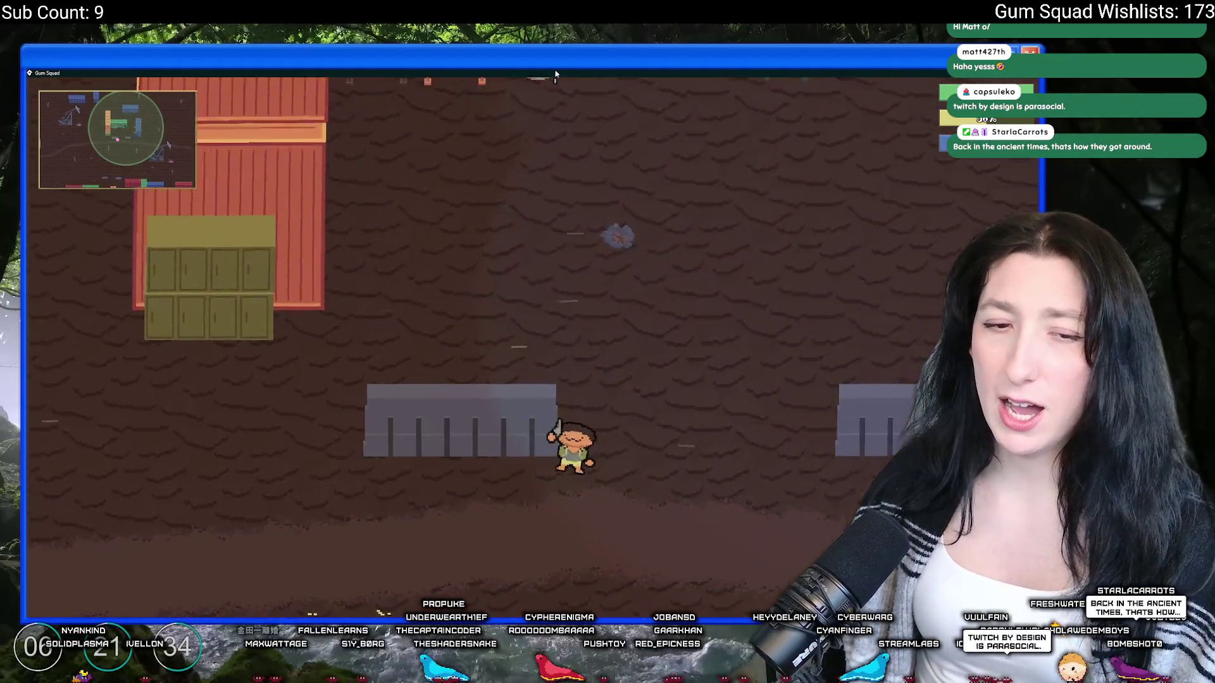
key(w)
key(d)
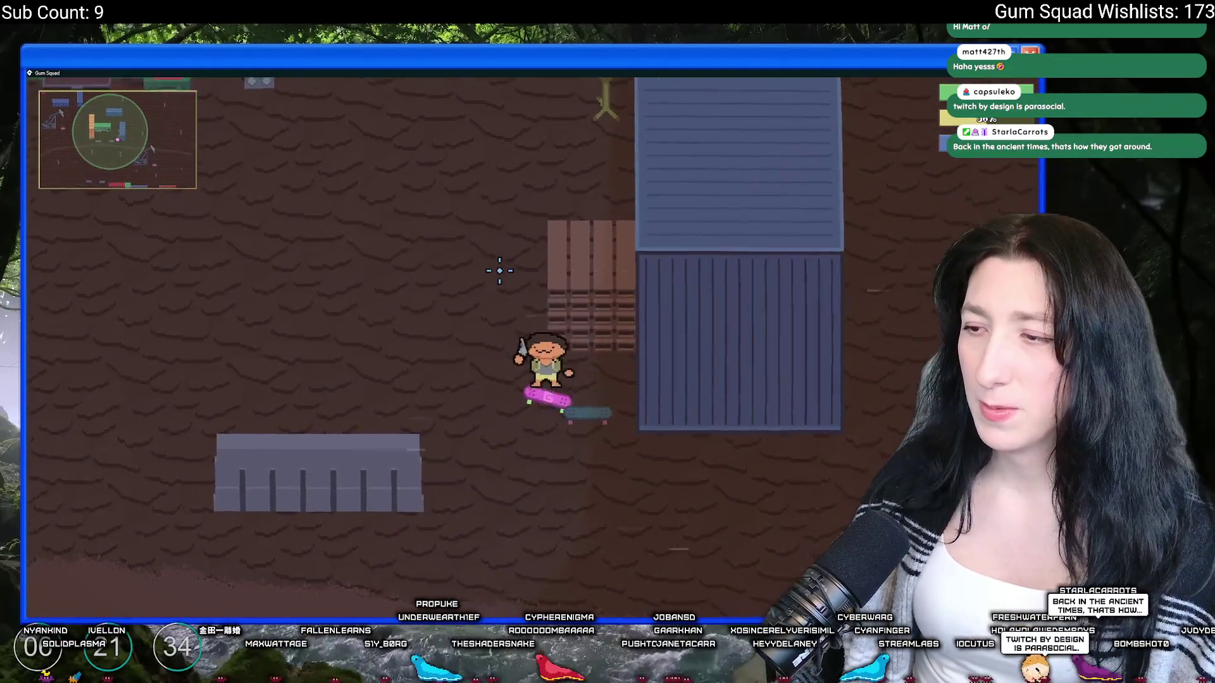
key(a)
key(w)
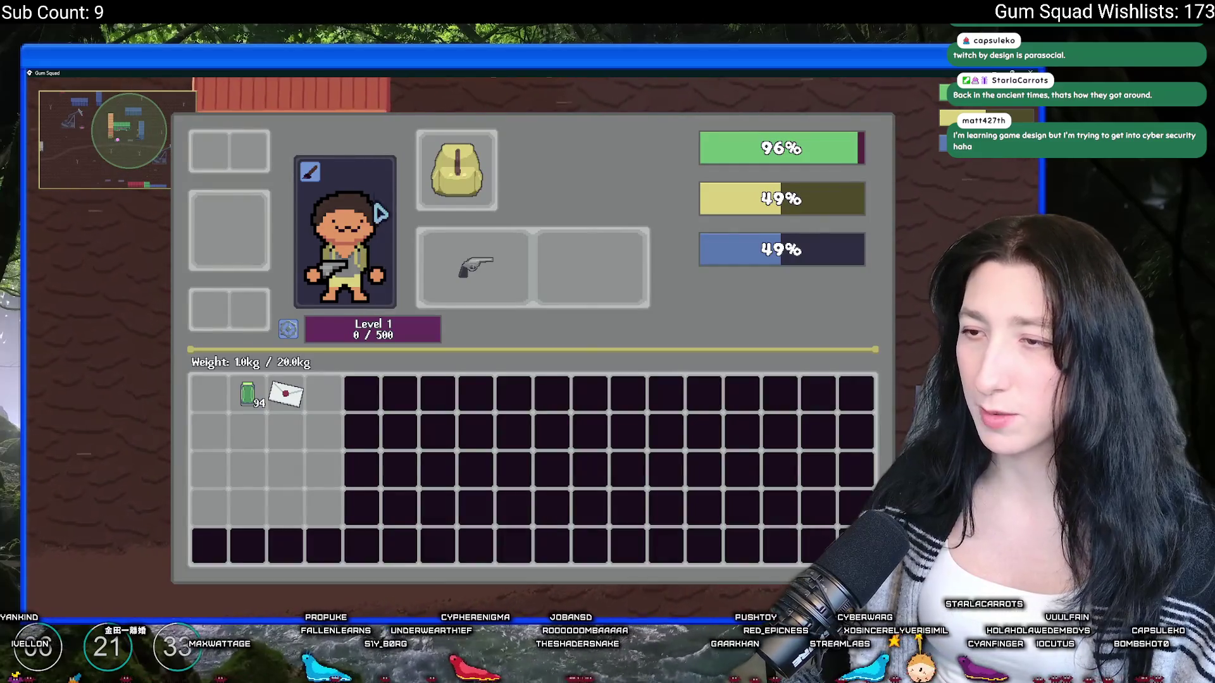
click(311, 172)
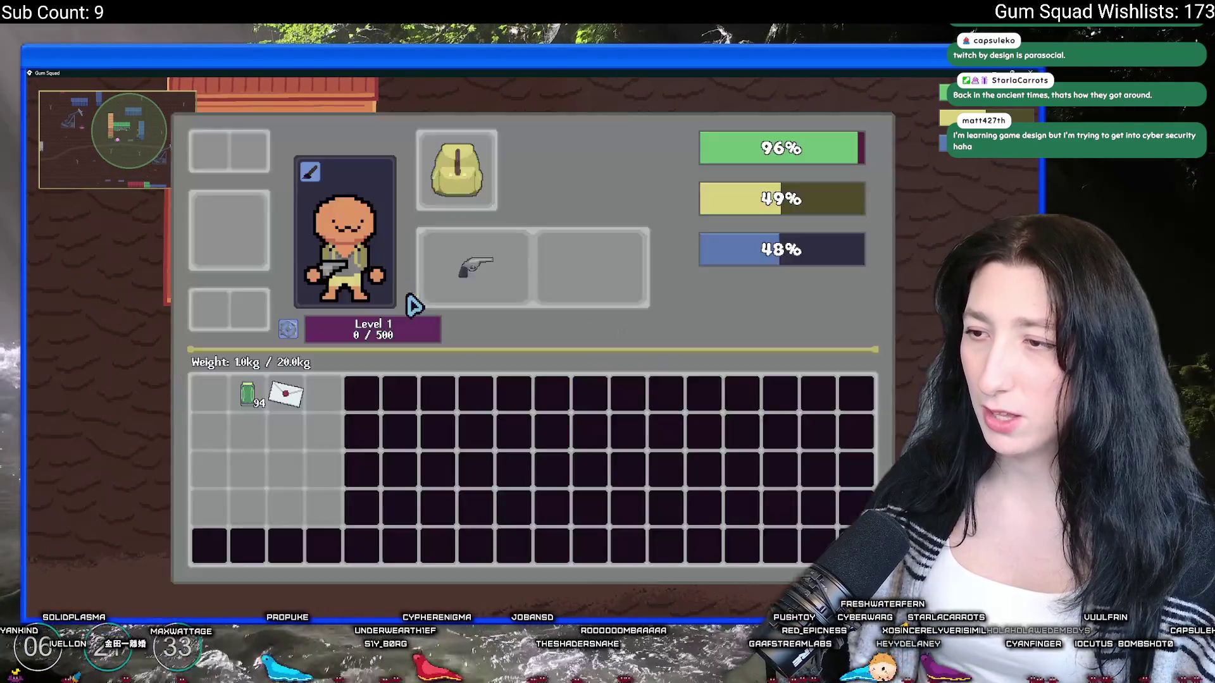
key(w)
key(d)
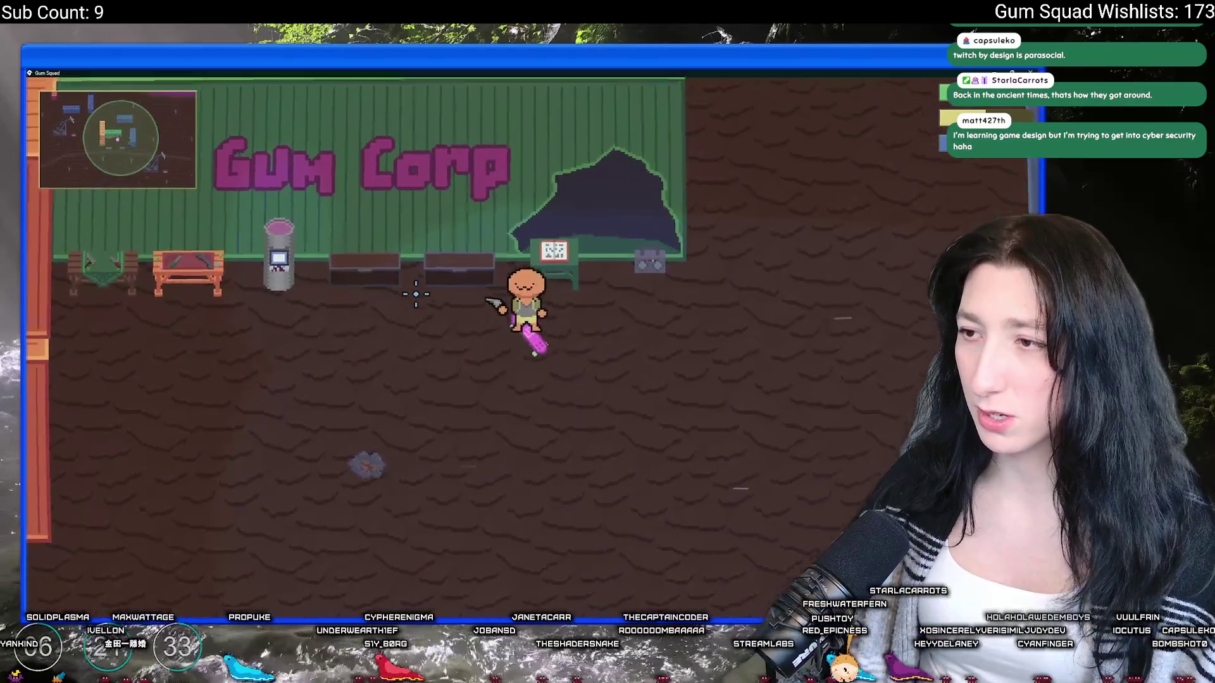
key(s)
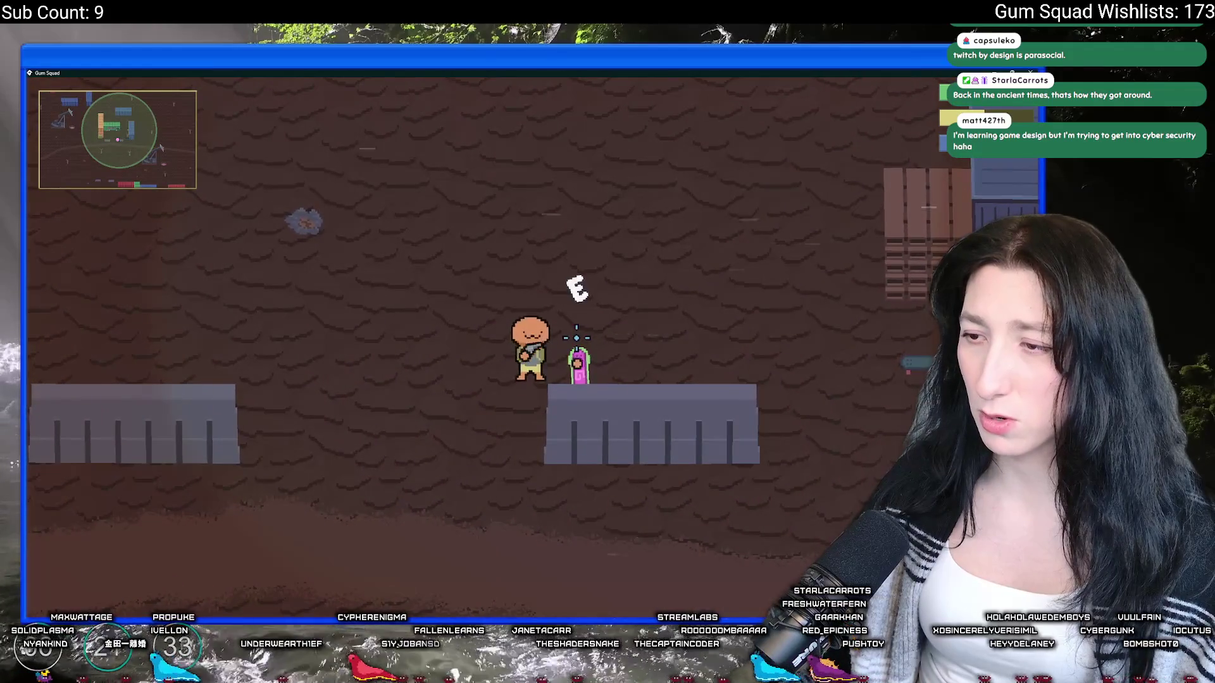
key(Escape)
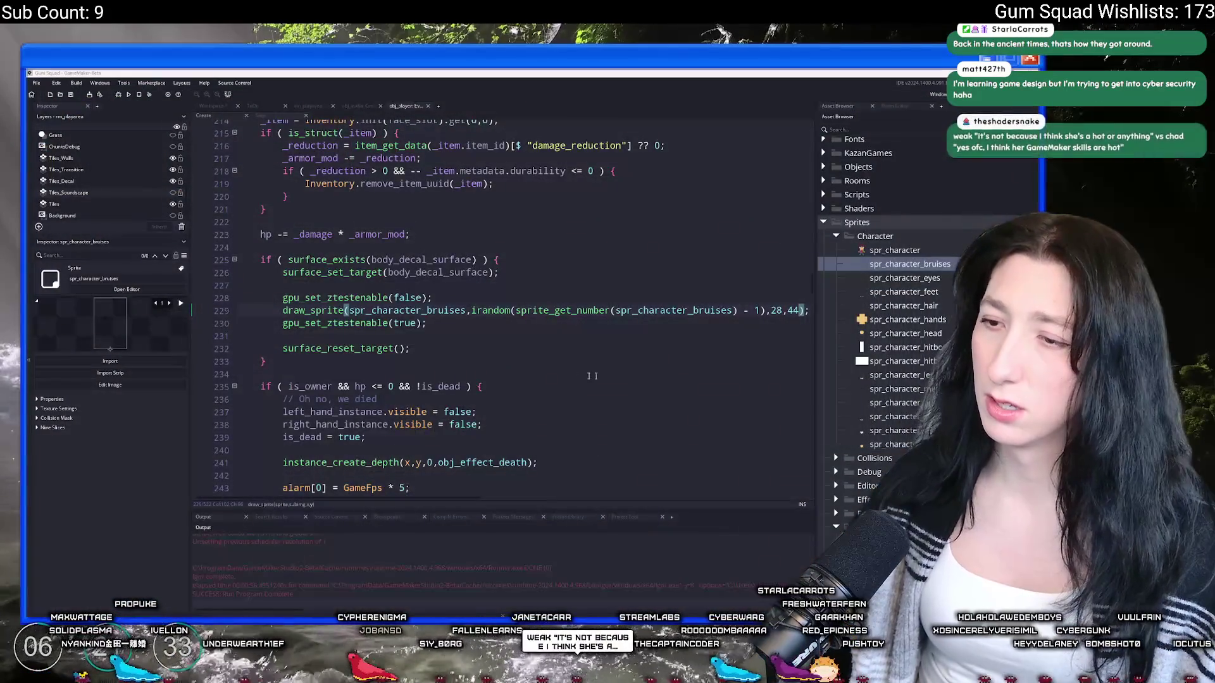
Step: Open the spr_character_bruises sprite from line 229 for pixel editing
click(433, 311)
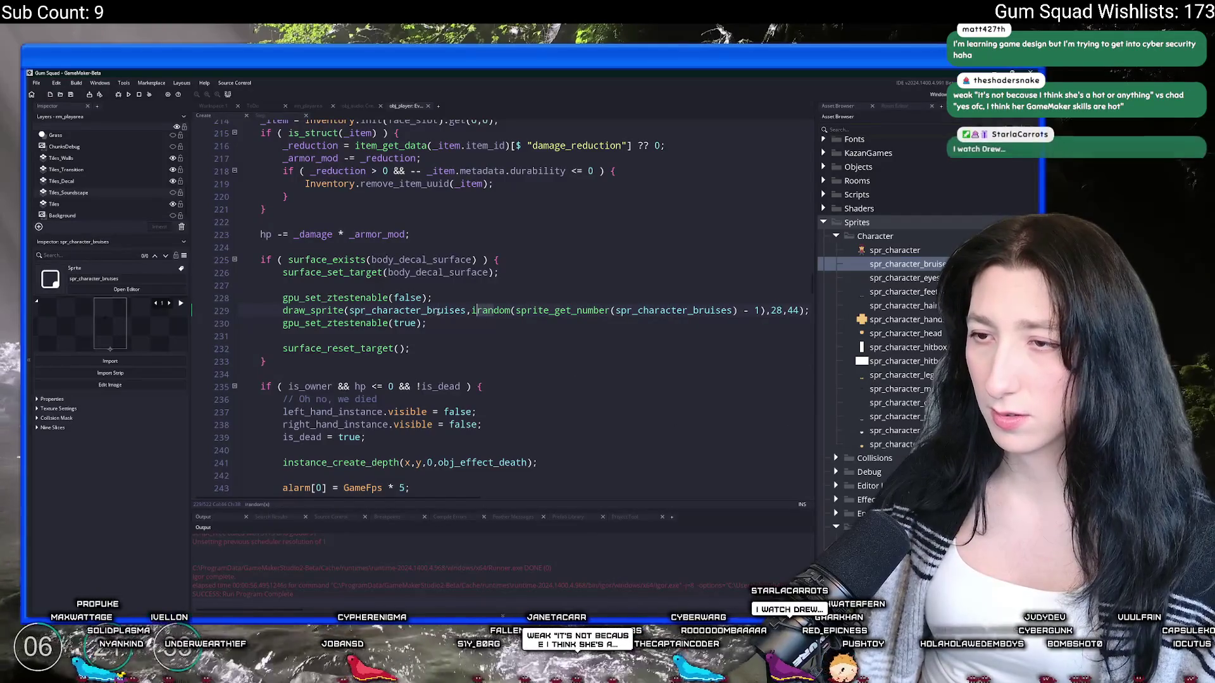
scroll(434, 313, down, 1)
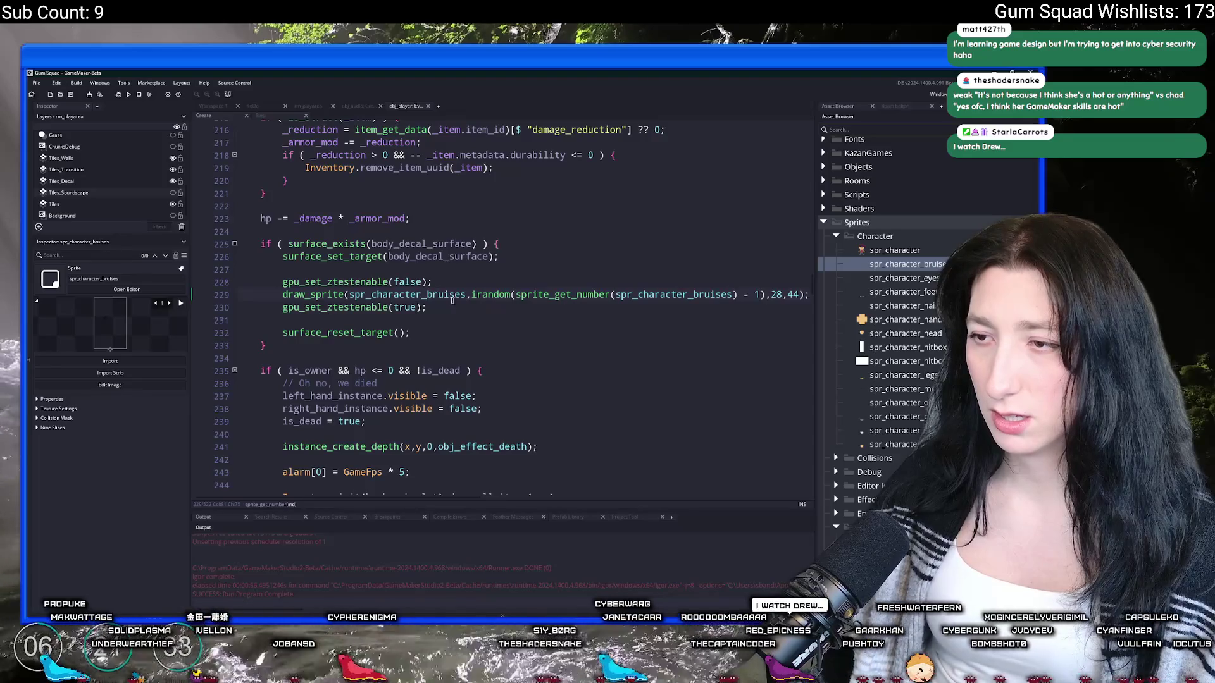
middle_click(453, 299)
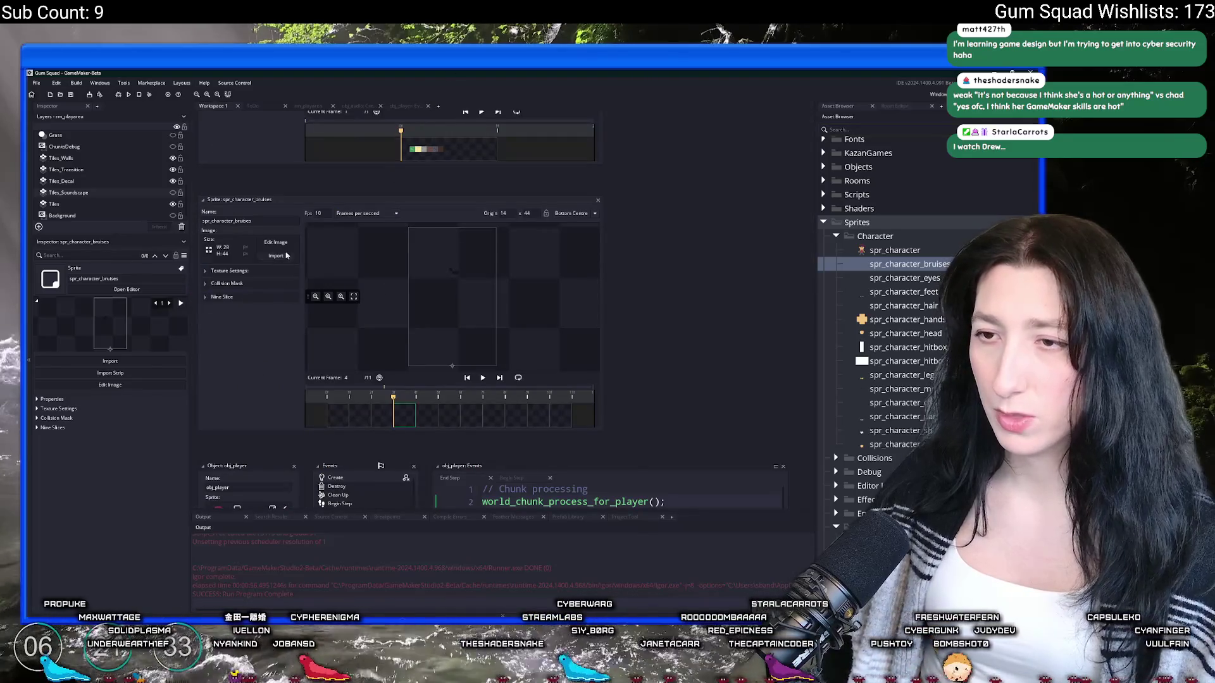
click(284, 244)
Step: Raise the bruise layer's opacity in Layer Properties, start a build, and reopen obj_player's code
right_click(735, 354)
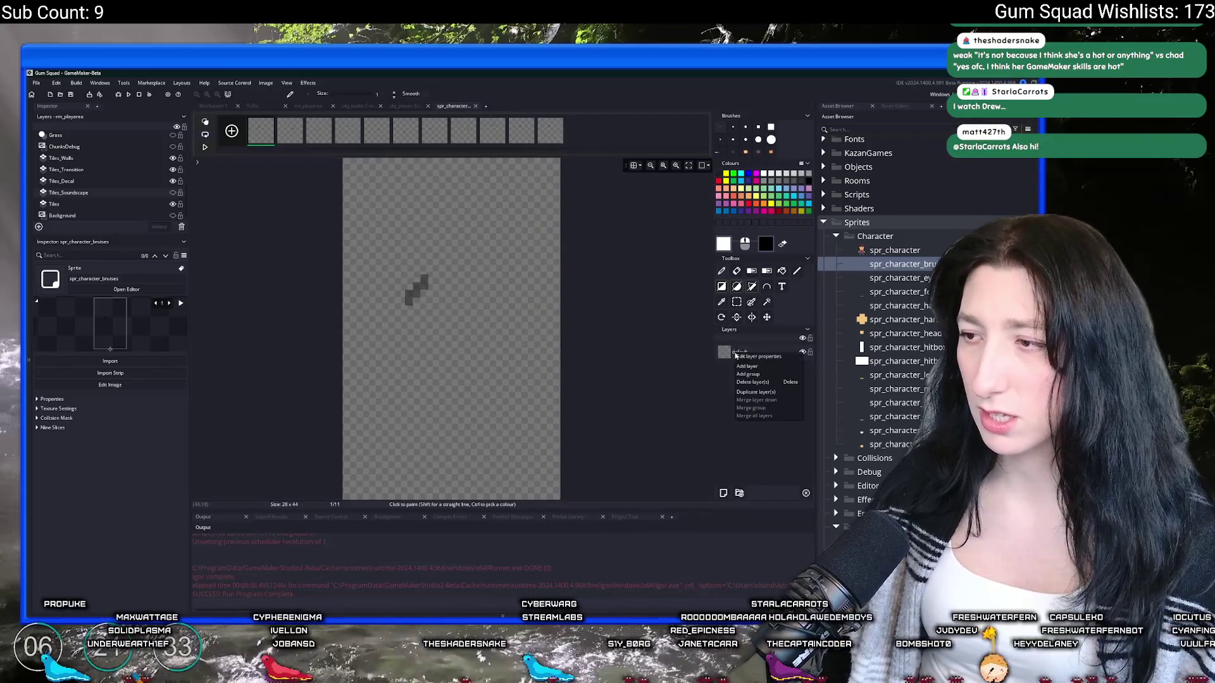
click(737, 356)
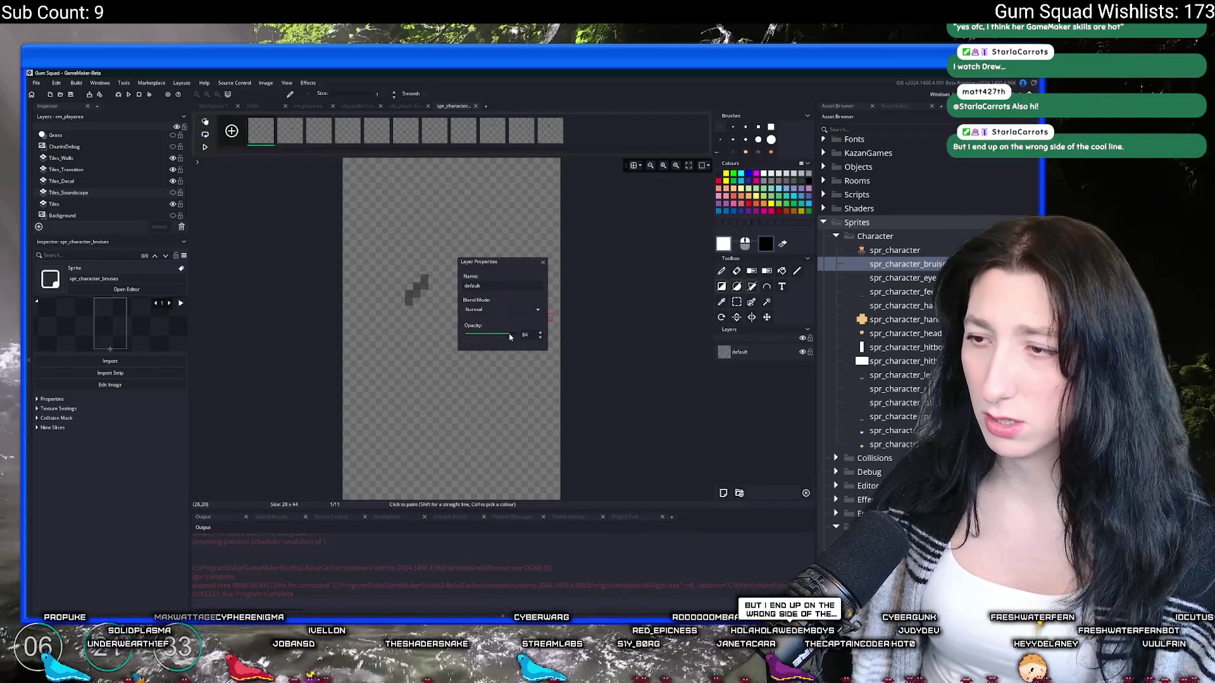
click(543, 262)
key(F5)
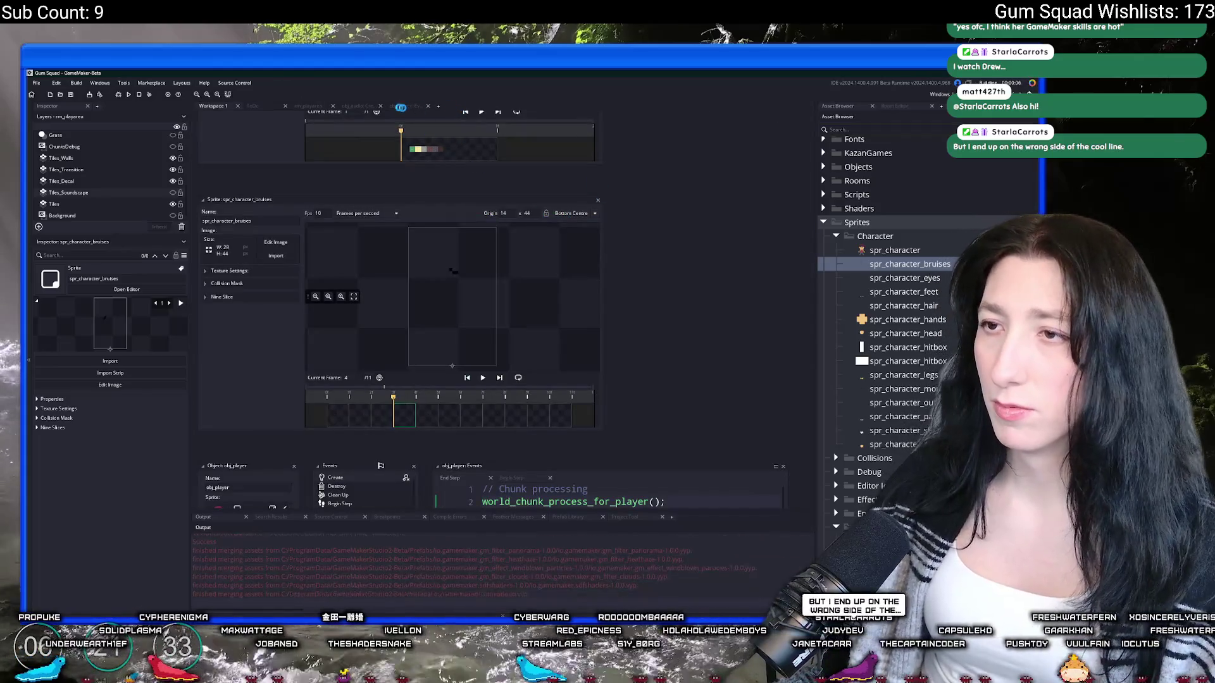
click(397, 106)
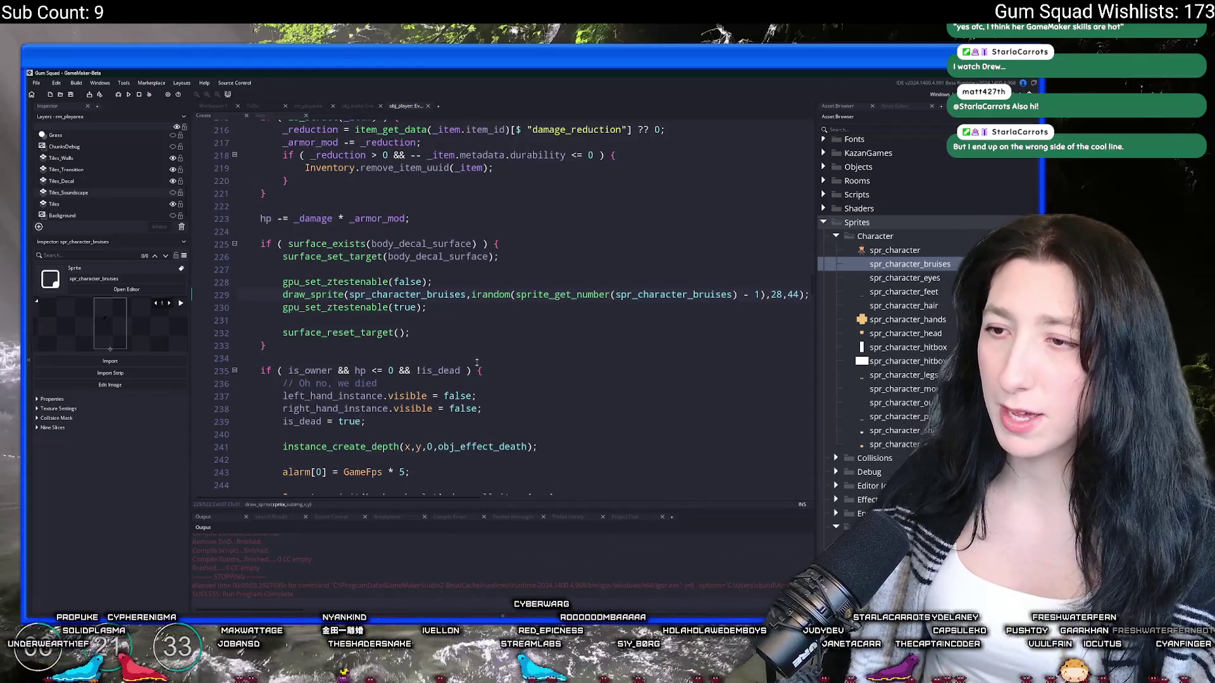
Step: Insert show_message("OUCH"); after the bruise drawing code and run the game with F5
key(Return)
key(Return)
text(show_messa)
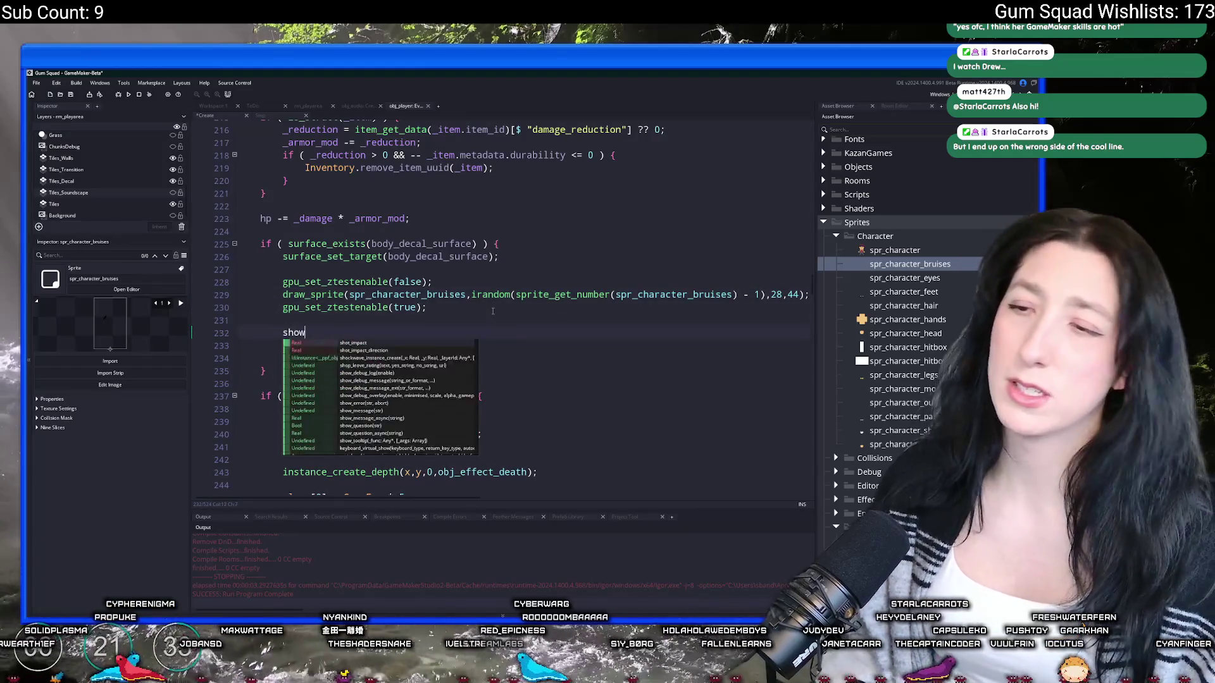
key(Return)
text(("OUCH)
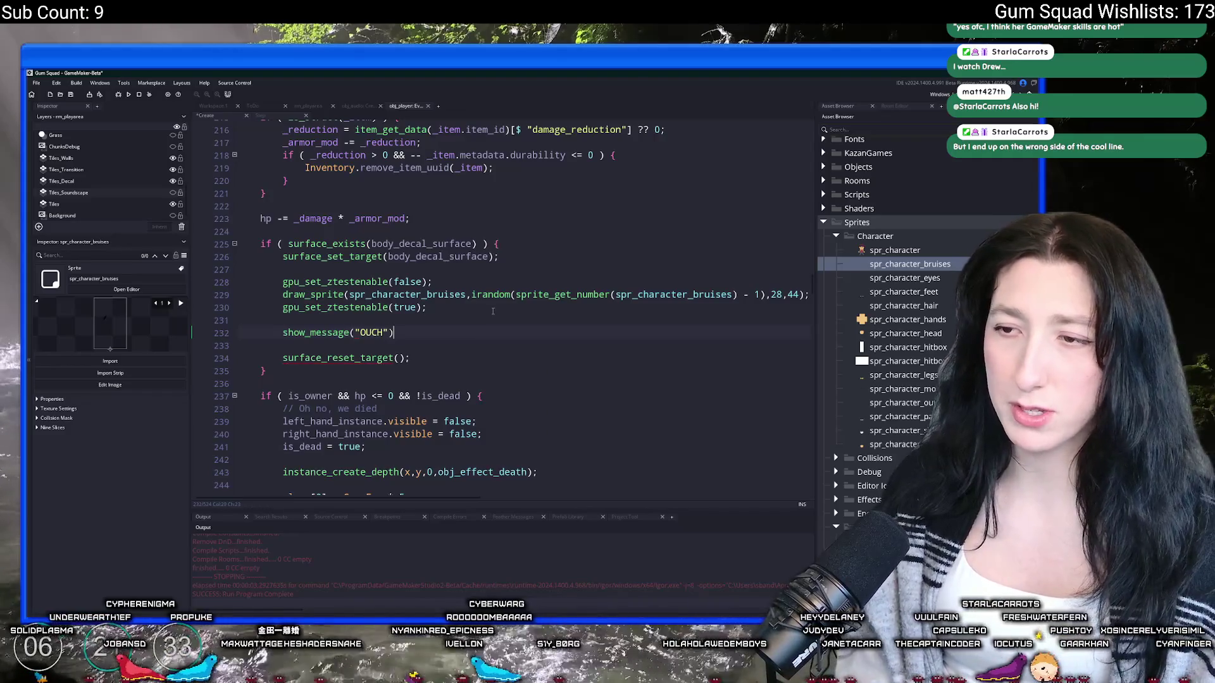
text(;)
key(F5)
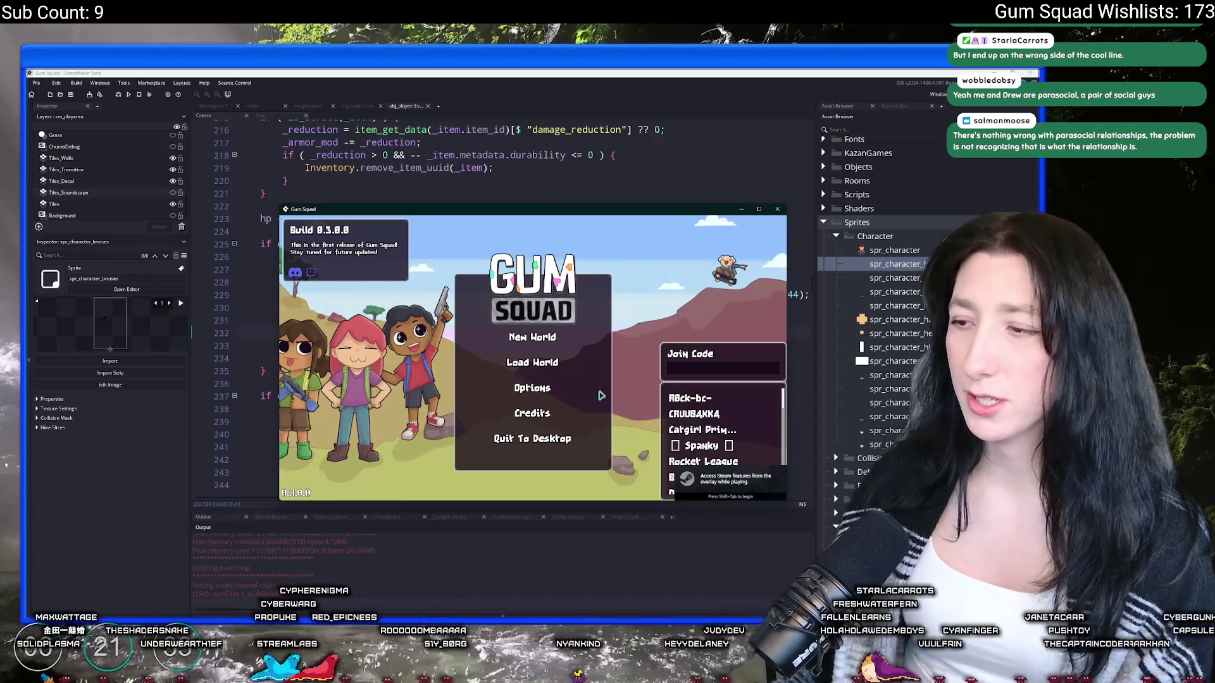
Step: Start a new world with a lobby, maximize the game window and move east past the fences
click(535, 334)
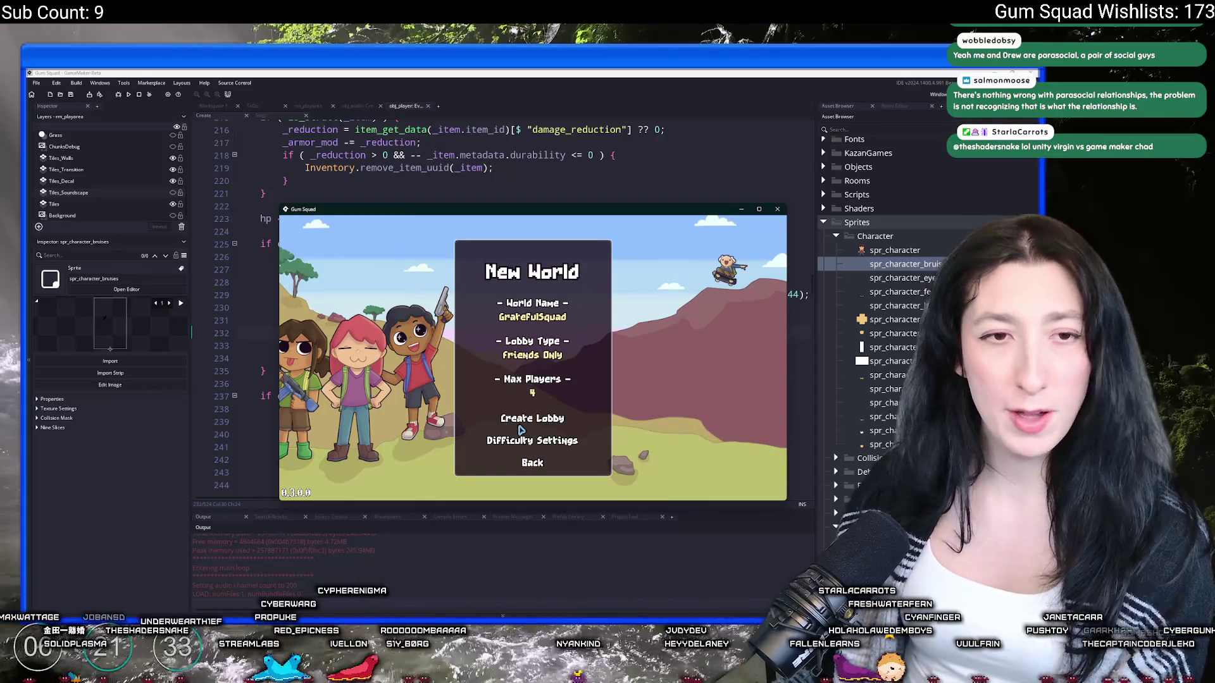
click(520, 427)
double_click(536, 211)
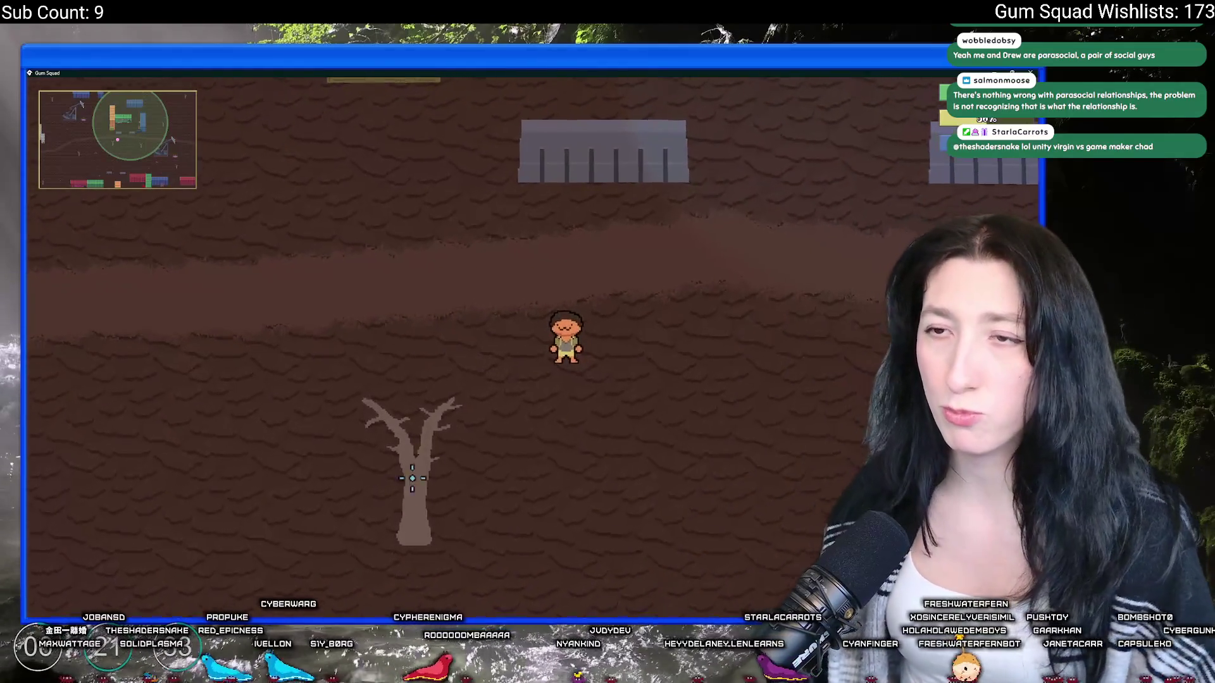
key(w)
key(d)
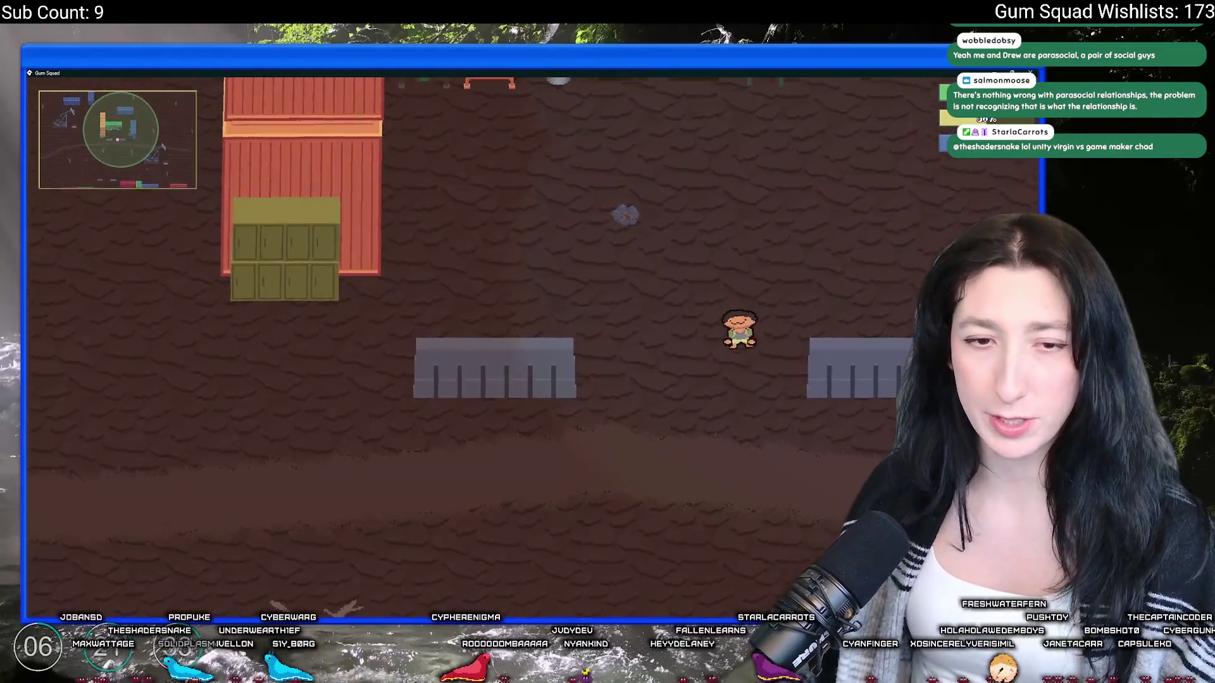
key(d)
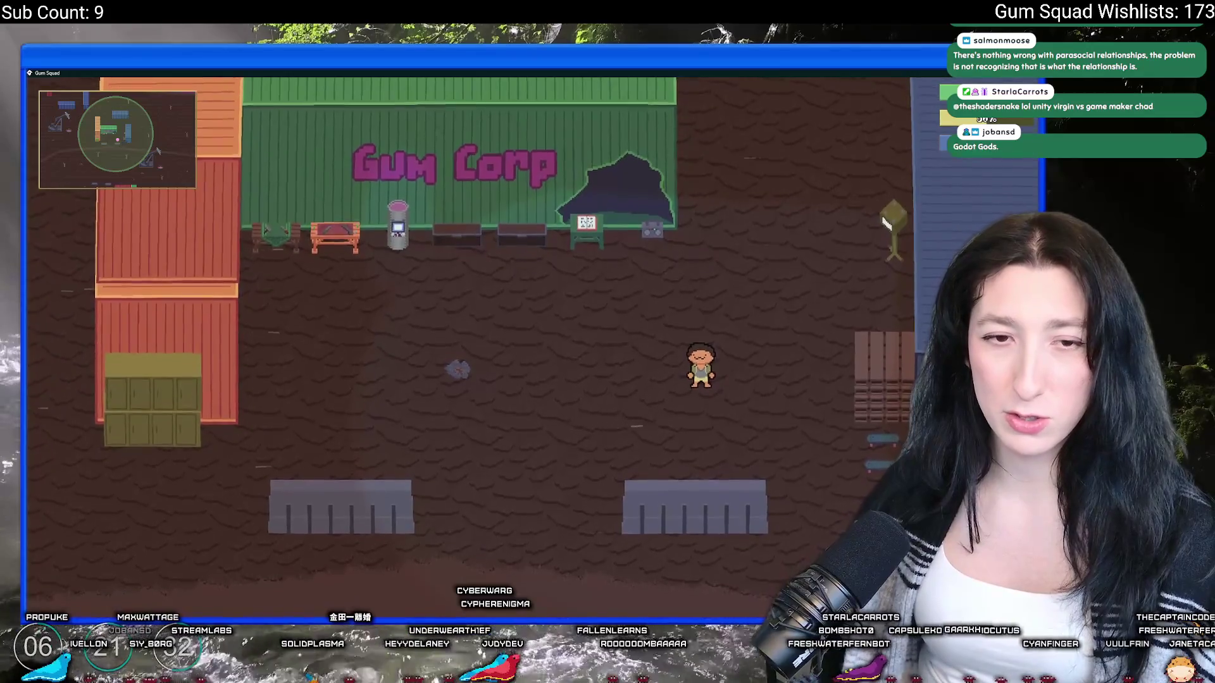
Step: Crash the skateboard three times, dismissing each OUCH damage message
key(s)
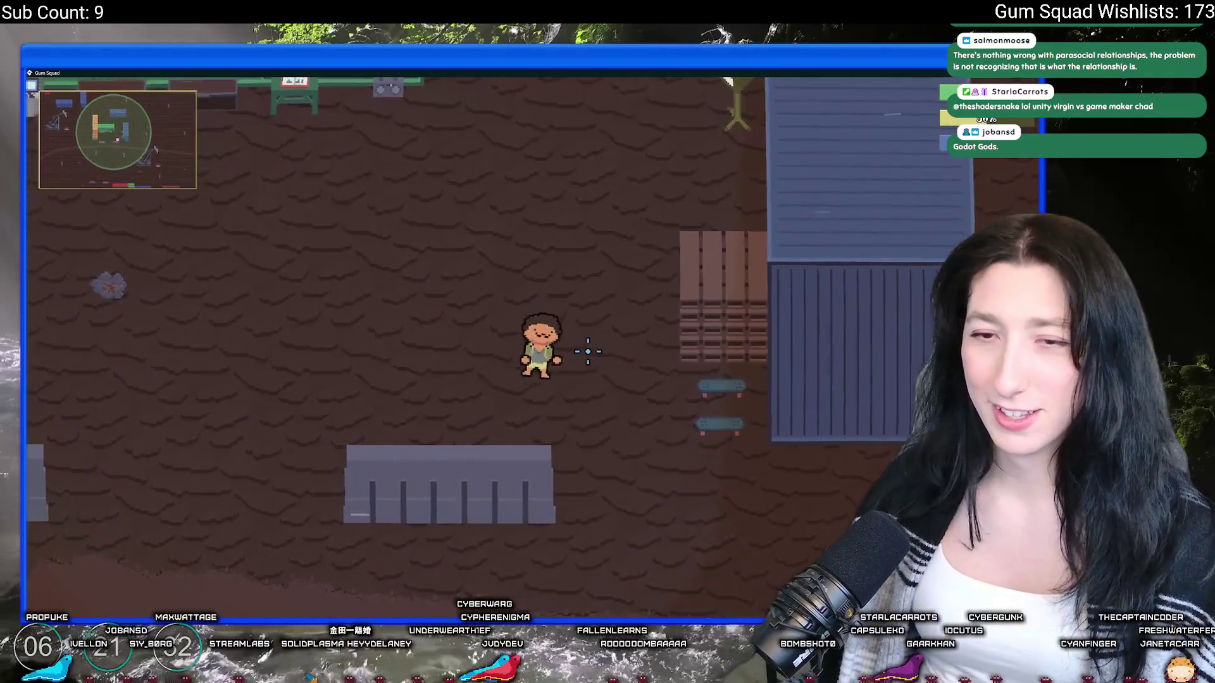
key(a)
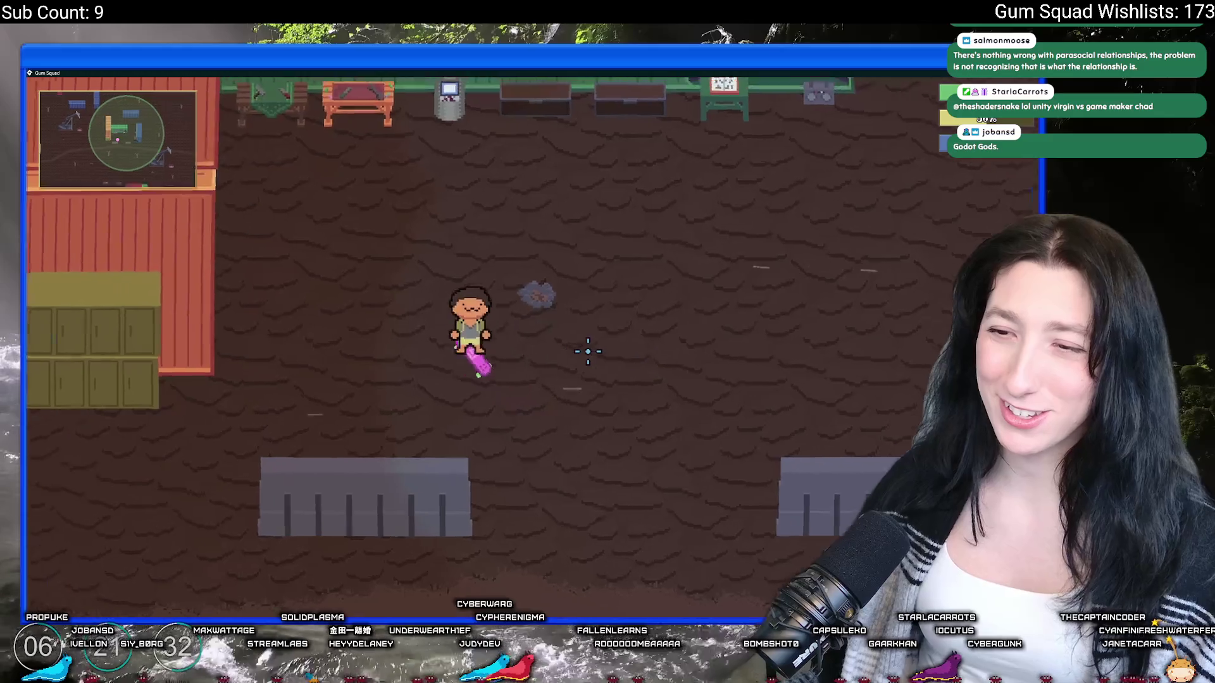
key(w)
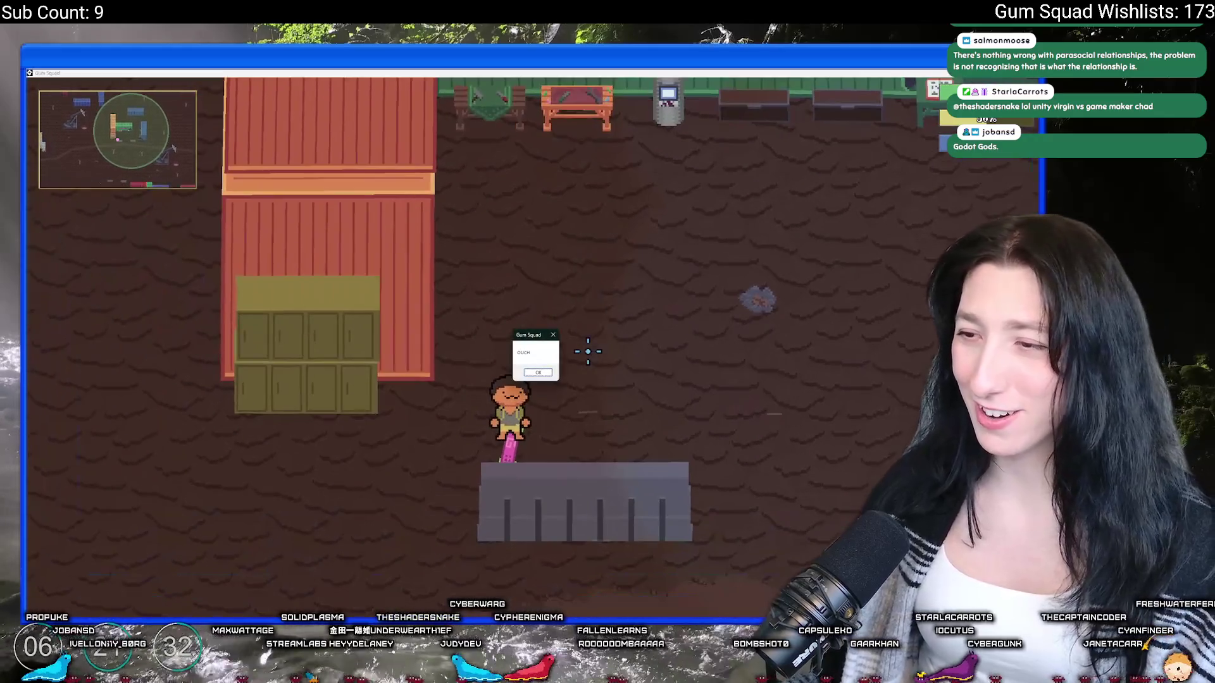
key(Return)
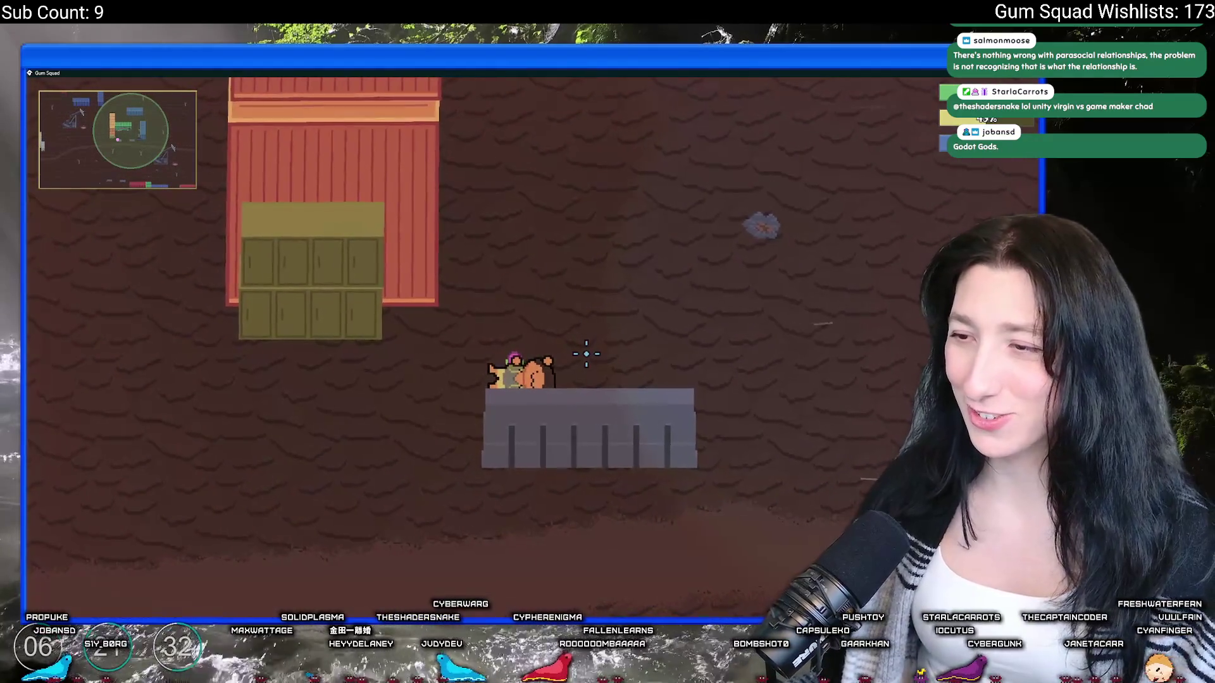
key(w)
key(d)
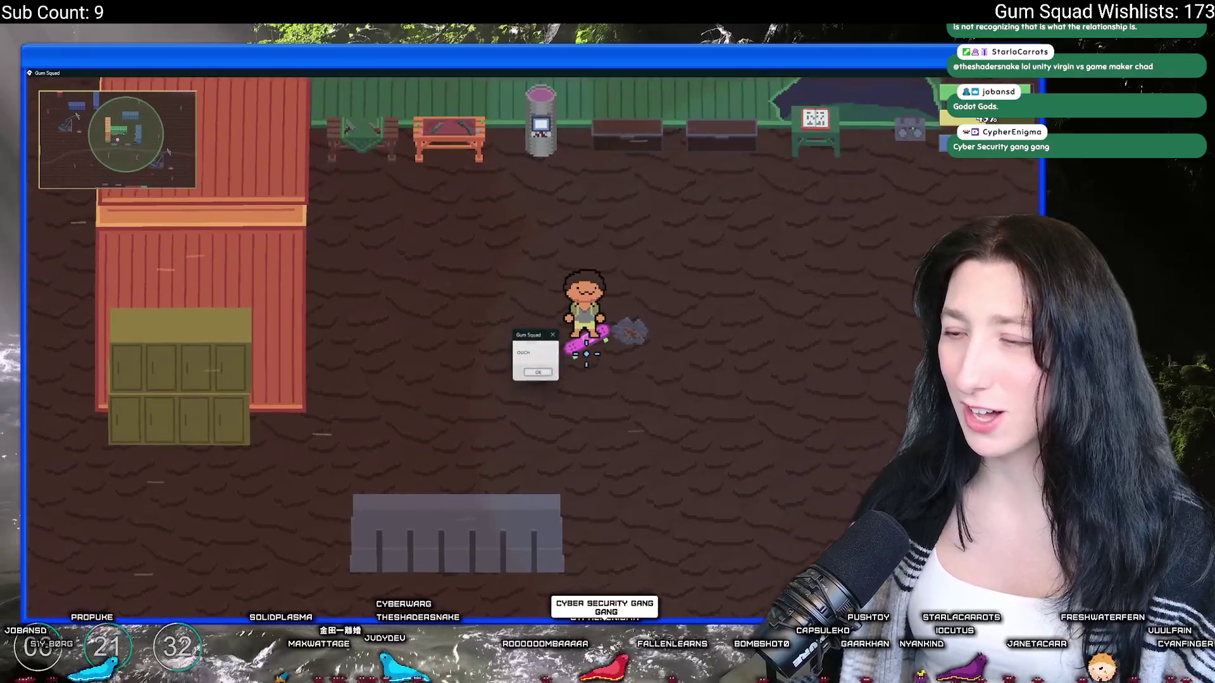
key(Return)
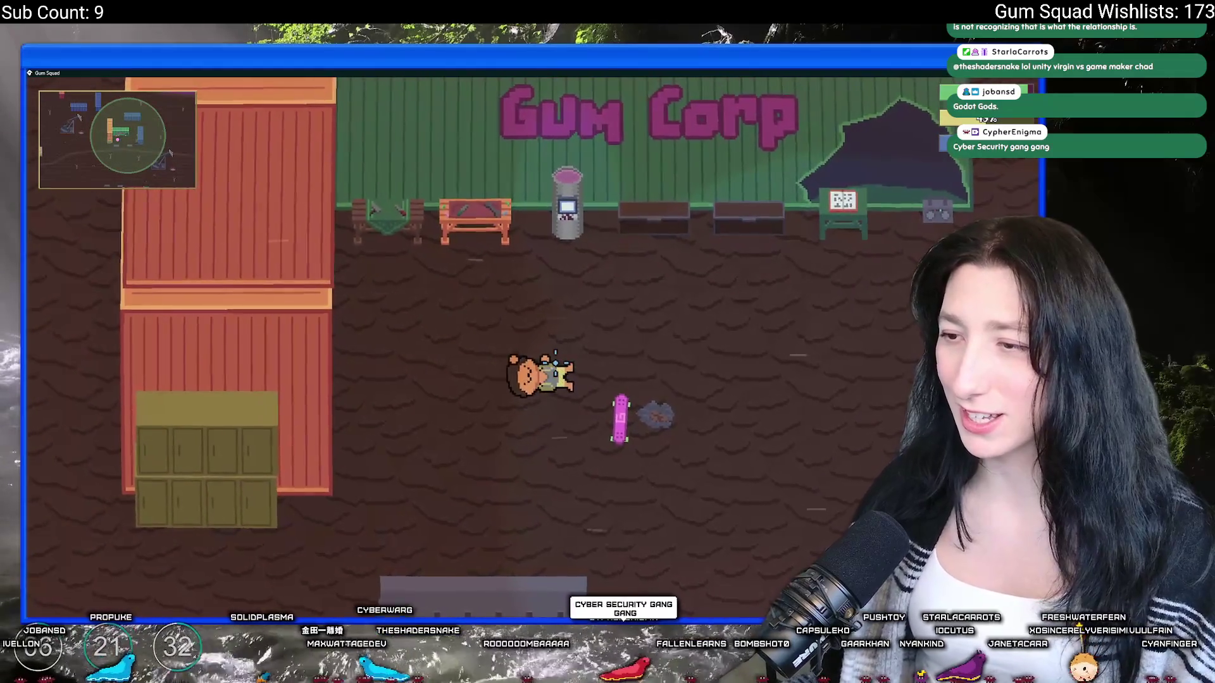
key(s)
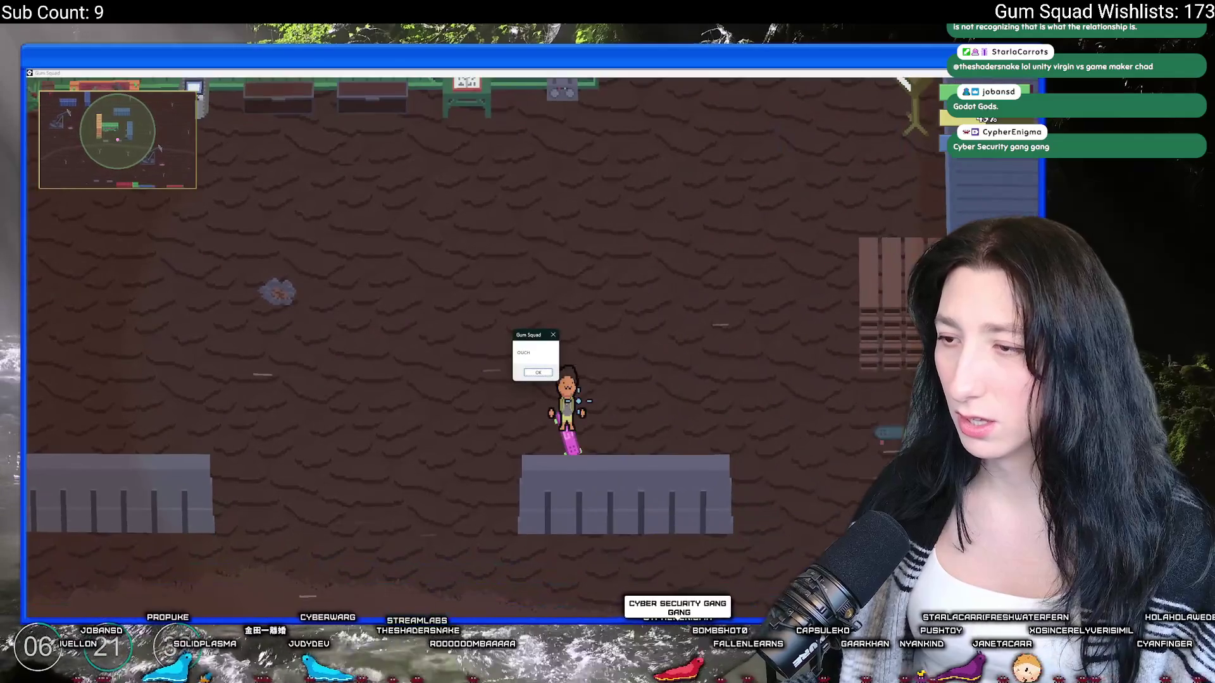
key(Return)
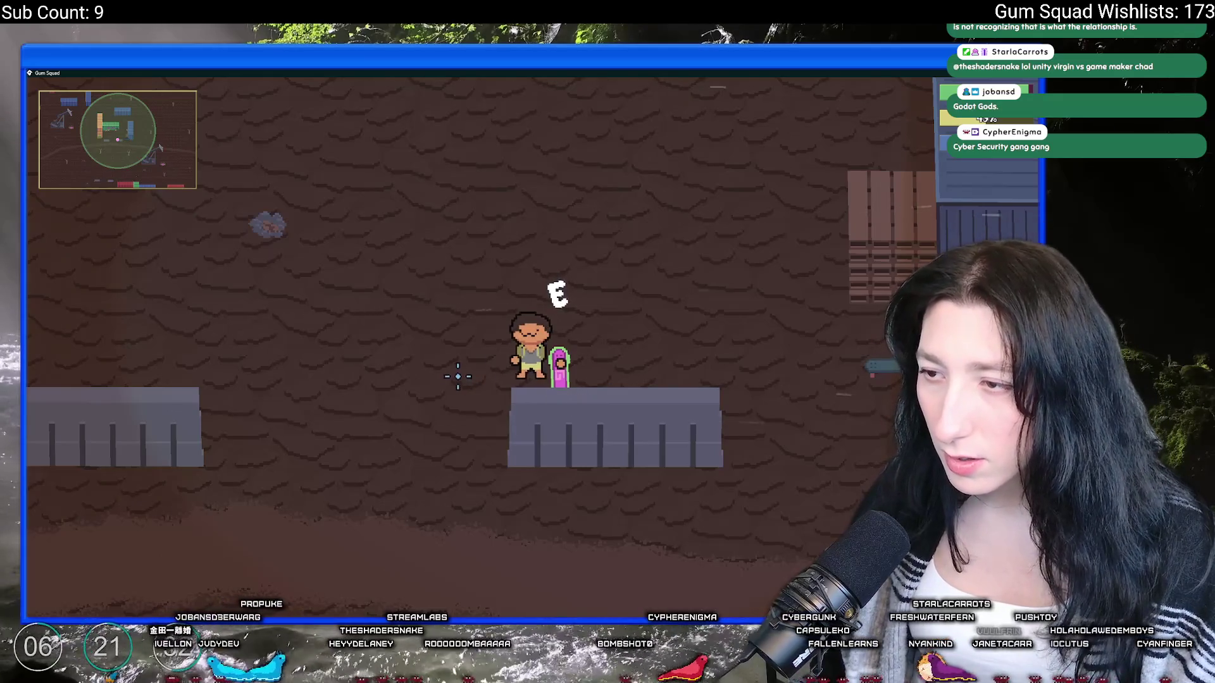
Step: Make the character bald by cycling the Hair option in character customization
key(Tab)
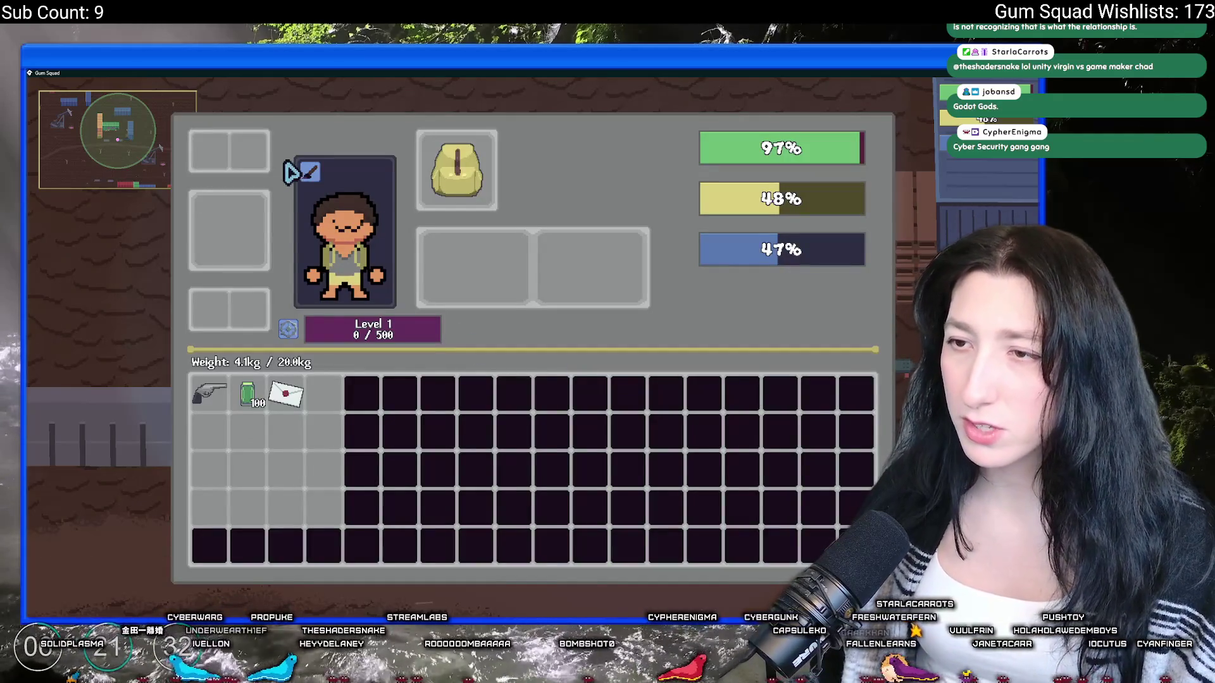
click(310, 168)
click(461, 295)
click(461, 294)
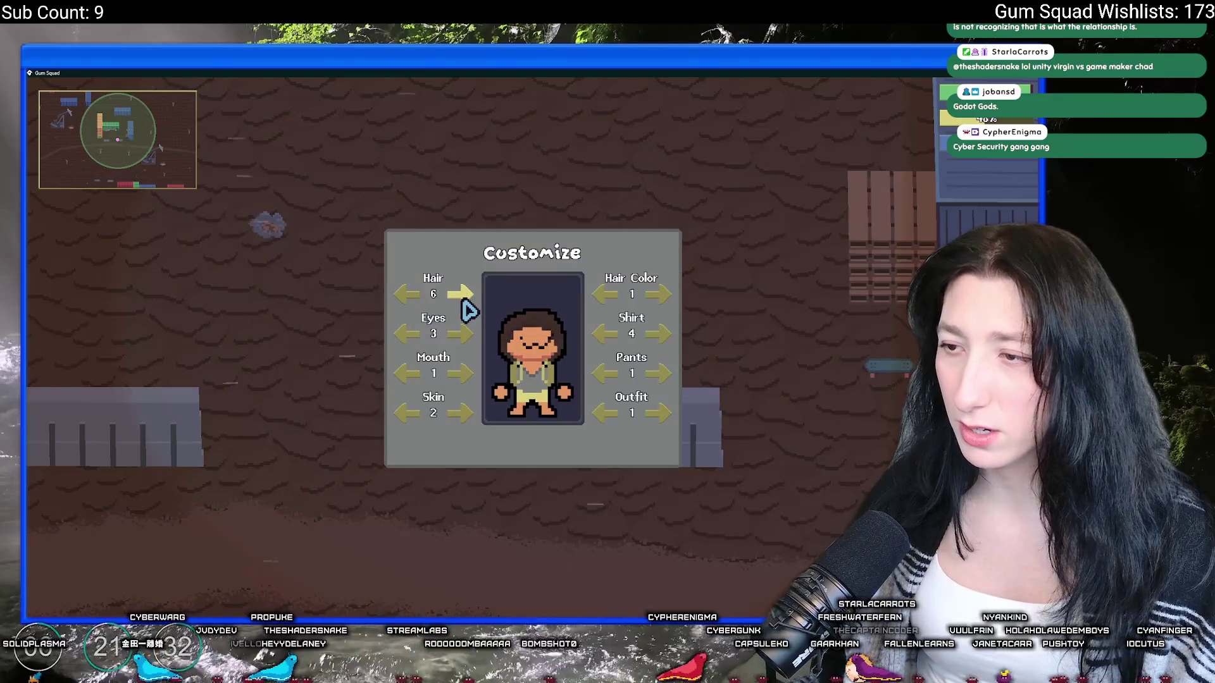
click(461, 295)
click(460, 295)
click(461, 295)
click(461, 294)
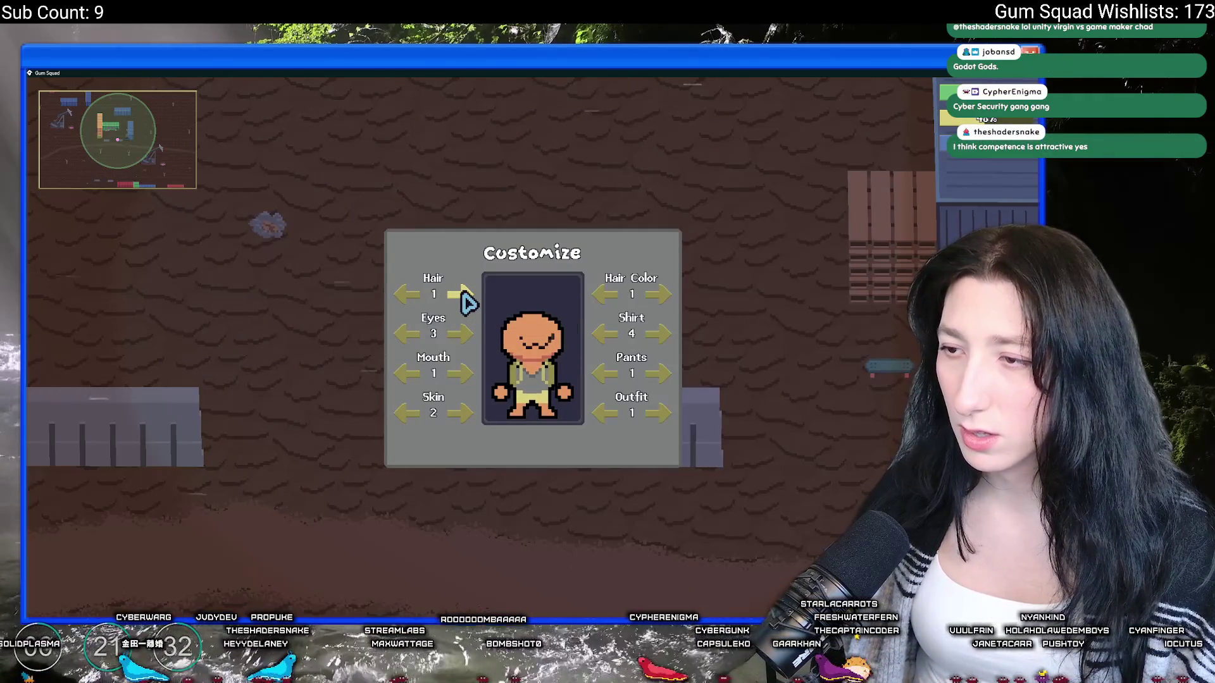
key(Escape)
Step: Crash the skateboard three more times, dismissing the OUCH messages, then leave the game
key(w)
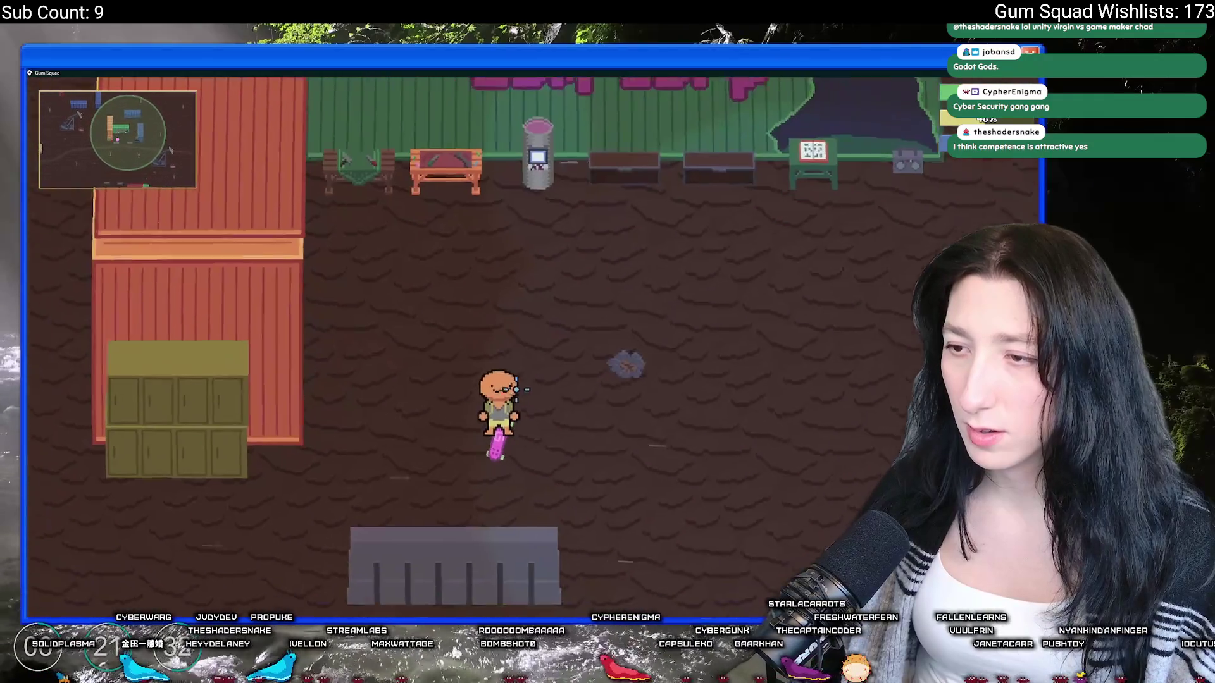
key(s)
key(Return)
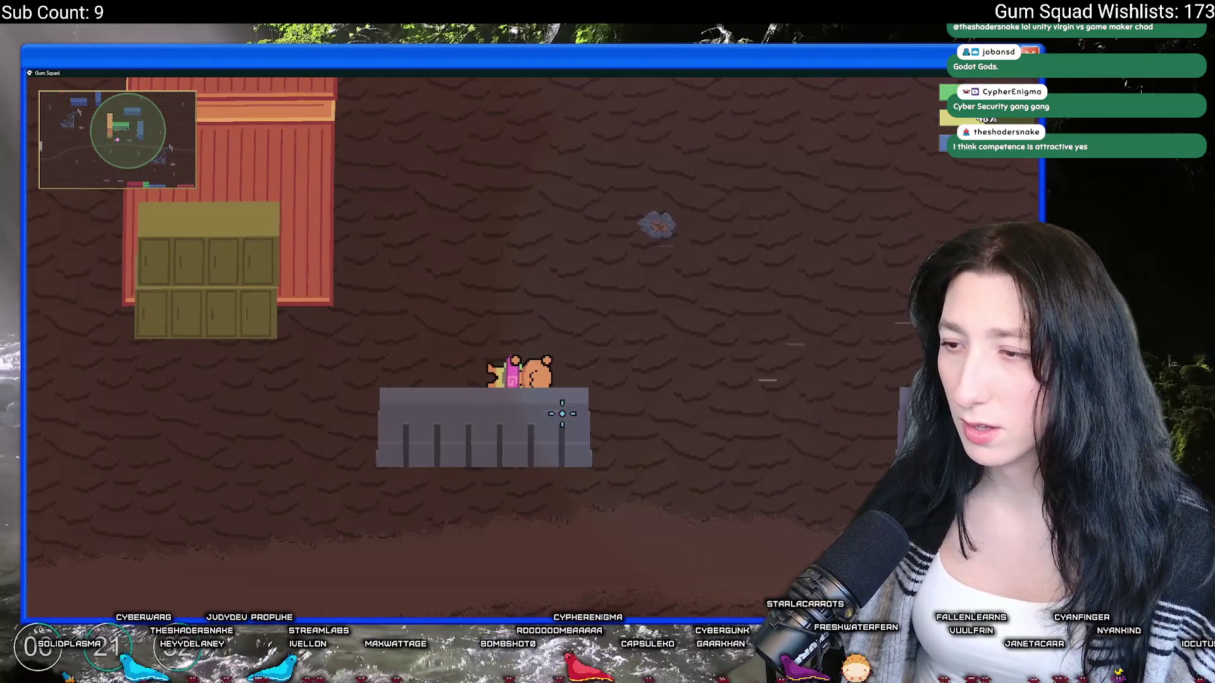
key(w)
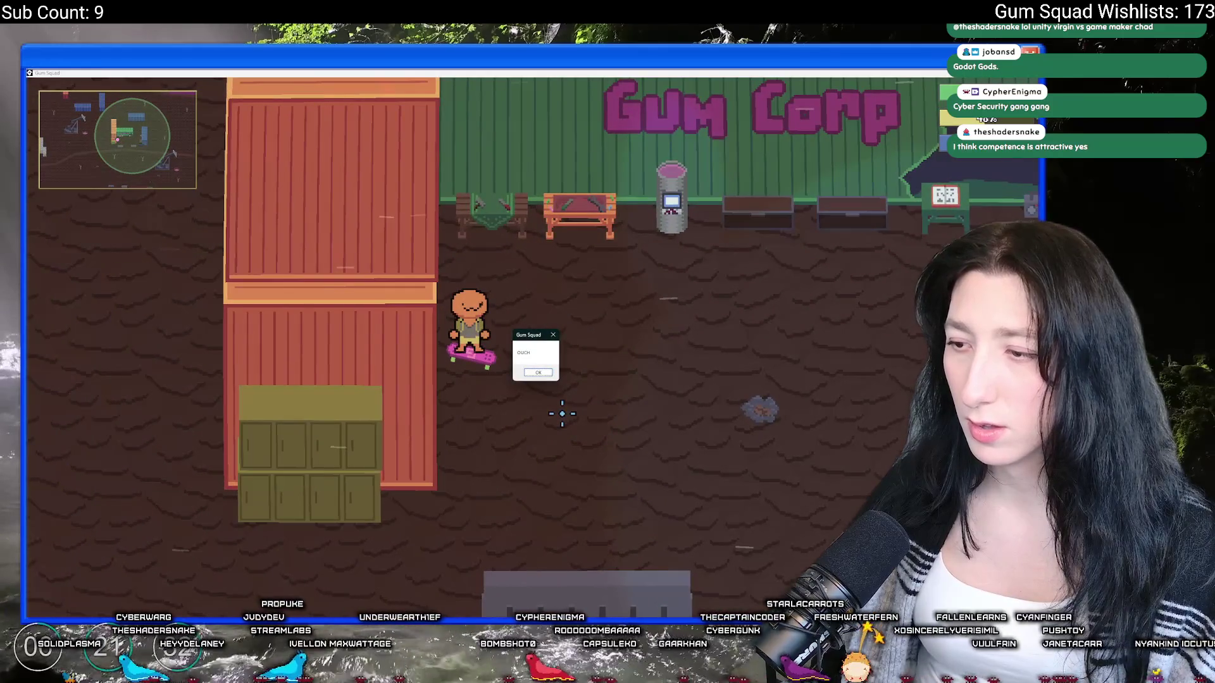
key(Return)
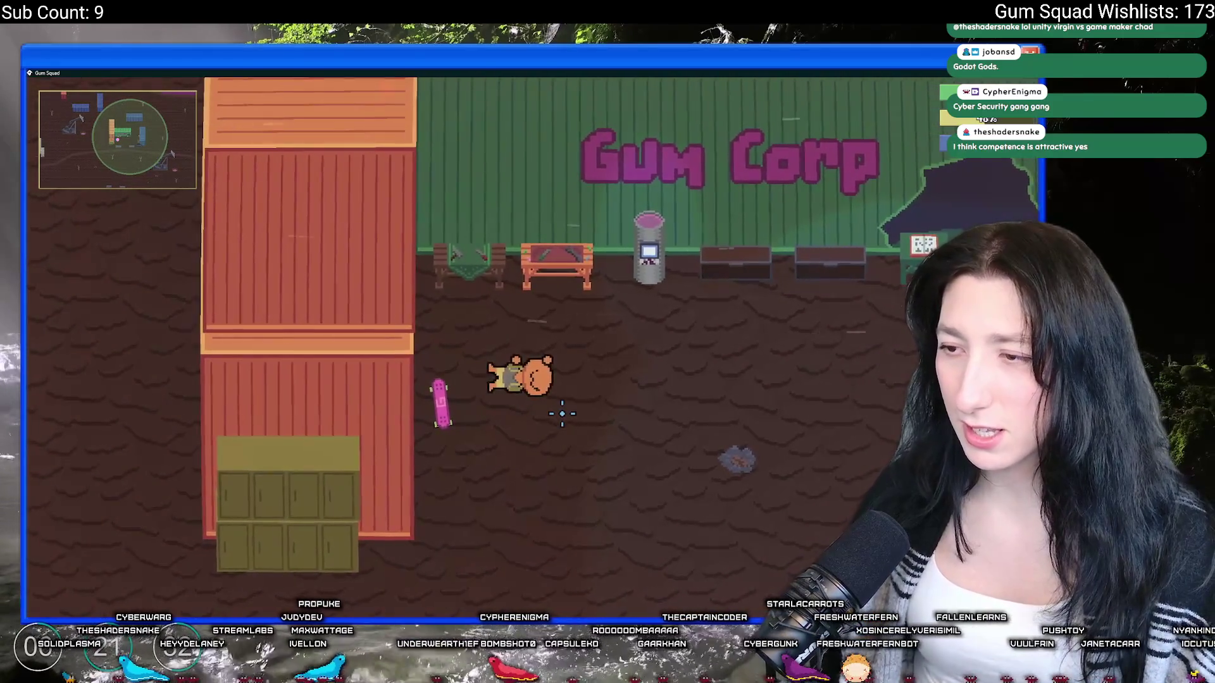
key(e)
key(s)
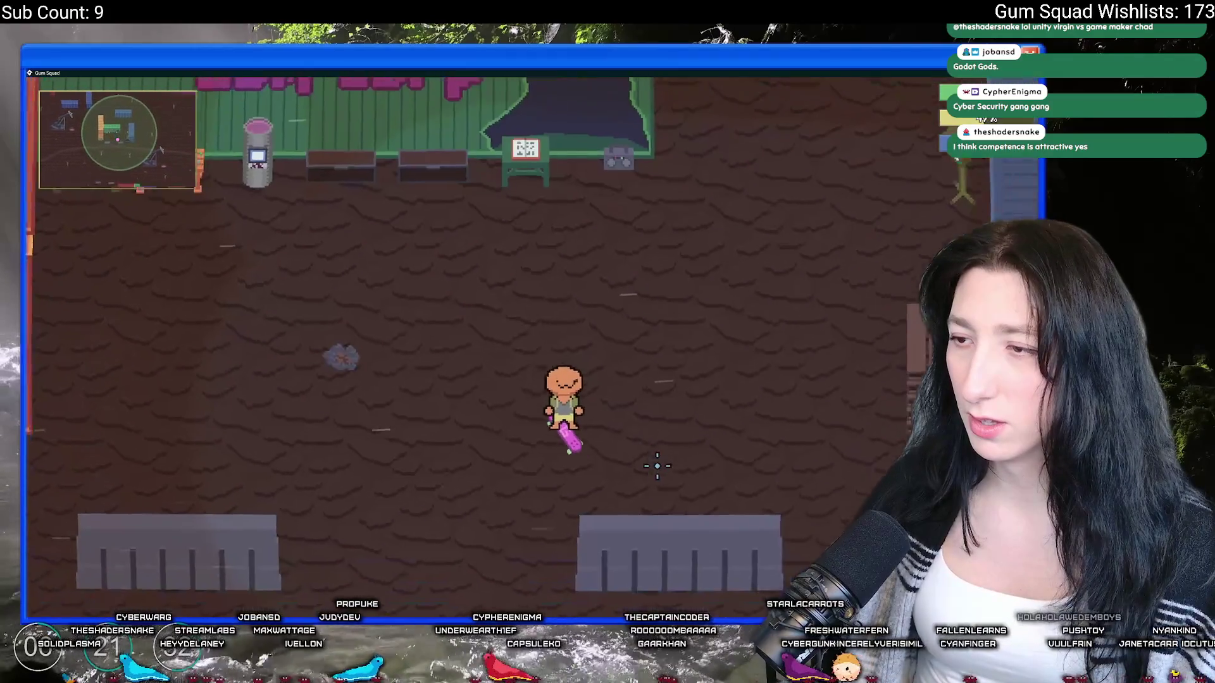
key(Return)
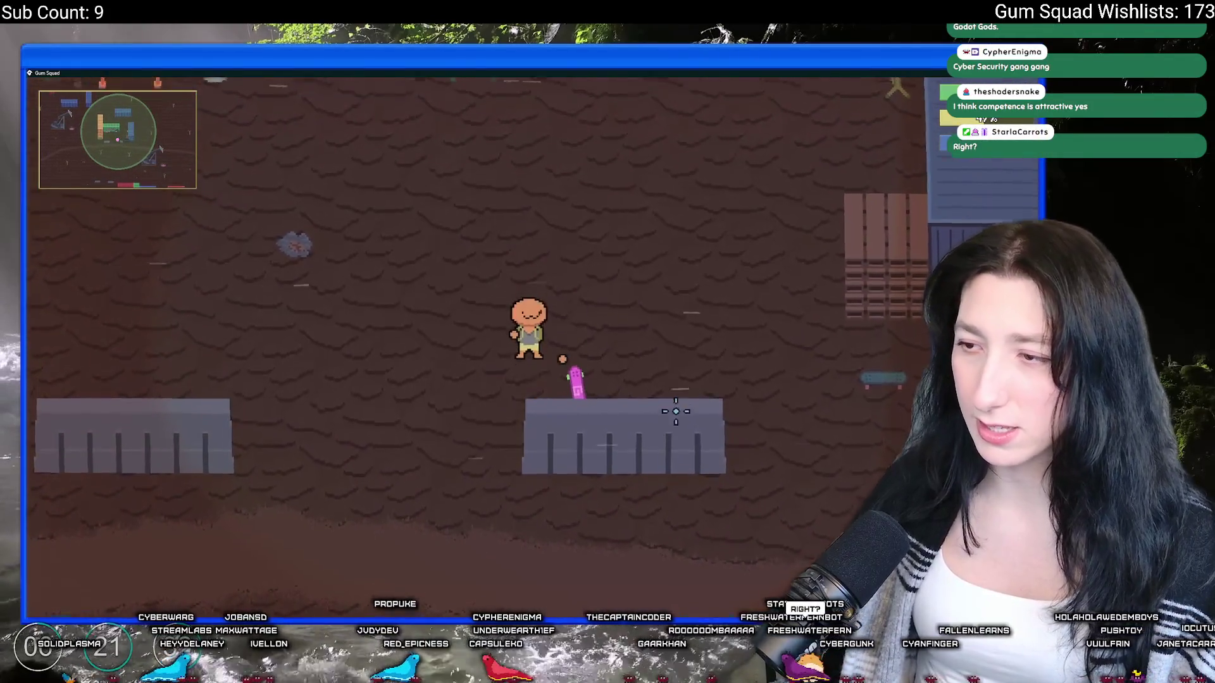
key(w)
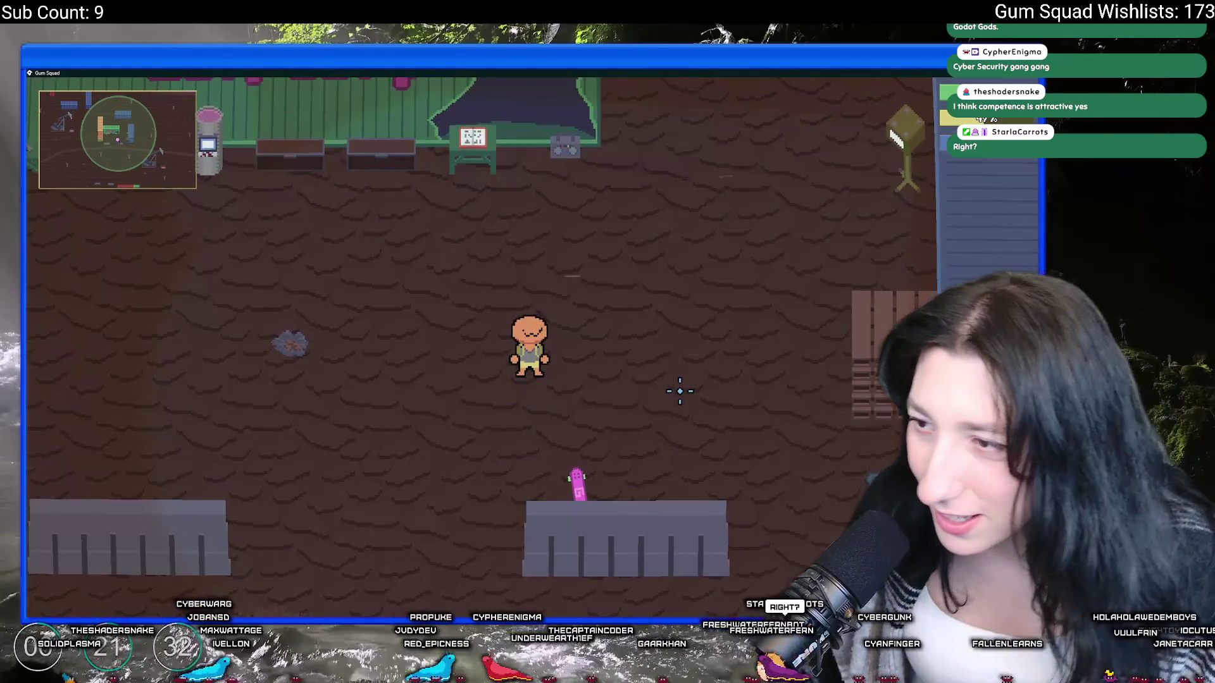
key(a)
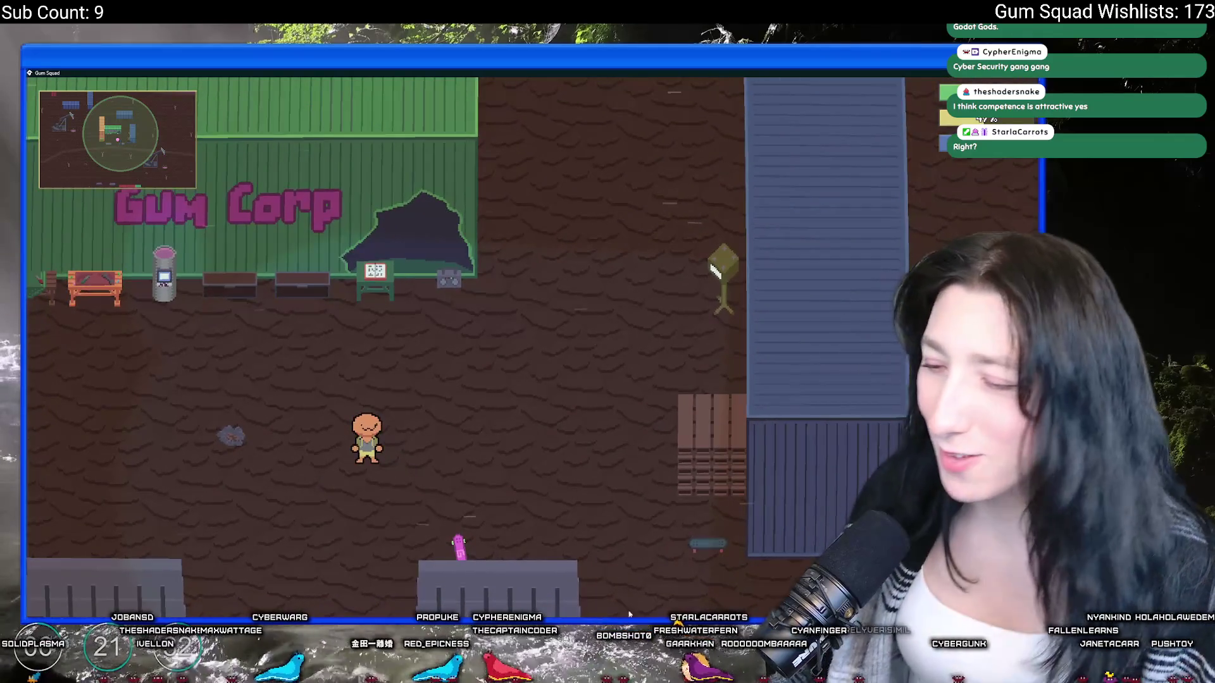
key(alt+Tab)
key(alt+Tab)
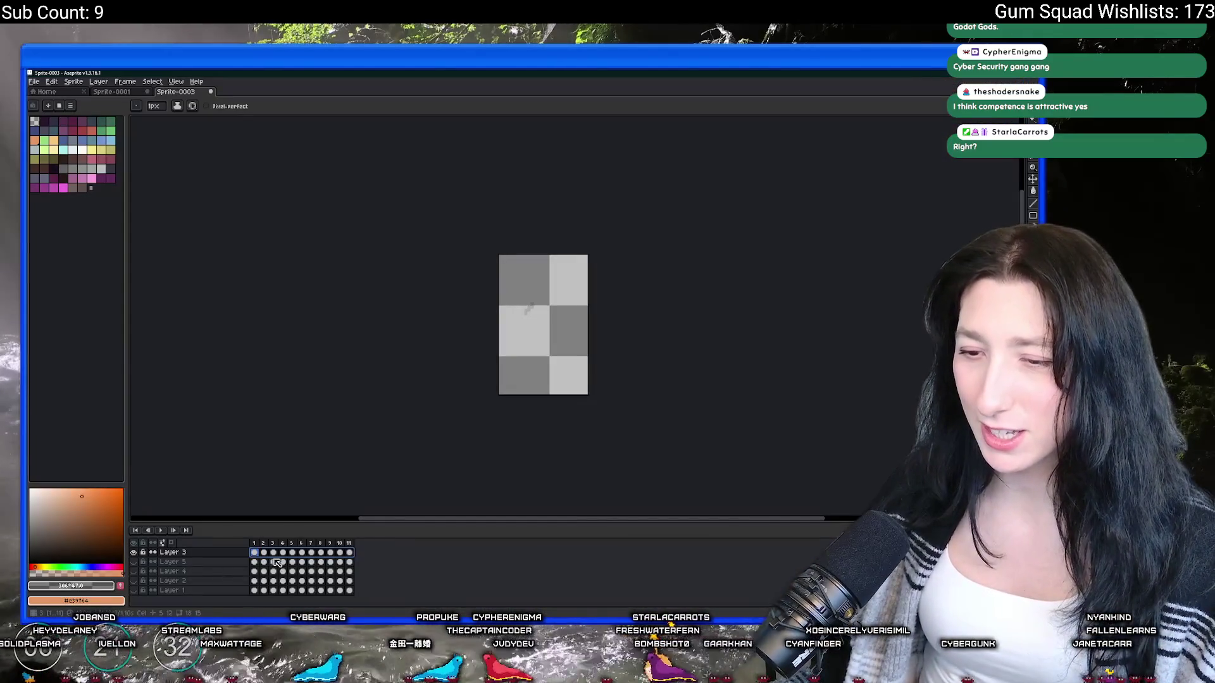
Step: Open Layer 3's properties twice and close them without changes
right_click(215, 552)
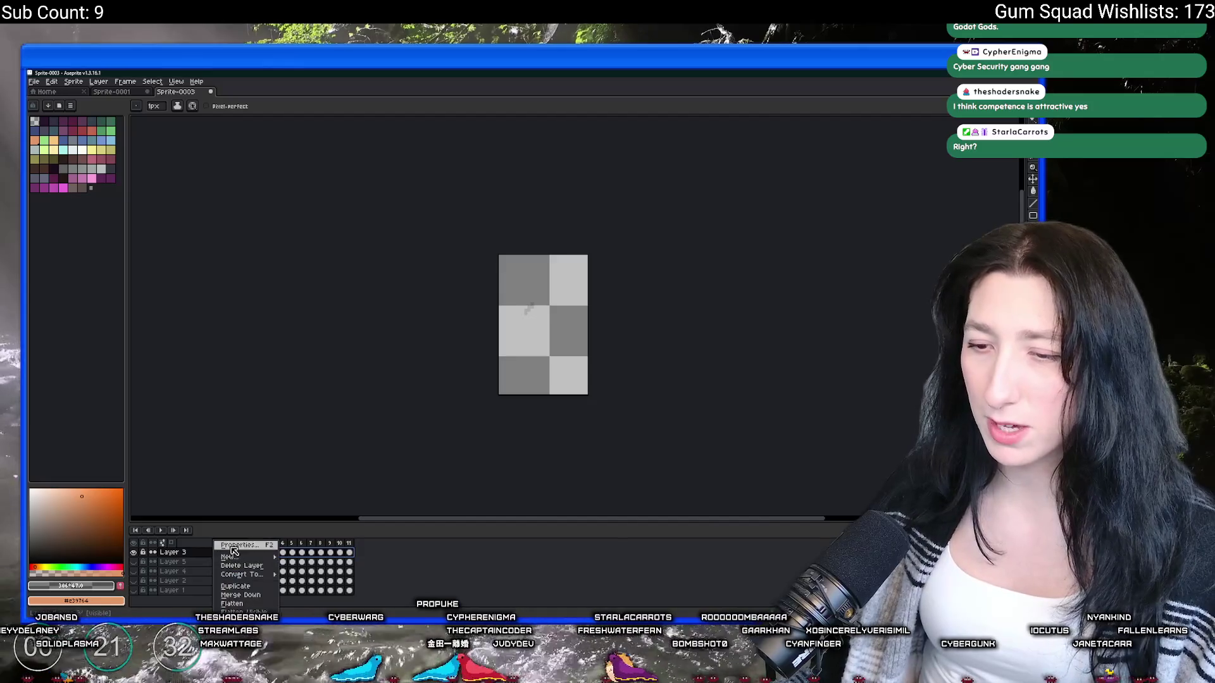
click(233, 546)
click(650, 316)
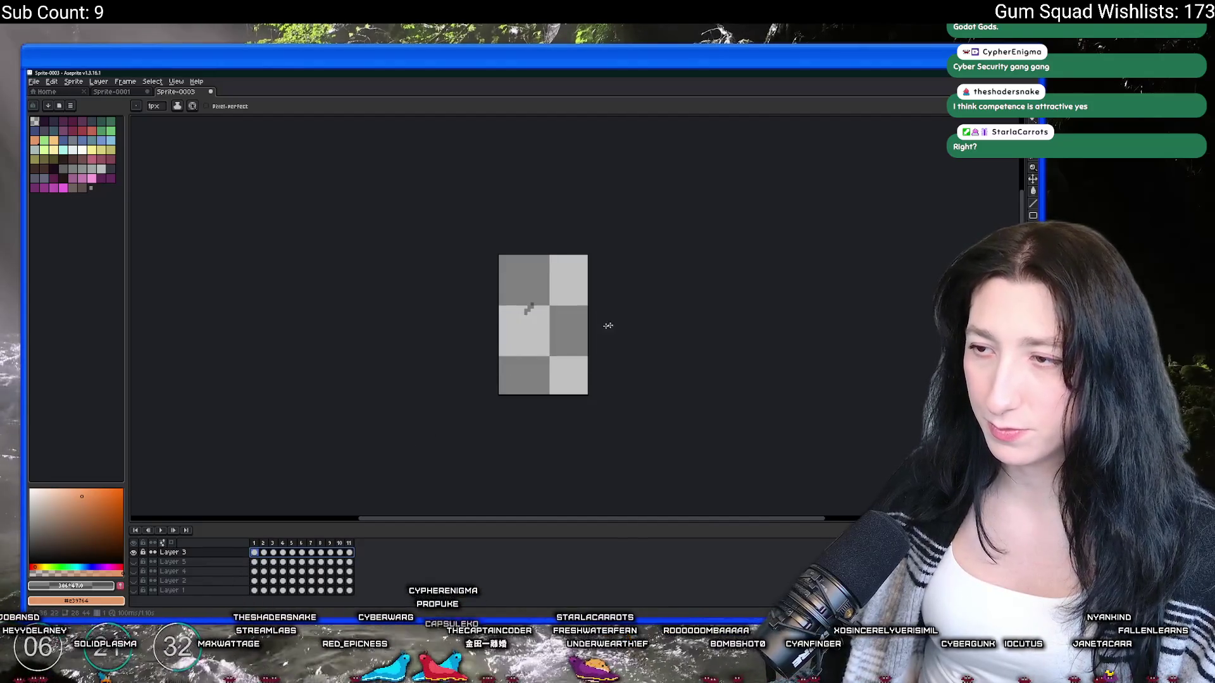
right_click(215, 553)
click(233, 546)
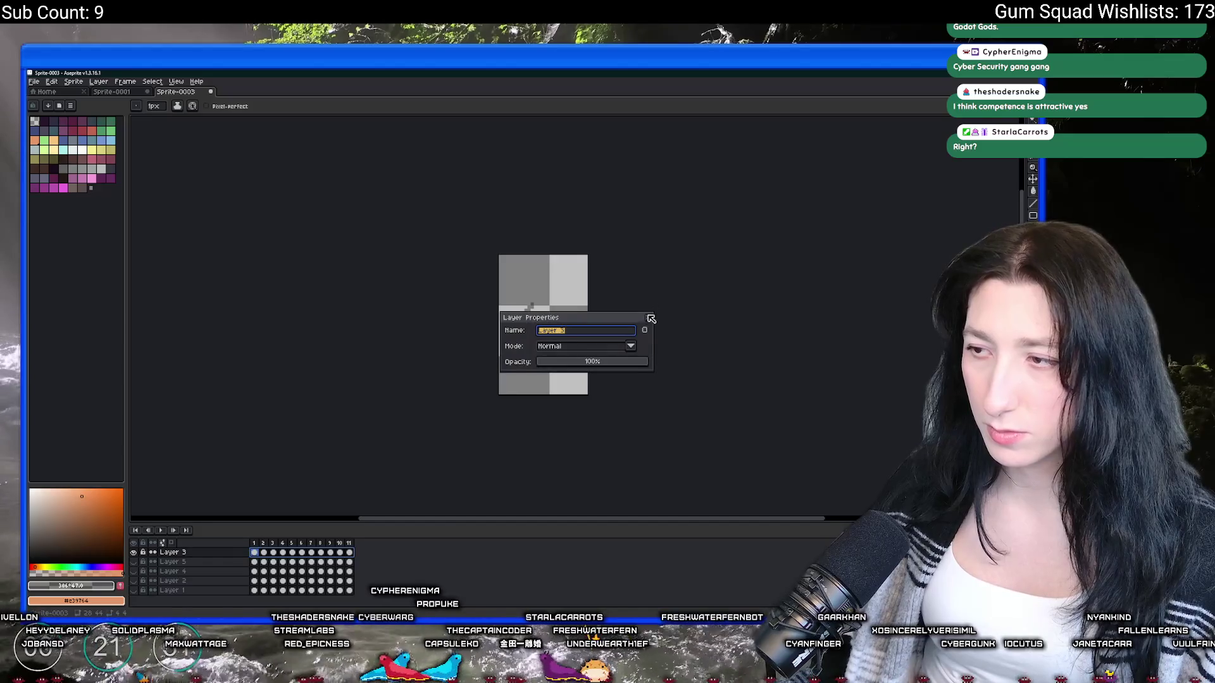
click(650, 318)
scroll(525, 313, up, 4)
Step: Sample the bruise colour and replace it with a dark palette colour on the current frame
key(i)
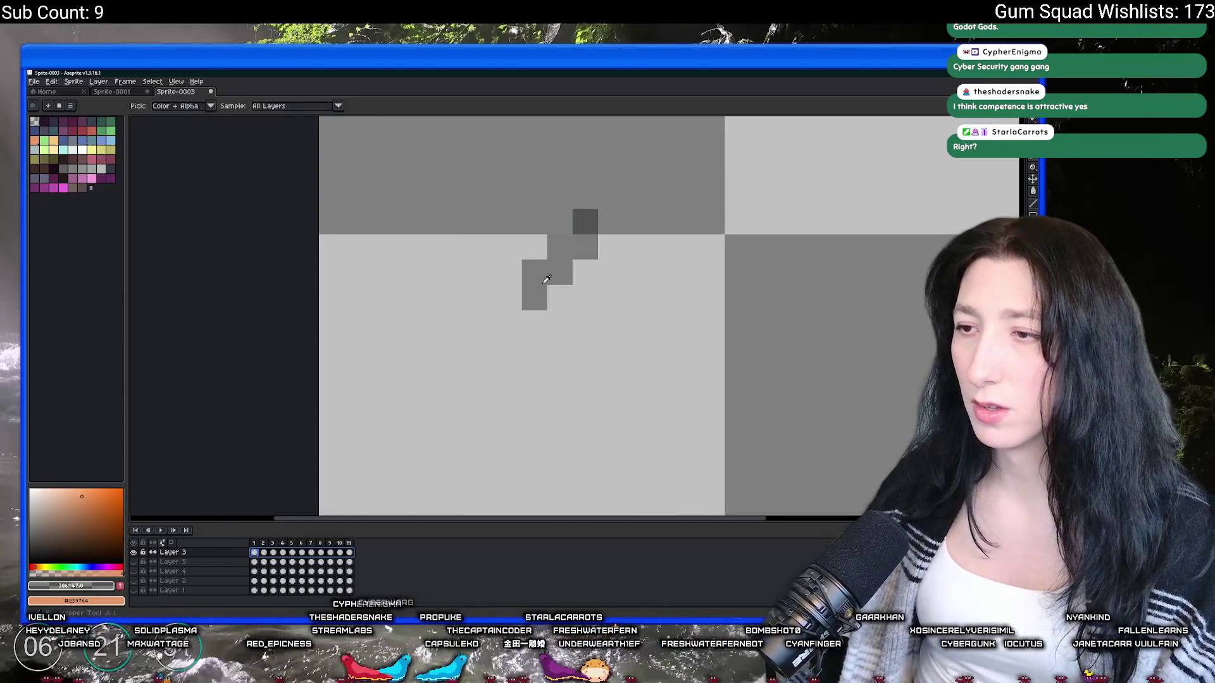
click(545, 280)
click(344, 552)
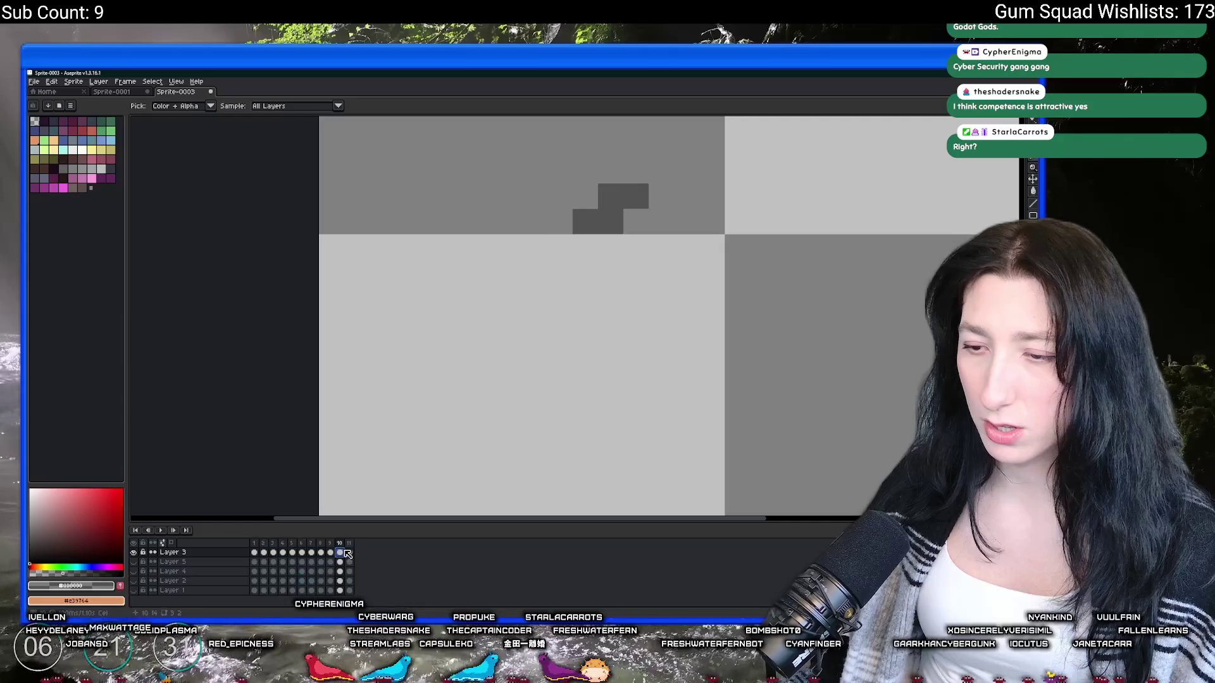
key(Return)
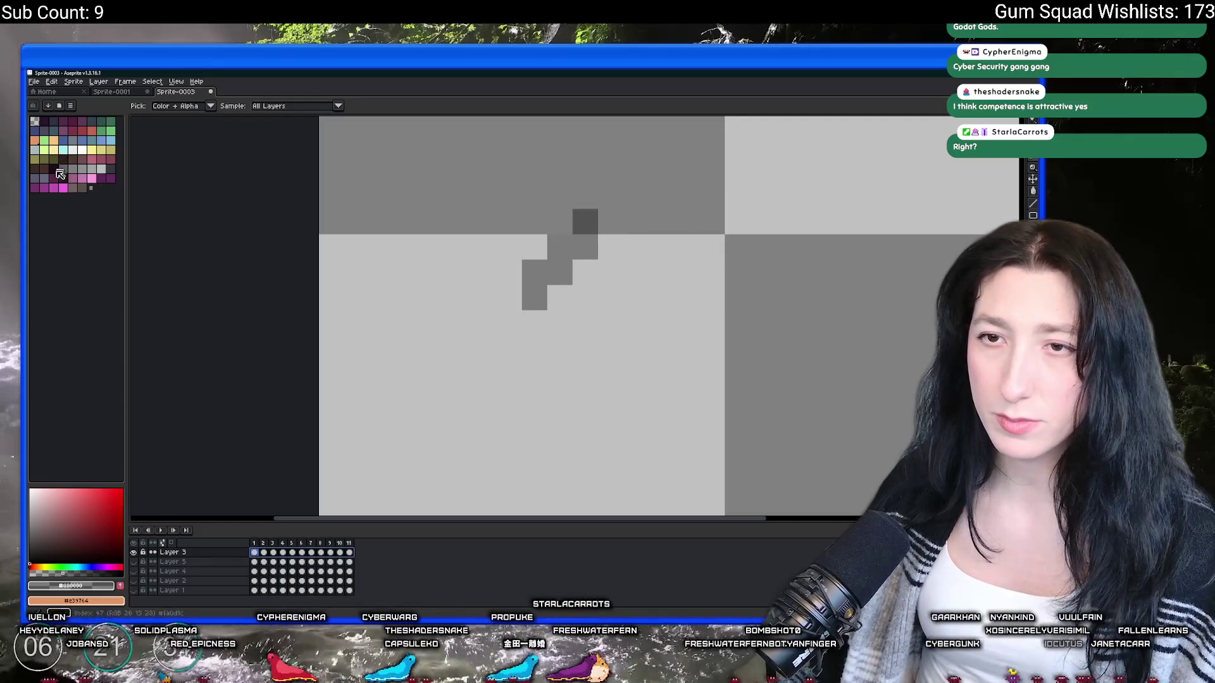
click(63, 177)
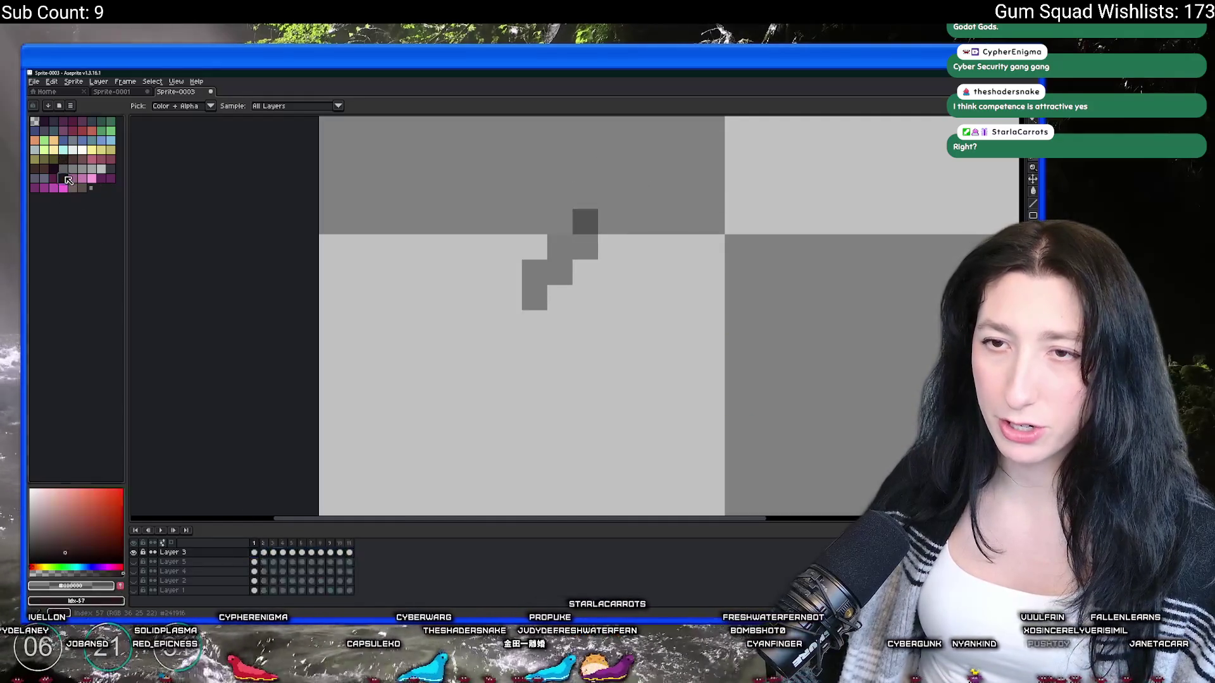
key(shift+r)
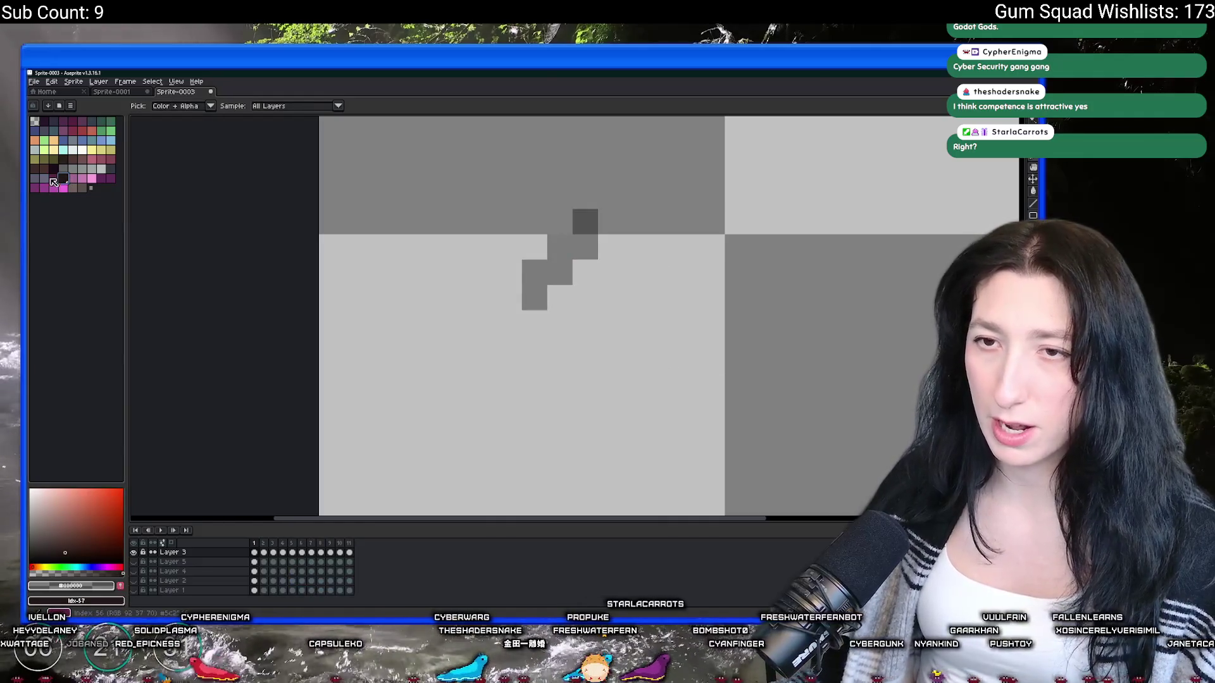
click(54, 169)
key(i)
scroll(425, 240, down, 6)
key(ctrl+alt+shift+s)
click(740, 378)
Step: Across frames 2–11, replace the orange bruise pixels with the dark #262241 colour
drag(350, 553, 264, 552)
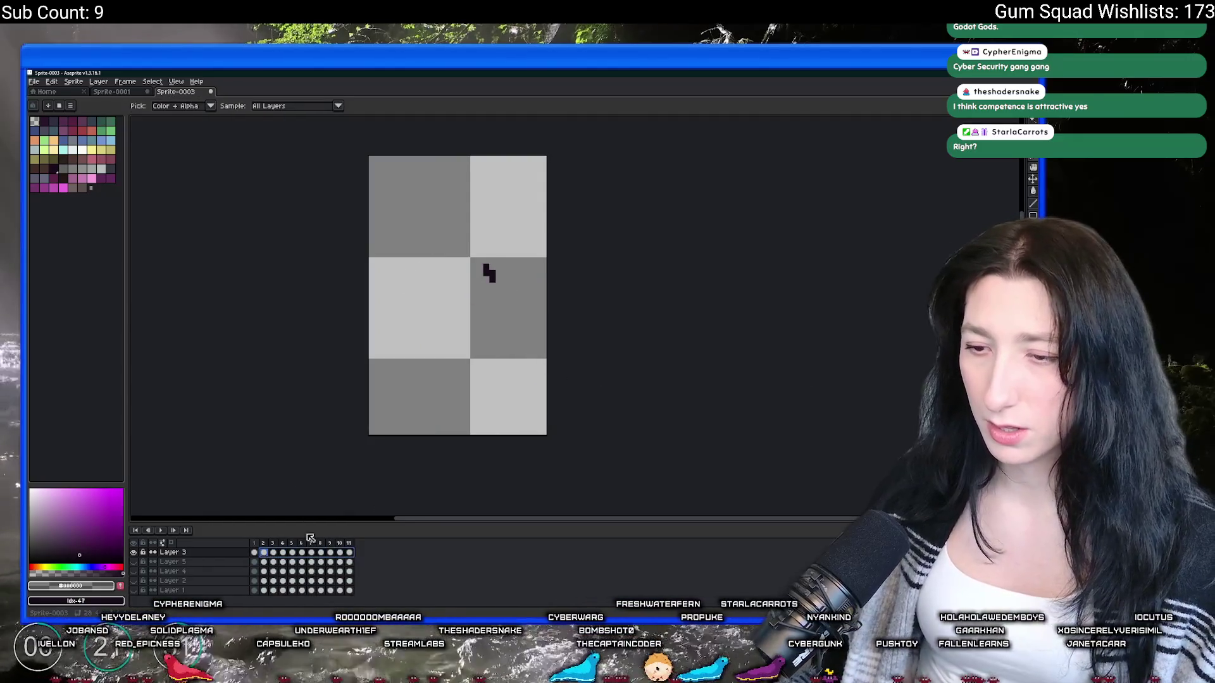
click(292, 553)
scroll(468, 250, up, 3)
click(484, 367)
key(shift+r)
key(Return)
click(496, 380)
key(Right)
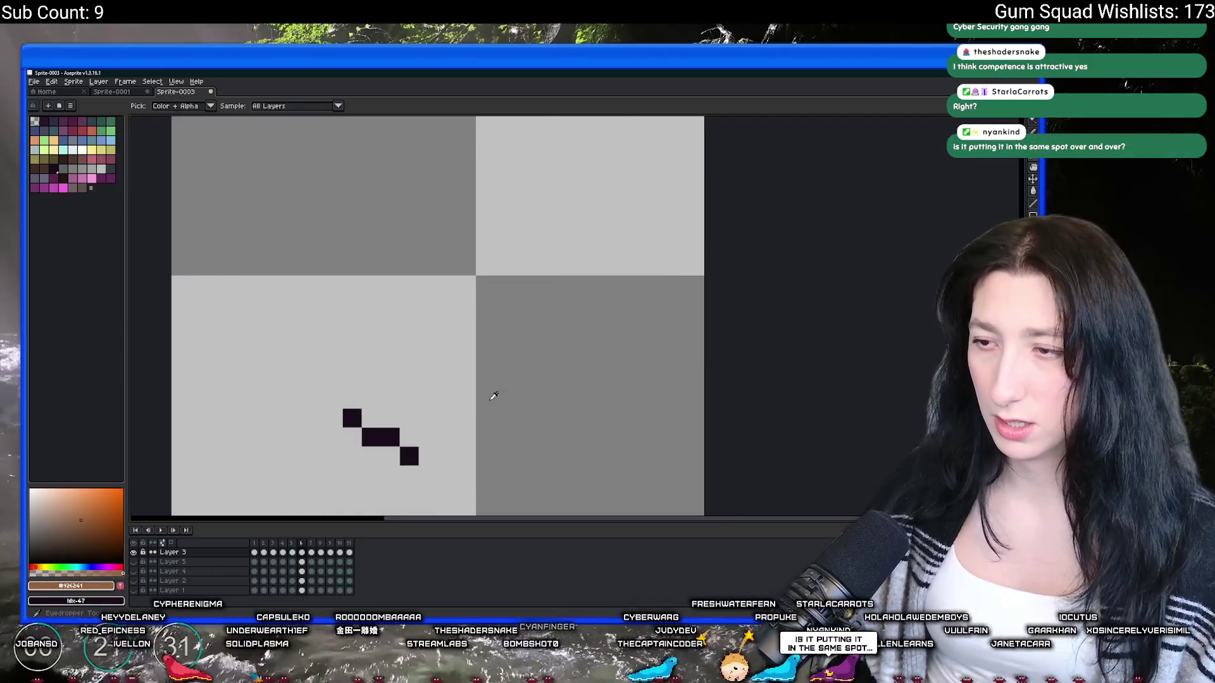
key(Left)
key(Left)
click(490, 399)
key(shift+r)
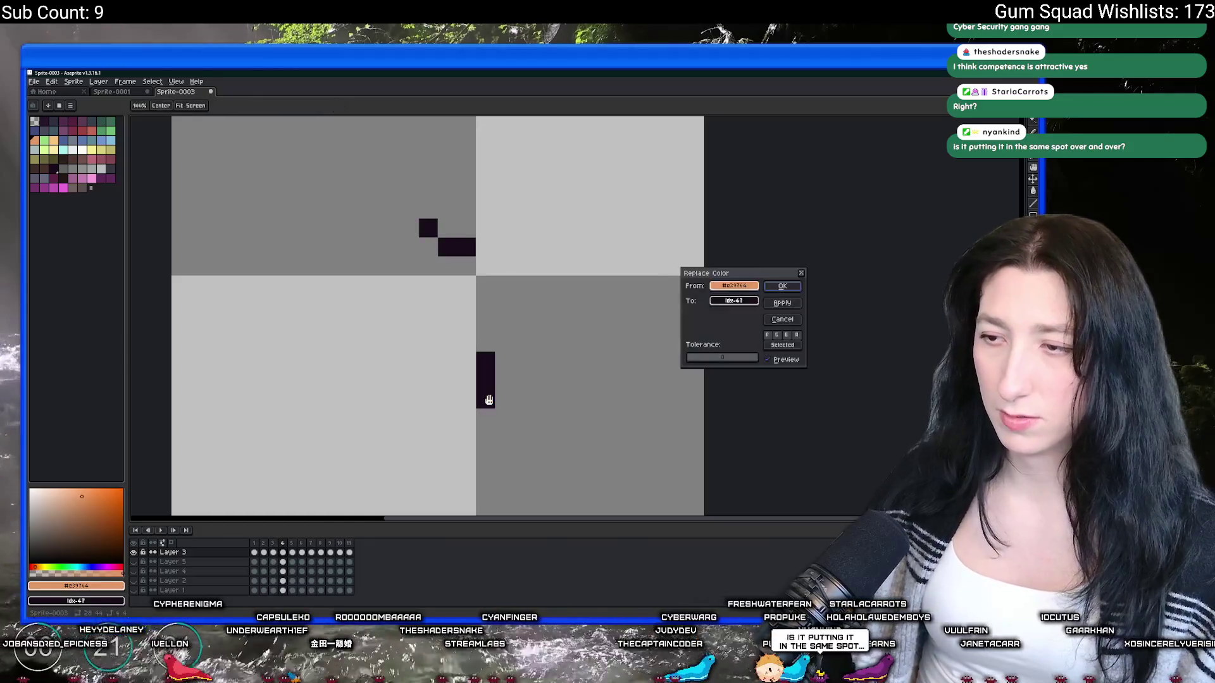
key(Return)
Step: Step through the frames and play the bruise animation to check the recolouring
key(b)
key(ctrl+z)
scroll(508, 404, down, 3)
key(Left)
key(Return)
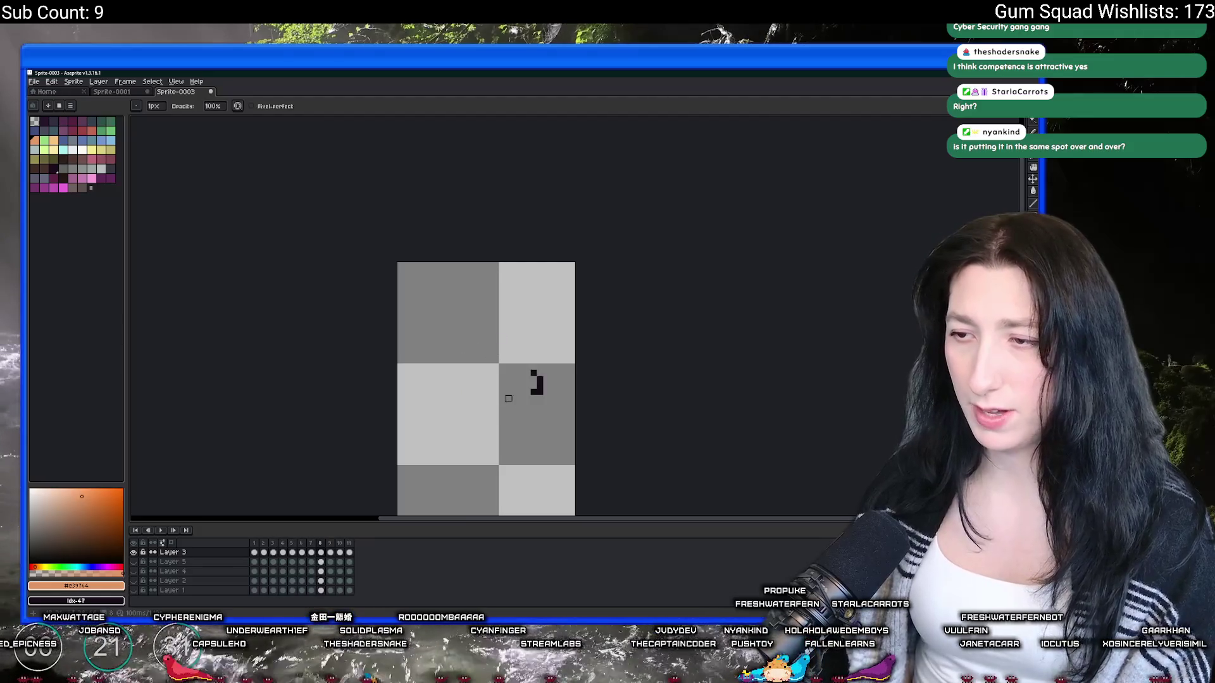
scroll(500, 402, up, 1)
scroll(530, 391, down, 2)
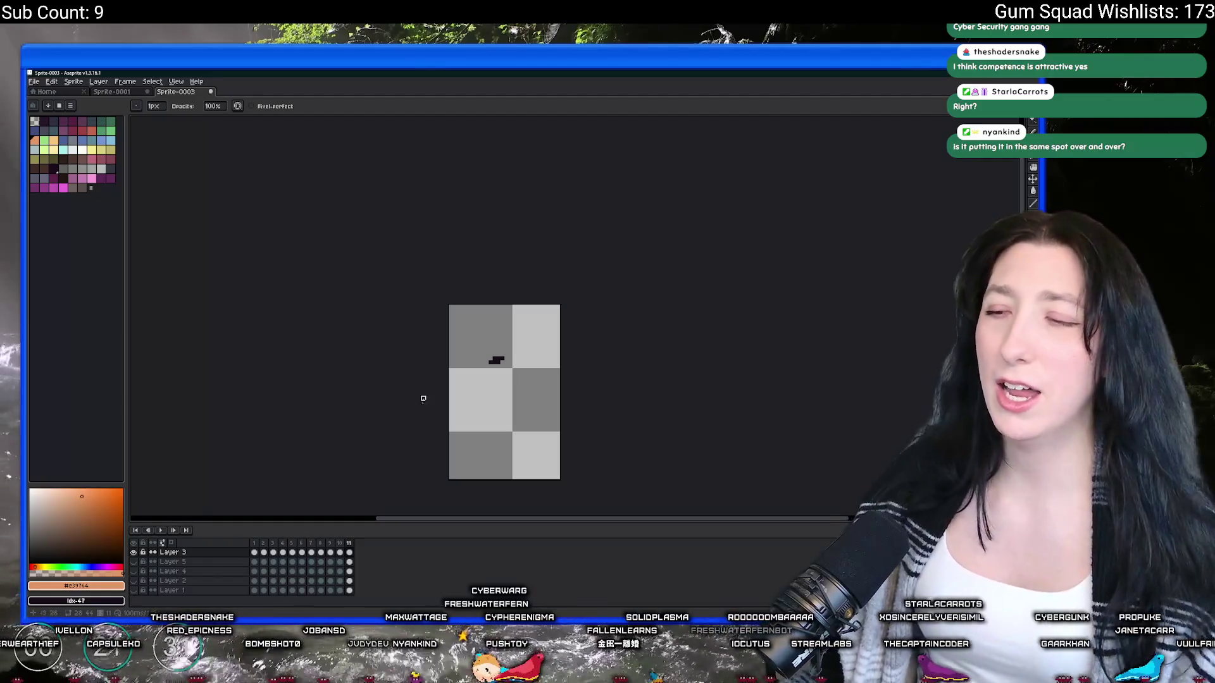
Step: From frame 1, export all frames as Bruises.gif and switch back to GameMaker
click(254, 553)
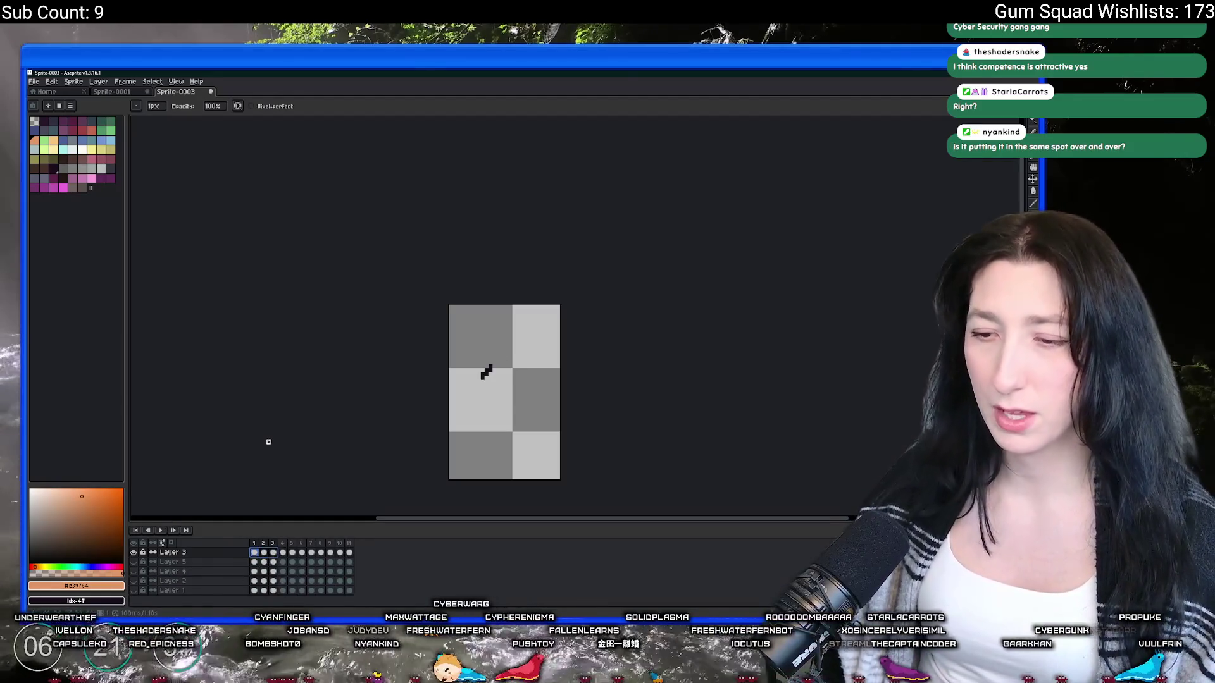
key(ctrl+alt+shift+s)
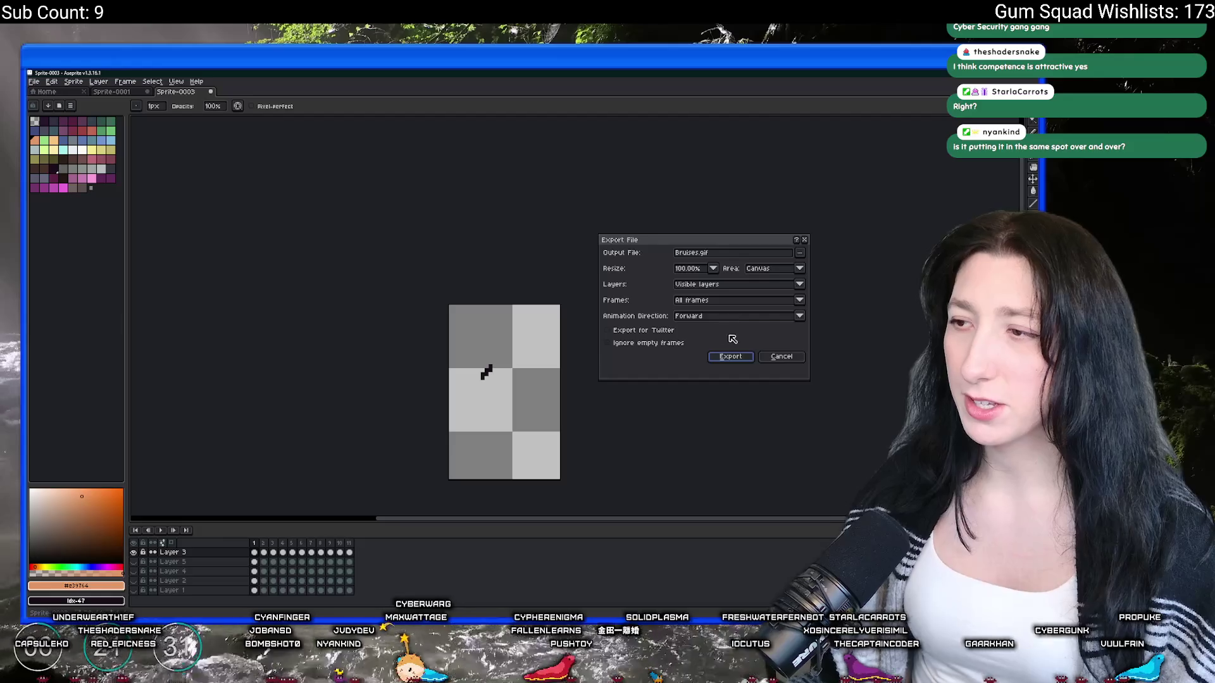
click(733, 351)
key(alt+Tab)
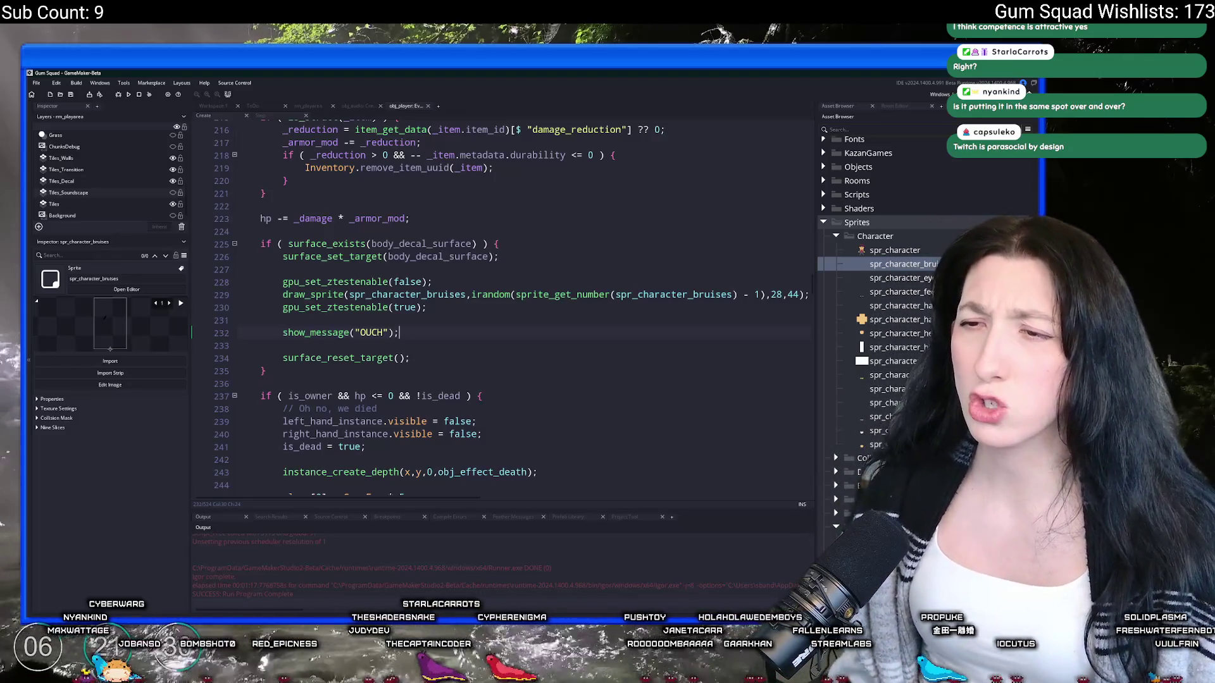
Step: Replace the frames of spr_character_bruises by importing Bruises.gif
scroll(617, 298, up, 2)
scroll(617, 298, down, 2)
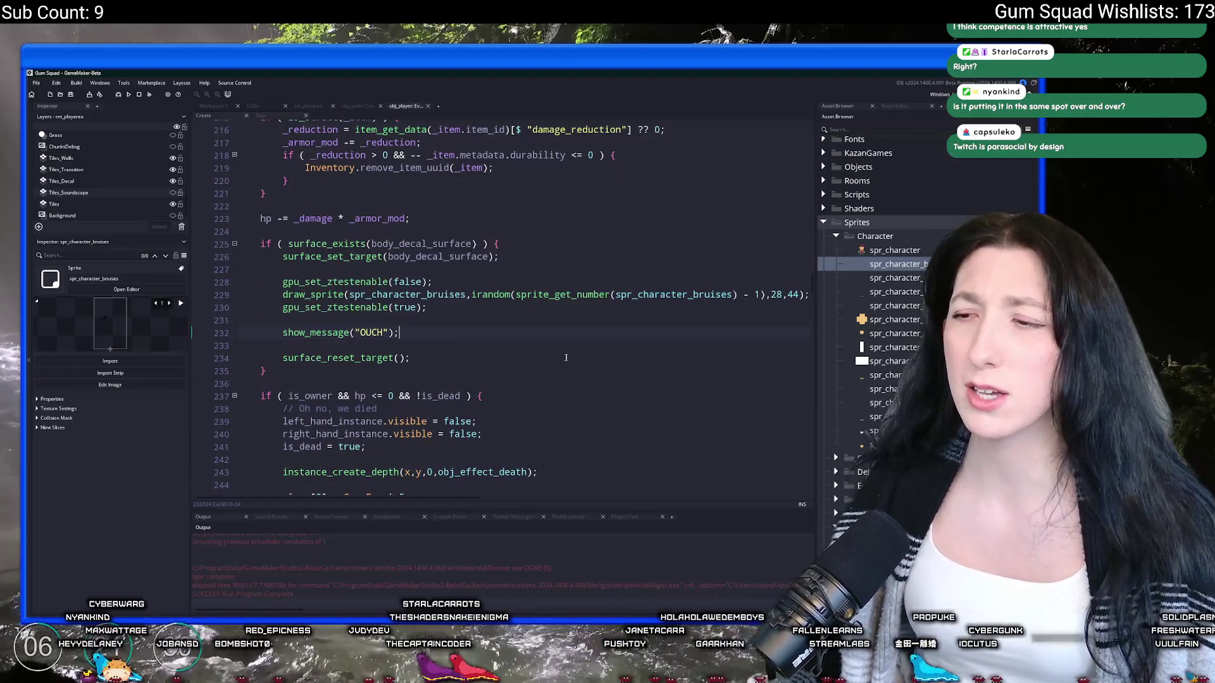
middle_click(615, 298)
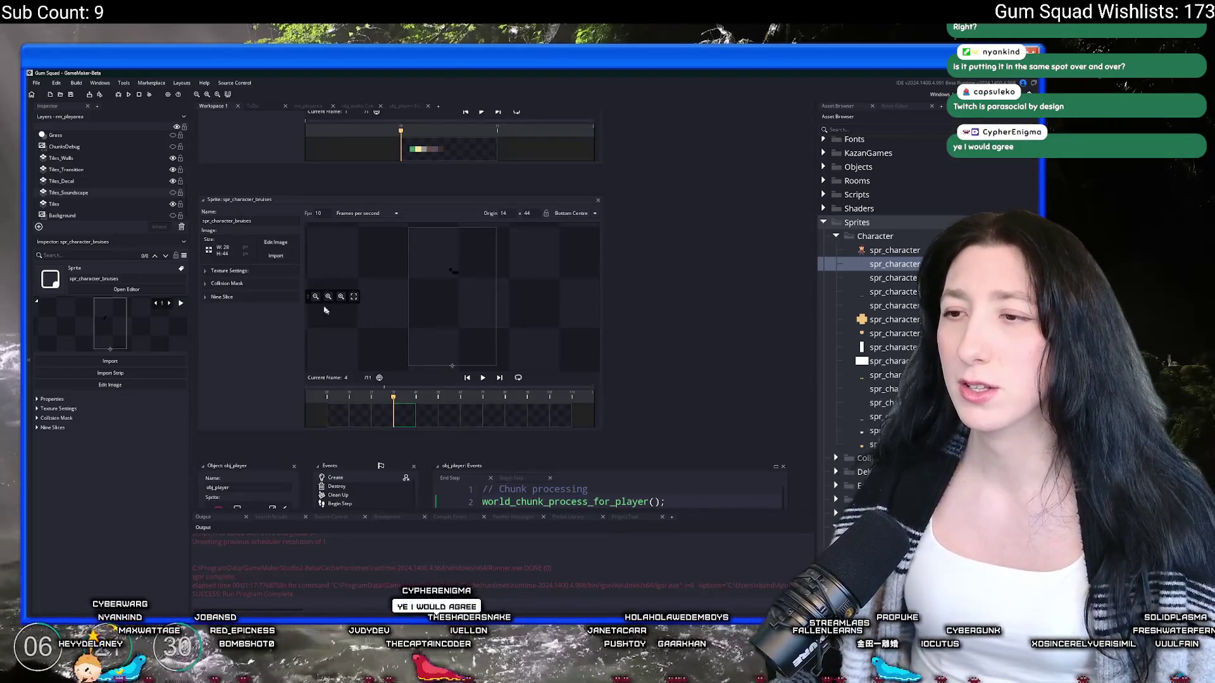
click(276, 256)
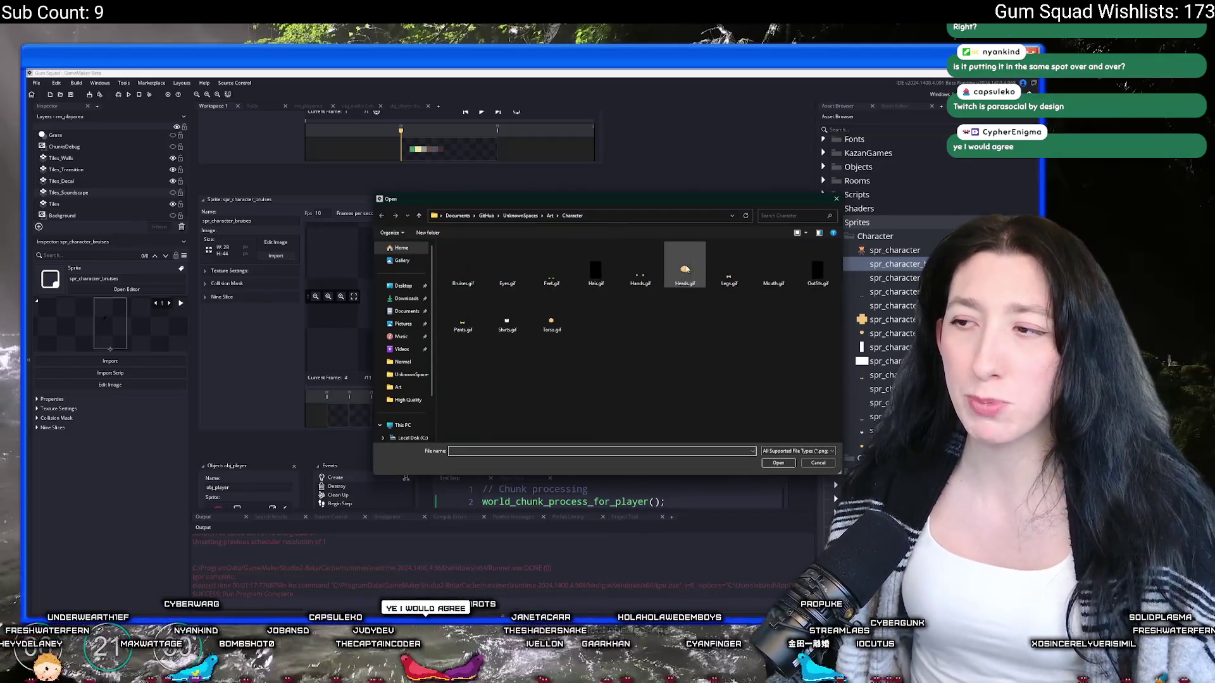
double_click(463, 272)
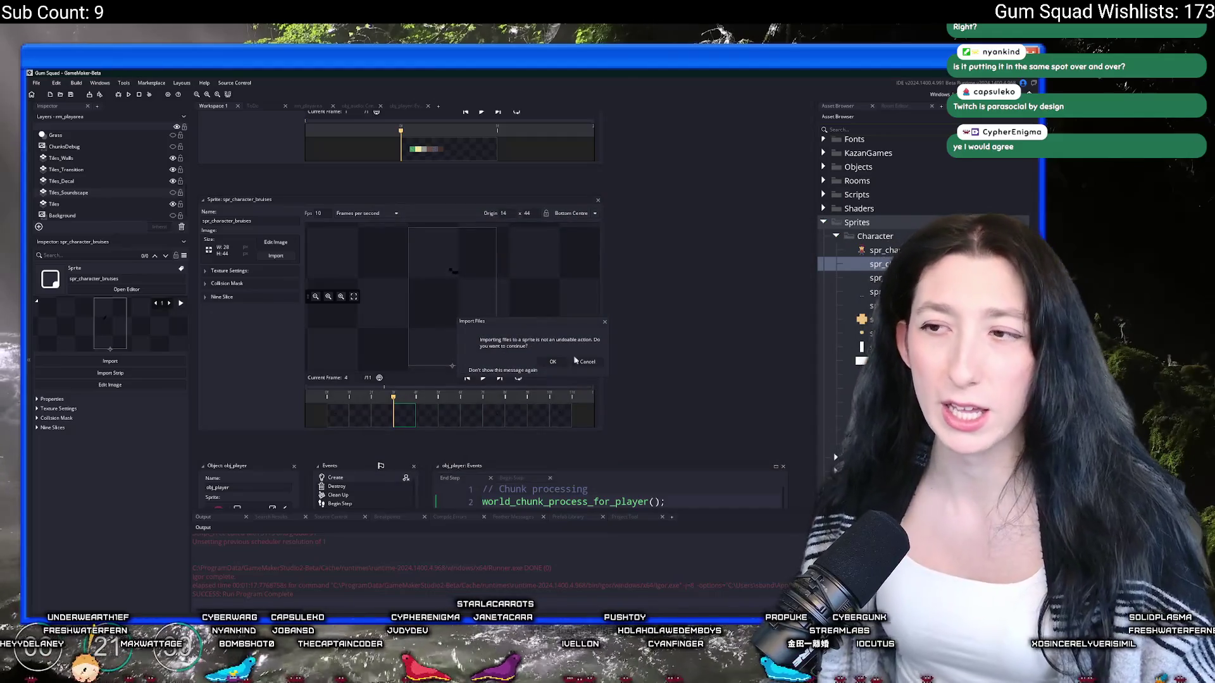
click(552, 361)
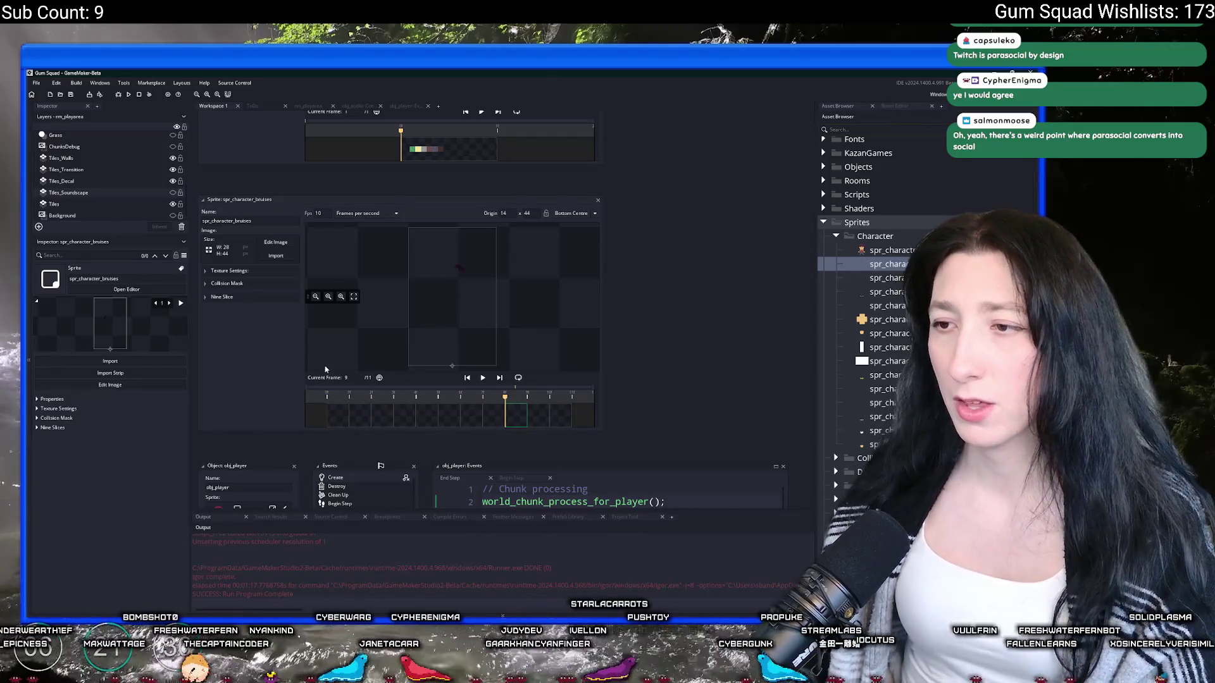
Step: Set the sprite's layer opacity to 53, close the image editor and reopen obj_player's code
click(274, 243)
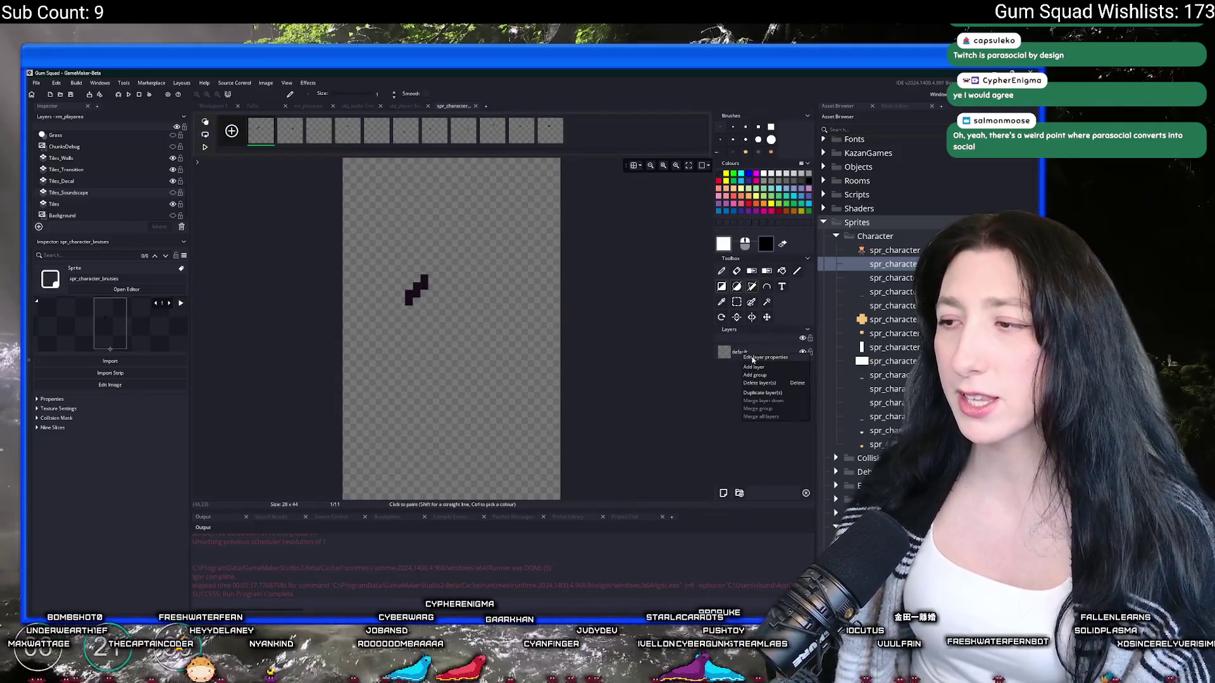
double_click(752, 359)
drag(518, 338, 487, 337)
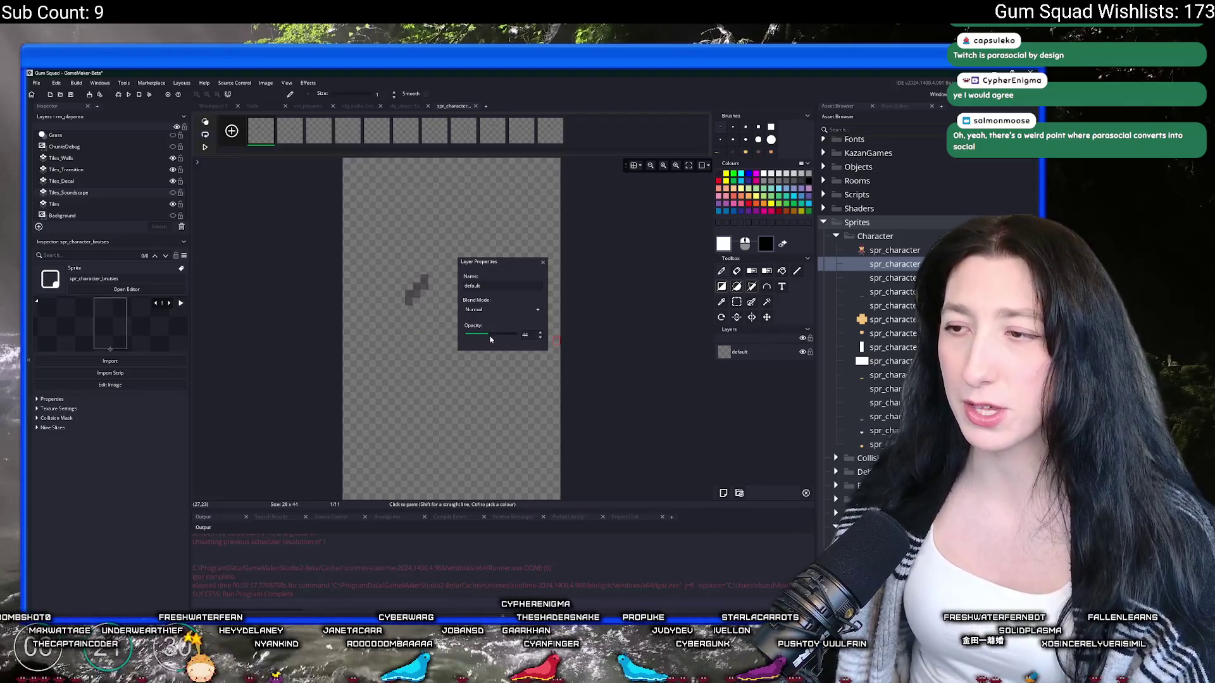
click(543, 262)
click(435, 131)
middle_click(442, 112)
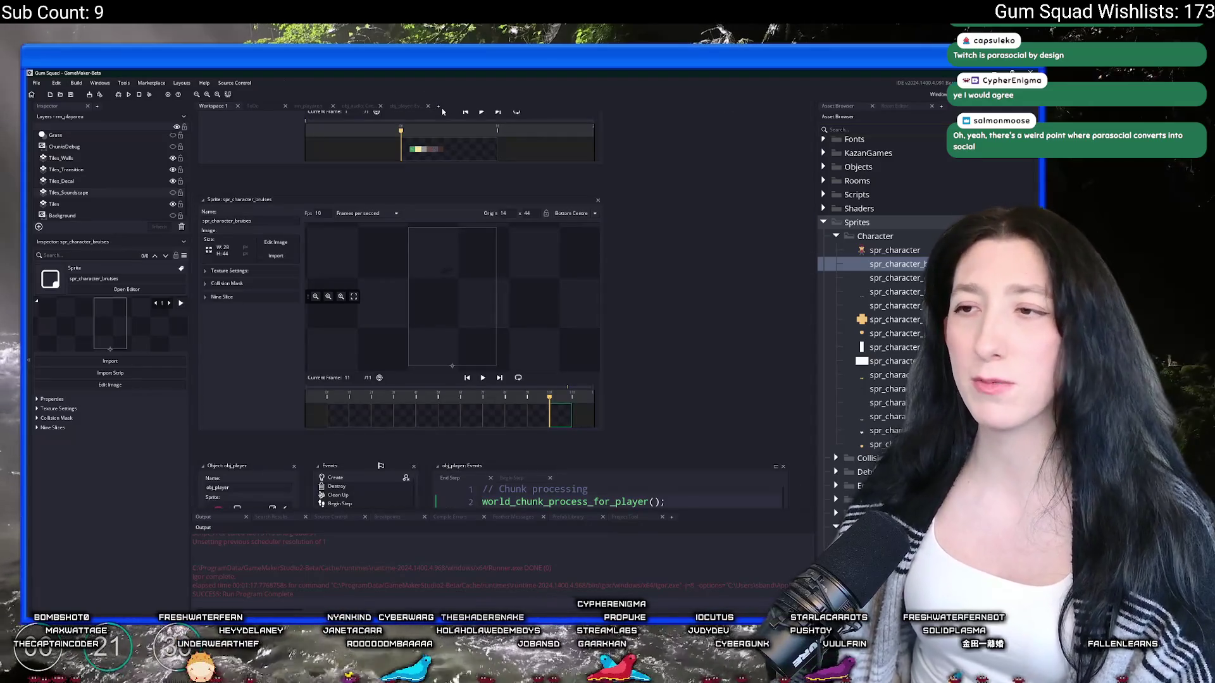
click(414, 106)
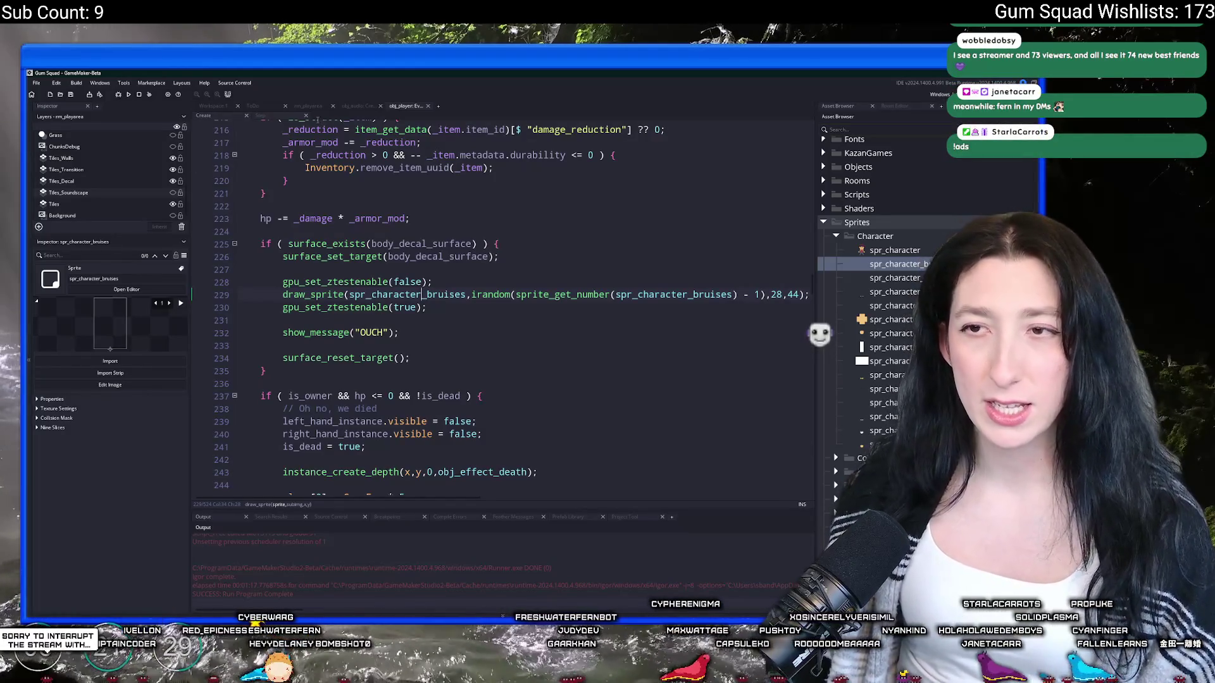
Step: Compile and launch Gum Squad with GameMaker's Run button
click(123, 95)
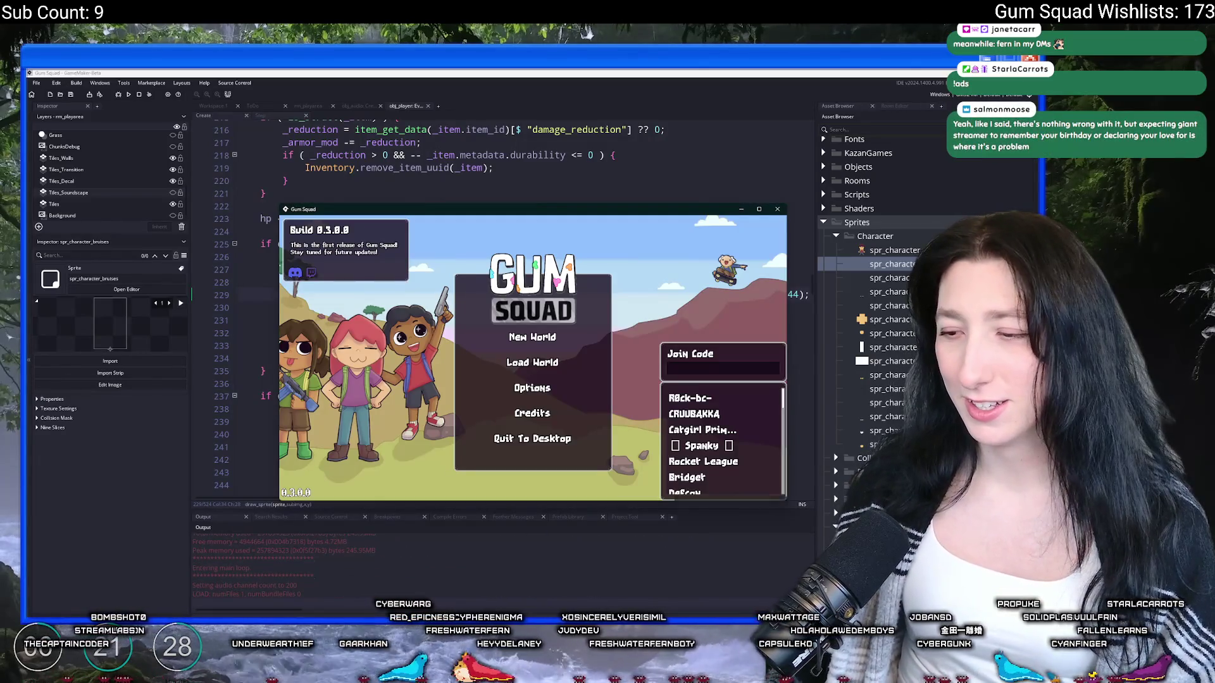
Step: Start a new world with a lobby, maximize the window, and toggle the inventory open and closed
click(537, 338)
click(532, 416)
double_click(601, 209)
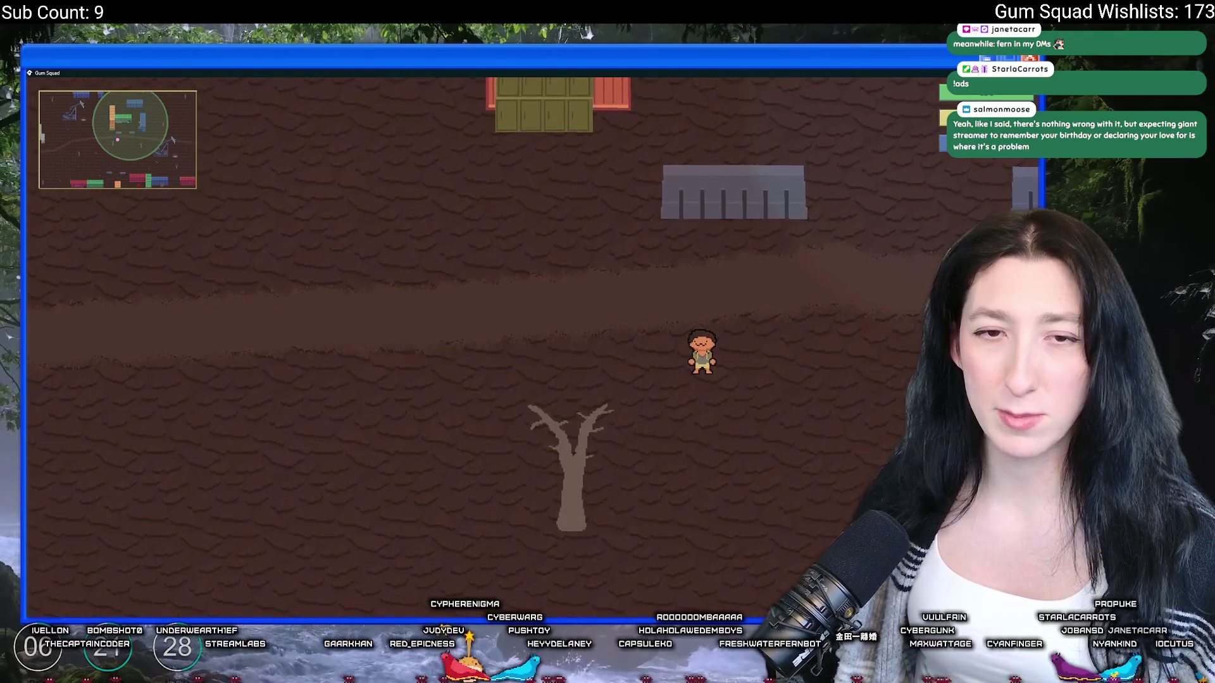
key(a)
key(i)
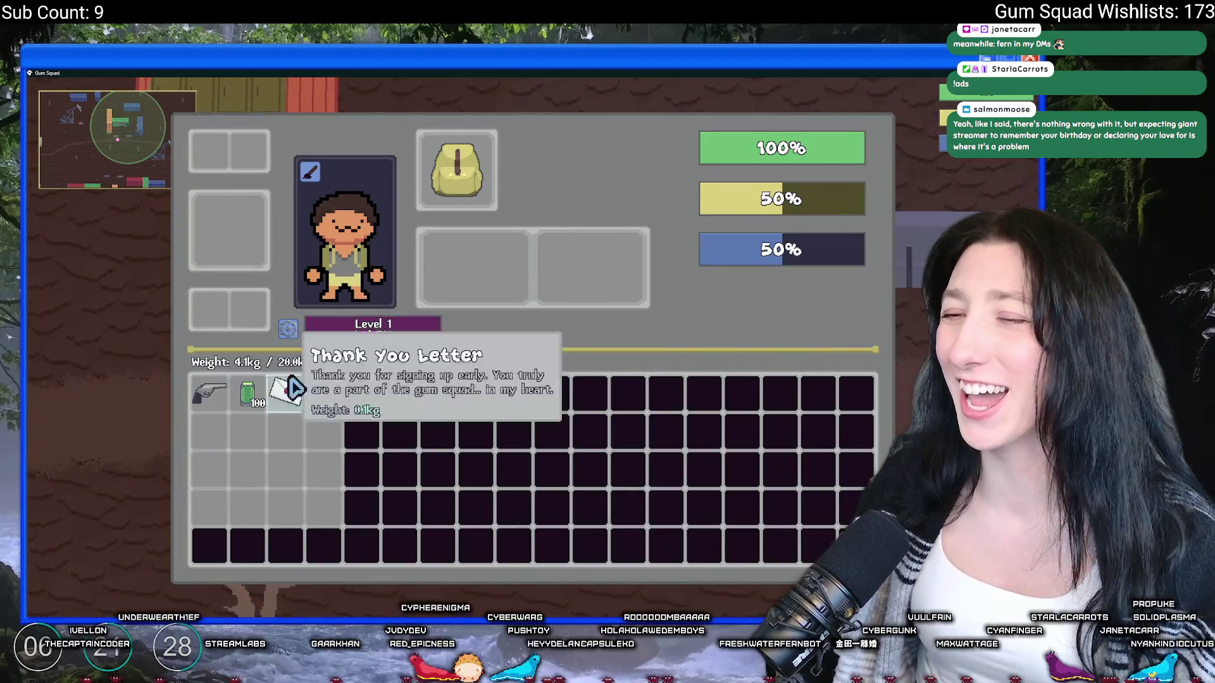
key(i)
Step: Move the player around near Gum Corp until they fall beside the pink skateboard
key(w)
key(d)
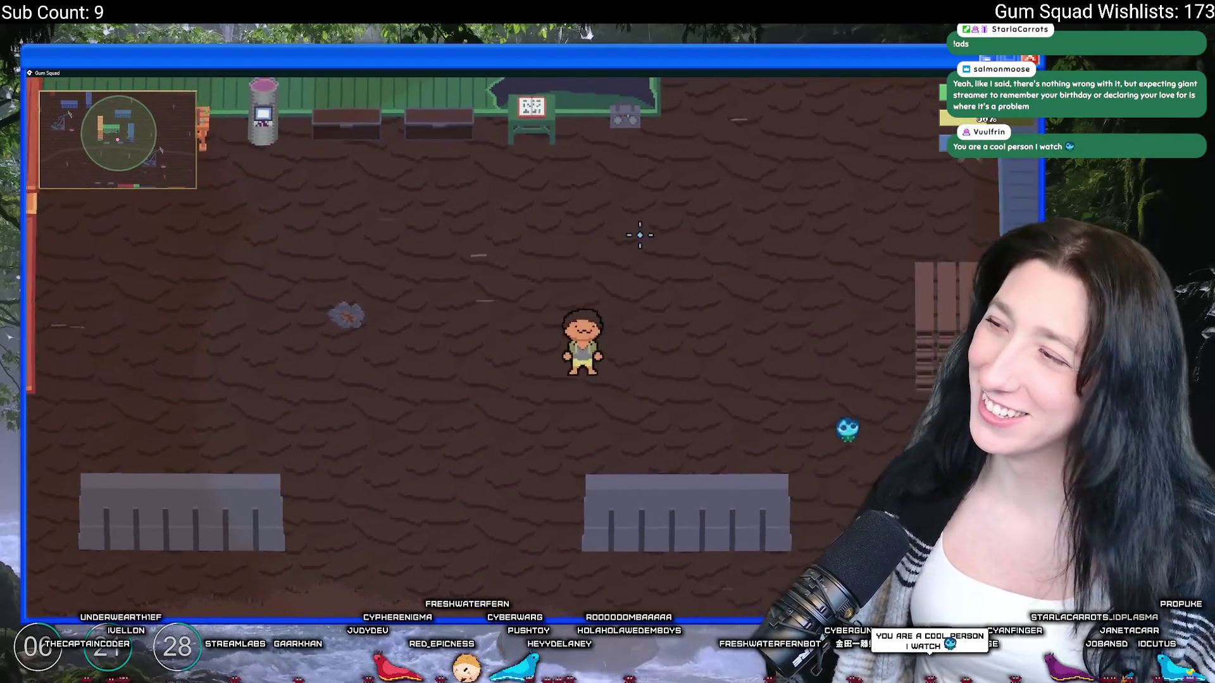
key(a)
key(w)
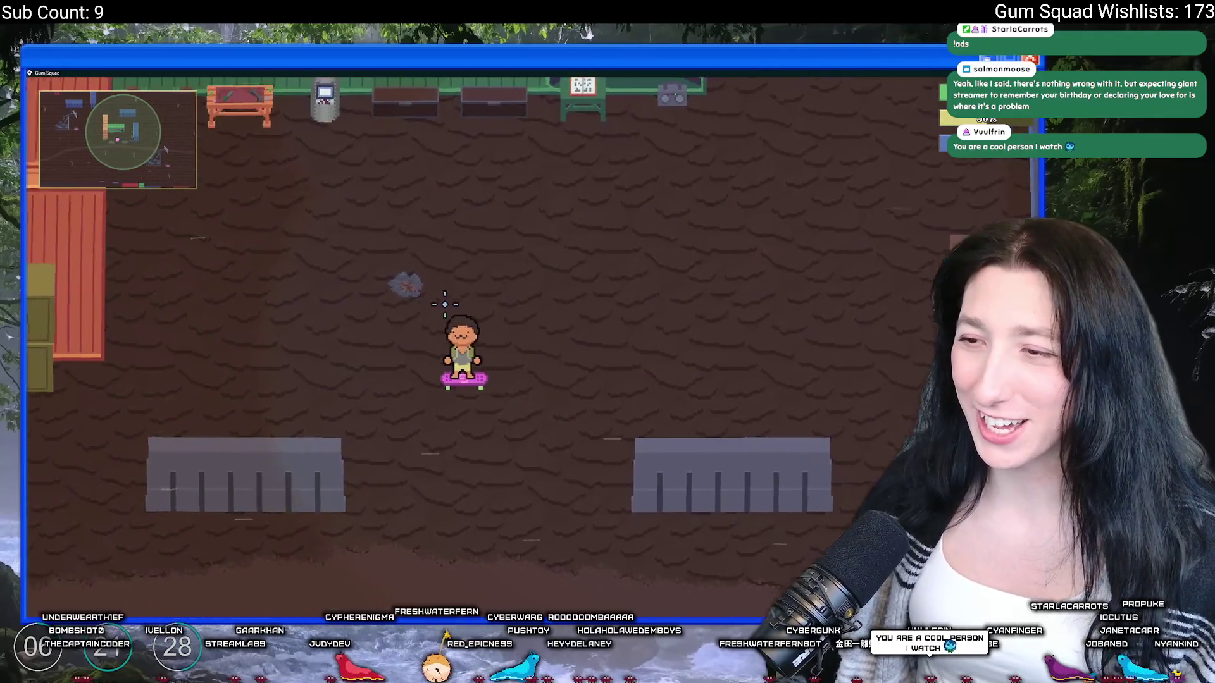
key(d)
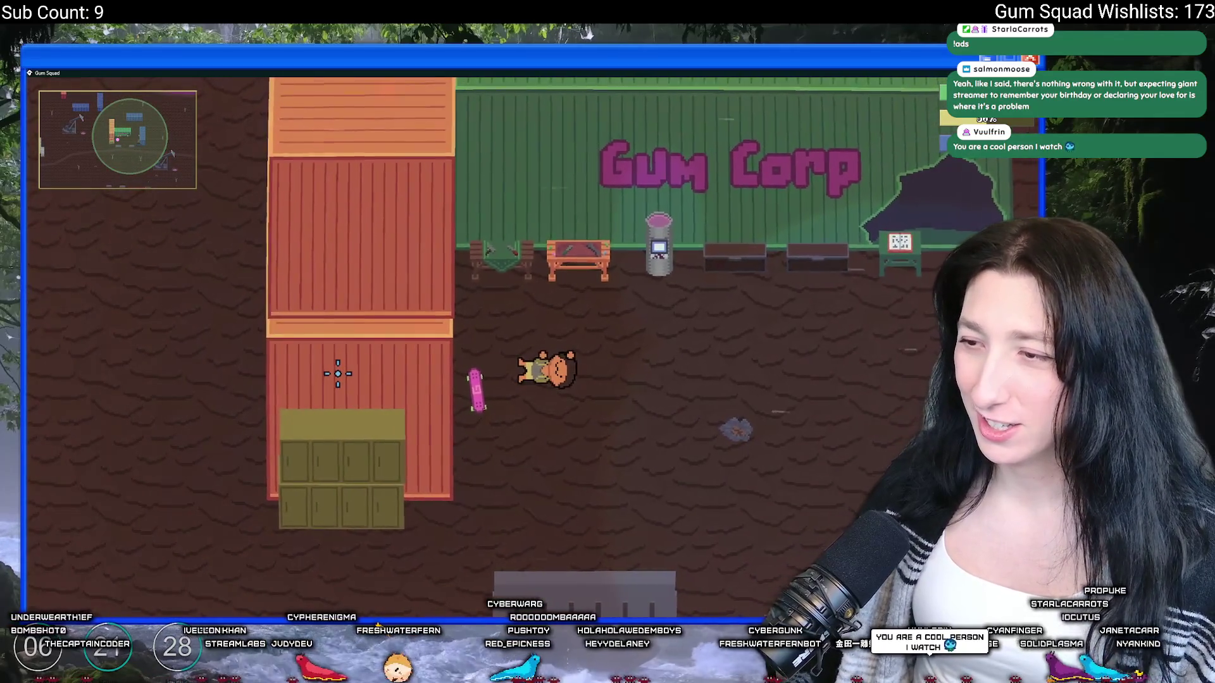